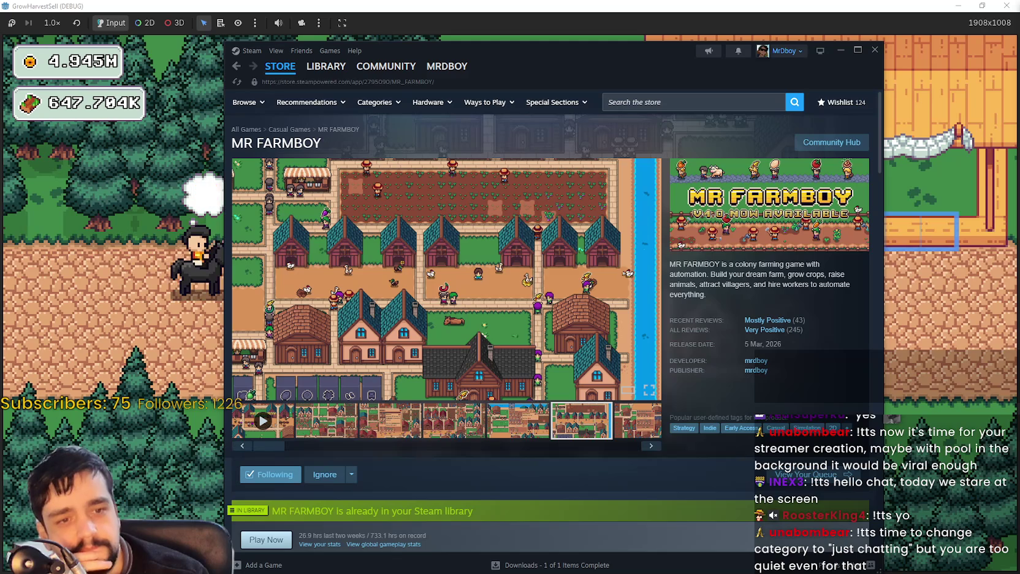
# Bring up the saved capture of MR FARMBOY's playtime stats showing 11 h 21 min average.
pyautogui.hotkey('alt', 'Tab')
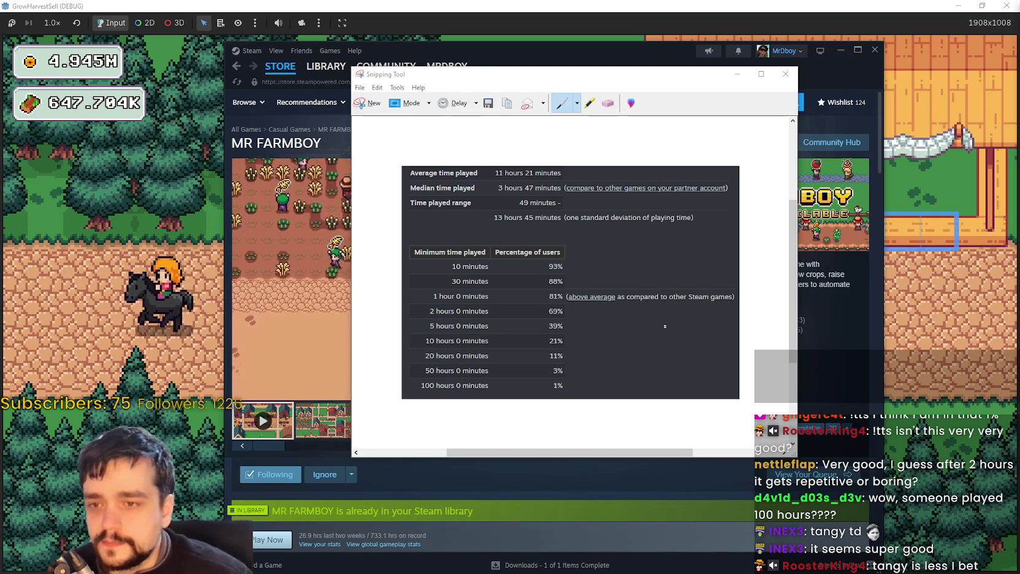
# Bring the MR FARMBOY Steam store page back in front of the capture.
pyautogui.click(871, 325)
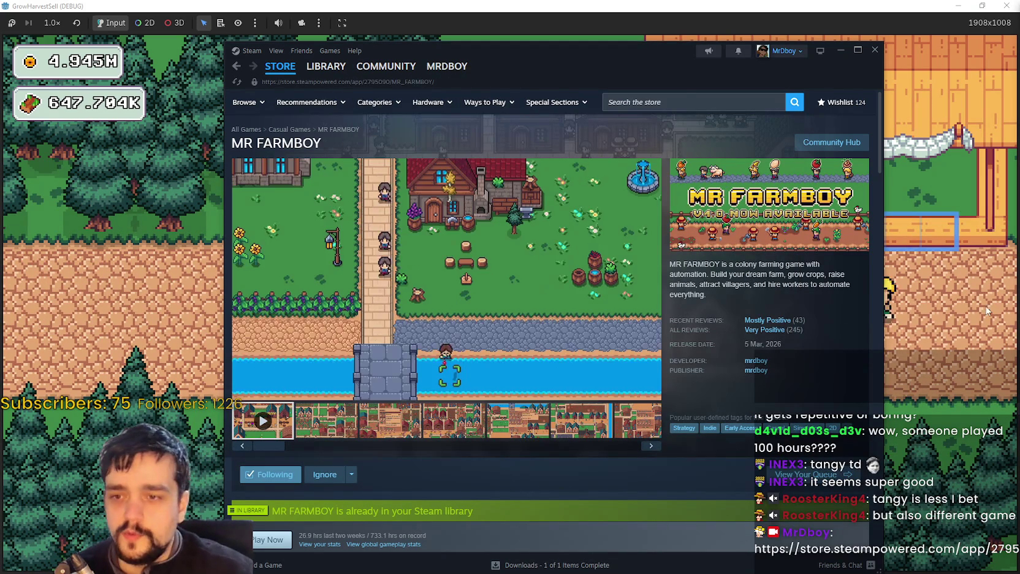
# Browse the MR FARMBOY bundles and supporter pack, then switch from Steam to the Godot editor.
pyautogui.scroll(-3, 448, 367)
pyautogui.scroll(-3, 447, 366)
pyautogui.scroll(3, 417, 392)
pyautogui.scroll(-8, 334, 443)
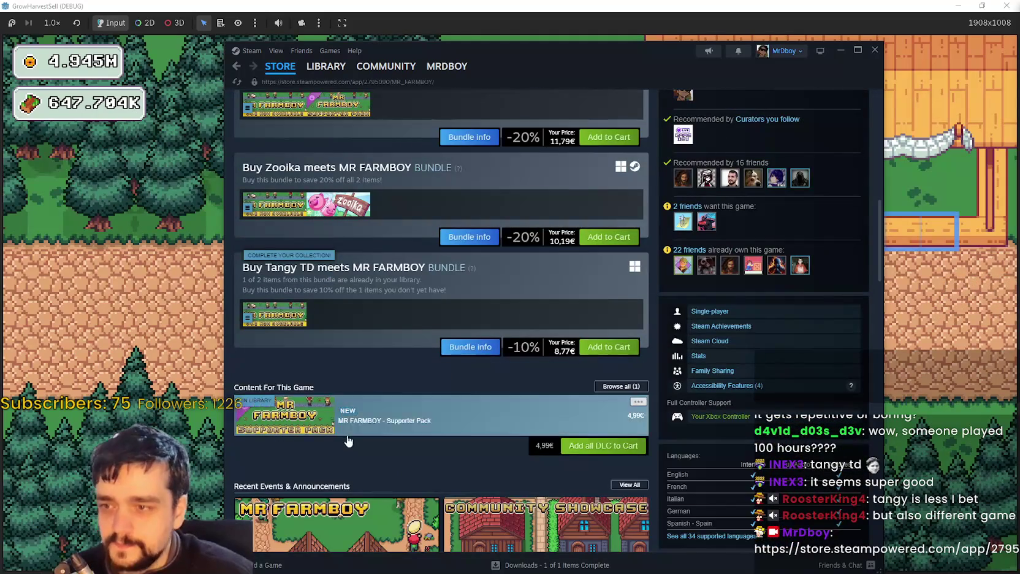
pyautogui.scroll(1, 343, 439)
pyautogui.scroll(-3, 345, 437)
pyautogui.scroll(2, 342, 440)
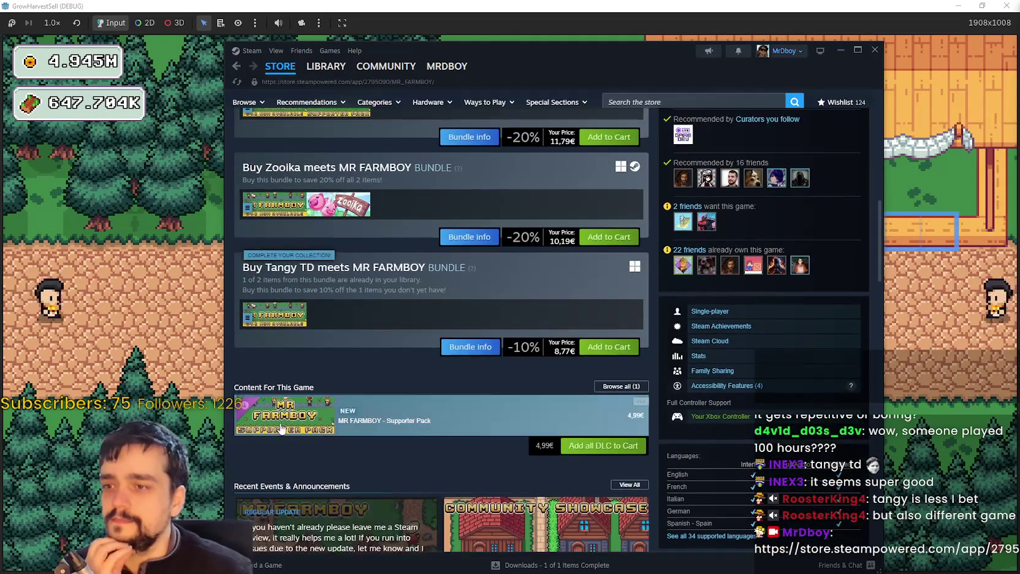
pyautogui.hotkey('alt', 'Tab')
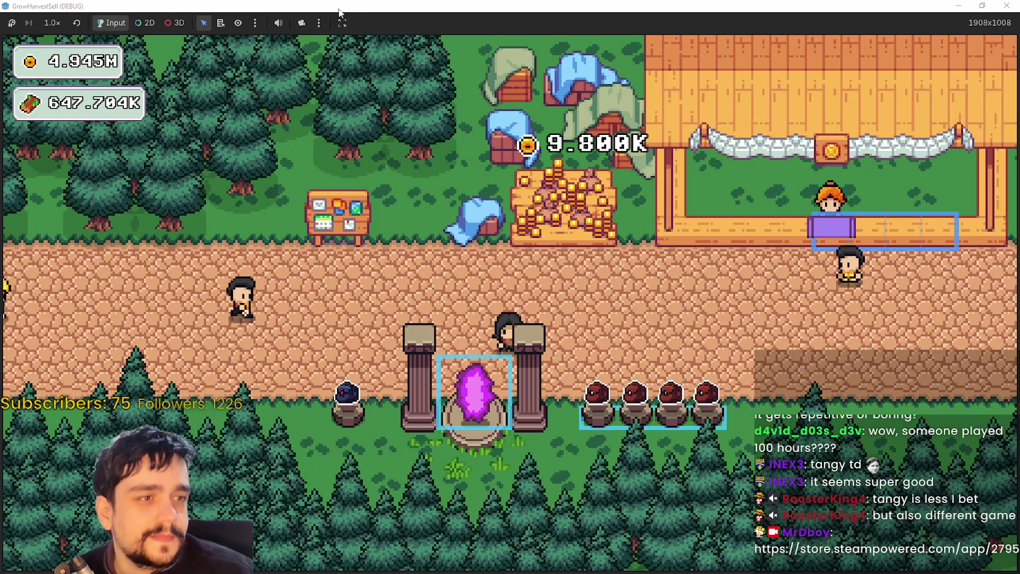
pyautogui.hotkey('alt', 'Tab')
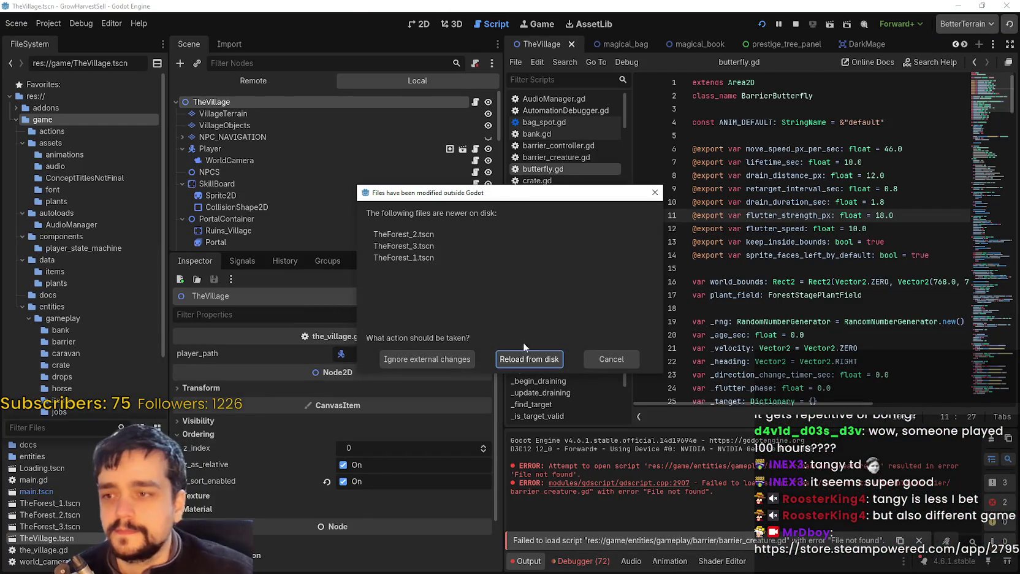
# Reload TheForest_1–3.tscn from disk, stop the old run and relaunch to the Harvest Sorcerer title screen.
pyautogui.click(558, 359)
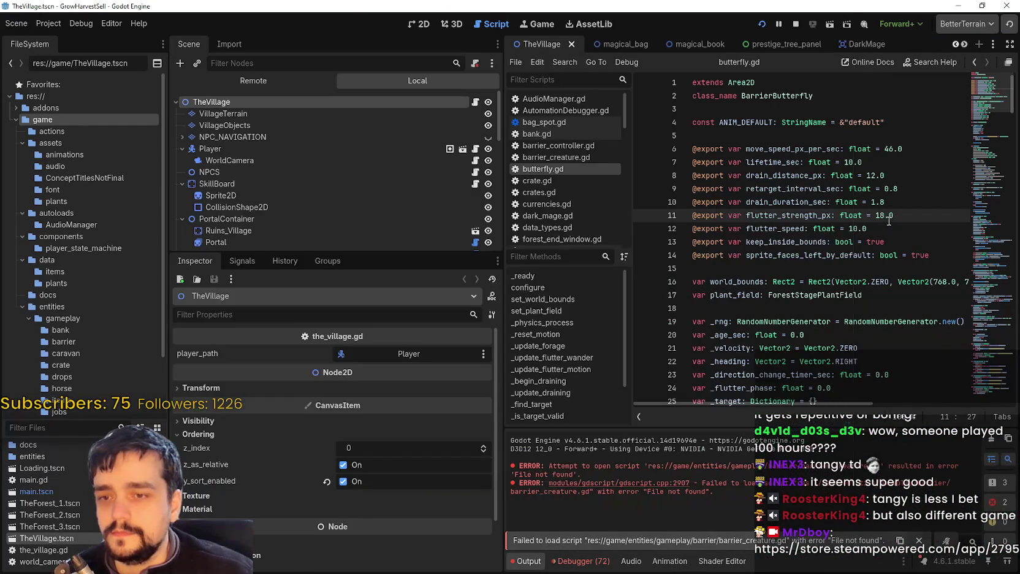
pyautogui.click(797, 23)
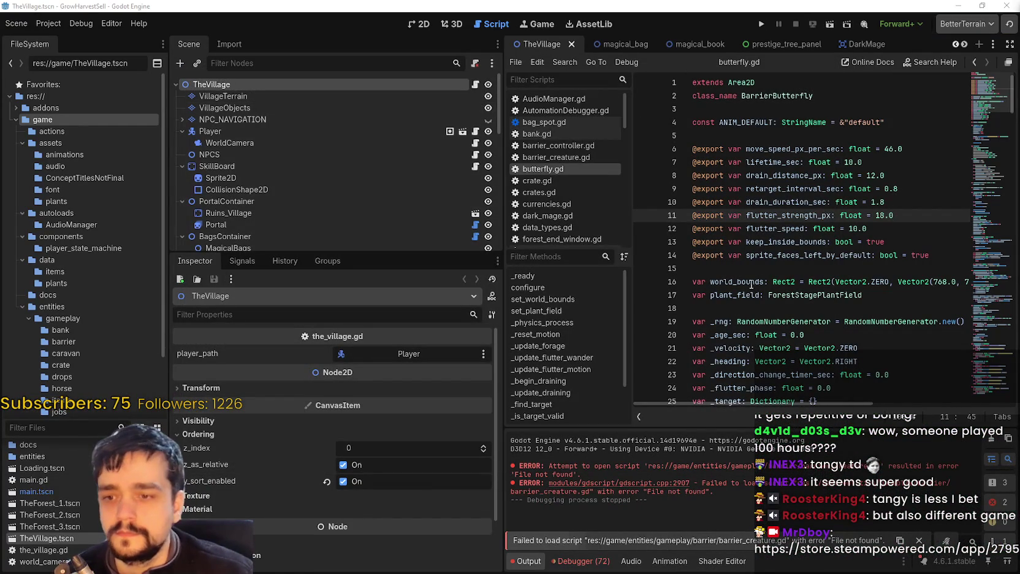
pyautogui.click(764, 282)
pyautogui.scroll(-1, 764, 282)
pyautogui.scroll(3, 723, 86)
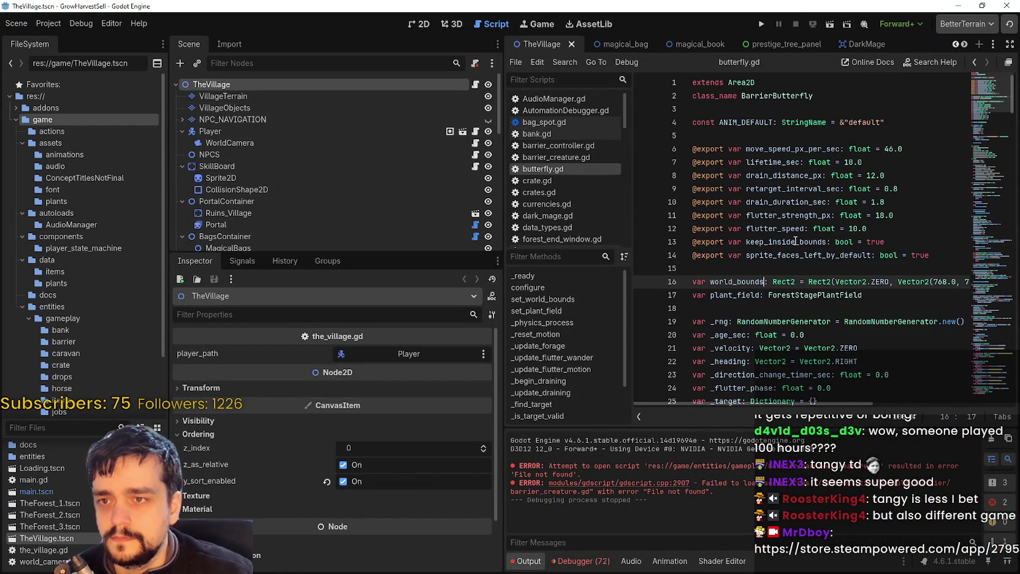
pyautogui.click(761, 23)
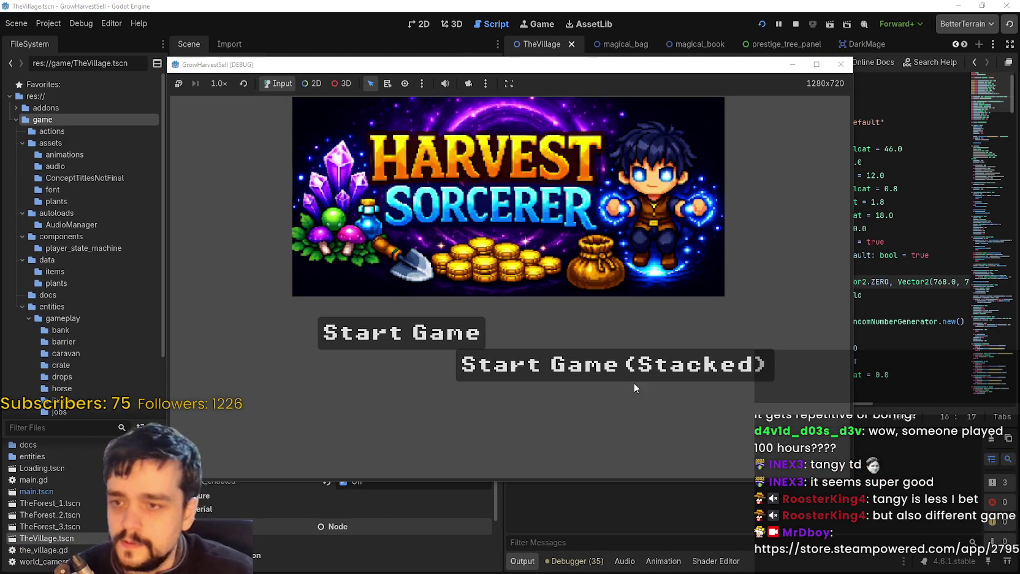
# Maximize the game, start a Stacked game and unlock Portal and Resource Domain at the Skill Board.
pyautogui.click(816, 64)
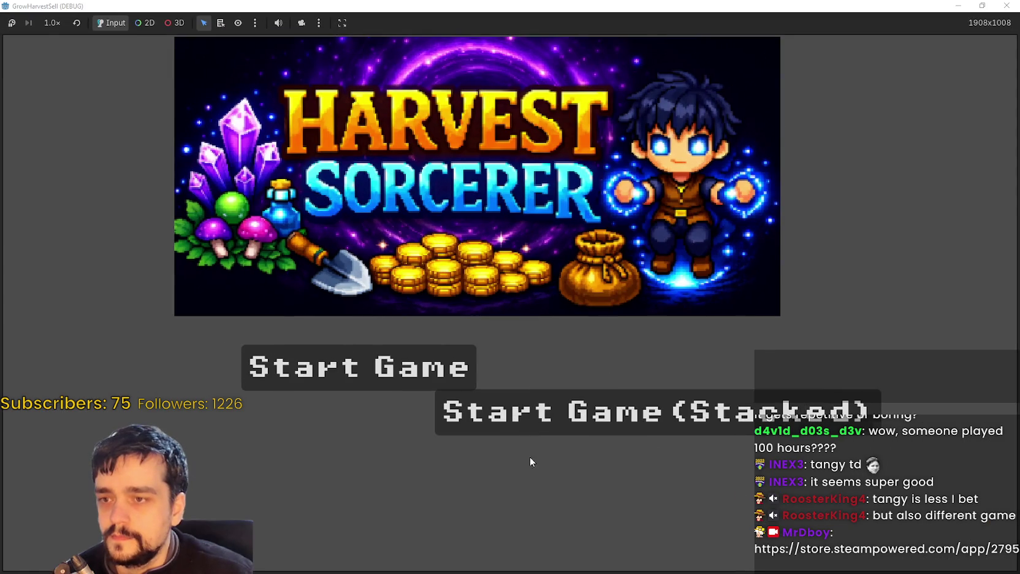
pyautogui.click(566, 427)
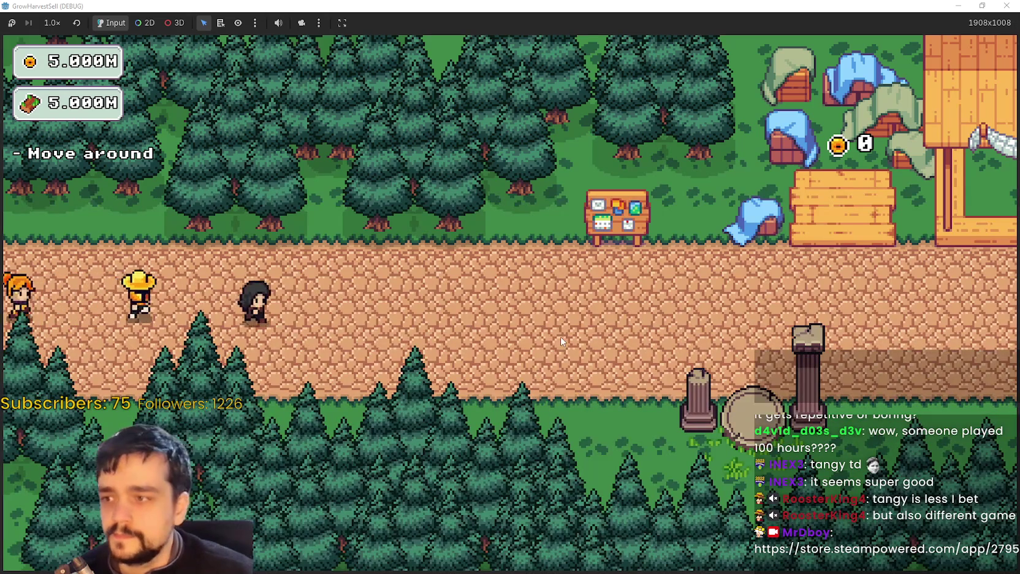
pyautogui.press('d')
pyautogui.press('w')
pyautogui.press('e')
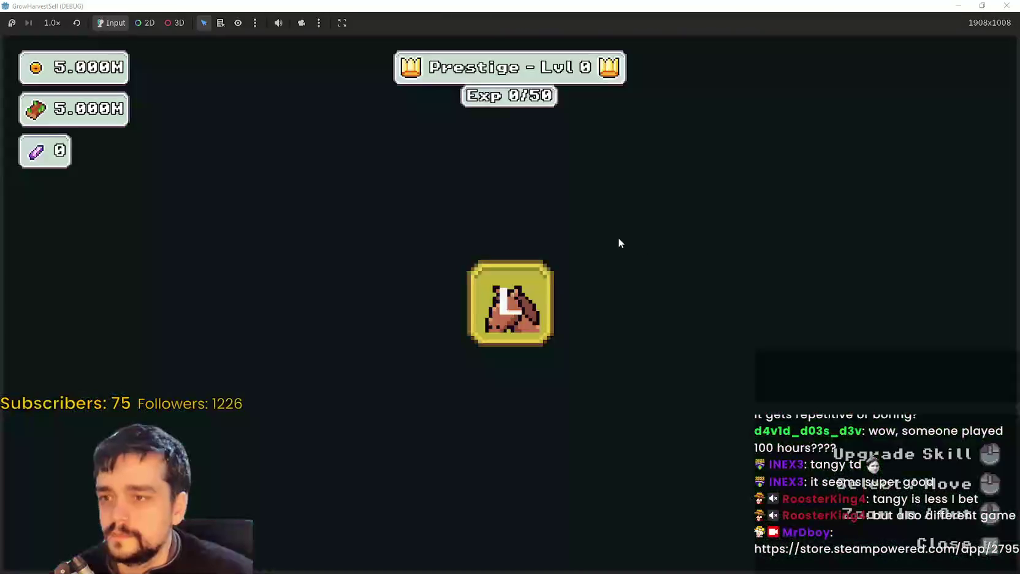
pyautogui.click(522, 290)
pyautogui.click(621, 339)
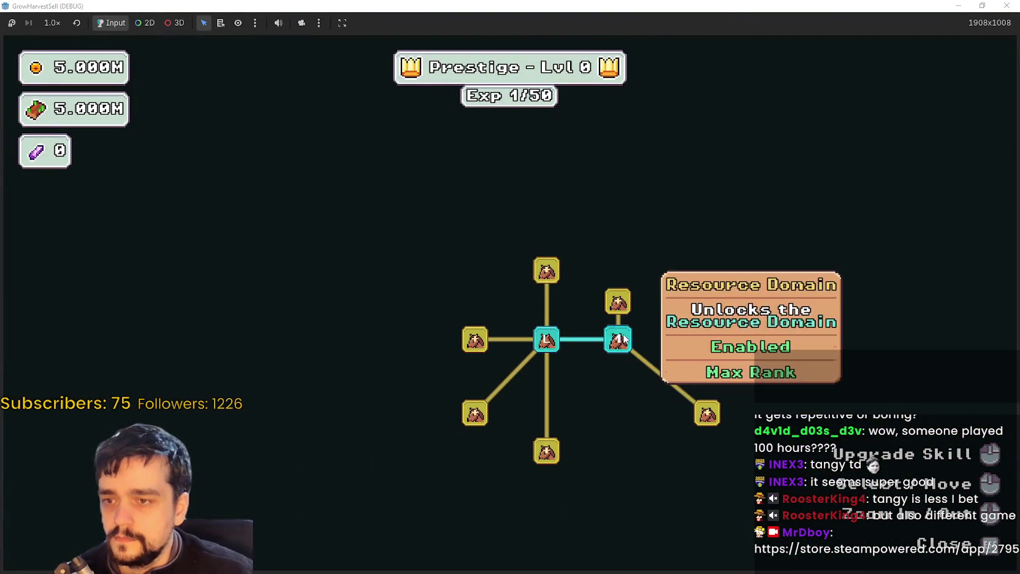
pyautogui.press('Escape')
# Travel through the portal to Stage 1, The Forest, and explore while the barrier drains.
pyautogui.press('s')
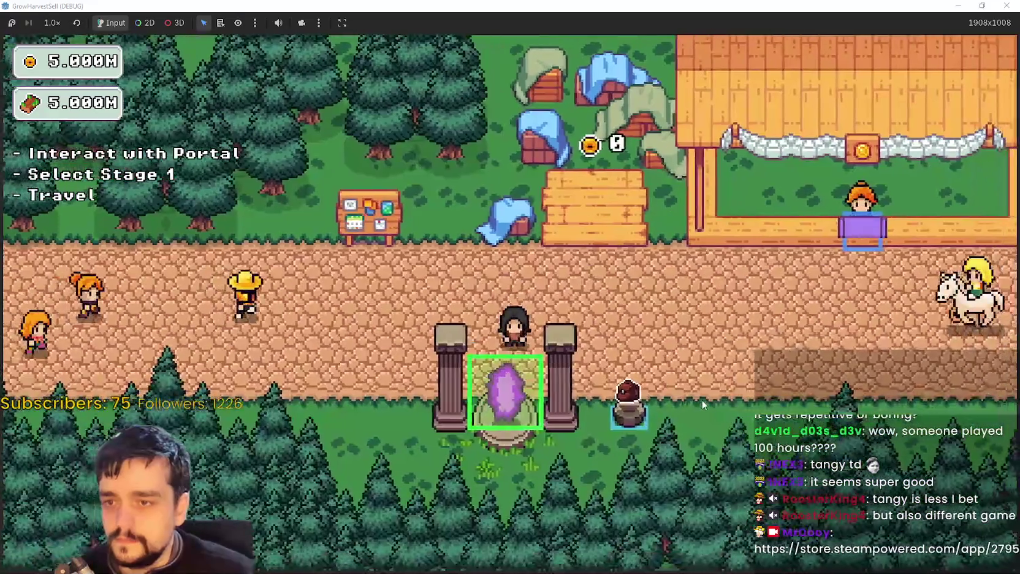
pyautogui.press('e')
pyautogui.press('Return')
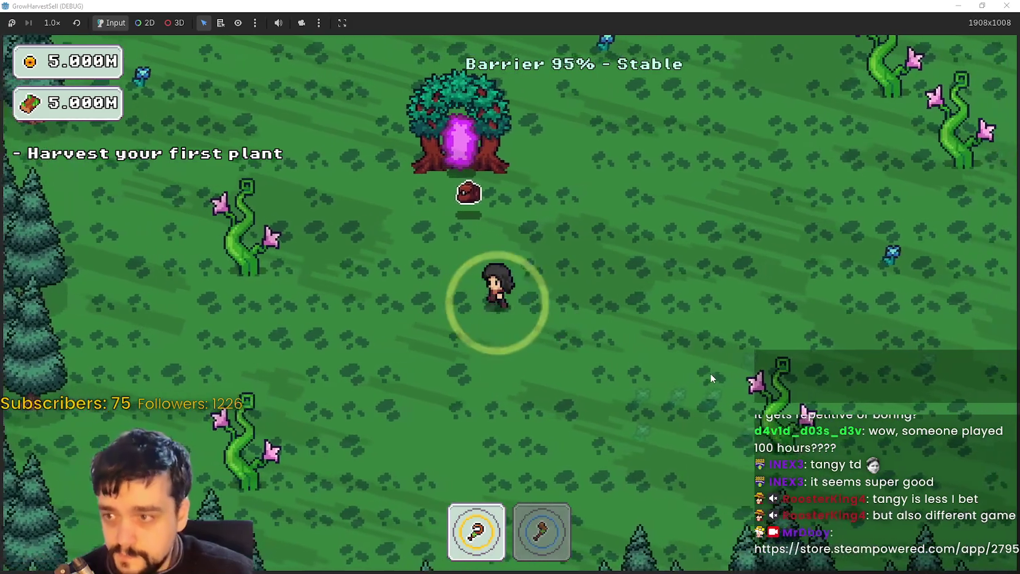
pyautogui.press('a')
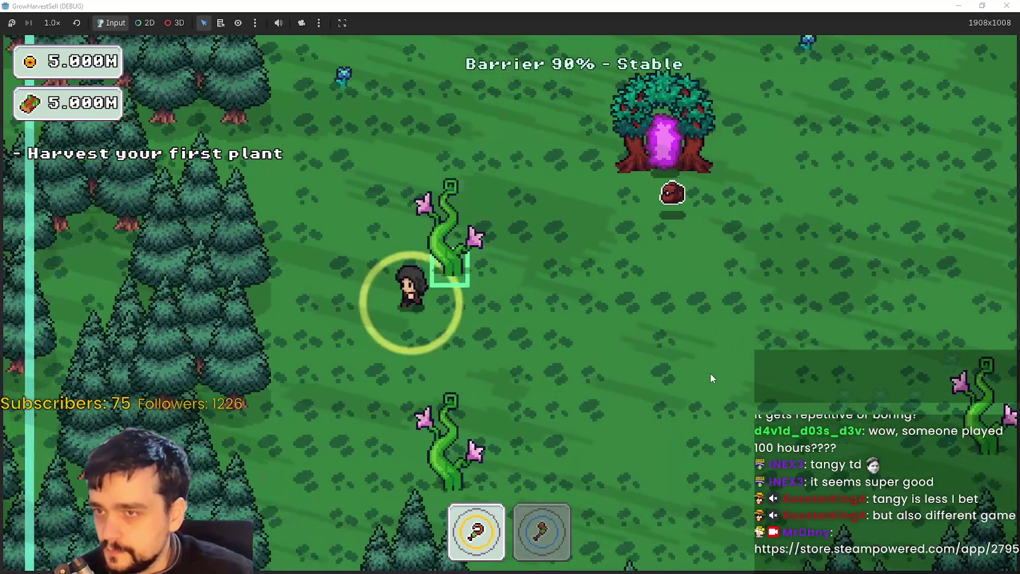
pyautogui.press('s')
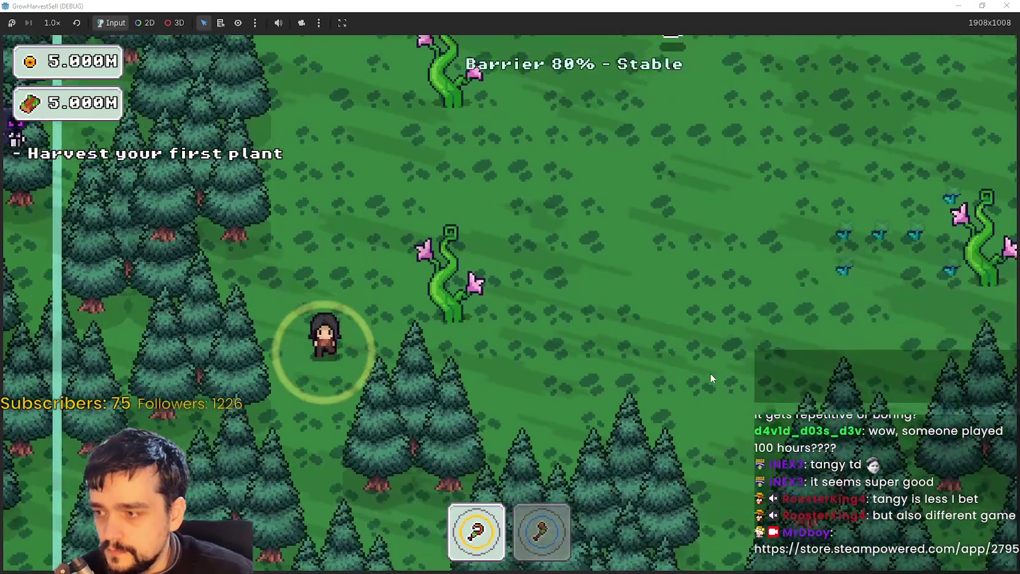
pyautogui.press('d')
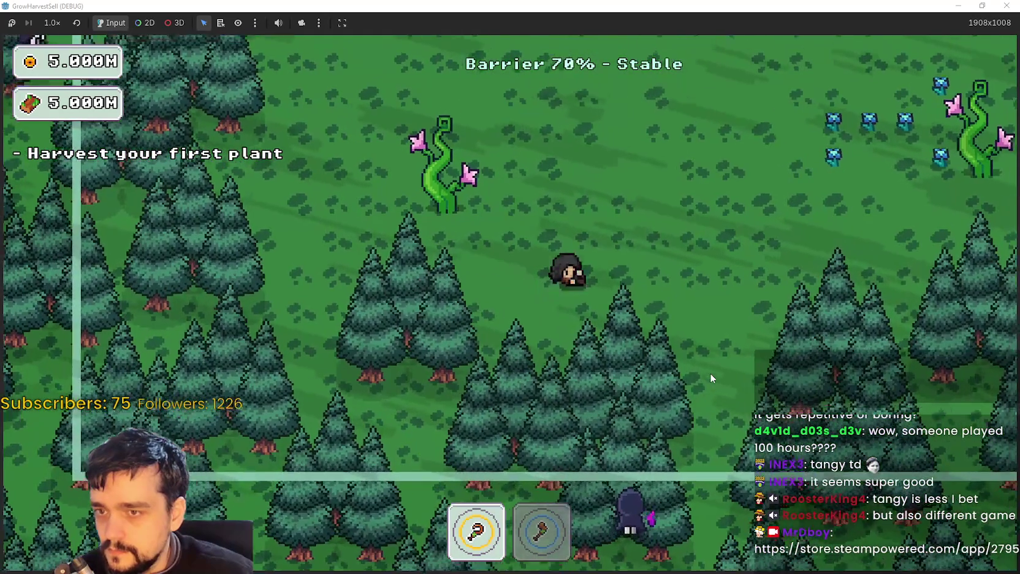
pyautogui.press('w')
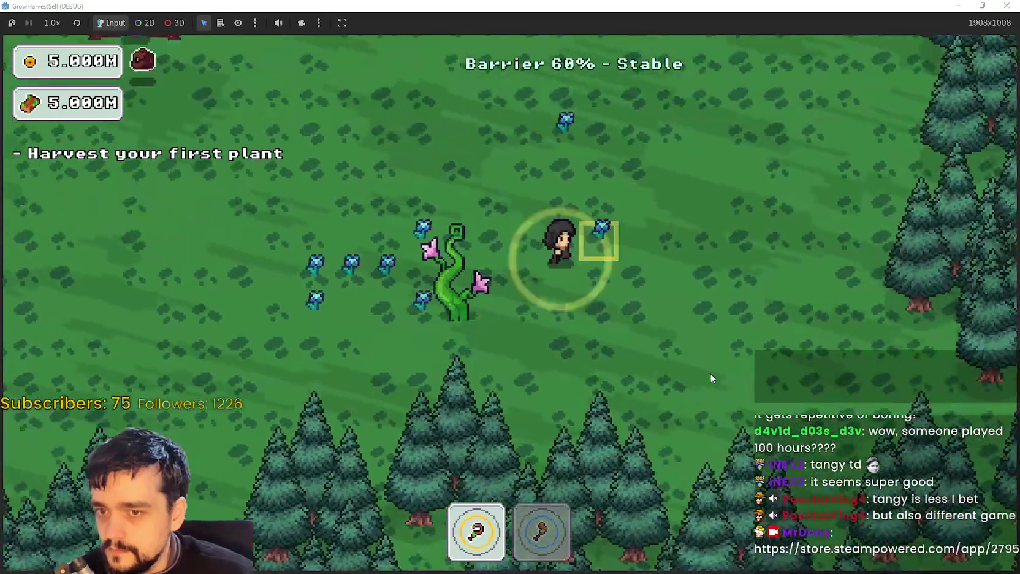
pyautogui.press('d')
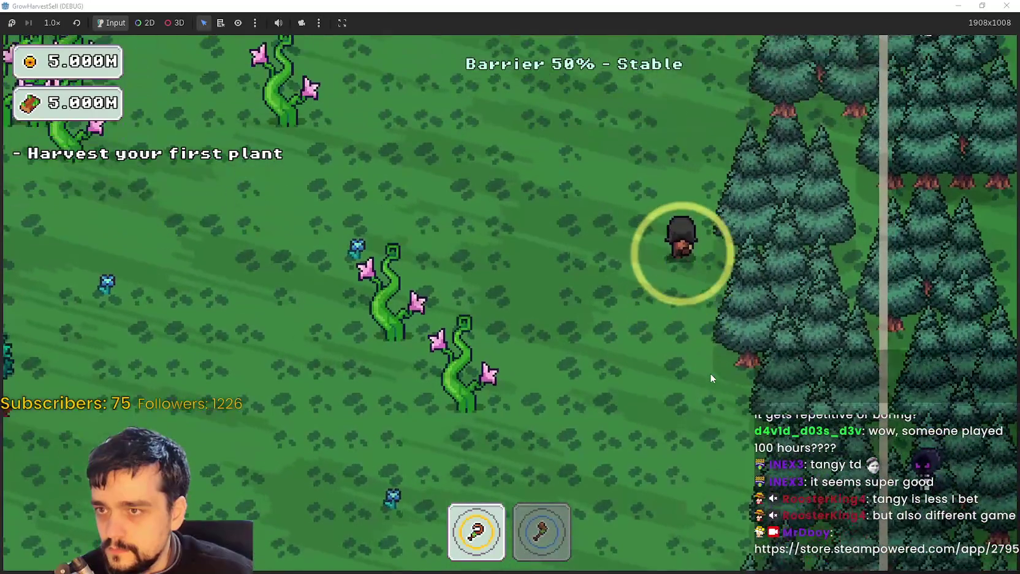
pyautogui.press('w')
pyautogui.press('a')
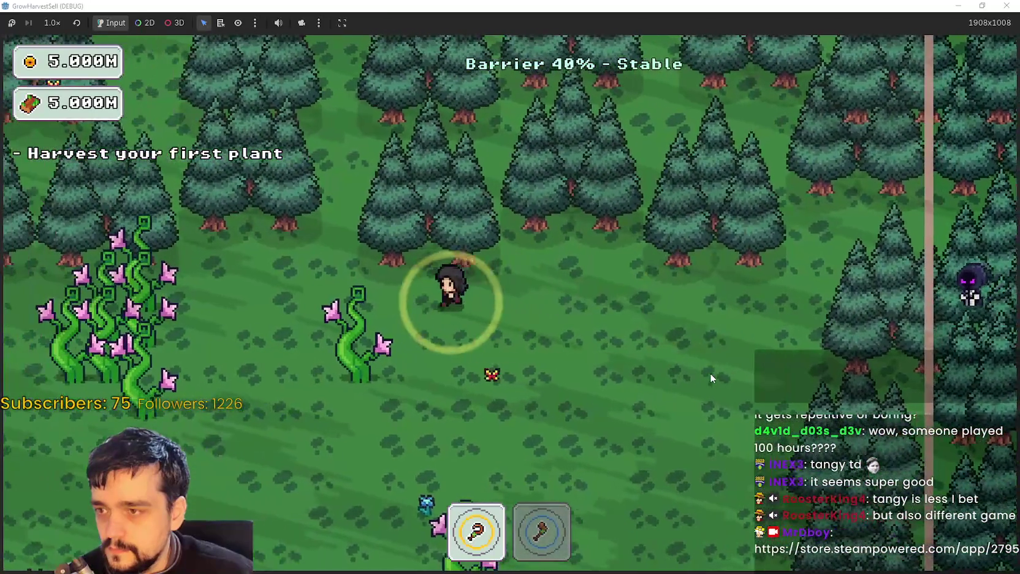
pyautogui.press('s')
pyautogui.press('a')
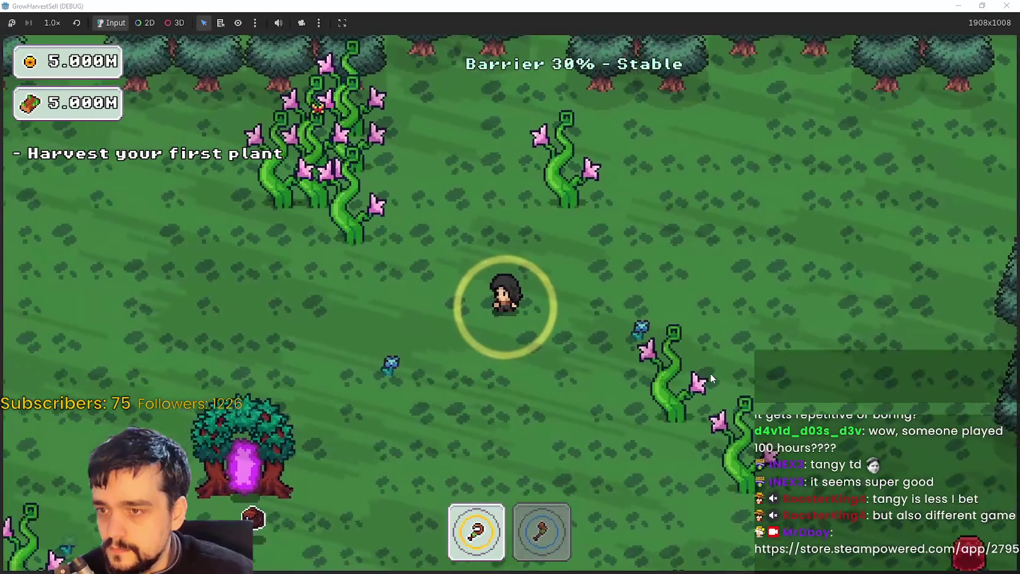
pyautogui.press('s')
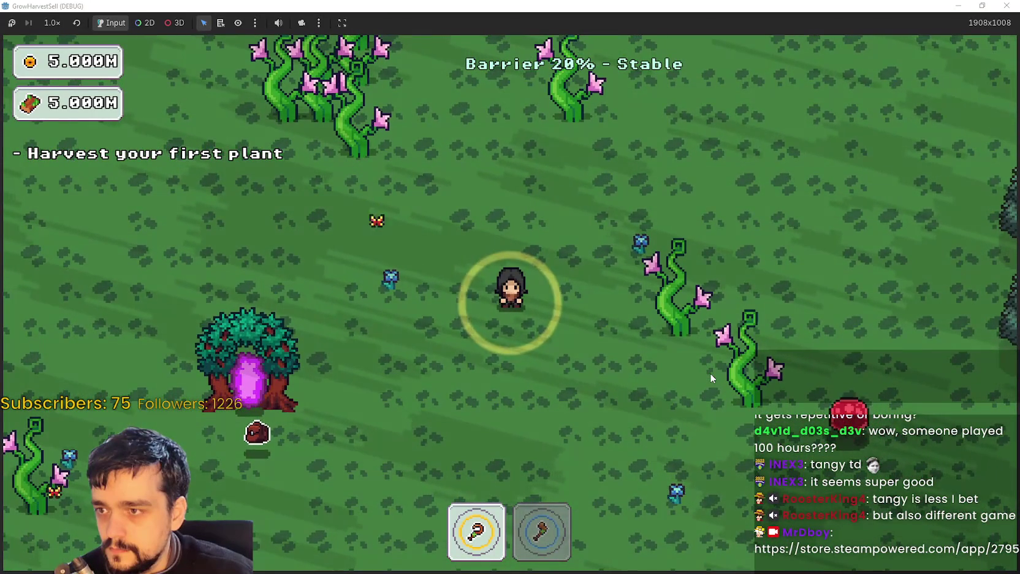
# Keep roaming past the portal tree and dark mages until the barrier hits 0%, then close the game.
pyautogui.press('a')
pyautogui.press('s')
pyautogui.press('a')
pyautogui.press('s')
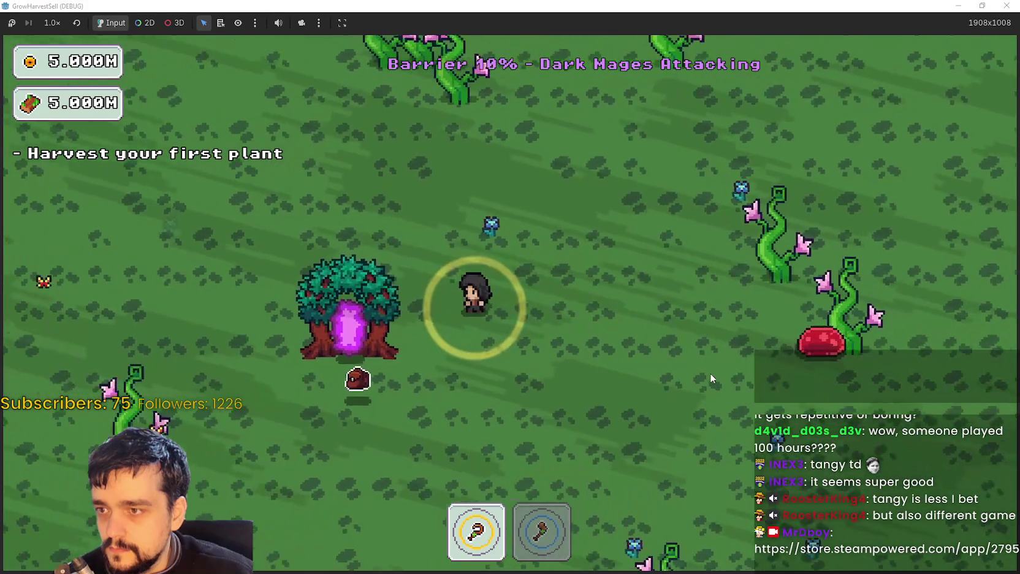
pyautogui.press('a')
pyautogui.press('s')
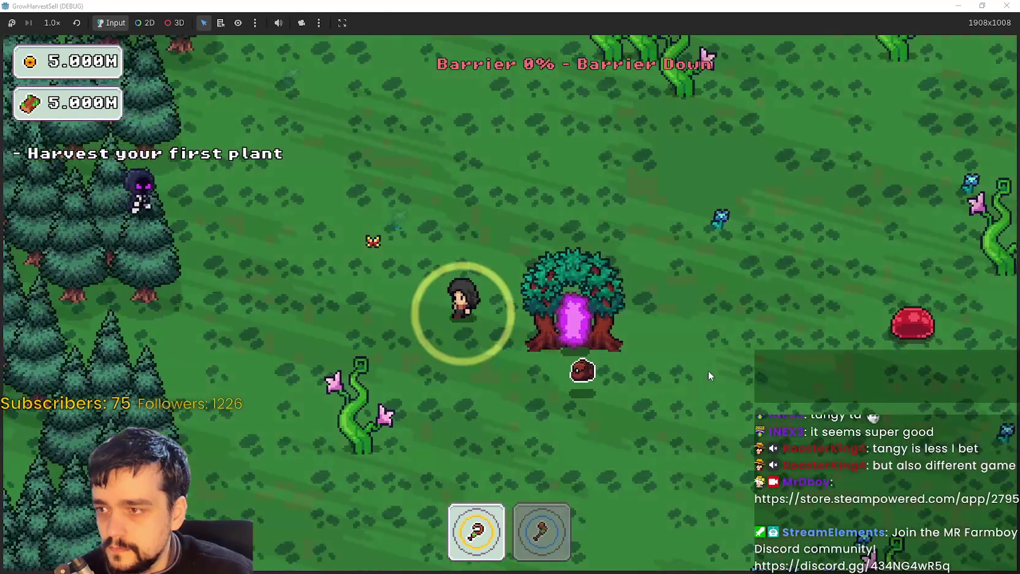
pyautogui.press('s')
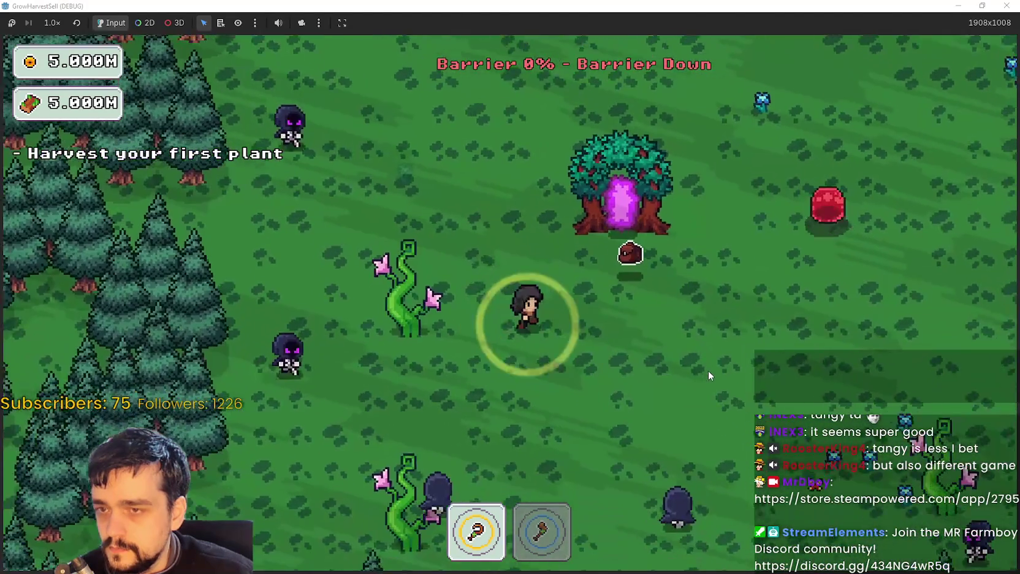
pyautogui.press('d')
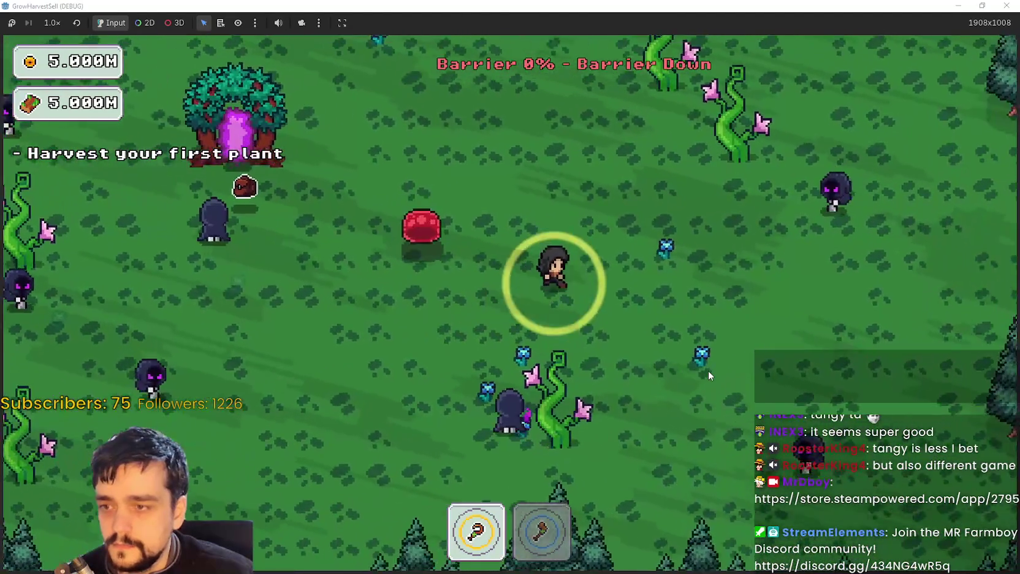
pyautogui.press('w')
pyautogui.press('a')
pyautogui.press('a')
pyautogui.press('w')
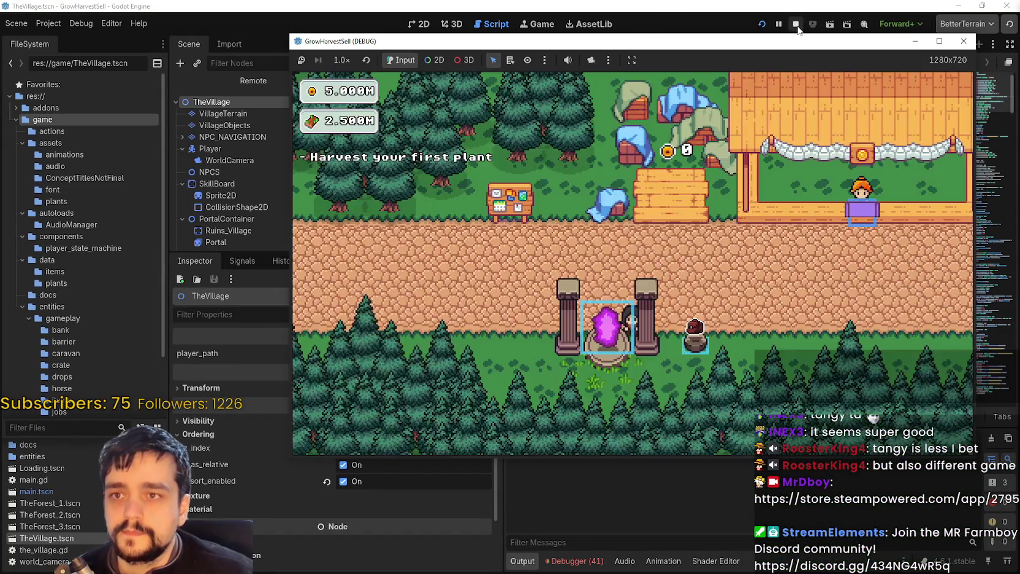
pyautogui.press('F8')
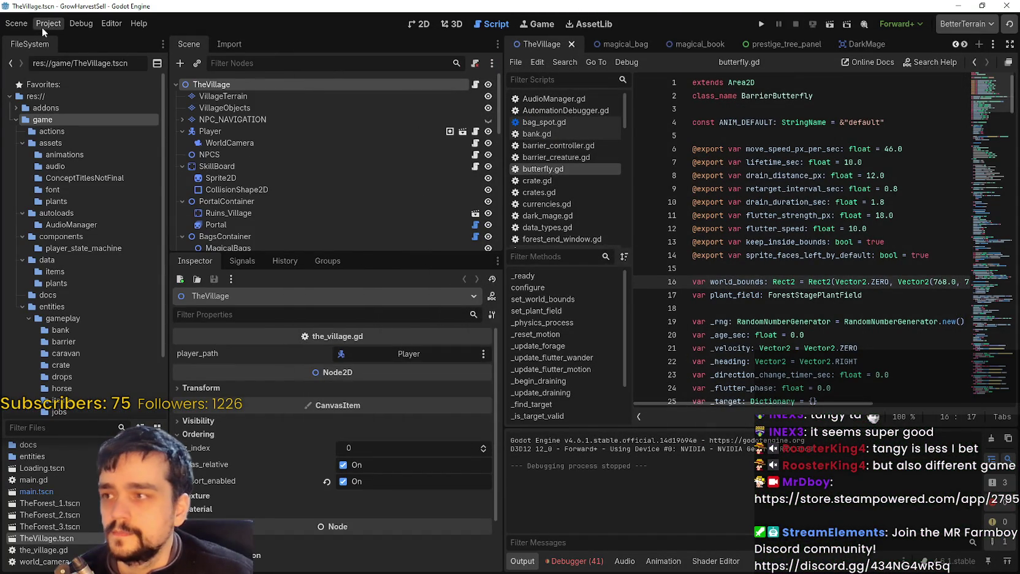
# Reload the current GrowHarvestSell project from the Project menu.
pyautogui.click(43, 24)
pyautogui.click(67, 157)
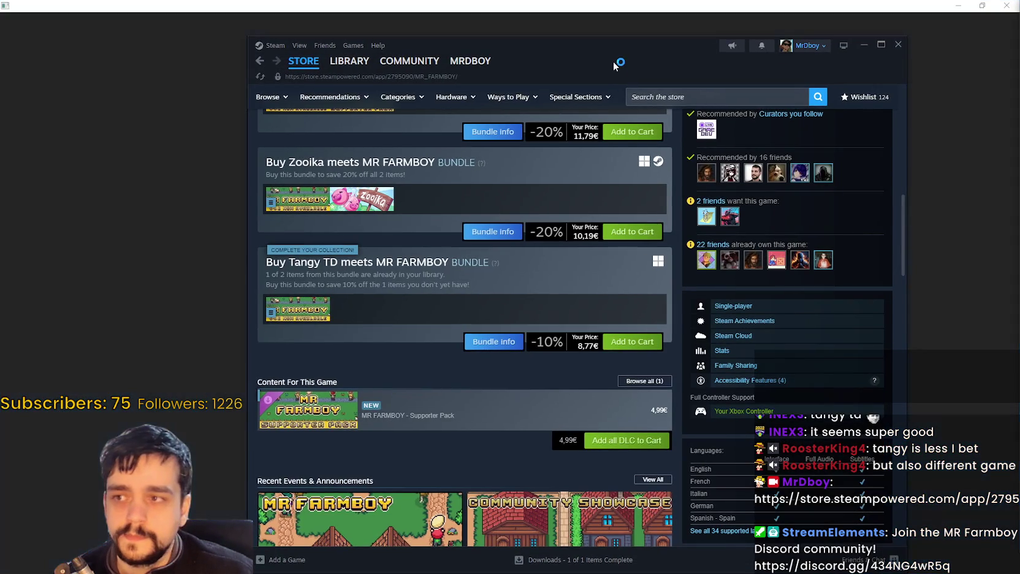
pyautogui.scroll(5, 563, 397)
pyautogui.scroll(3, 565, 396)
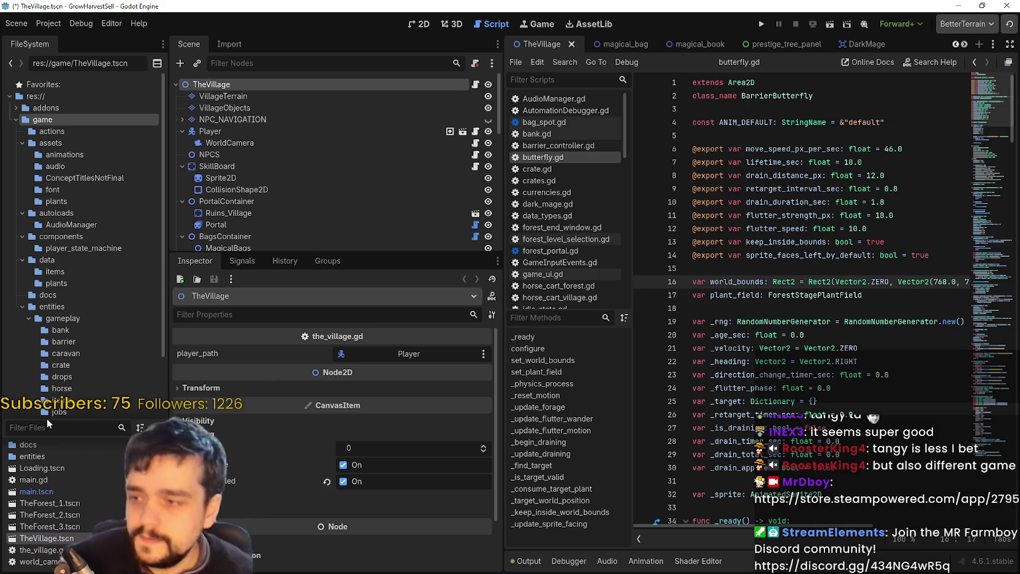
# Filter the FileSystem for 'Forest', open TheForest_1.tscn in the 2D view and enlarge the scene tree.
pyautogui.click(53, 427)
pyautogui.write('ThF')
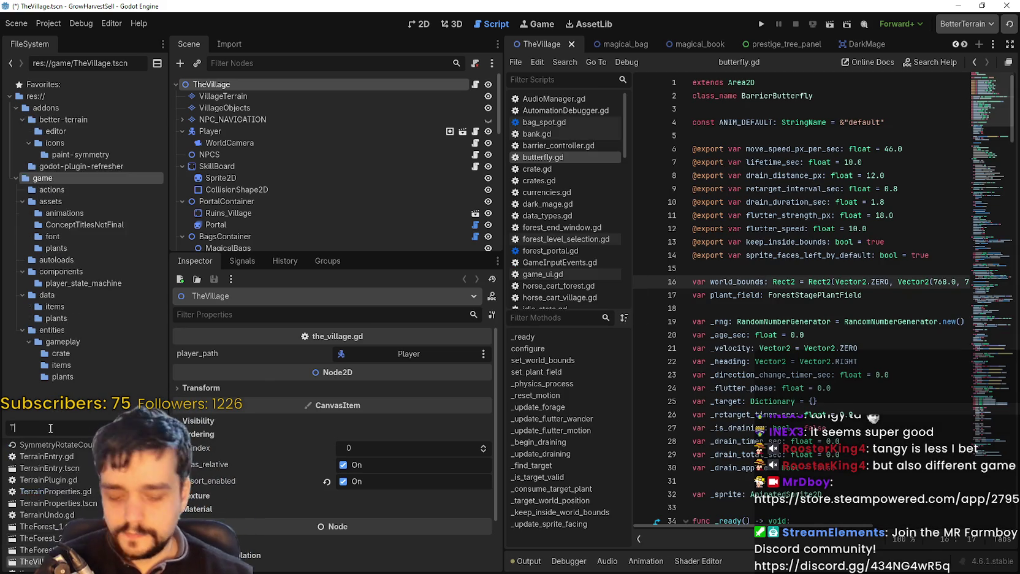
pyautogui.press('BackSpace')
pyautogui.press('BackSpace')
pyautogui.press('BackSpace')
pyautogui.write('Forest')
pyautogui.doubleClick(36, 537)
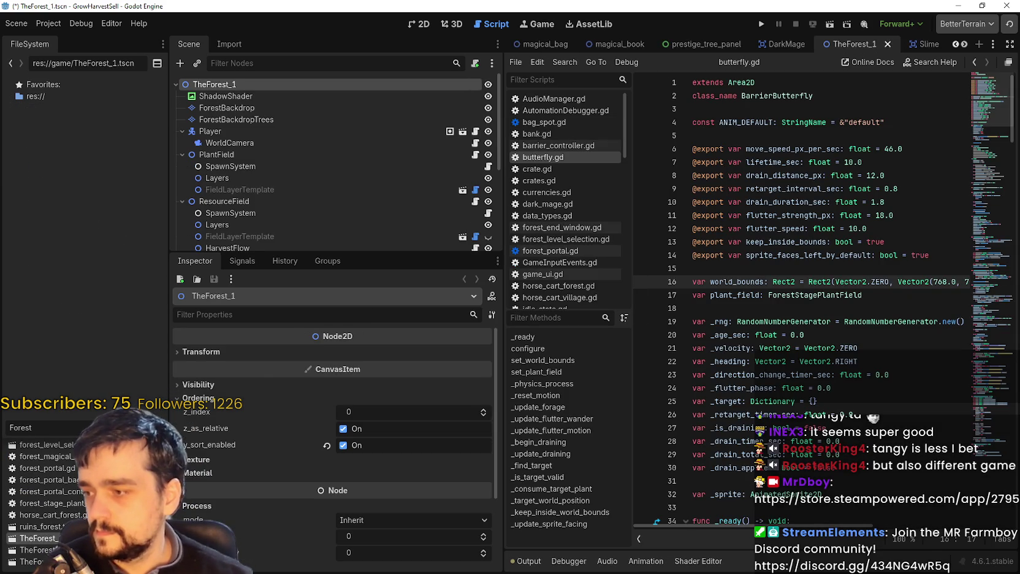
pyautogui.click(420, 28)
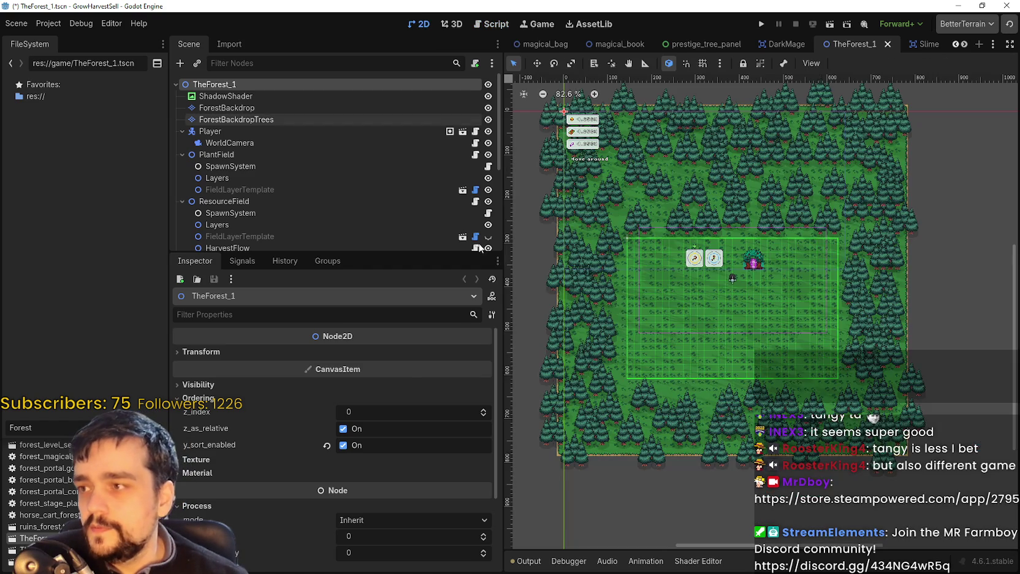
pyautogui.scroll(4, 862, 289)
pyautogui.scroll(-4, 364, 212)
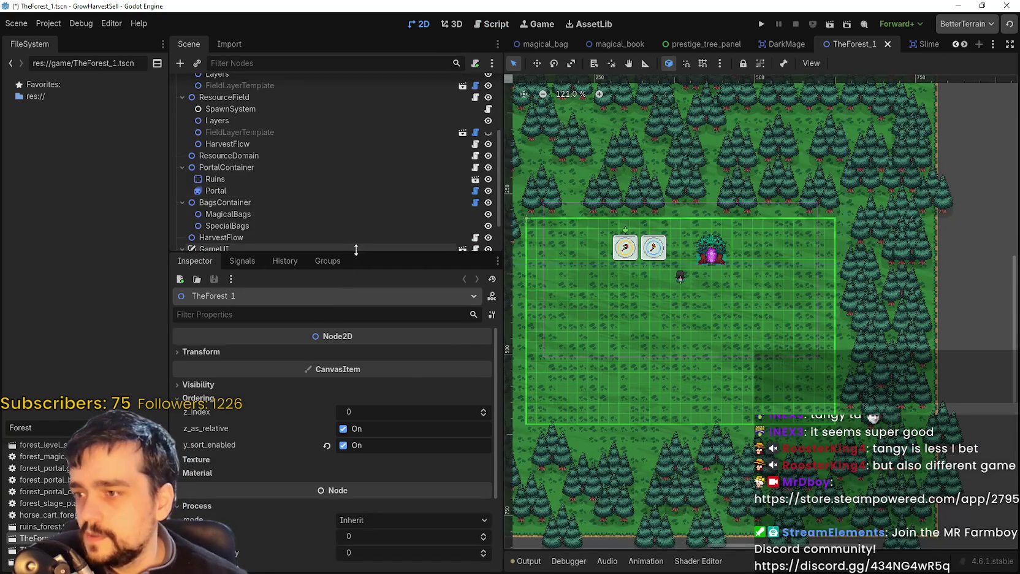
pyautogui.moveTo(356, 253); pyautogui.dragTo(275, 393)
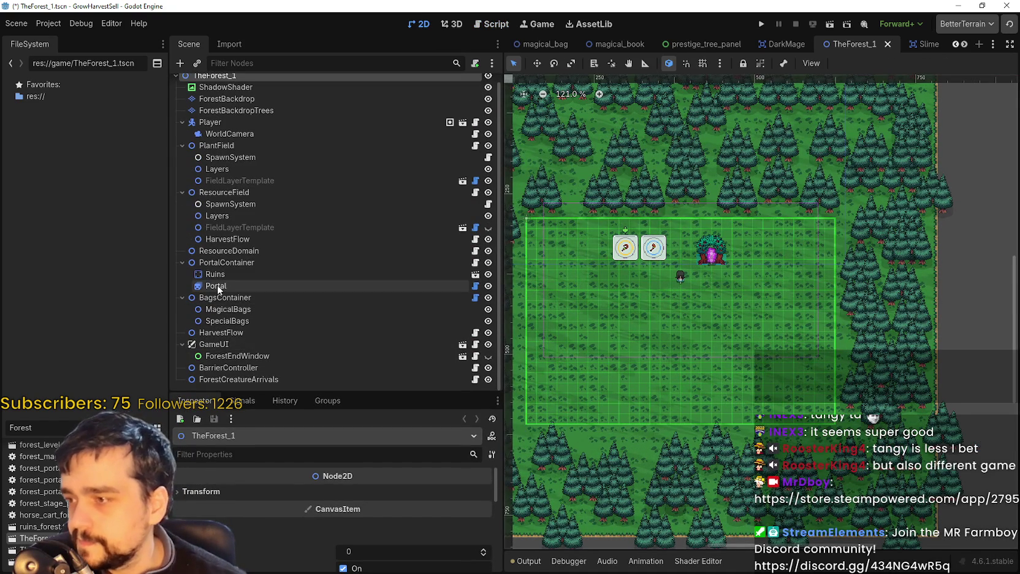
# On ForestCreatureArrivals, set the butterfly arrival interval to 0.5 s and lifetime to 30 s.
pyautogui.click(231, 379)
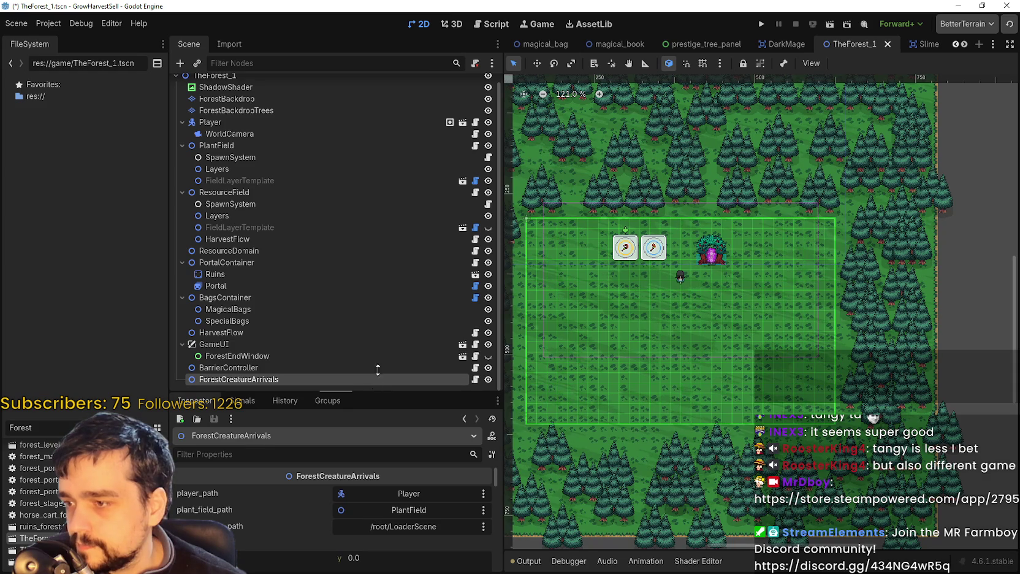
pyautogui.moveTo(374, 390); pyautogui.dragTo(380, 215)
pyautogui.scroll(-2, 399, 476)
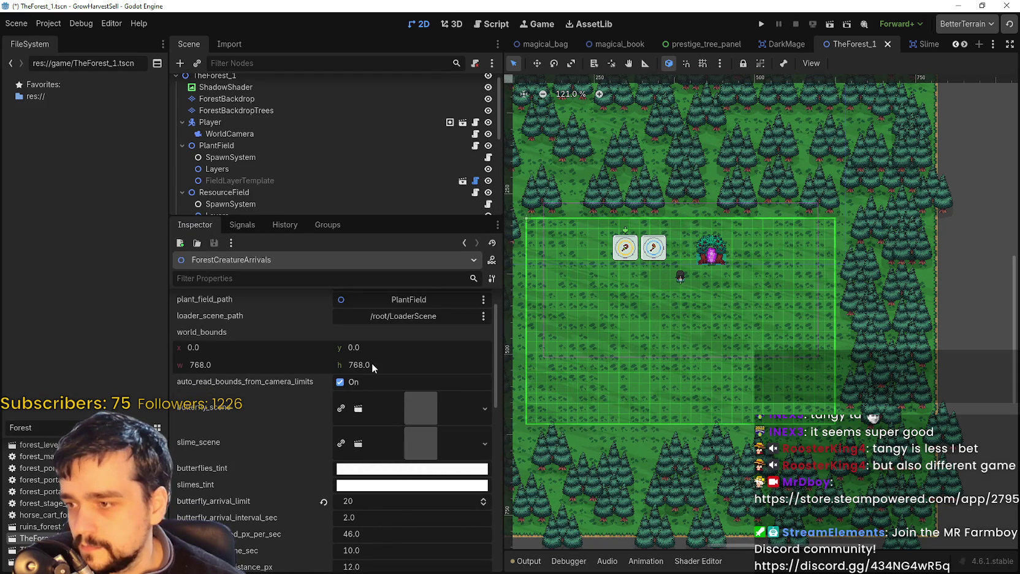
pyautogui.scroll(-3, 399, 399)
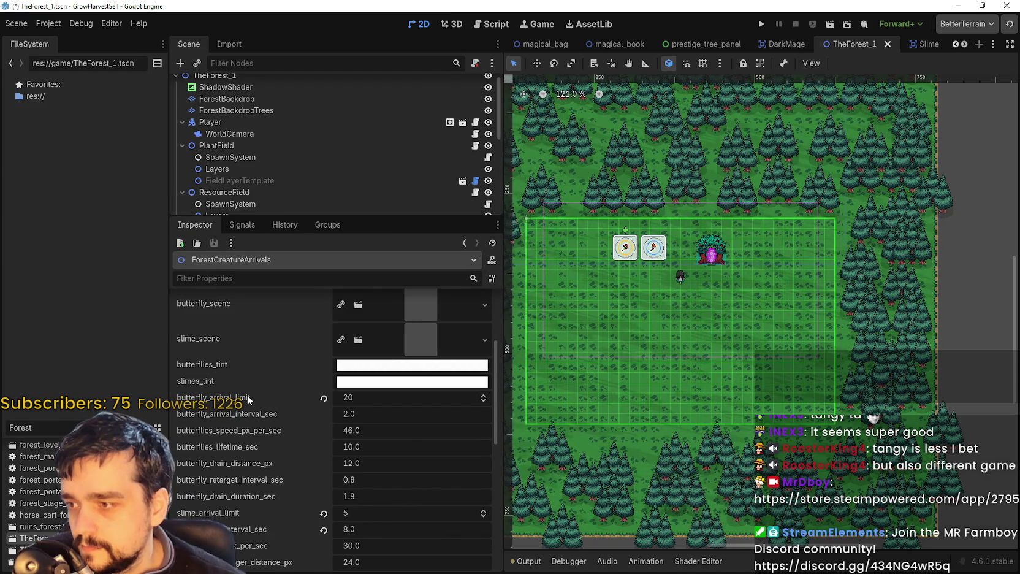
pyautogui.scroll(-2, 368, 380)
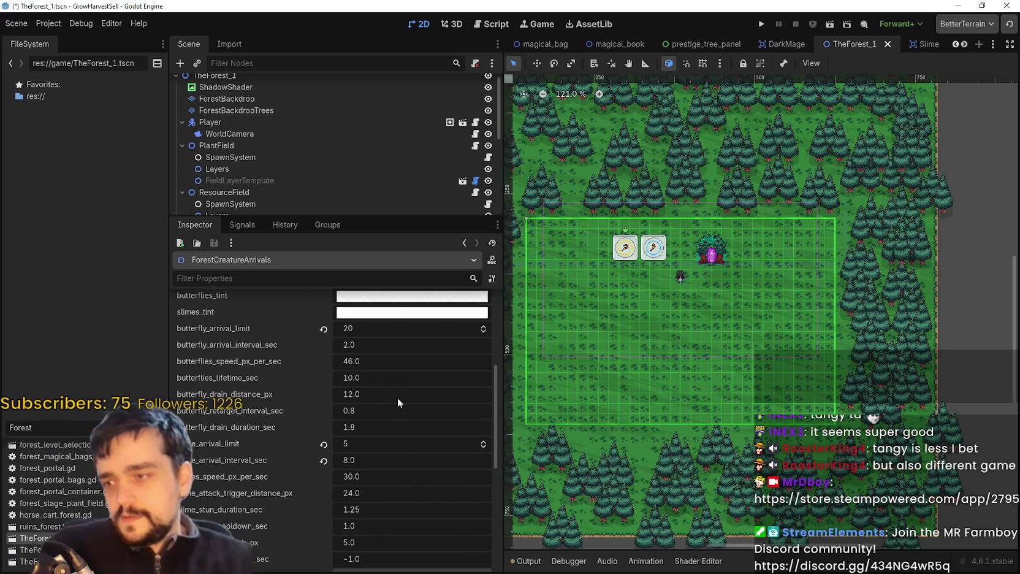
pyautogui.click(383, 347)
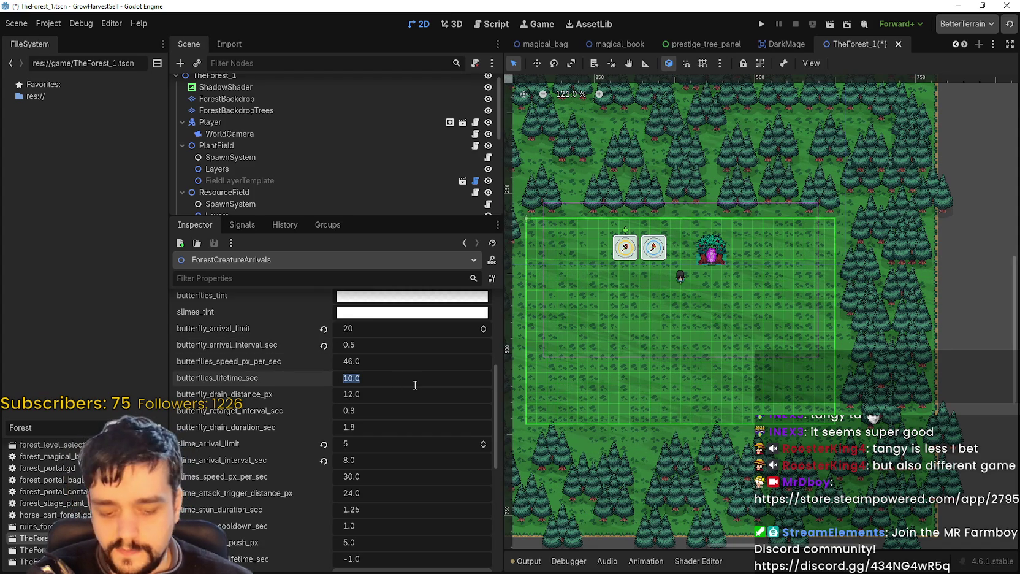
pyautogui.write('30')
pyautogui.press('Return')
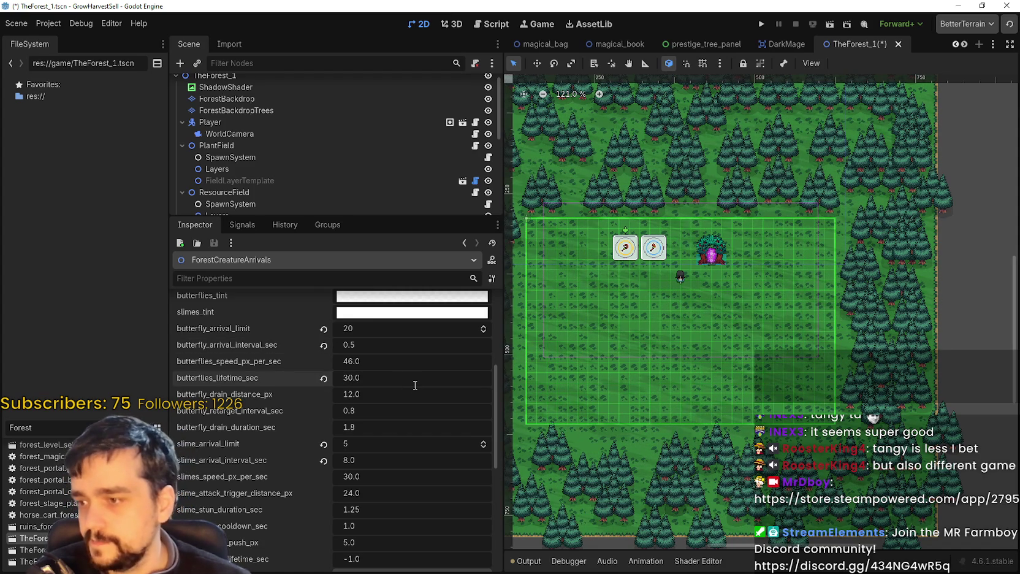
# Set the slime arrival limit to 10 and slime arrival interval to 1.0 s.
pyautogui.scroll(-1, 386, 415)
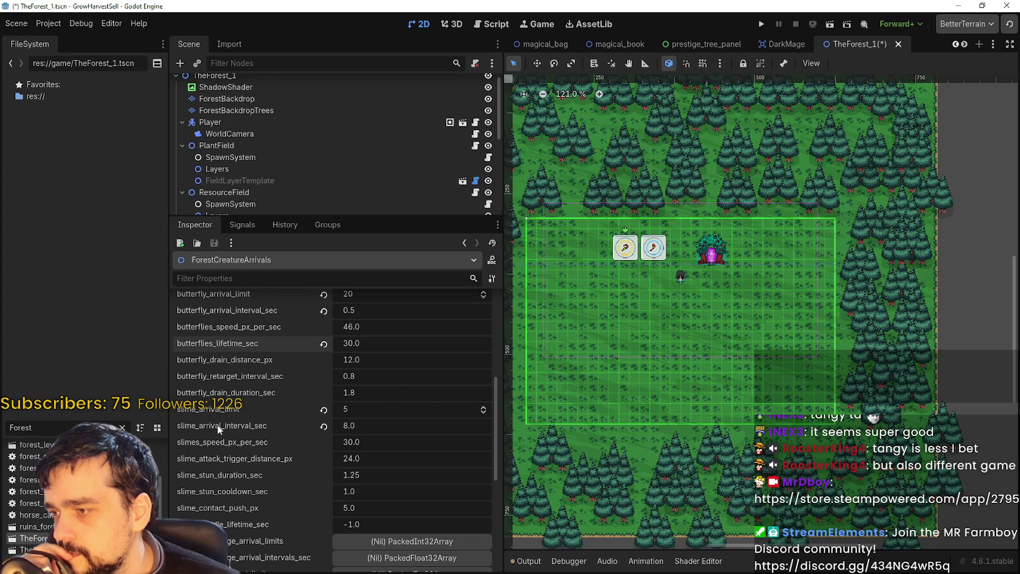
pyautogui.scroll(-3, 420, 356)
pyautogui.click(362, 339)
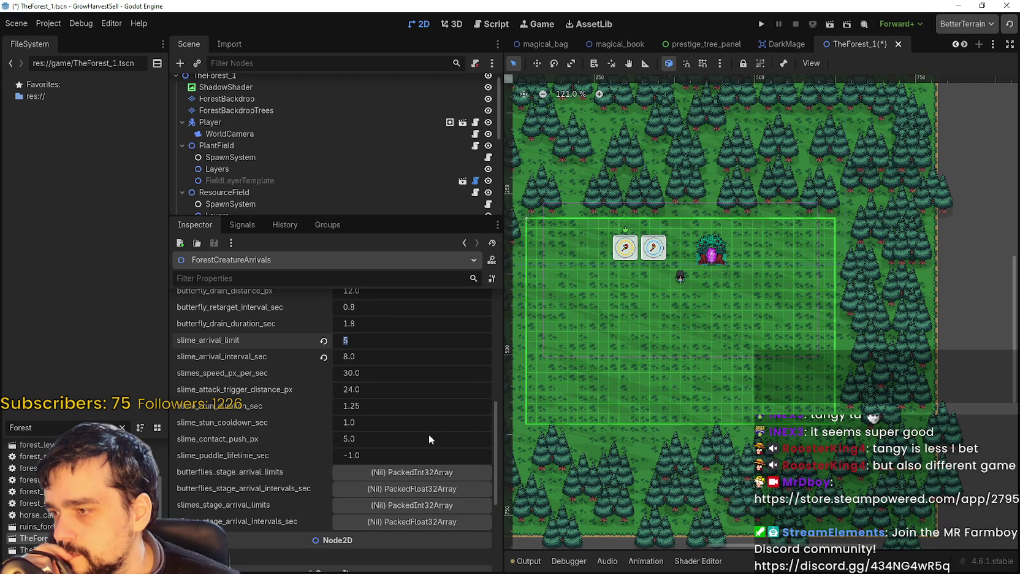
pyautogui.write('10')
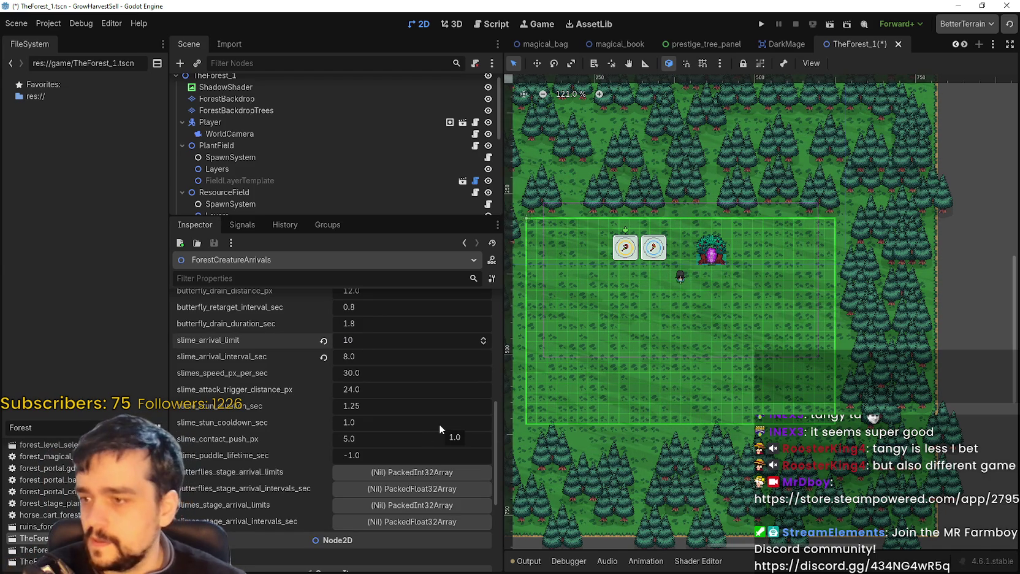
pyautogui.click(397, 362)
pyautogui.write('0')
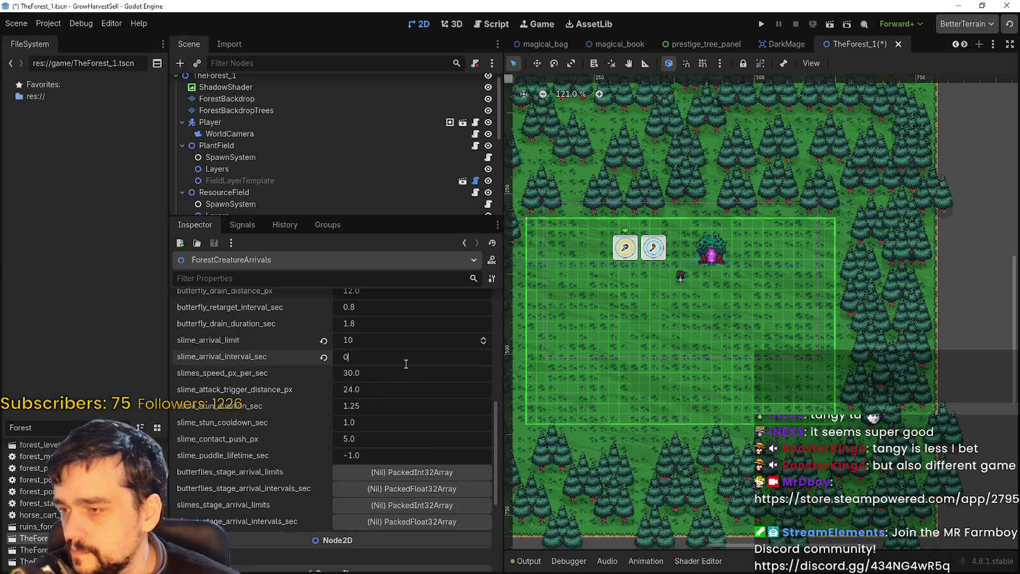
pyautogui.press('Return')
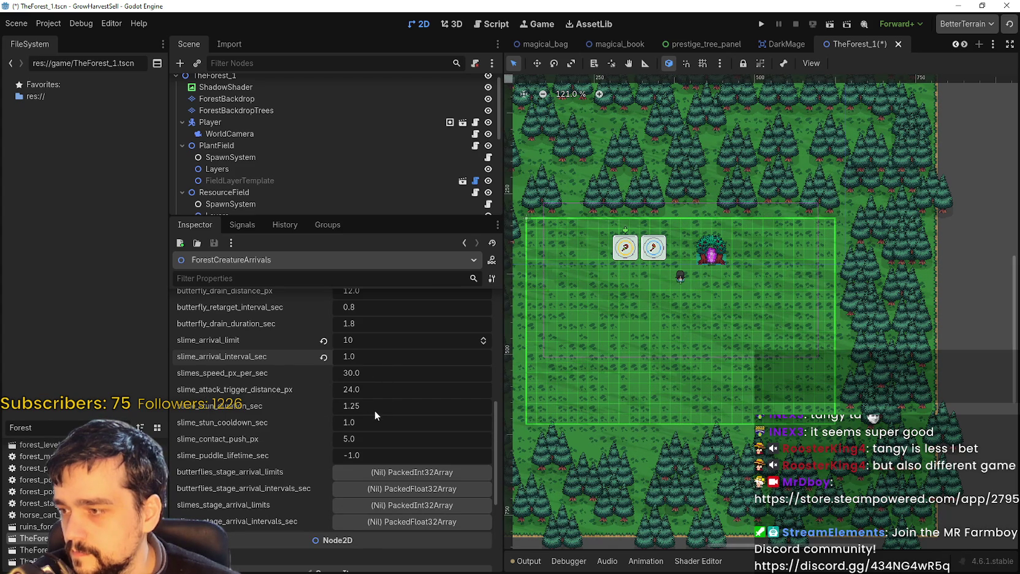
# Set the slime attack trigger distance to 16 px and stun duration to 3 s.
pyautogui.click(365, 389)
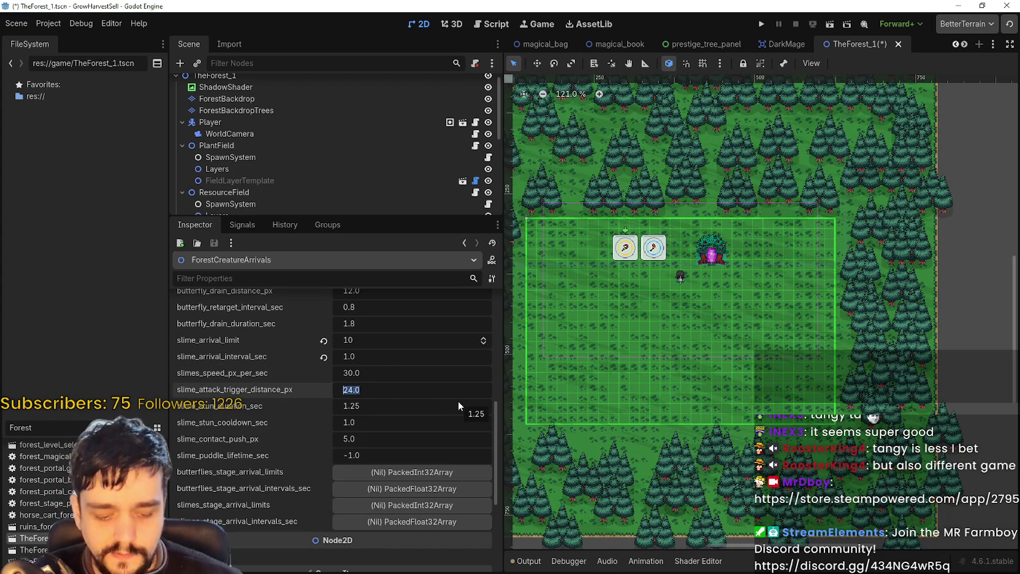
pyautogui.write('16')
pyautogui.press('Return')
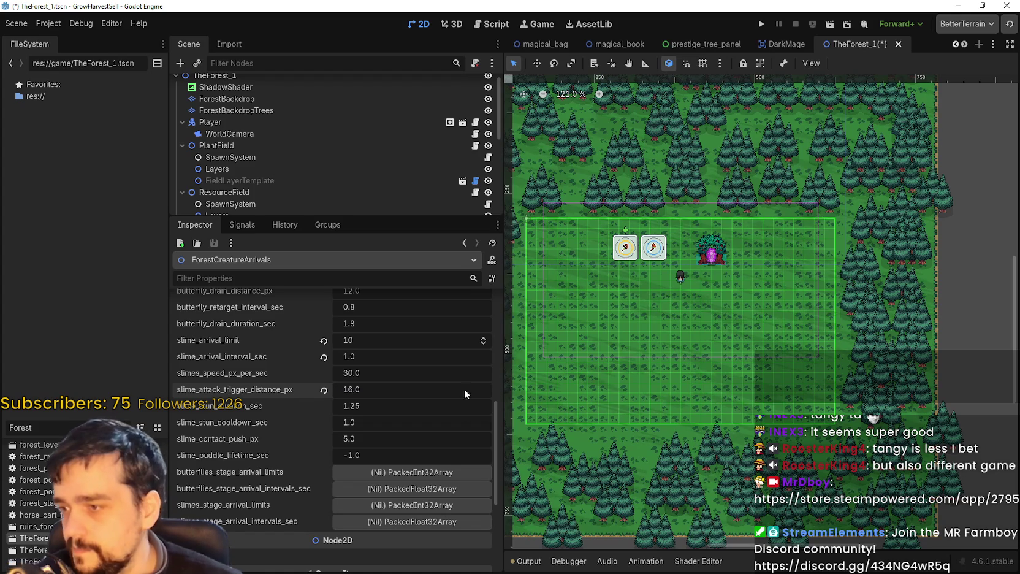
pyautogui.click(377, 406)
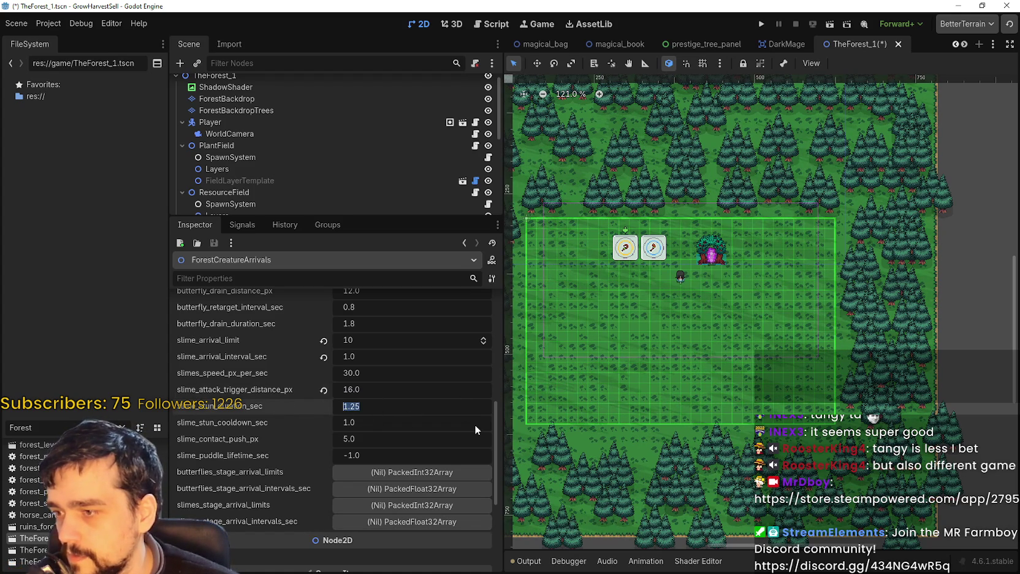
pyautogui.write('3')
pyautogui.press('Return')
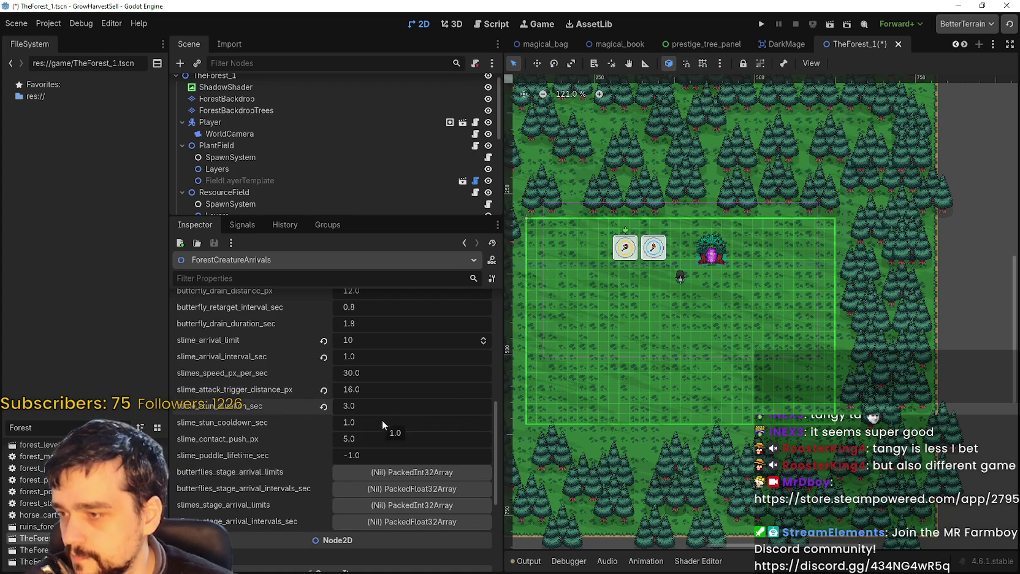
# Create and review the butterflies stage arrival limits array, then run the game to playtest.
pyautogui.scroll(-1, 378, 419)
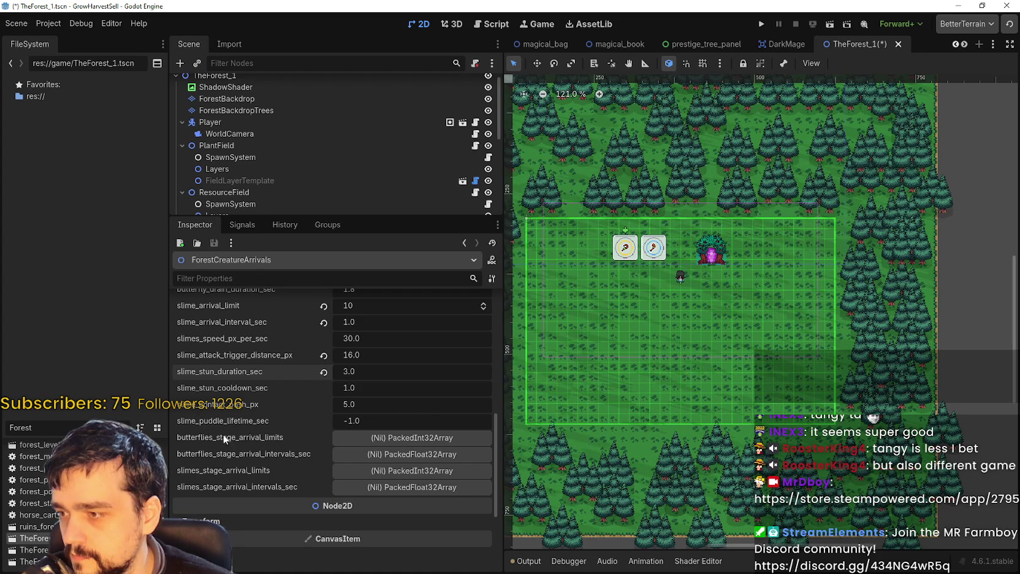
pyautogui.scroll(-2, 429, 420)
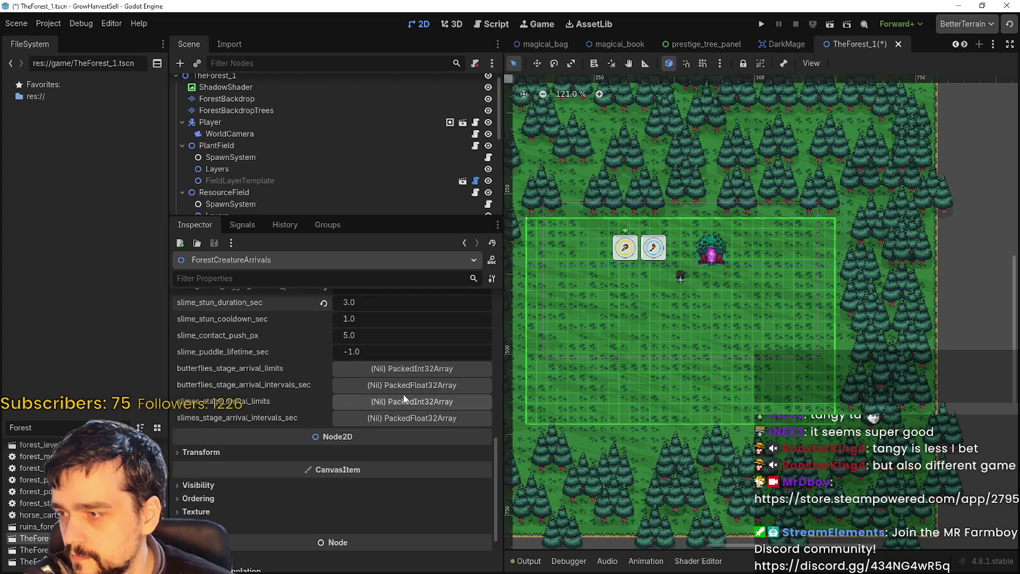
pyautogui.click(411, 370)
pyautogui.click(407, 368)
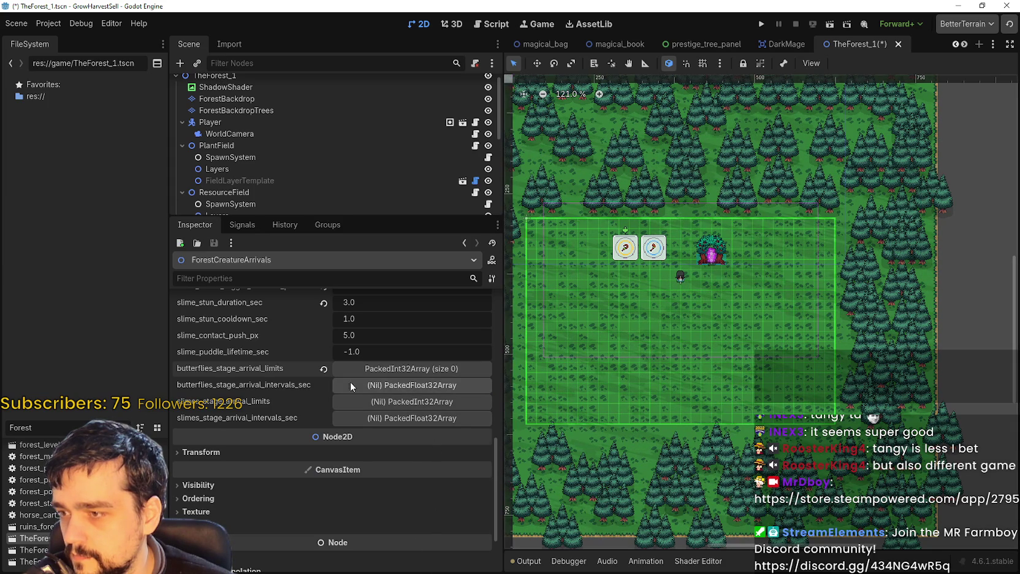
pyautogui.click(383, 370)
pyautogui.click(366, 369)
pyautogui.click(382, 370)
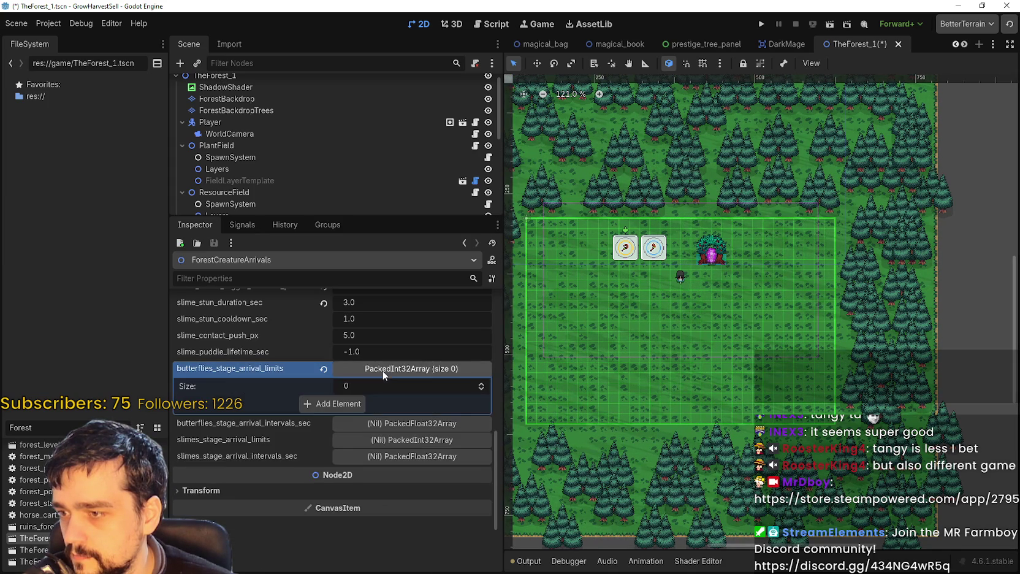
pyautogui.click(382, 369)
pyautogui.scroll(4, 477, 478)
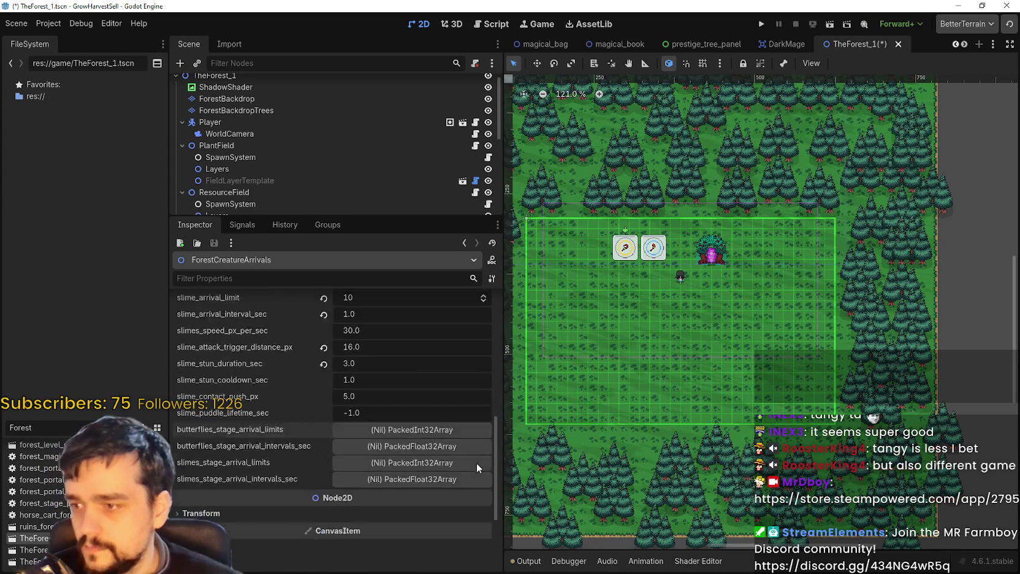
pyautogui.scroll(4, 450, 470)
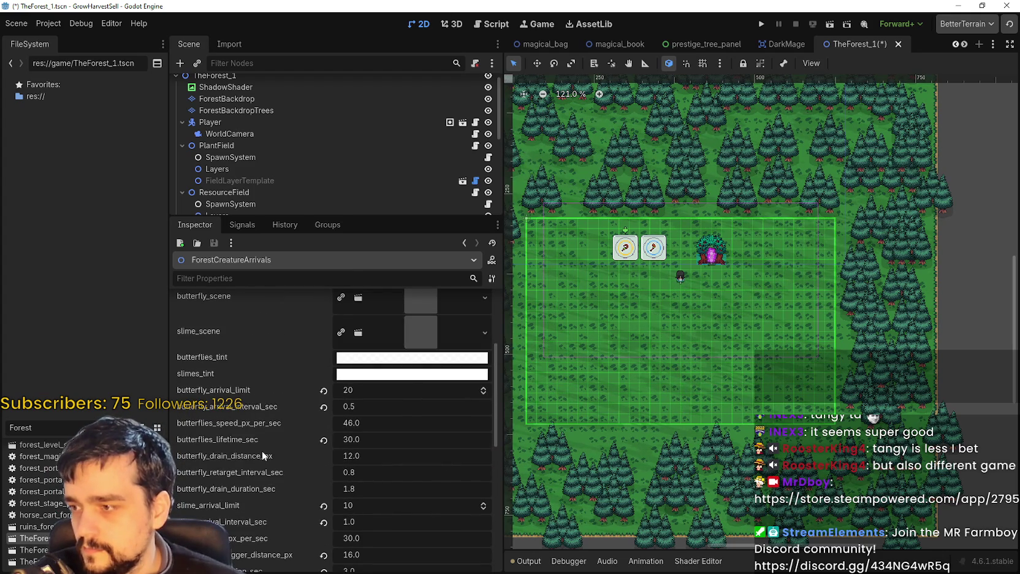
pyautogui.scroll(2, 337, 460)
pyautogui.scroll(2, 430, 474)
pyautogui.click(763, 25)
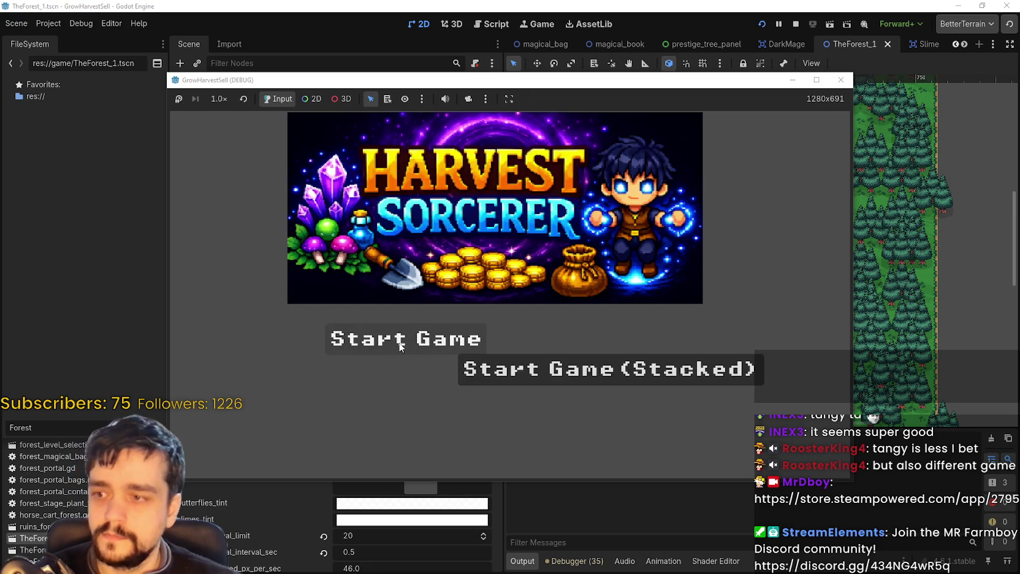
# Start a new game from the title screen and maximize the game window in the village.
pyautogui.click(341, 341)
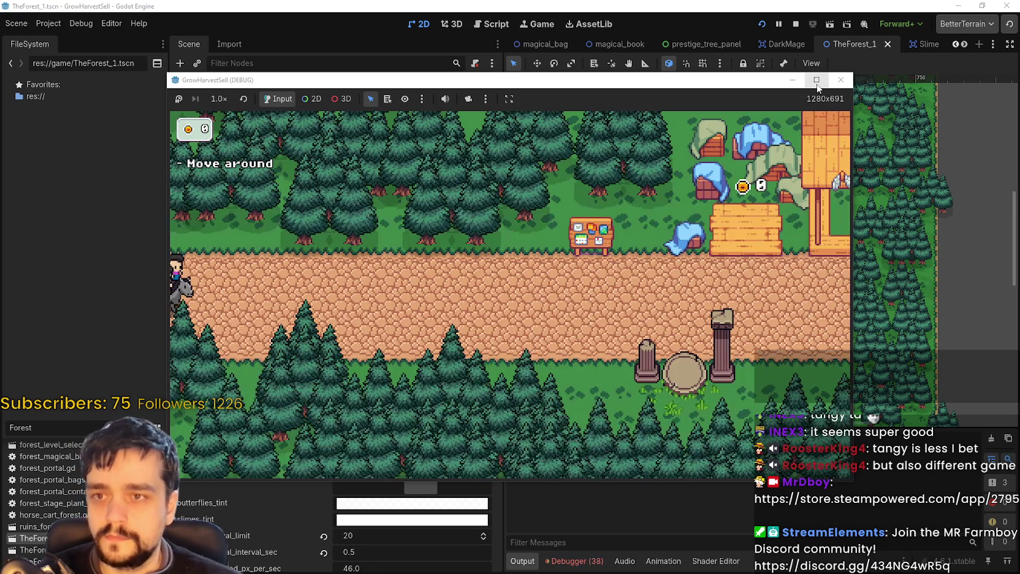
pyautogui.click(817, 81)
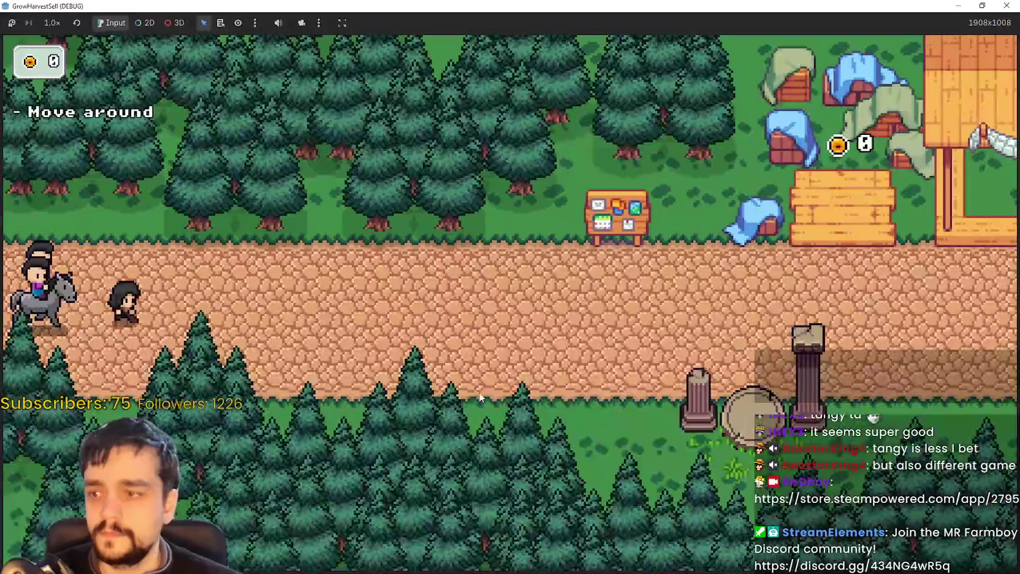
# Check the Skill Board, then travel through the portal to the forest stage.
pyautogui.press('d')
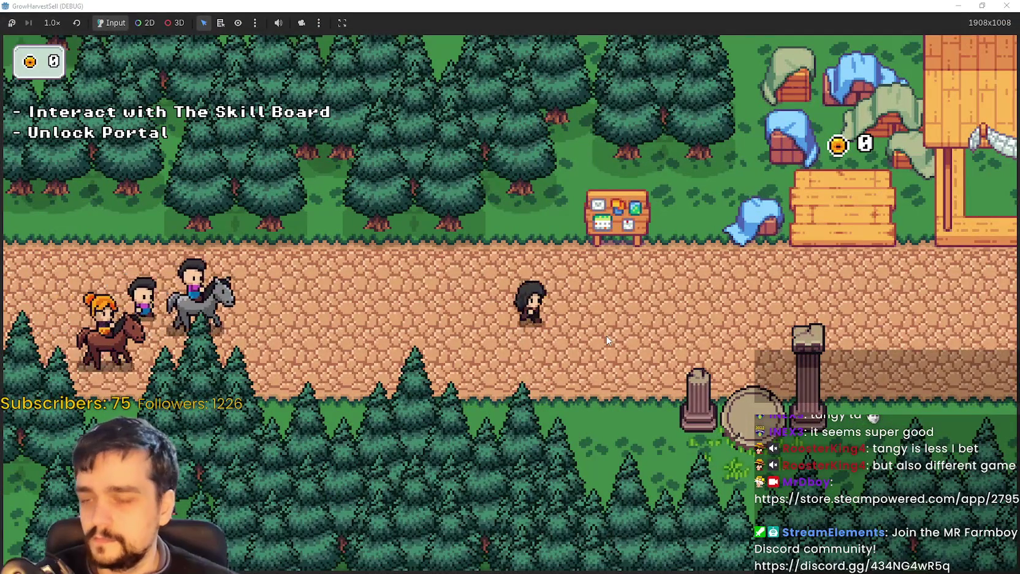
pyautogui.press('w')
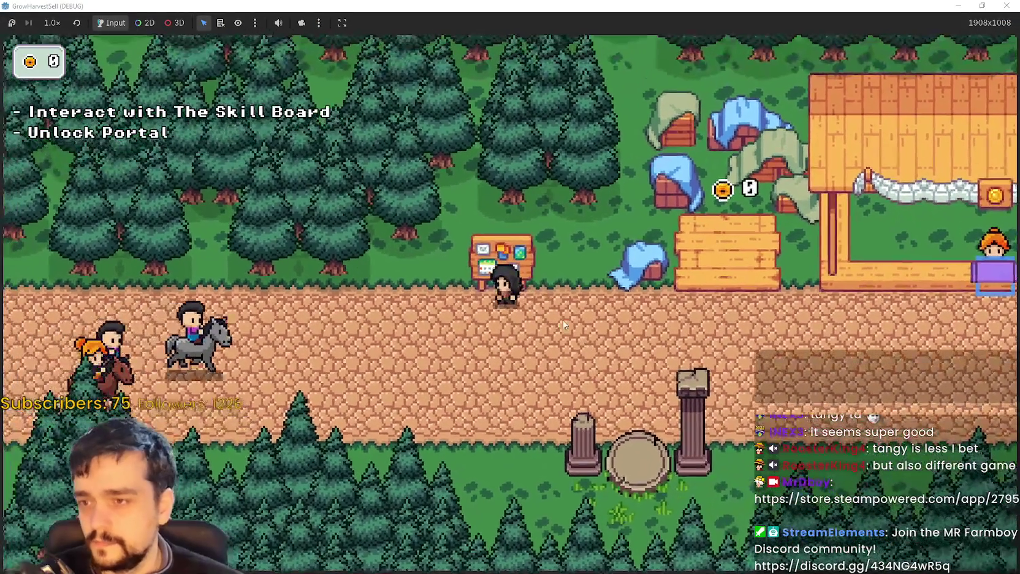
pyautogui.press('e')
pyautogui.moveTo(534, 309)
pyautogui.press('Escape')
pyautogui.press('d')
pyautogui.press('s')
pyautogui.press('e')
pyautogui.press('Return')
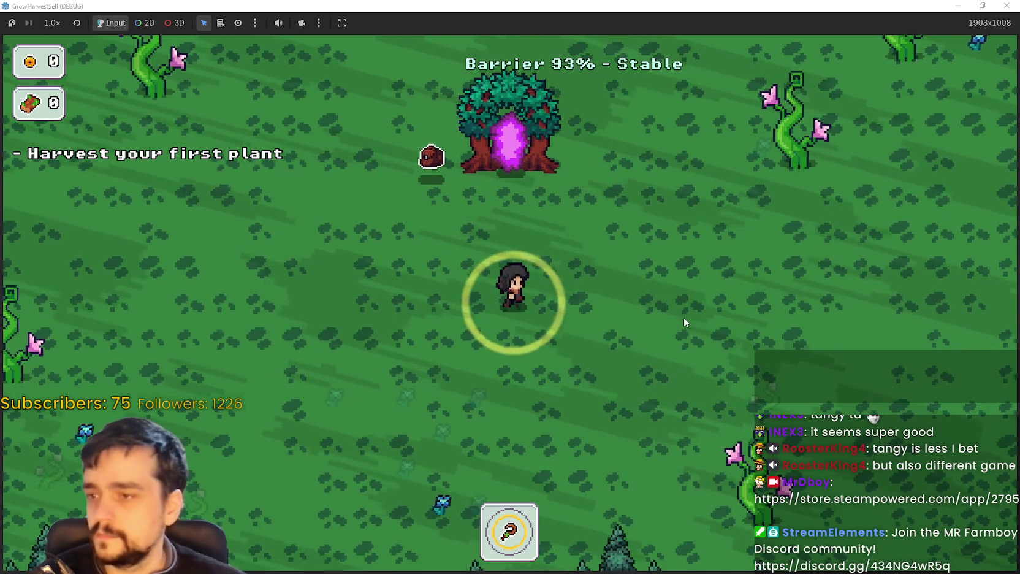
# Roam the forest around the portal tree and clearing as dark mages arrive.
pyautogui.press('d')
pyautogui.press('s')
pyautogui.press('a')
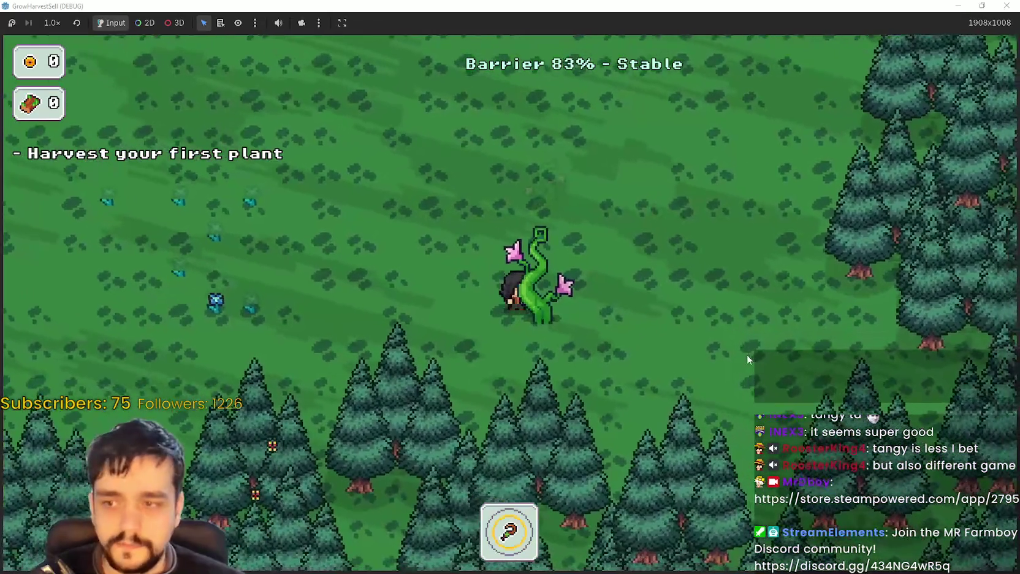
pyautogui.press('w')
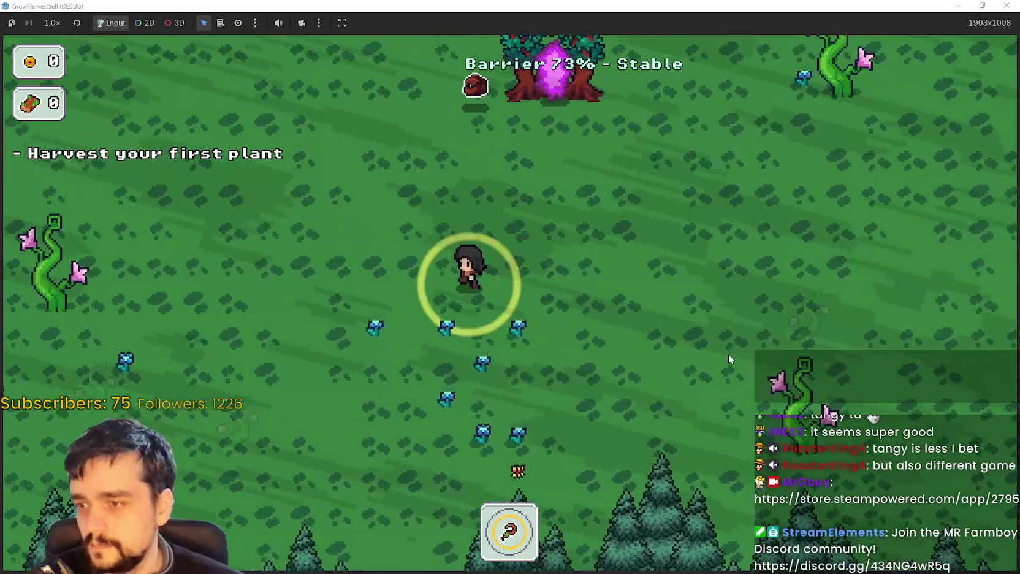
pyautogui.press('s')
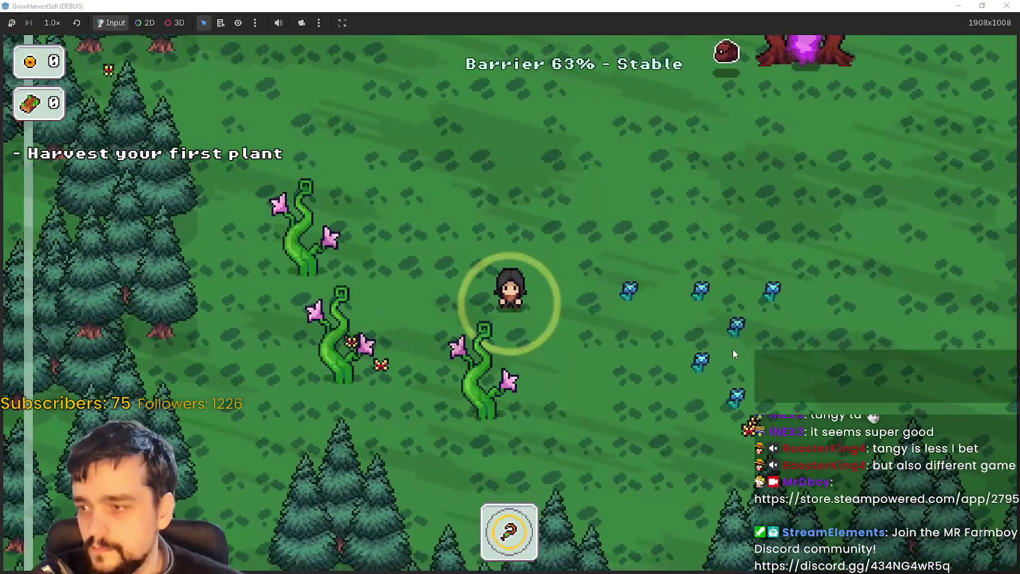
pyautogui.press('d')
pyautogui.press('w')
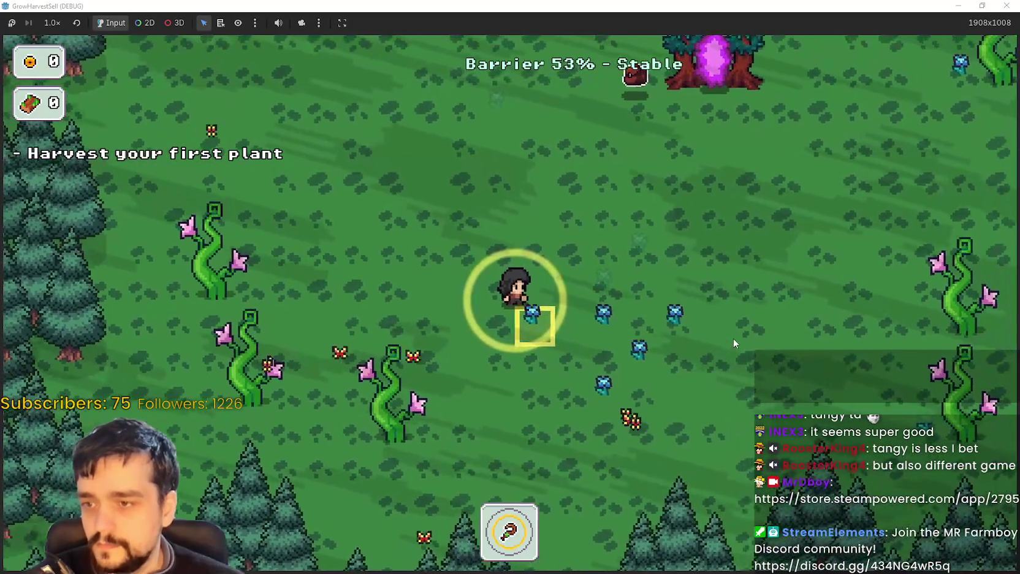
pyautogui.press('w')
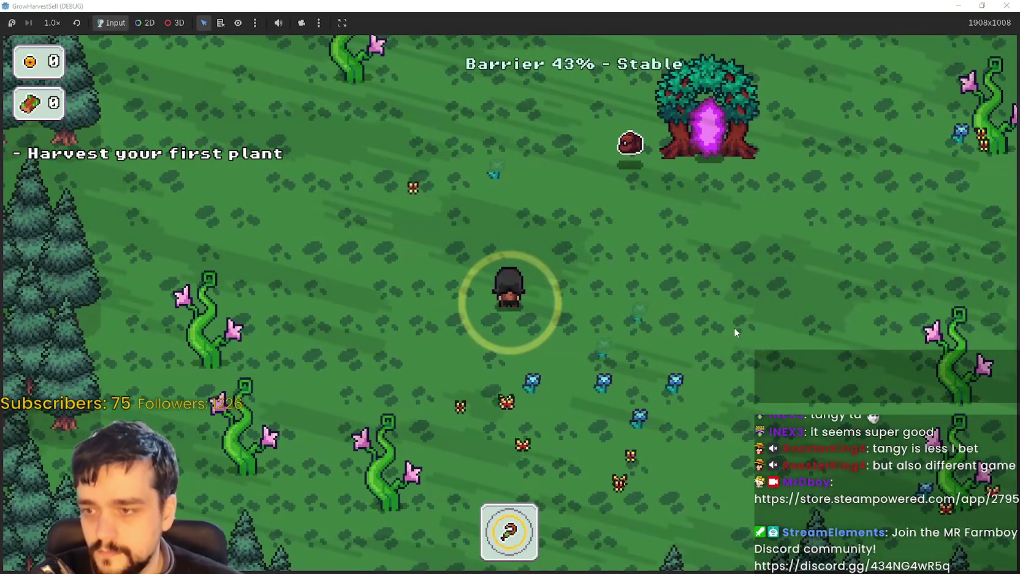
pyautogui.press('d')
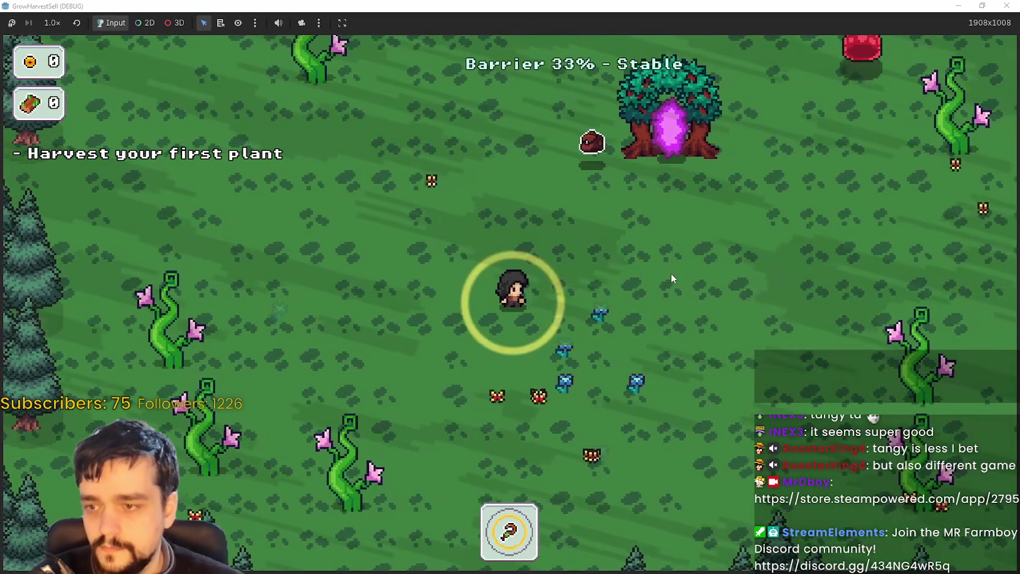
pyautogui.press('d')
pyautogui.press('s')
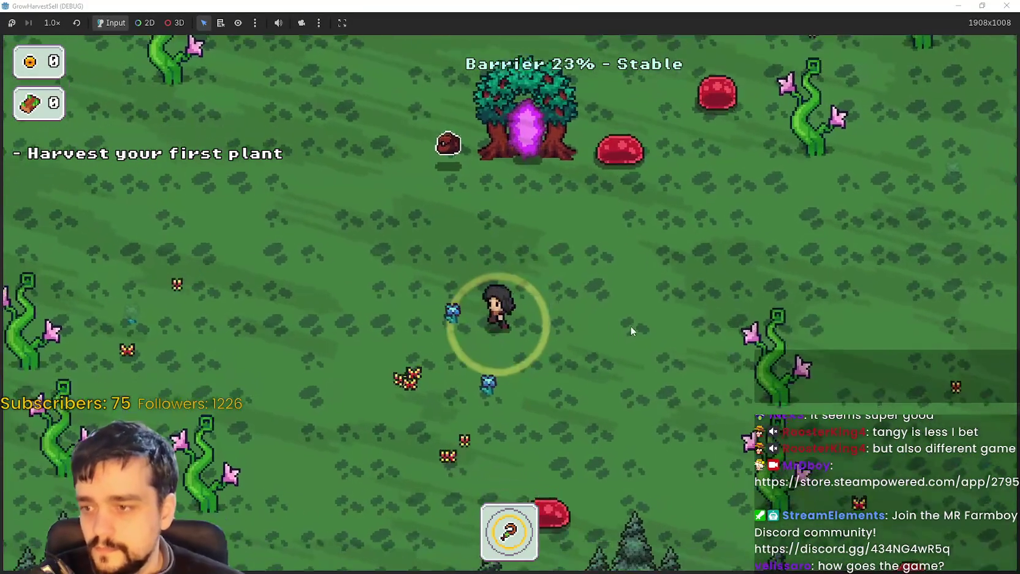
pyautogui.press('a')
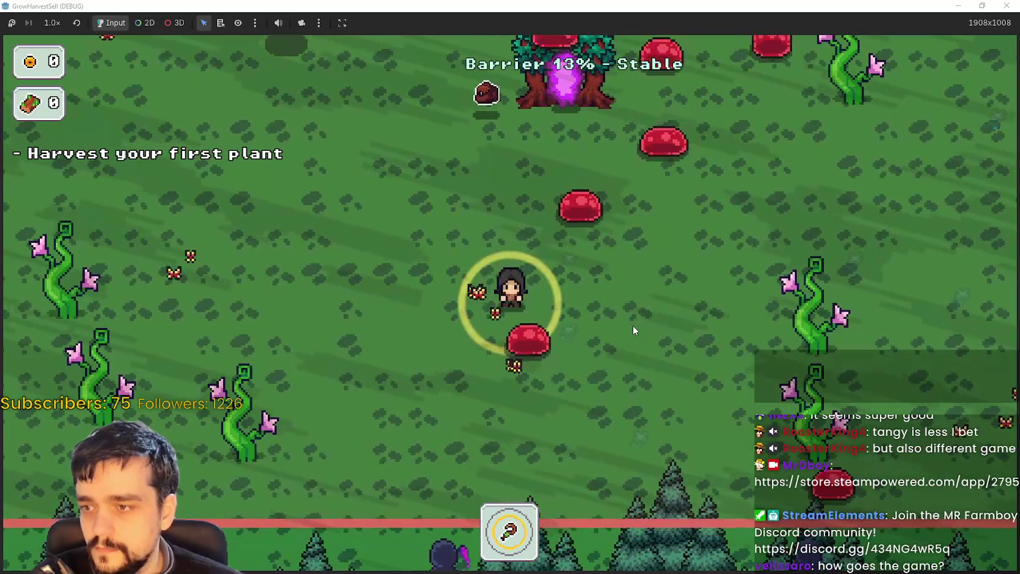
pyautogui.press('a')
# Keep walking around the forest until the barrier reaches 0%, then stop the debug run.
pyautogui.press('w')
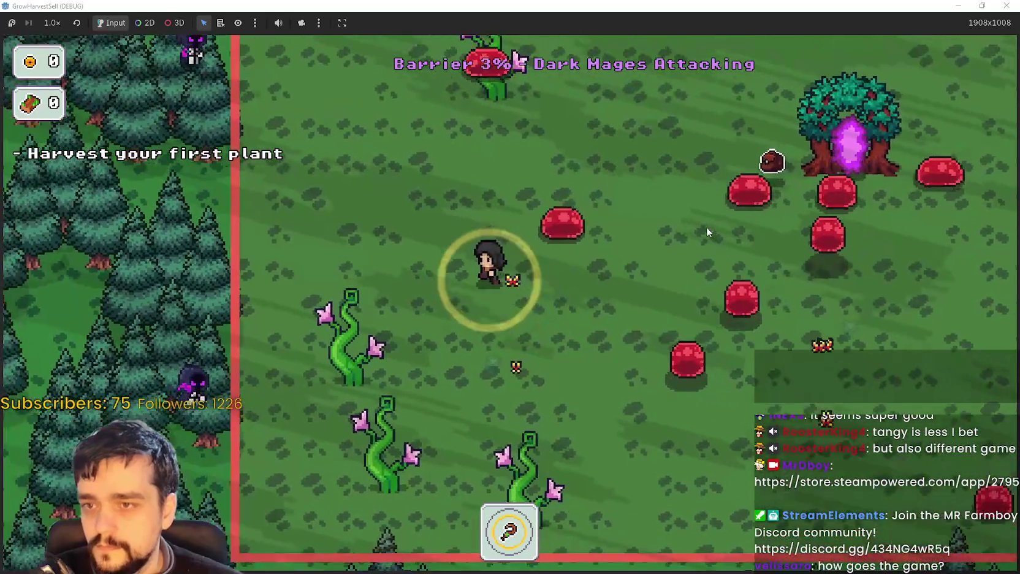
pyautogui.press('d')
pyautogui.press('d')
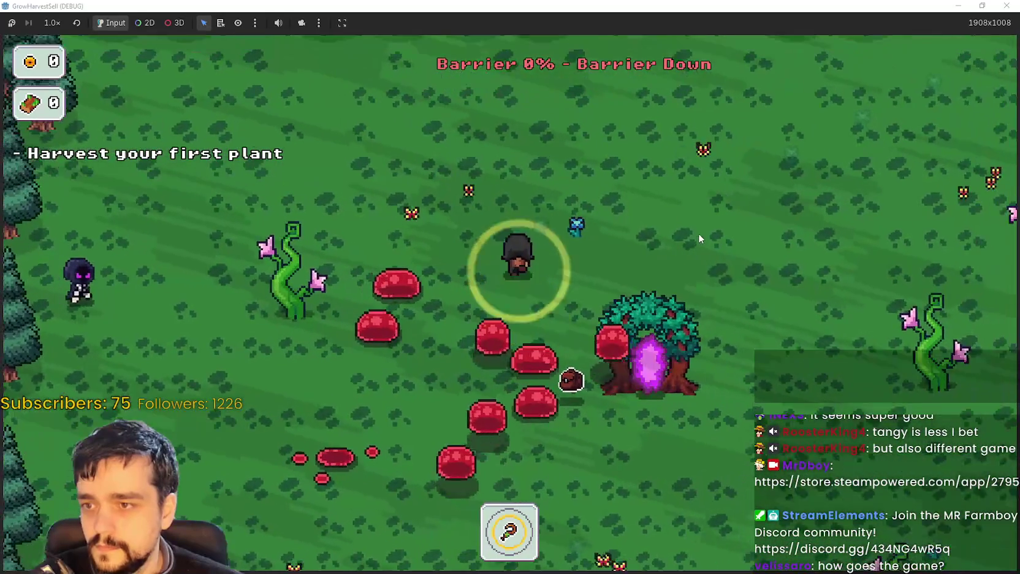
pyautogui.press('w')
pyautogui.press('a')
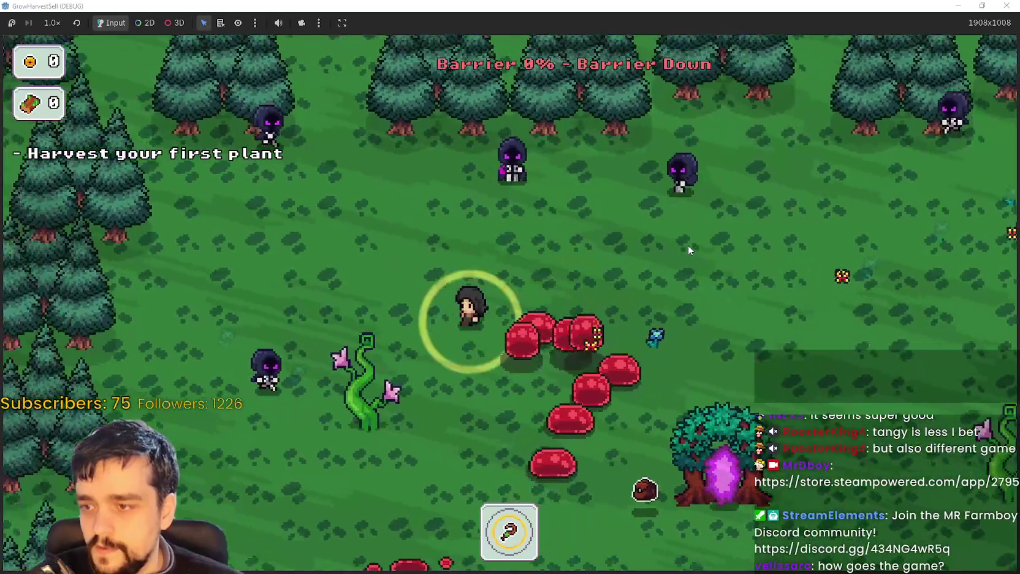
pyautogui.press('s')
pyautogui.press('s')
pyautogui.press('d')
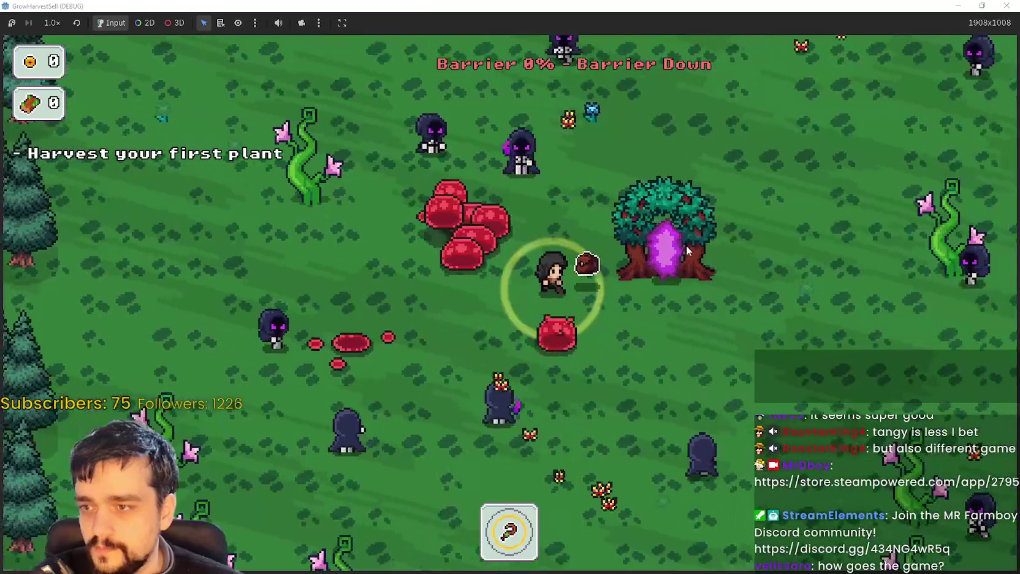
pyautogui.press('s')
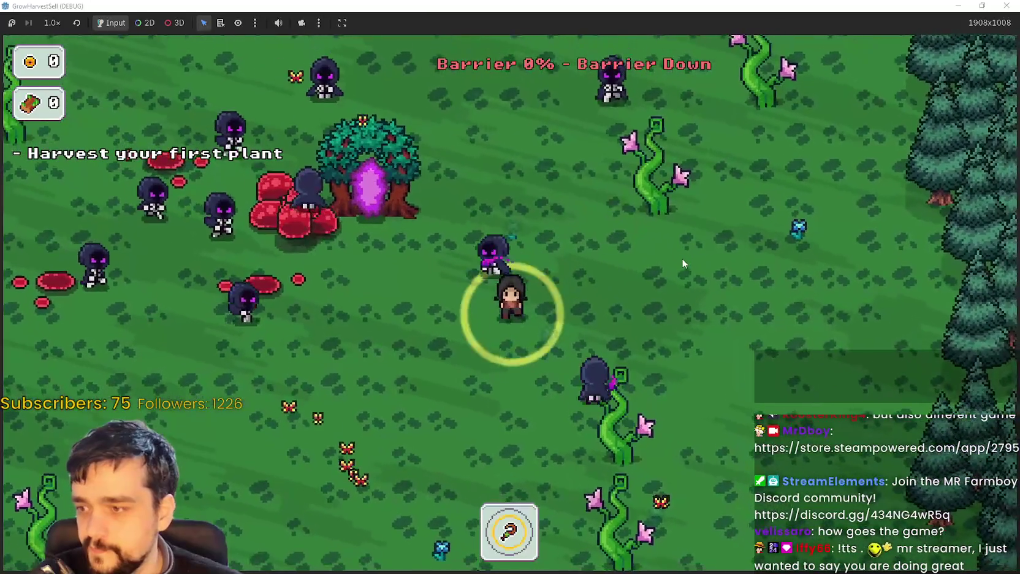
pyautogui.press('a')
pyautogui.press('d')
pyautogui.press('w')
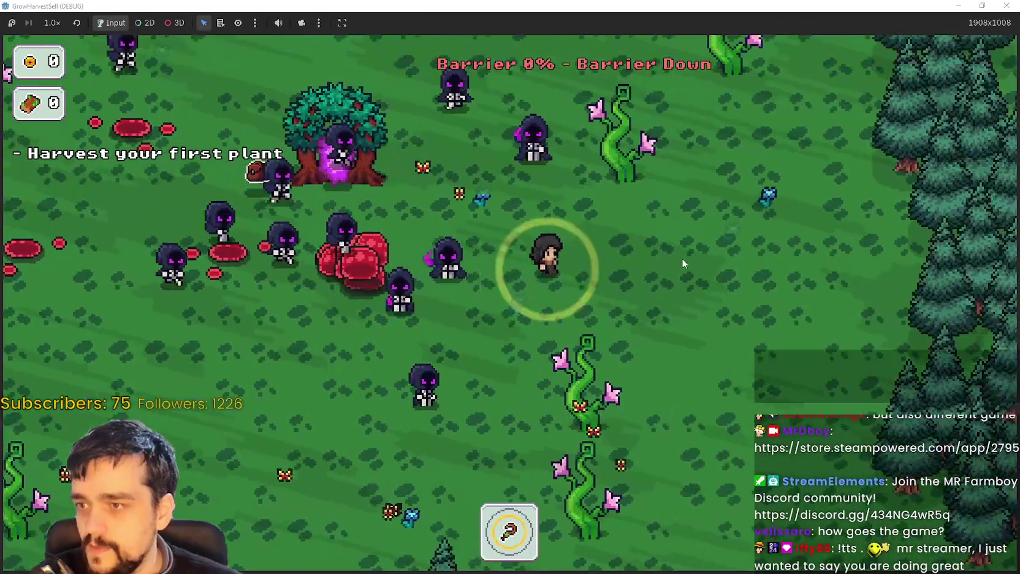
pyautogui.press('d')
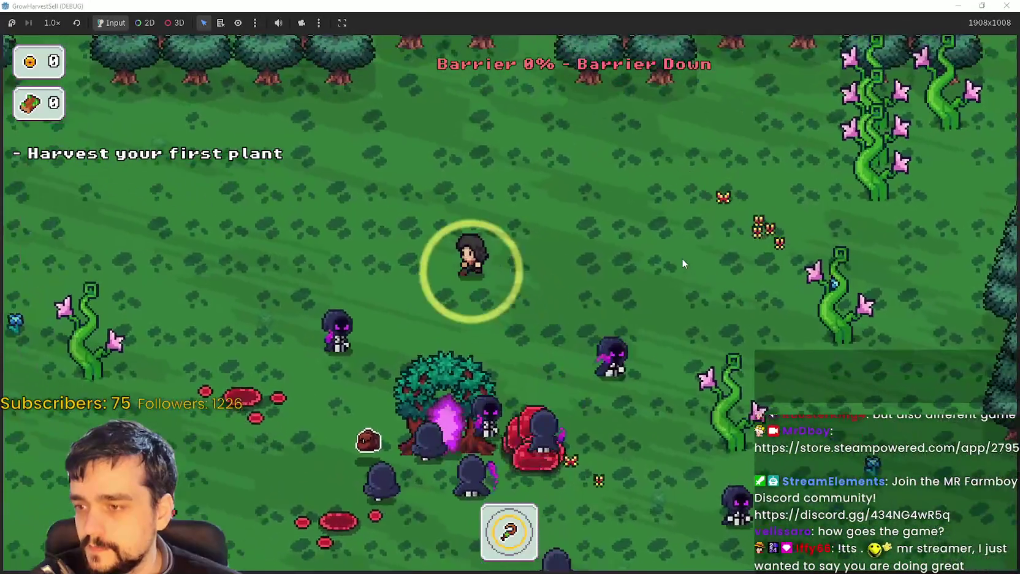
pyautogui.press('s')
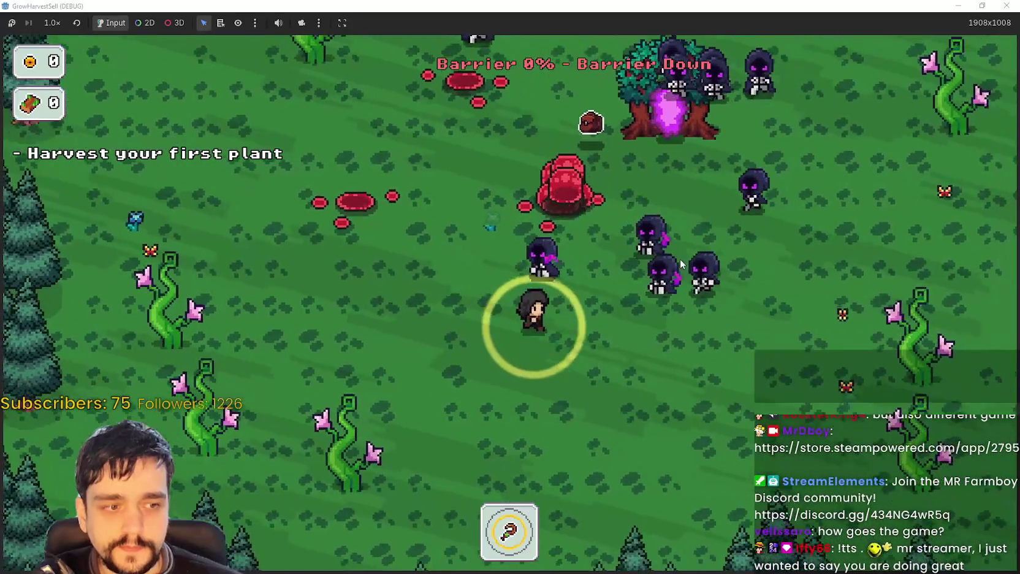
pyautogui.press('d')
pyautogui.press('w')
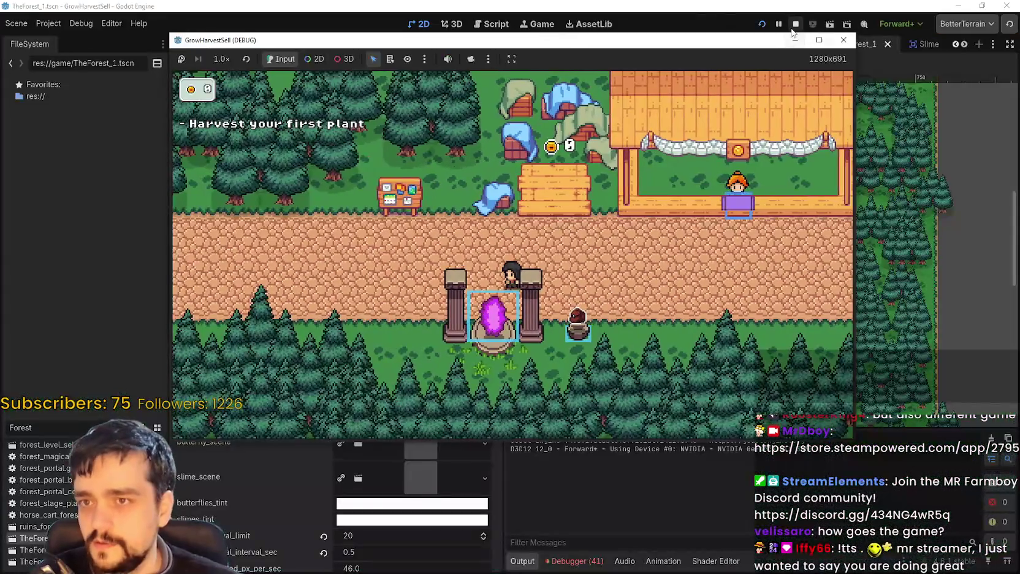
pyautogui.click(795, 24)
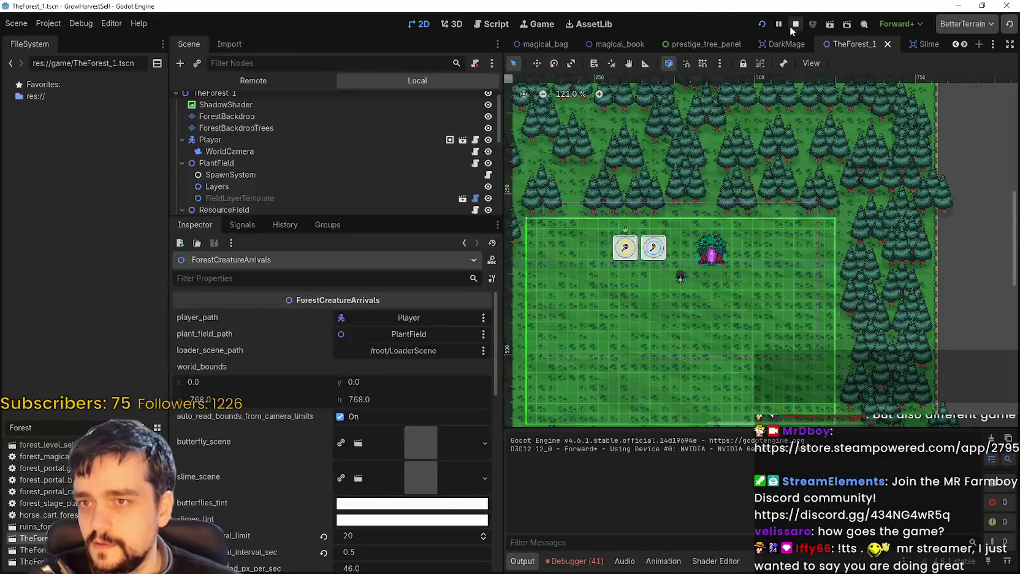
# Set butterflies_lifetime_sec to 15 in the ForestCreatureArrivals Inspector and save the scene.
pyautogui.scroll(-6, 354, 525)
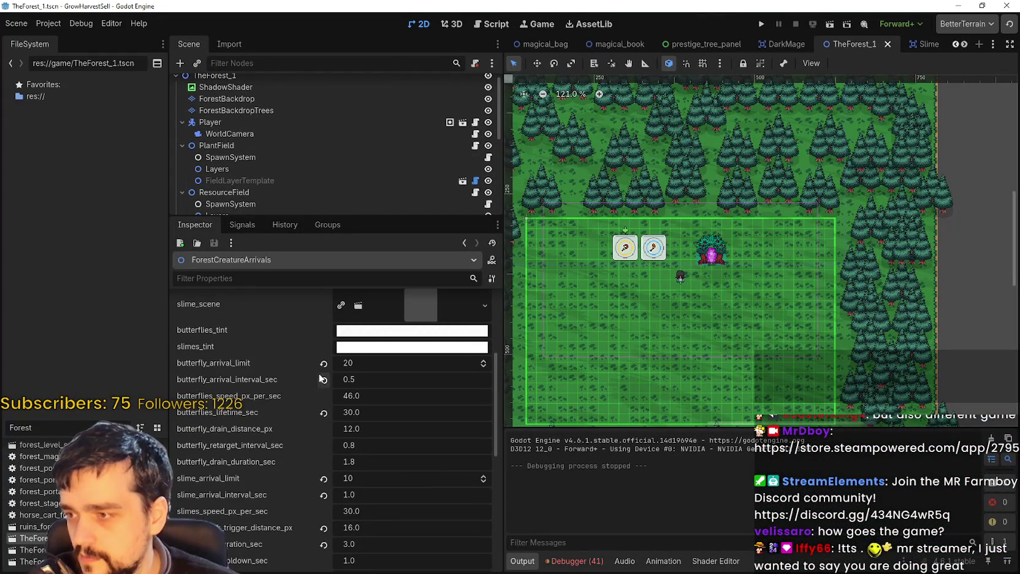
pyautogui.scroll(-1, 376, 361)
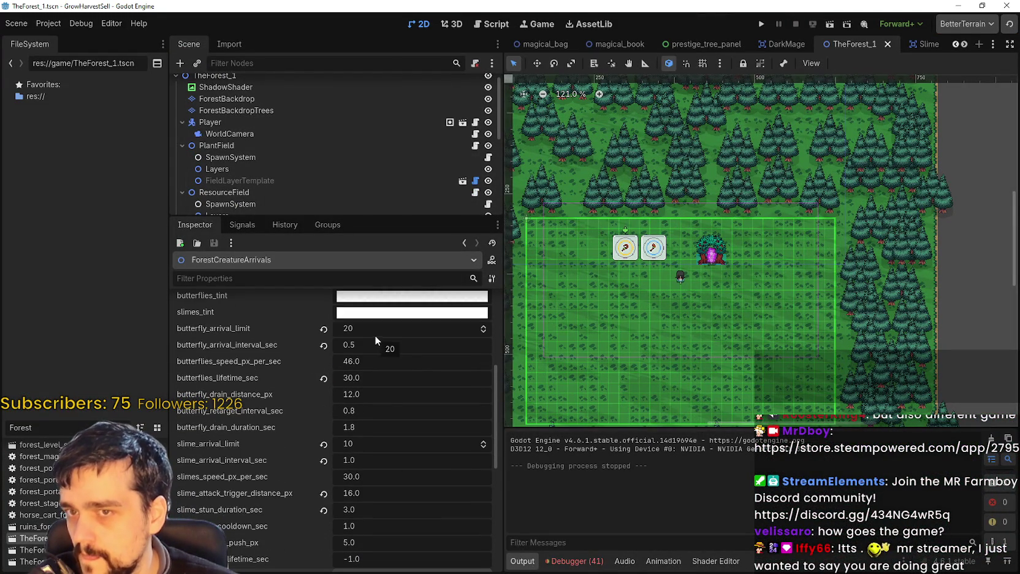
pyautogui.click(375, 378)
pyautogui.write('10')
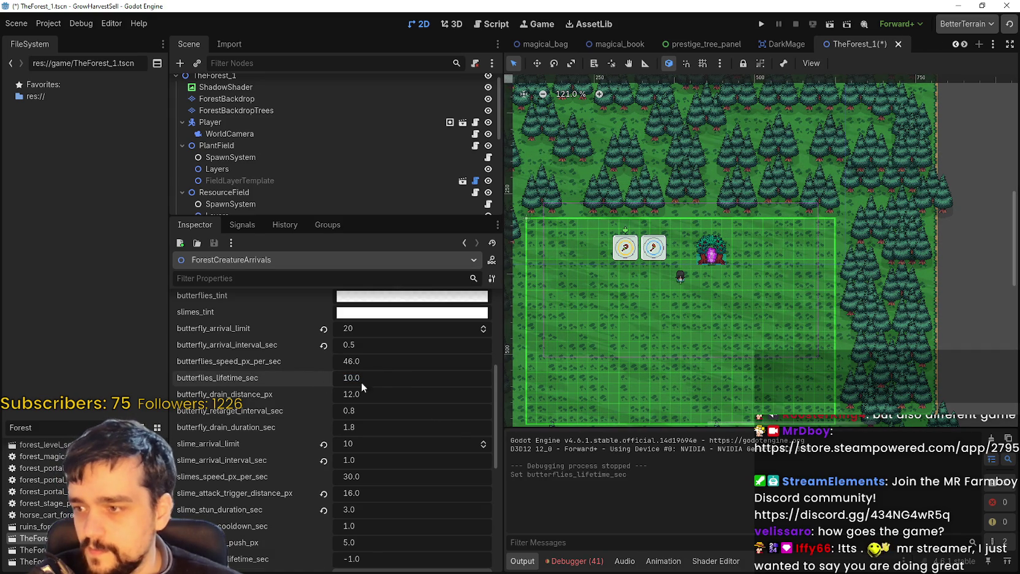
pyautogui.press('Return')
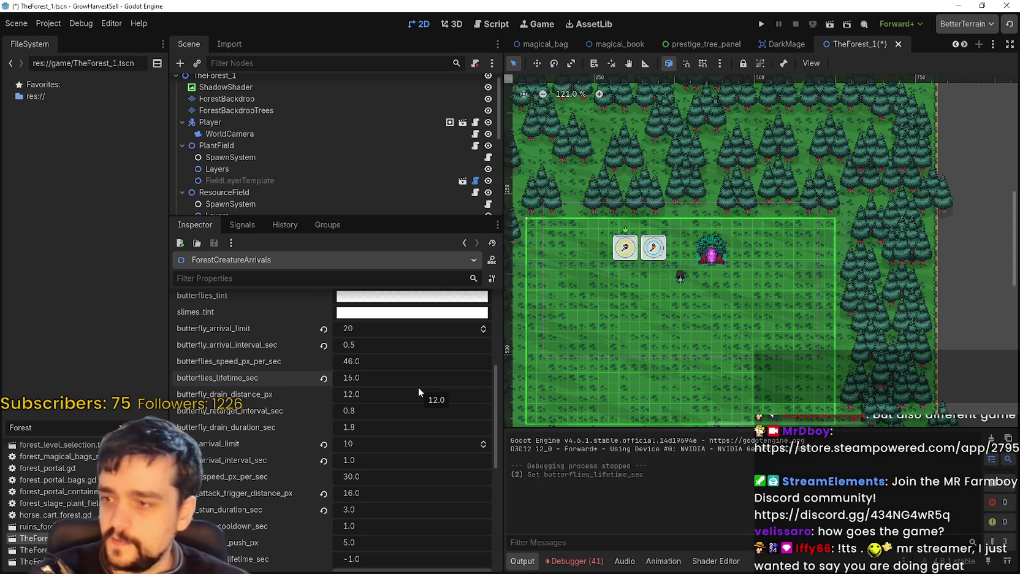
pyautogui.hotkey('ctrl', 's')
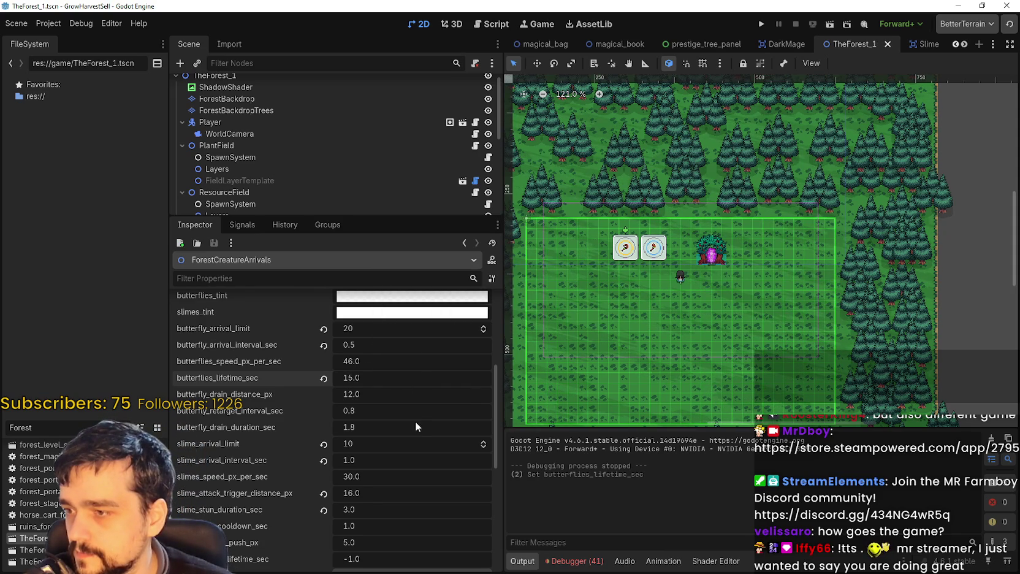
# Set butterfly_arrival_limit to 10 and slime_arrival_limit to 5, saving after each change.
pyautogui.scroll(-2, 414, 418)
pyautogui.scroll(2, 370, 359)
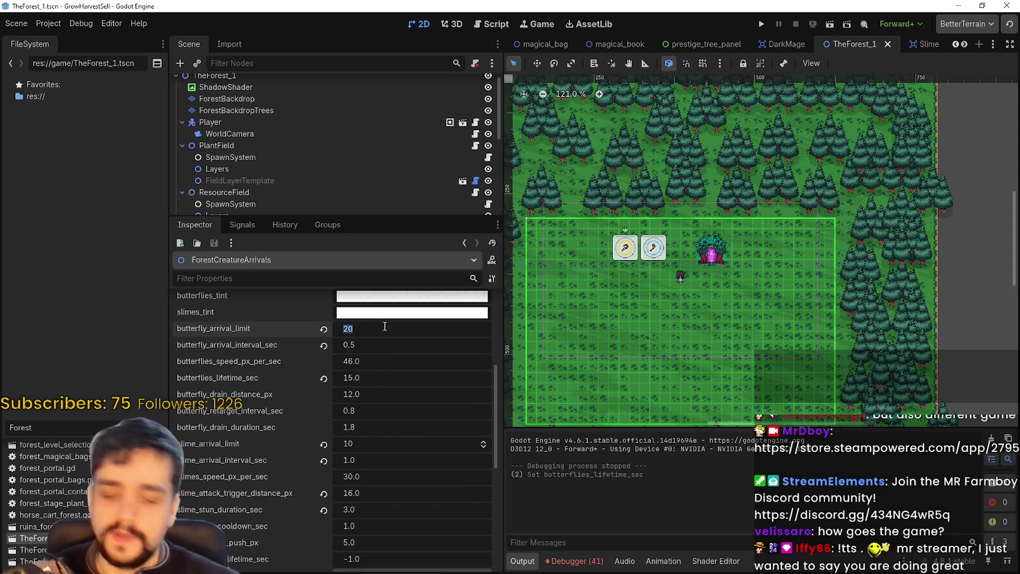
pyautogui.write('10')
pyautogui.hotkey('ctrl', 's')
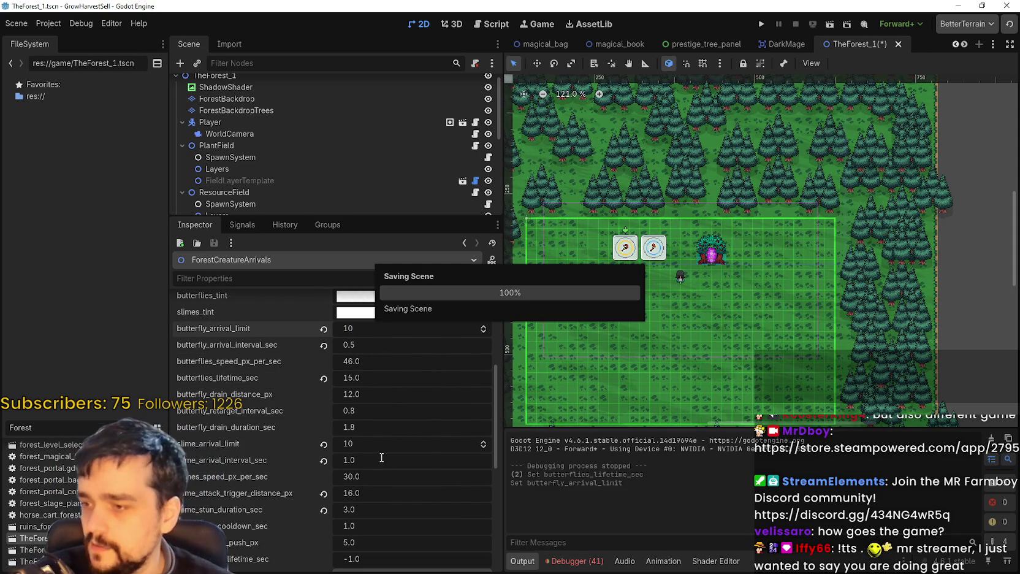
pyautogui.hotkey('ctrl', 's')
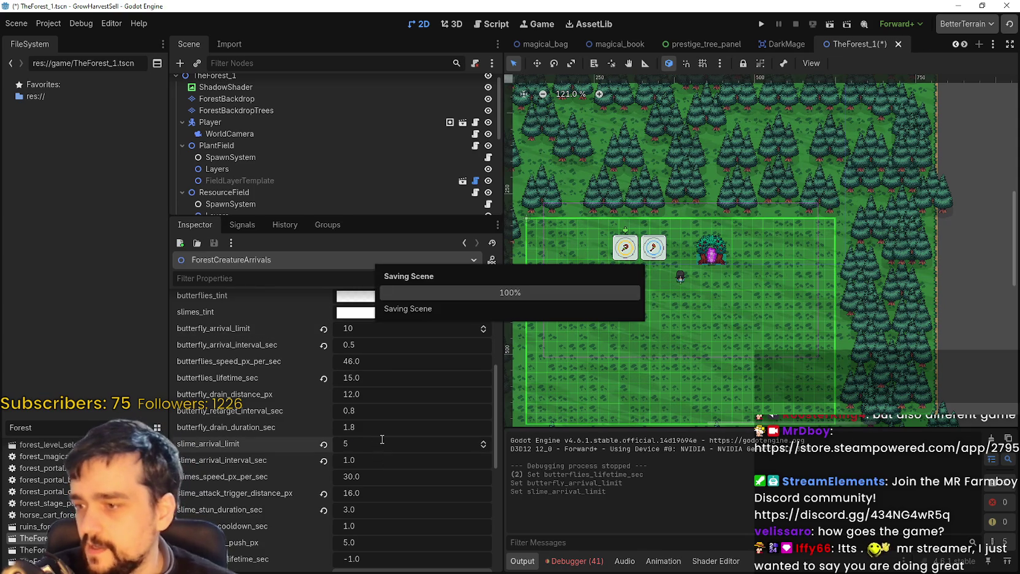
# Launch a debug run of the game to test the new forest settings.
pyautogui.scroll(-4, 419, 441)
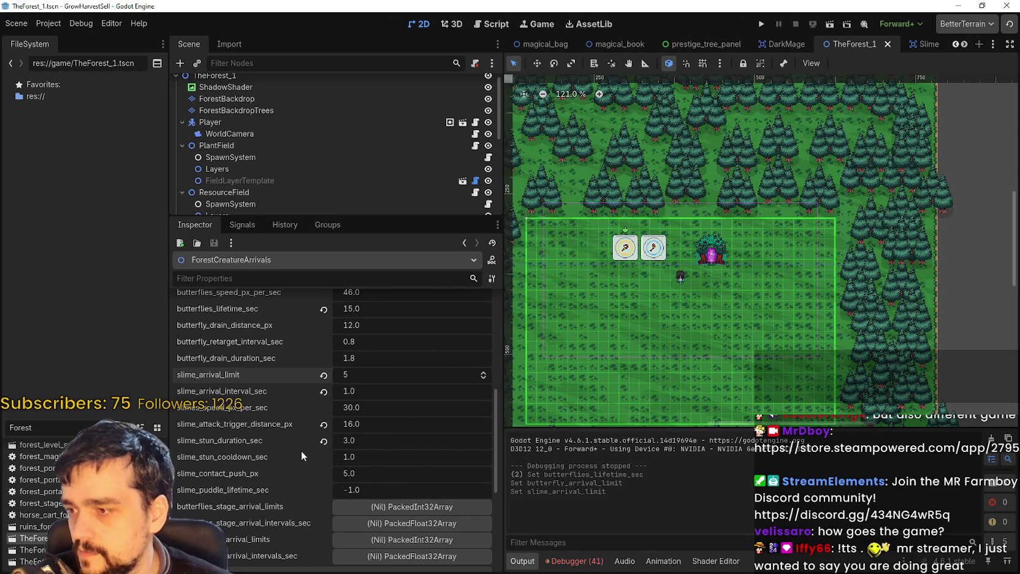
pyautogui.scroll(-2, 418, 450)
pyautogui.scroll(4, 438, 419)
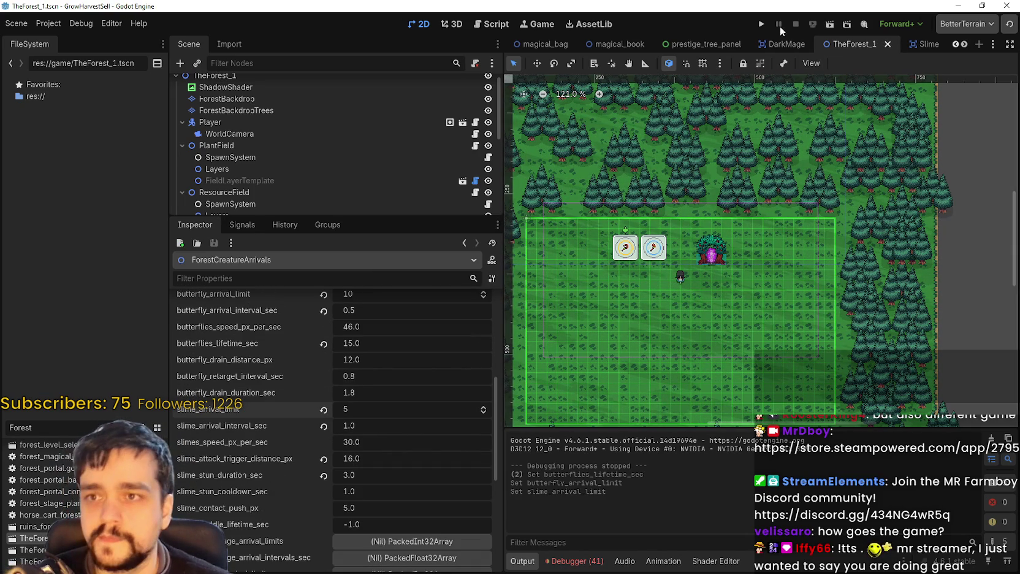
pyautogui.click(760, 23)
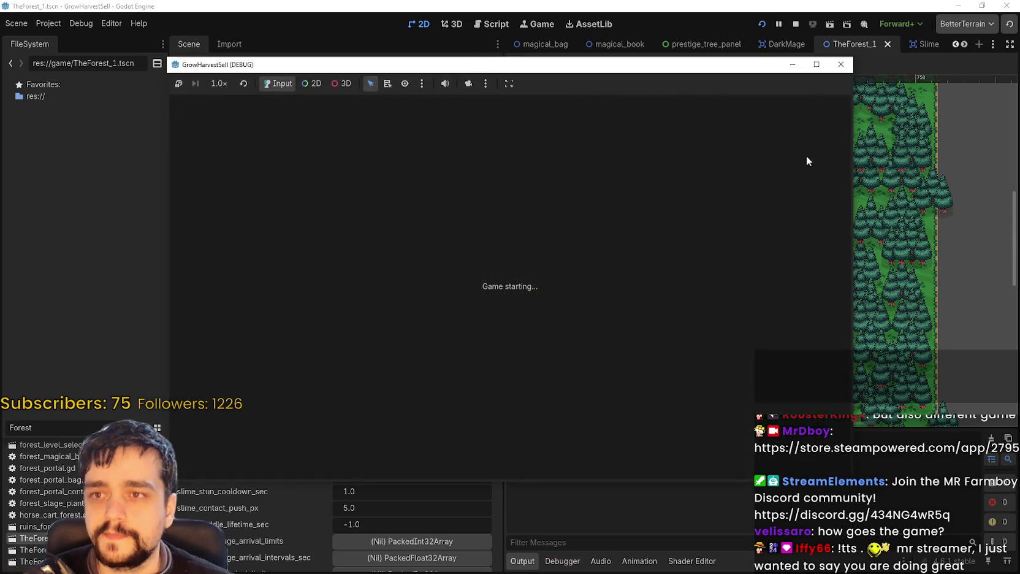
# Make the game window full screen, start a stacked game and open the Prestige skill board.
pyautogui.click(817, 64)
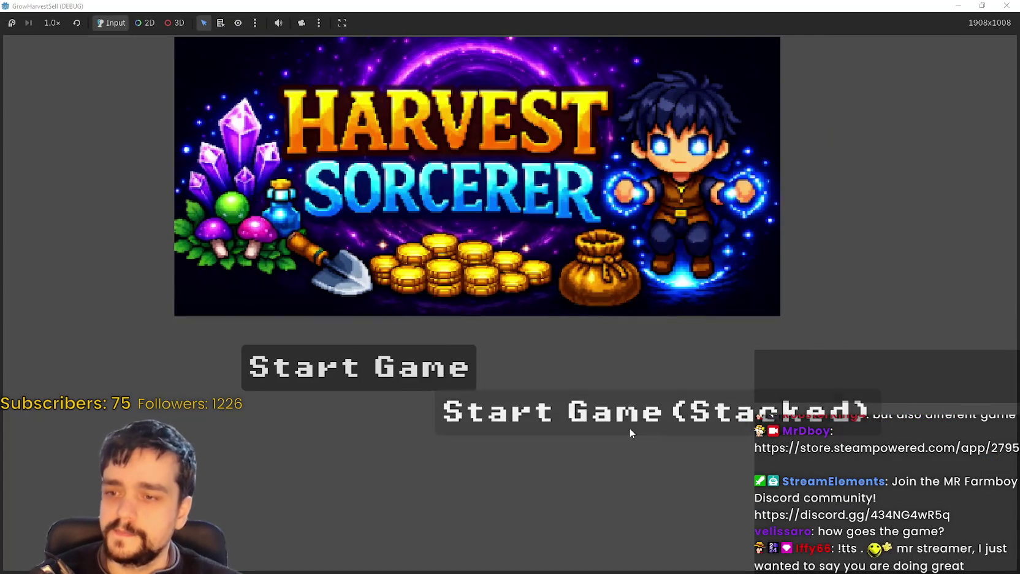
pyautogui.click(630, 429)
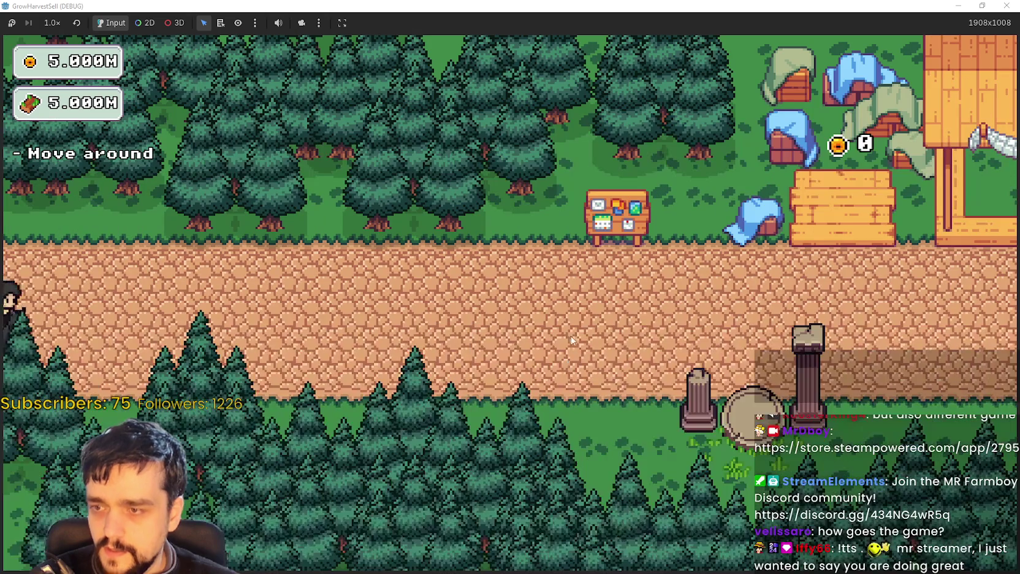
pyautogui.press('d')
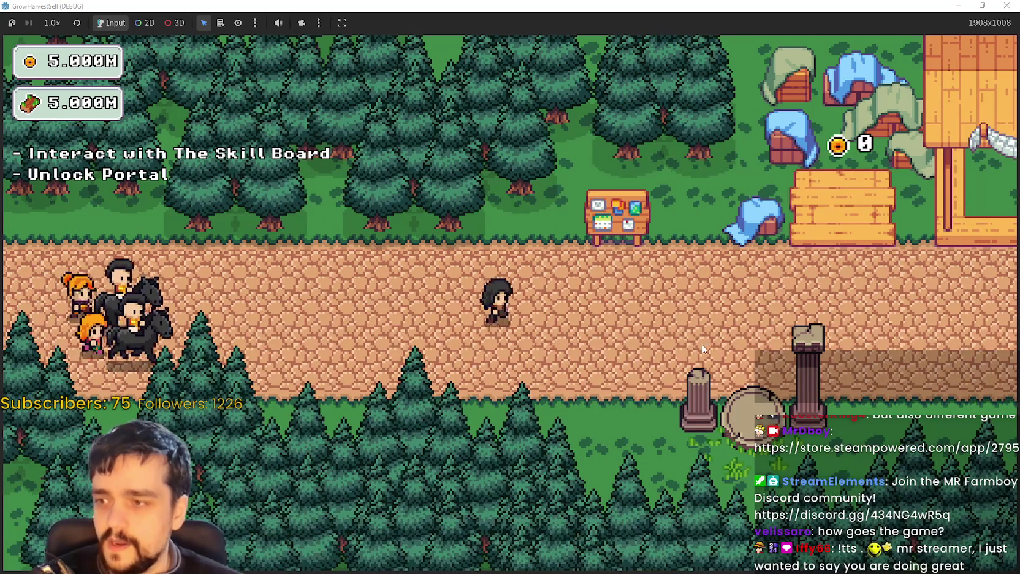
pyautogui.press('a')
pyautogui.press('e')
# Close the skill board, step onto the portal and travel to the forest stage.
pyautogui.press('Escape')
pyautogui.press('s')
pyautogui.press('e')
pyautogui.press('Return')
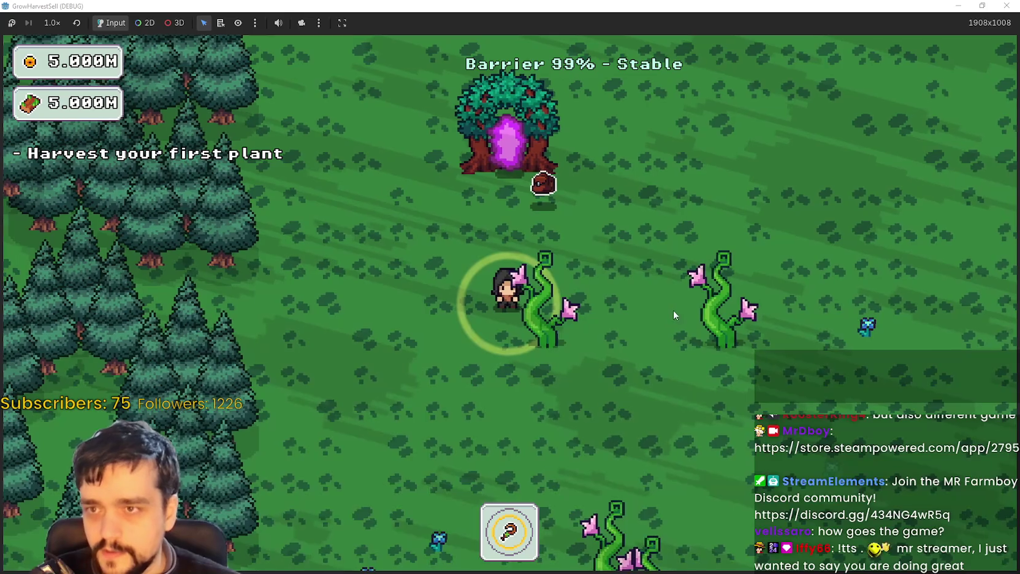
# Walk the player through the forest, past the pink vine plants.
pyautogui.press('s')
pyautogui.press('a')
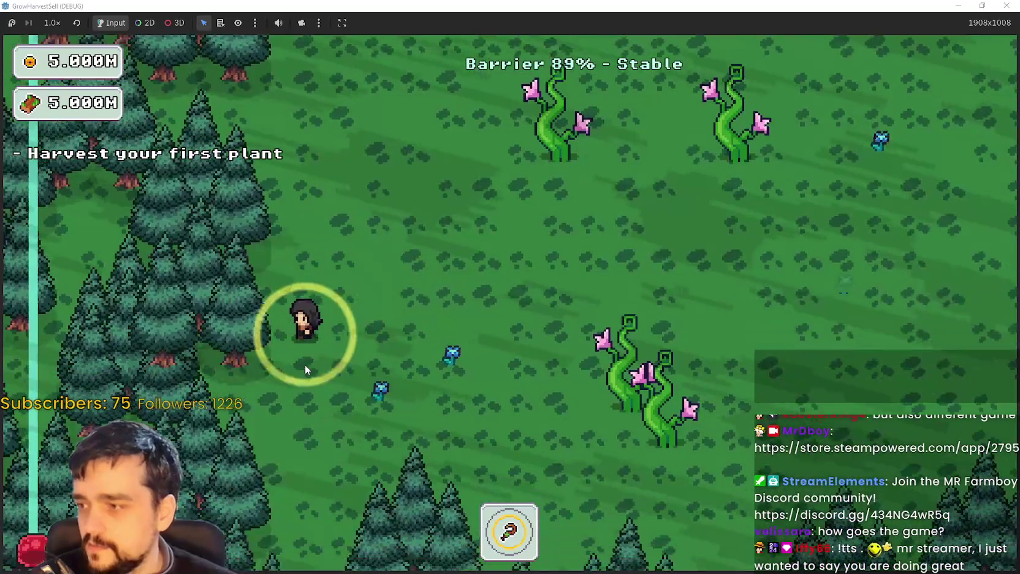
pyautogui.press('s')
pyautogui.press('d')
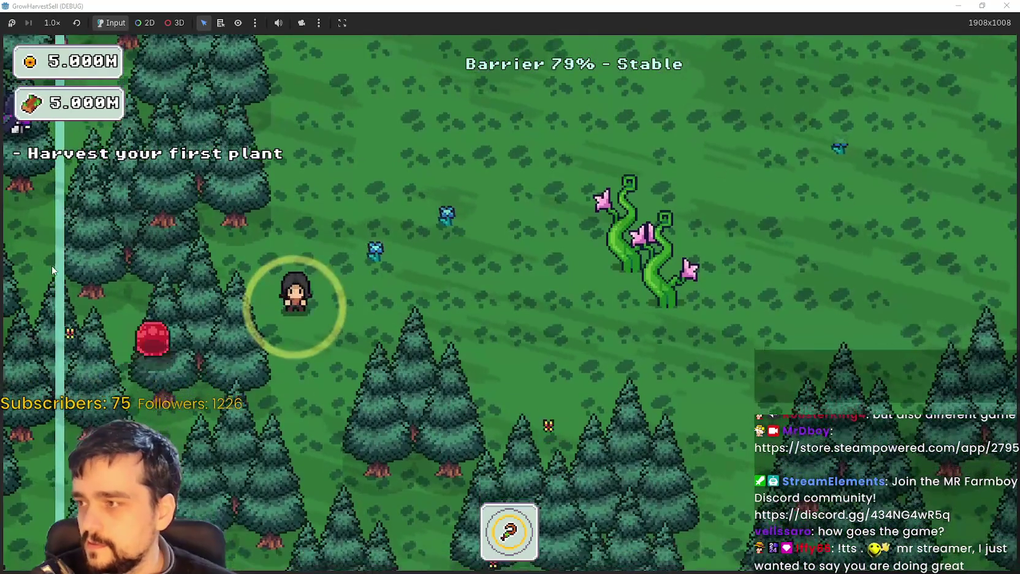
pyautogui.press('w')
pyautogui.press('d')
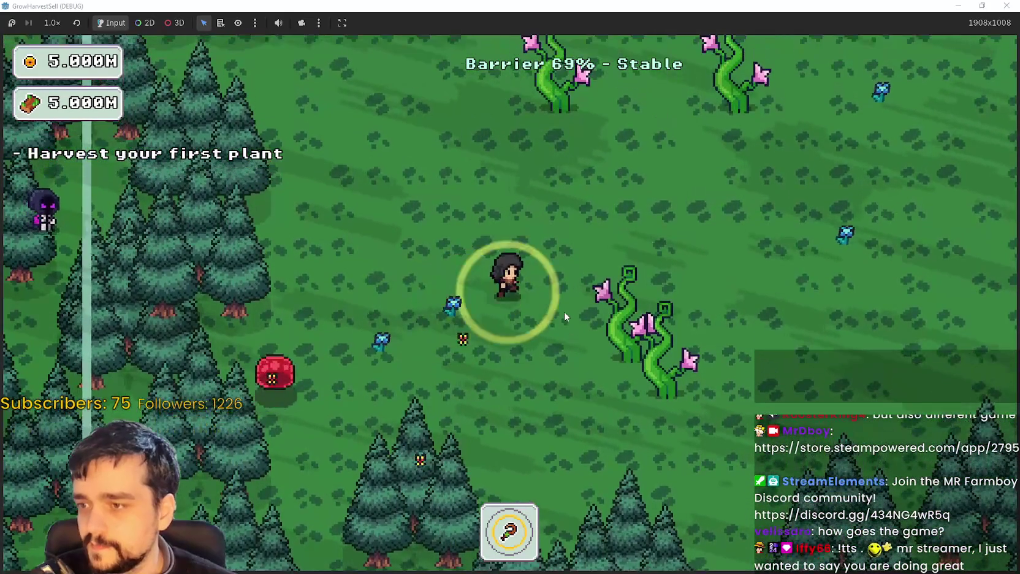
pyautogui.press('d')
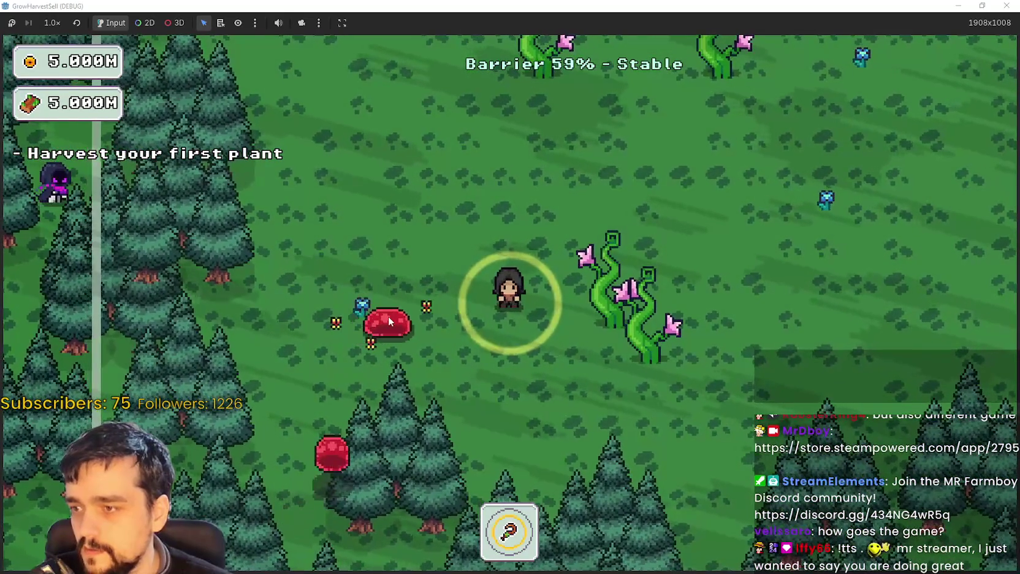
pyautogui.press('w')
pyautogui.press('d')
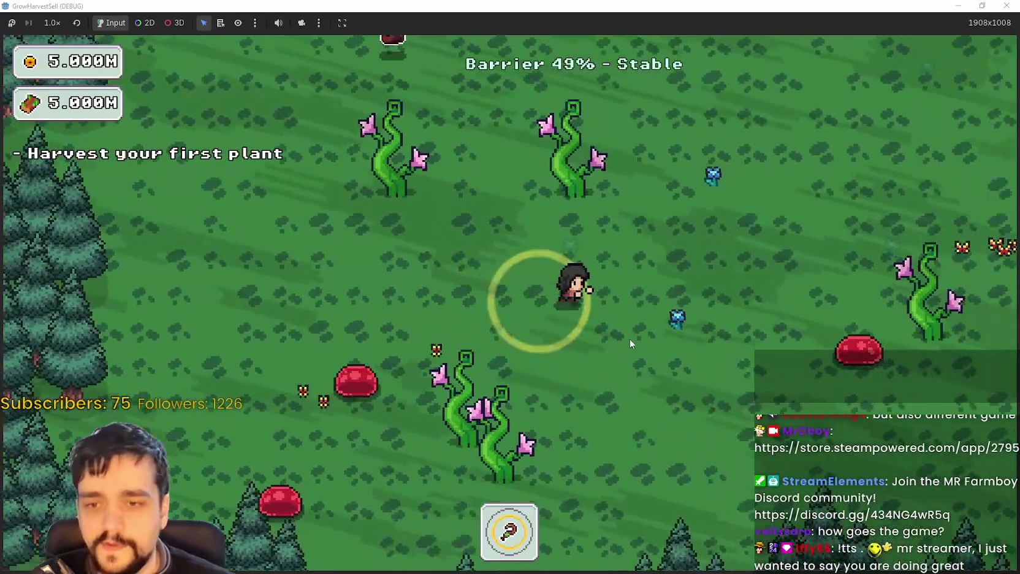
pyautogui.press('d')
pyautogui.press('s')
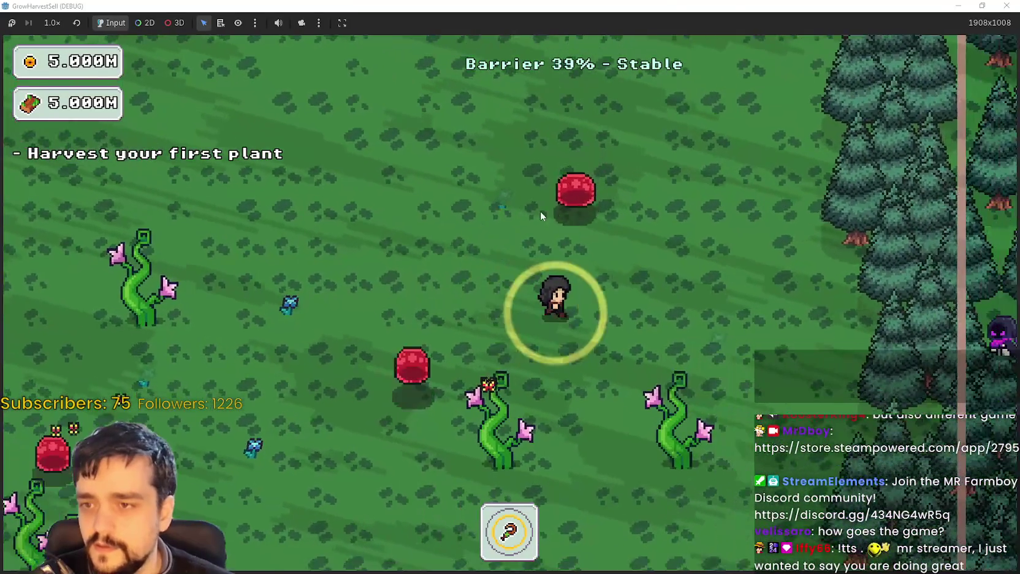
# Keep moving around the forest clearing until the barrier drains to 0%.
pyautogui.press('a')
pyautogui.press('w')
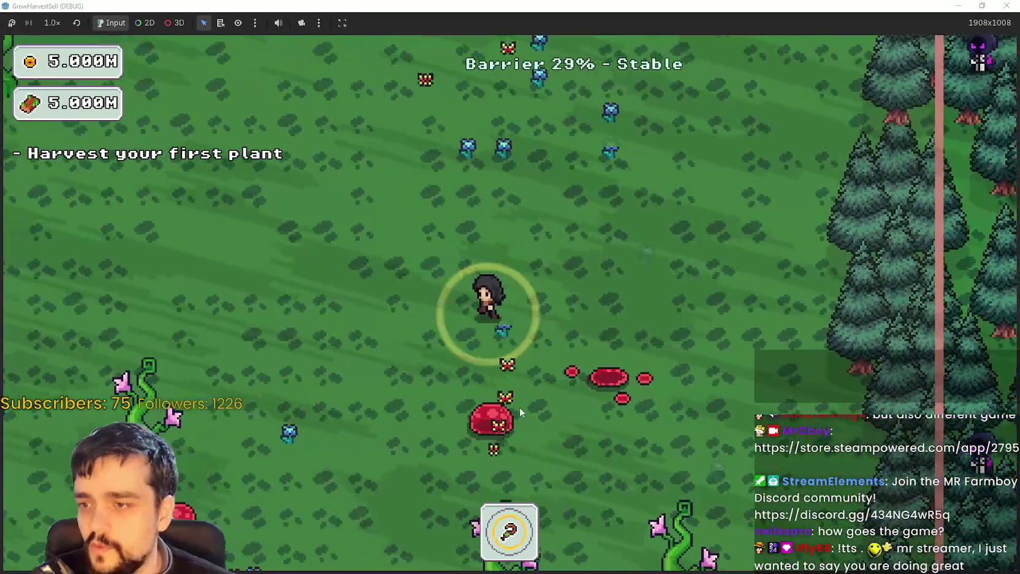
pyautogui.press('a')
pyautogui.press('s')
pyautogui.press('w')
pyautogui.press('w')
pyautogui.press('a')
pyautogui.press('s')
pyautogui.press('w')
pyautogui.press('w')
pyautogui.press('a')
pyautogui.press('s')
pyautogui.press('d')
pyautogui.press('d')
pyautogui.press('w')
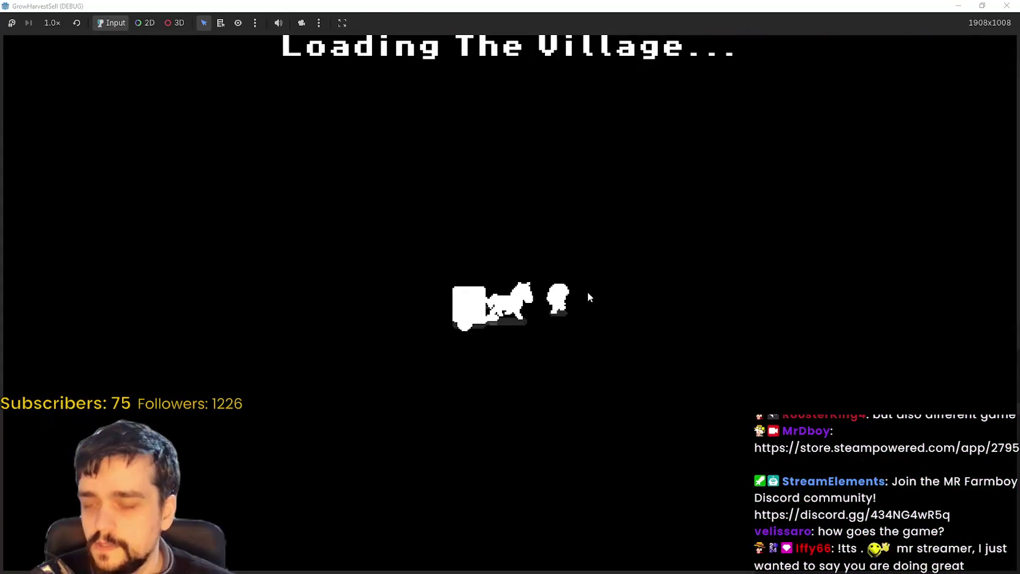
# Walk up to the village portal and travel to the forest stage.
pyautogui.press('w')
pyautogui.press('a')
pyautogui.press('s')
pyautogui.press('e')
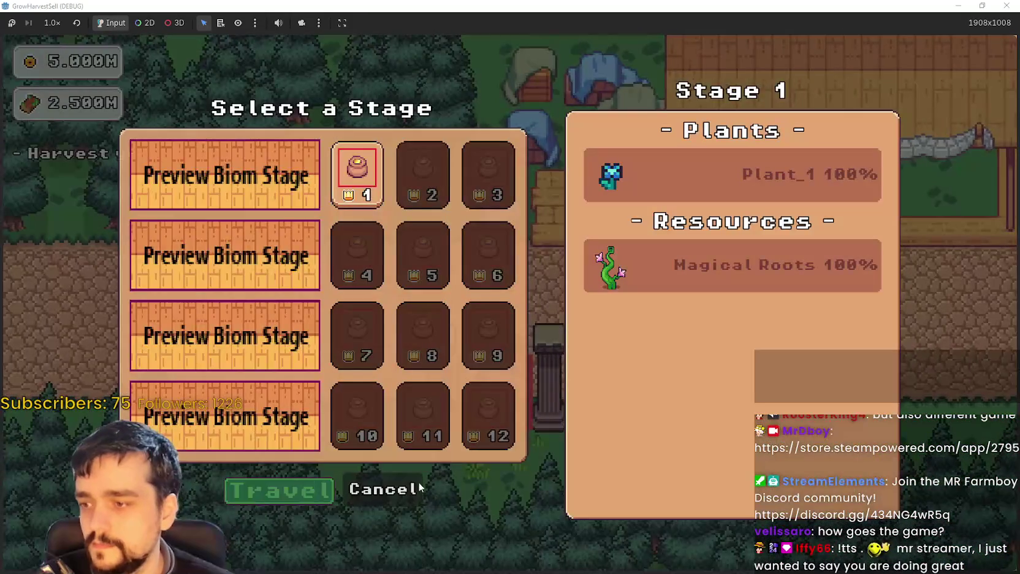
pyautogui.click(319, 494)
# Walk down-left and harvest the plant next to the player.
pyautogui.press('s')
pyautogui.press('a')
pyautogui.press('a')
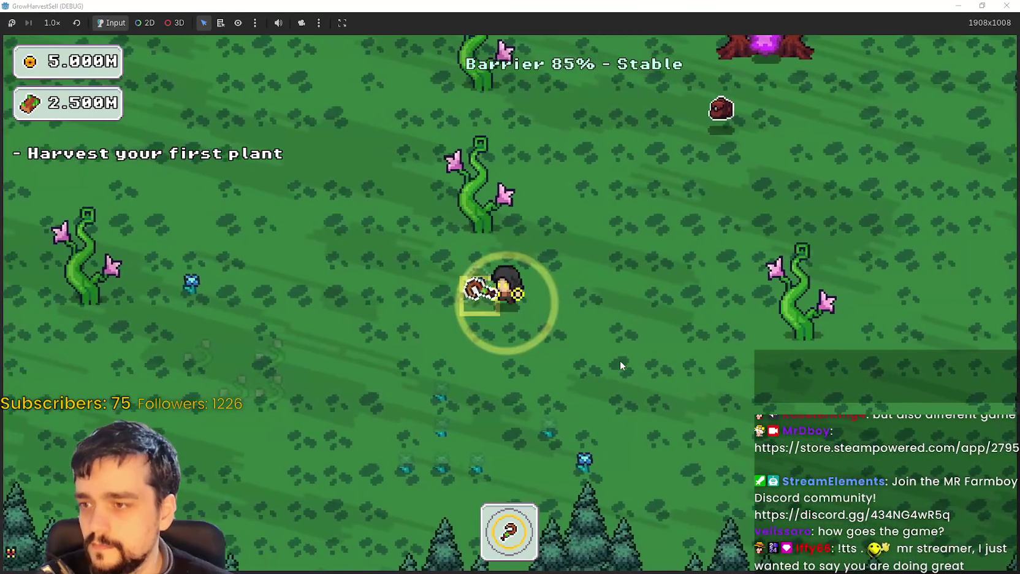
pyautogui.click(619, 360)
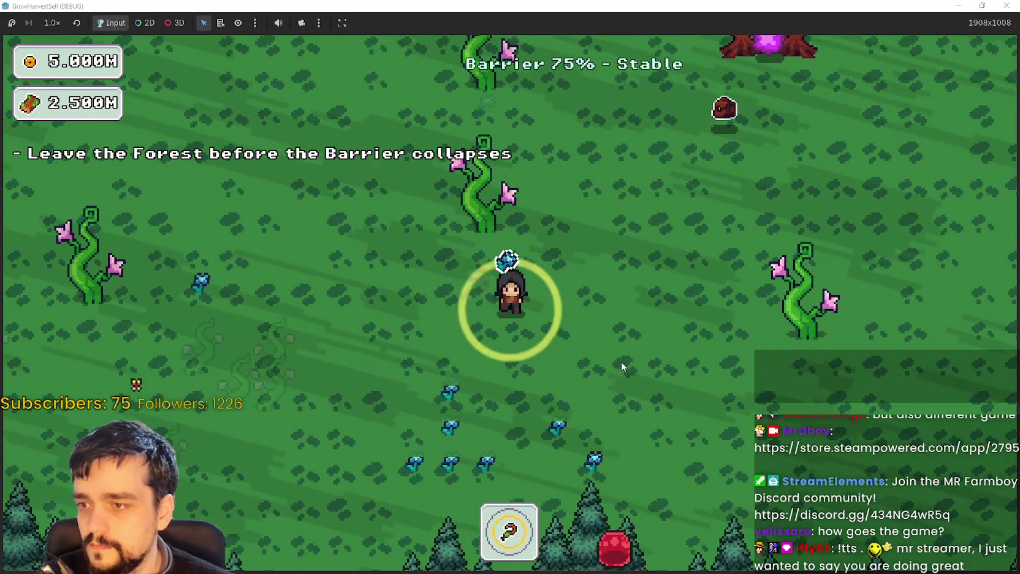
pyautogui.press('s')
pyautogui.press('d')
pyautogui.press('s')
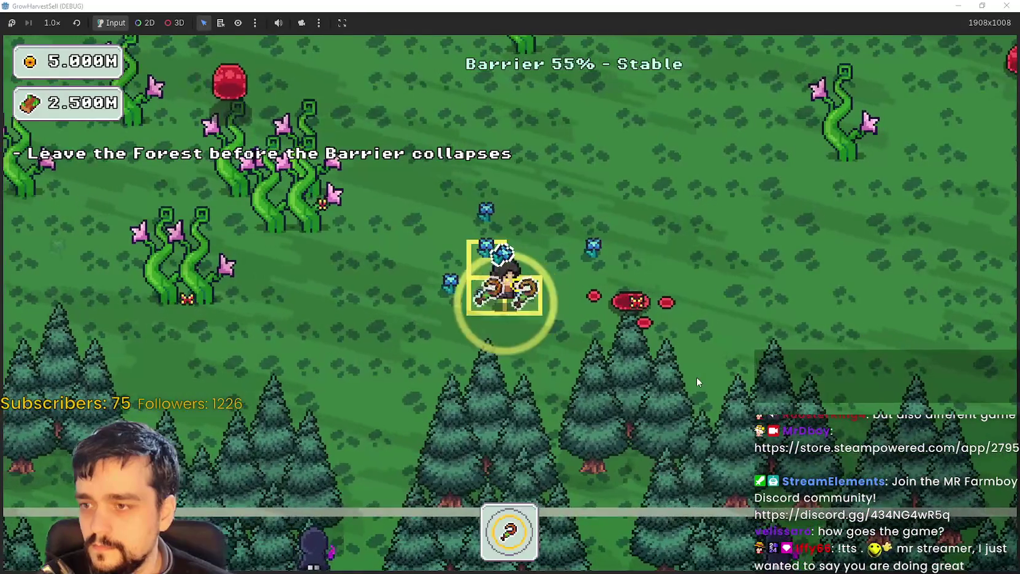
# Move around the forest as dark mages appear, then walk into the portal tree.
pyautogui.press('w')
pyautogui.press('a')
pyautogui.press('w')
pyautogui.press('a')
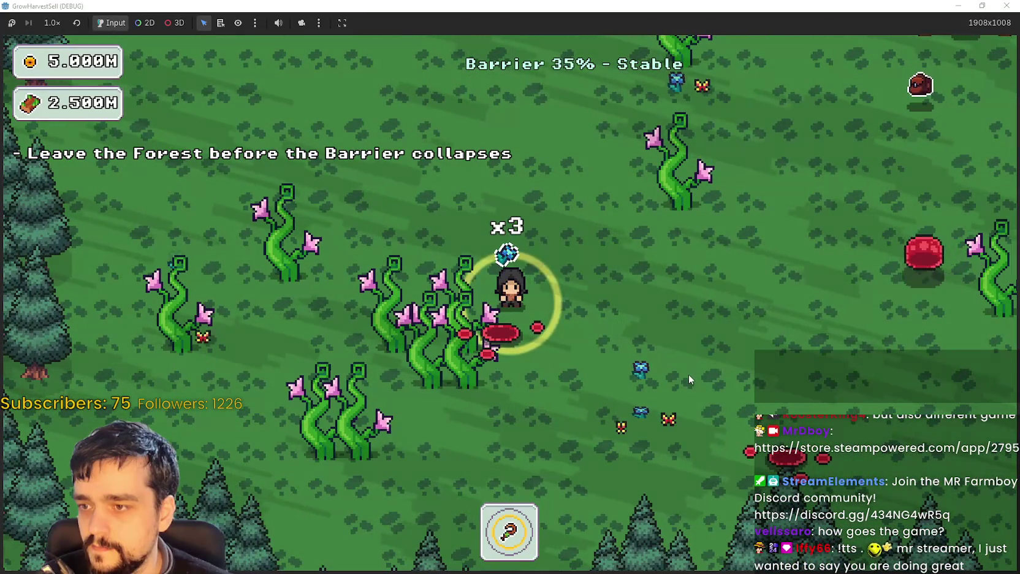
pyautogui.press('d')
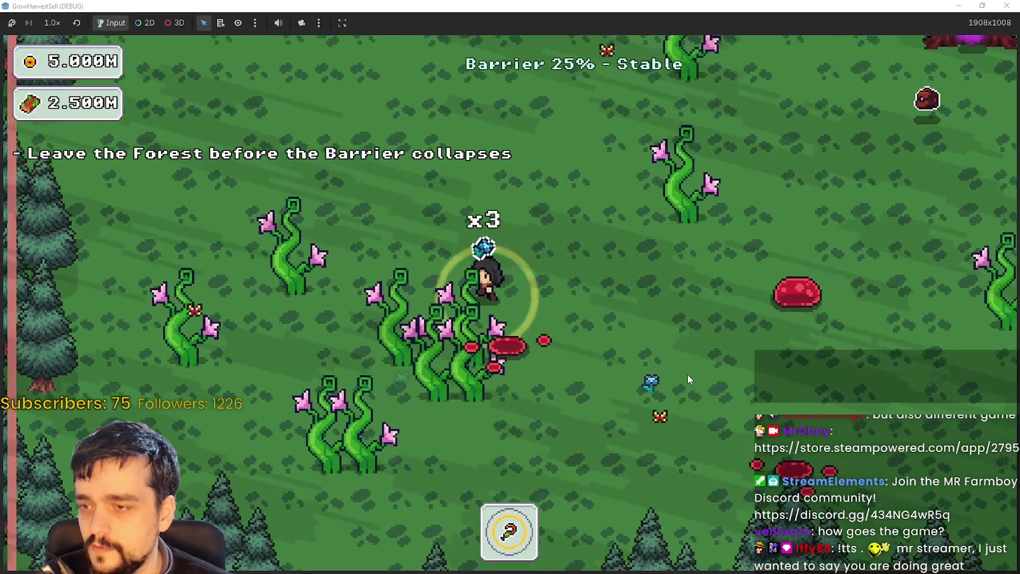
pyautogui.press('d')
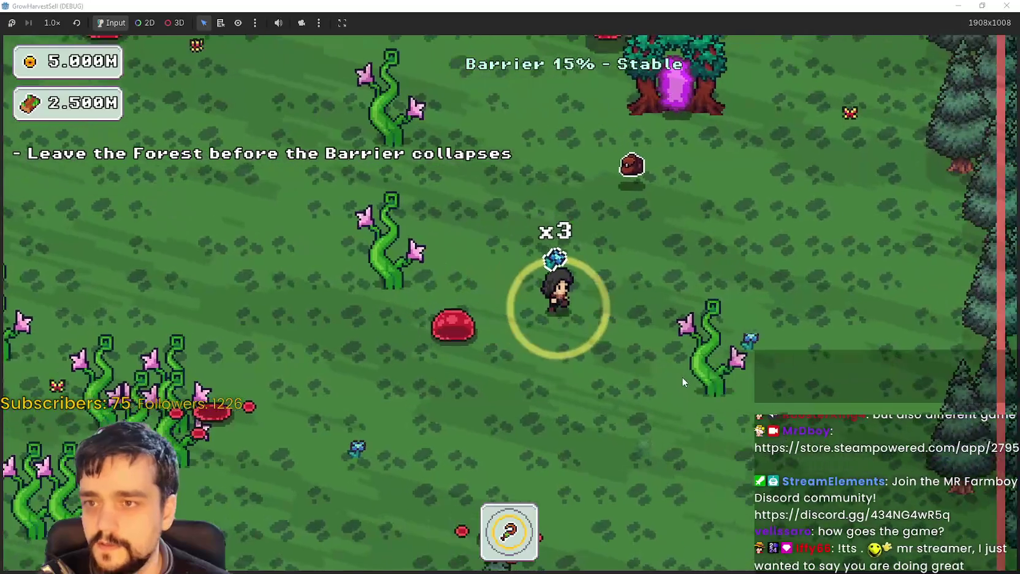
pyautogui.press('s')
pyautogui.press('w')
pyautogui.press('d')
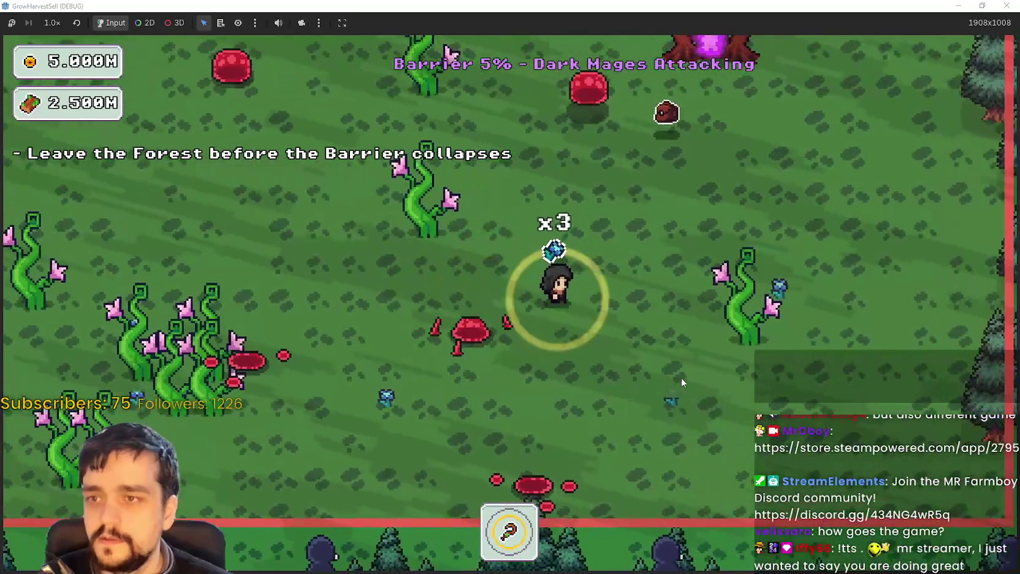
pyautogui.press('d')
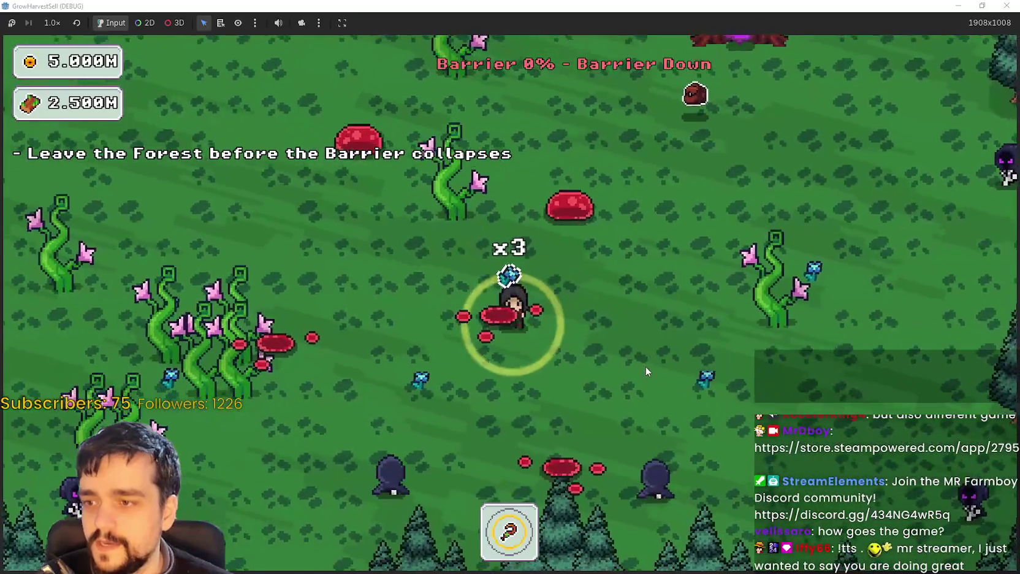
pyautogui.press('w')
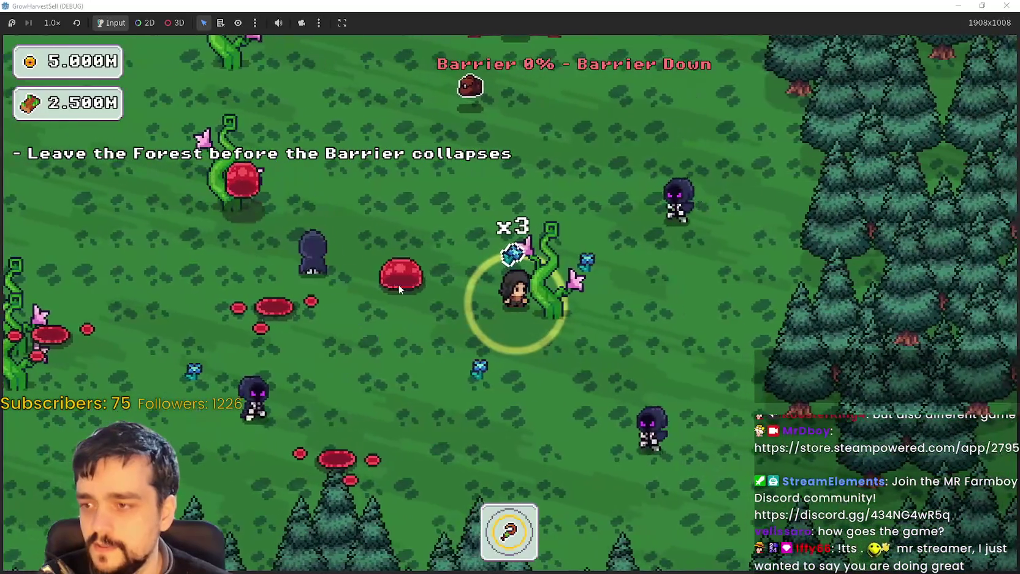
pyautogui.press('w')
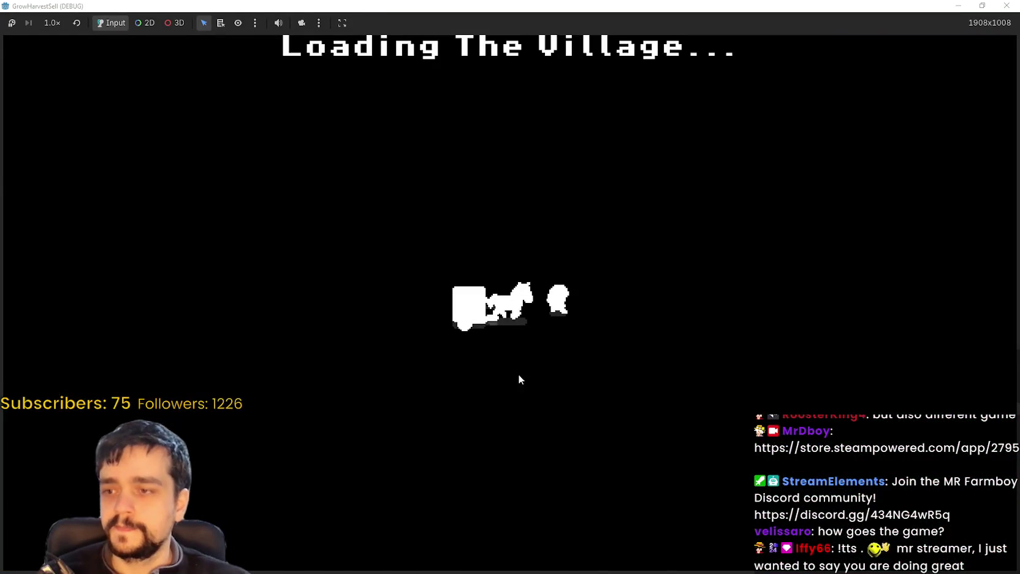
# Drop the harvested crop at the market stall and re-enter the portal to the forest.
pyautogui.press('d')
pyautogui.press('w')
pyautogui.press('s')
pyautogui.press('a')
pyautogui.press('s')
pyautogui.press('Return')
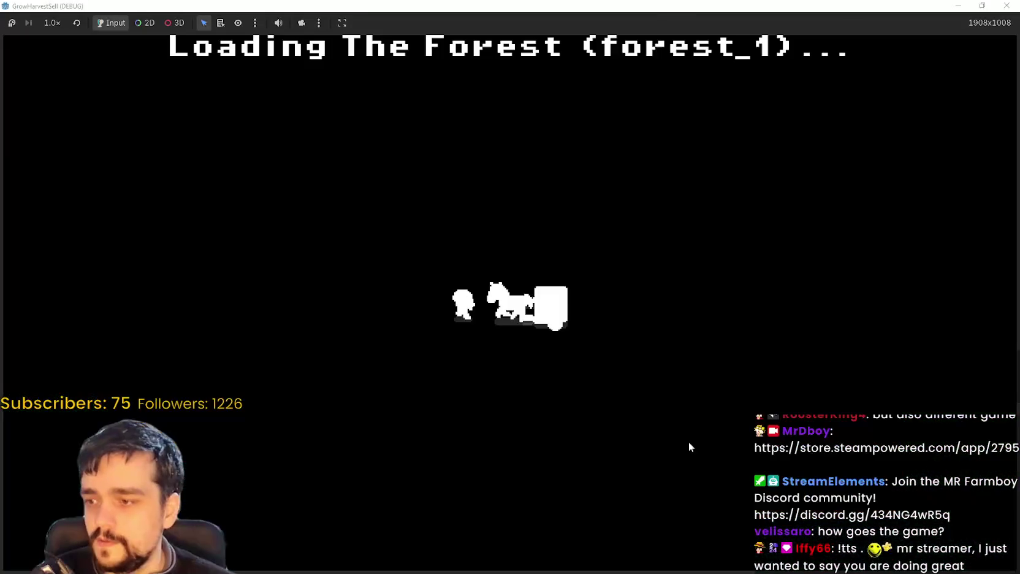
# Walk down-left swinging the sickle, then up and right toward the vines.
pyautogui.press('s')
pyautogui.press('a')
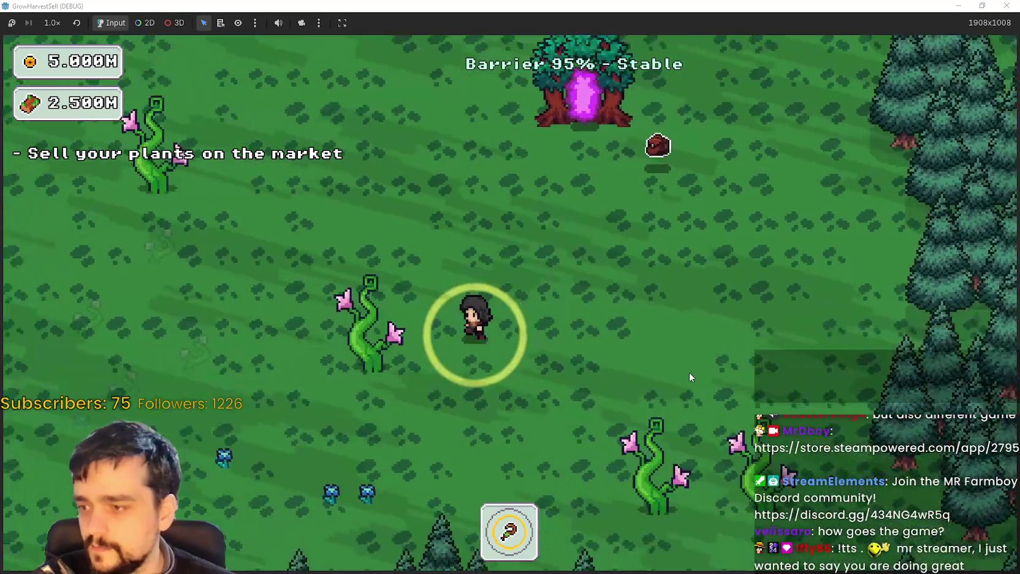
pyautogui.press('s')
pyautogui.press('a')
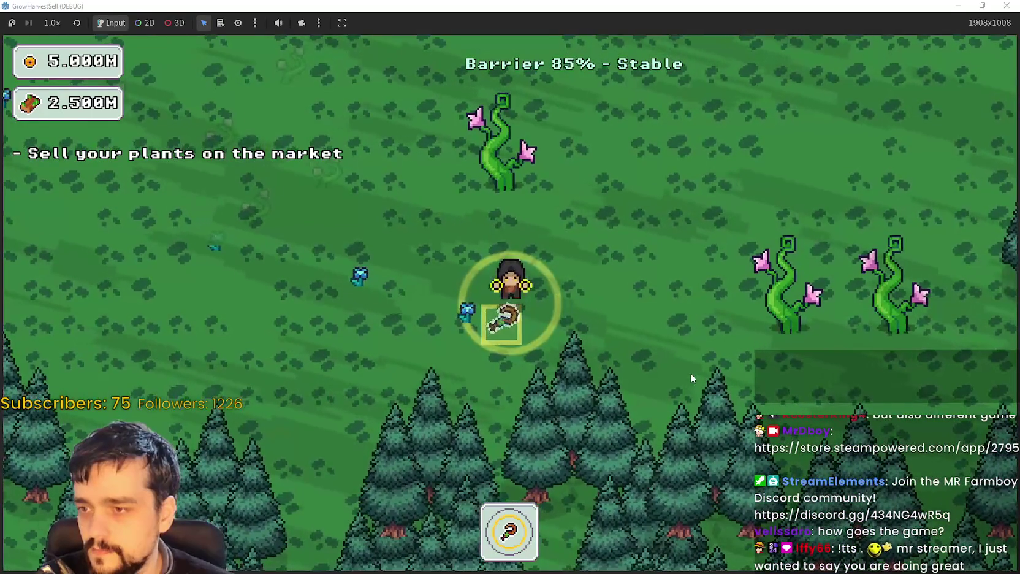
pyautogui.press('a')
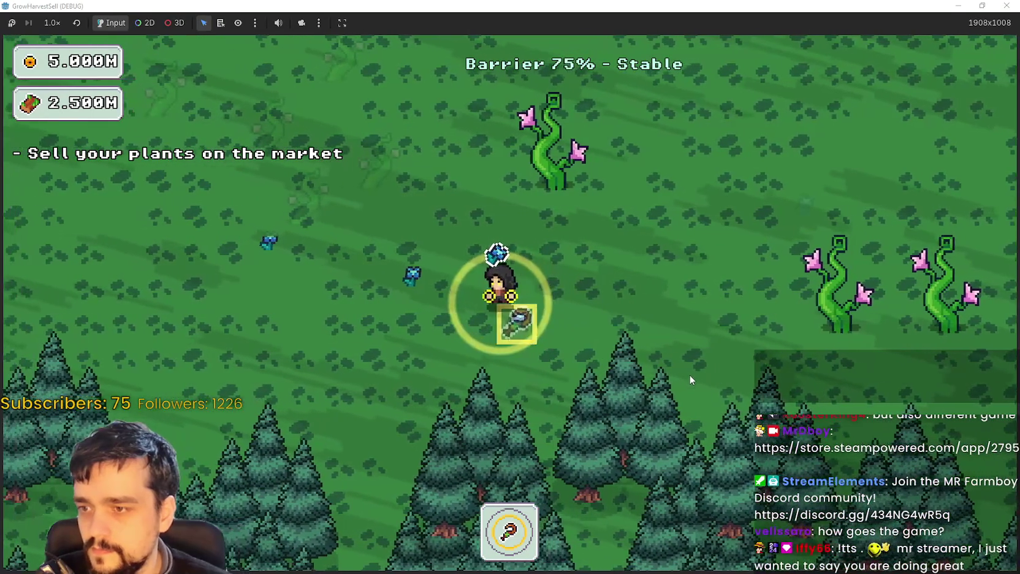
pyautogui.press('a')
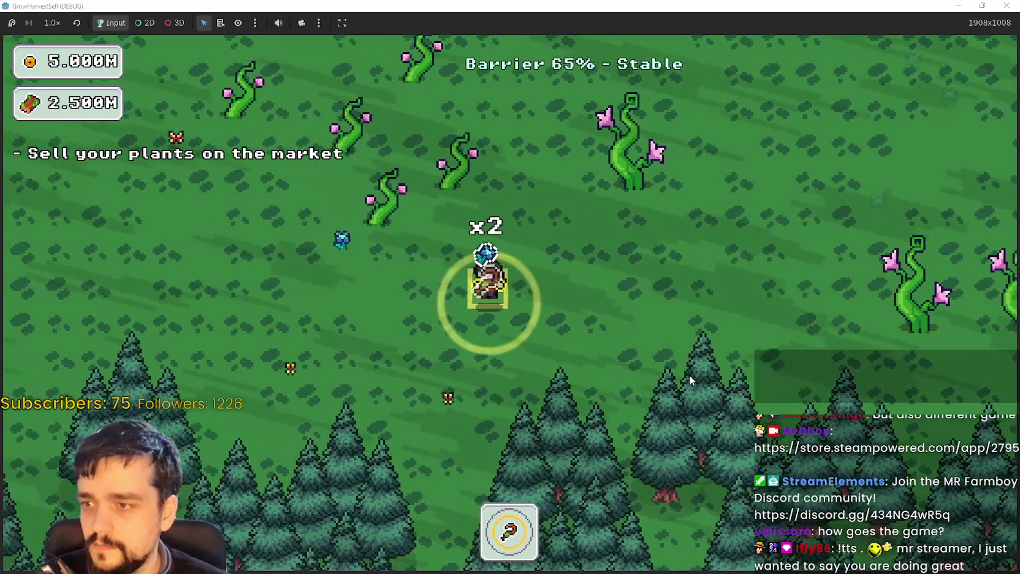
pyautogui.press('w')
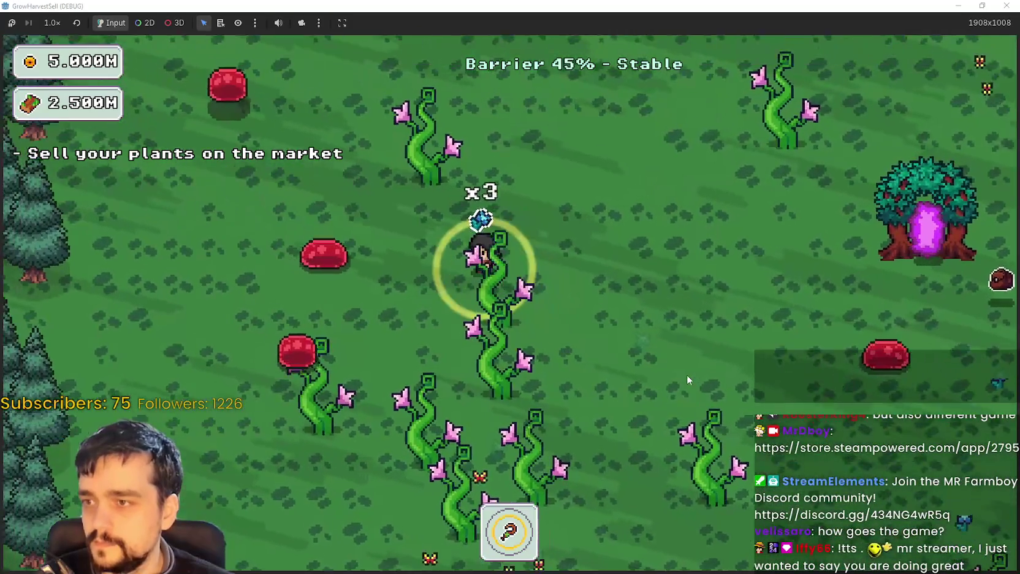
pyautogui.press('d')
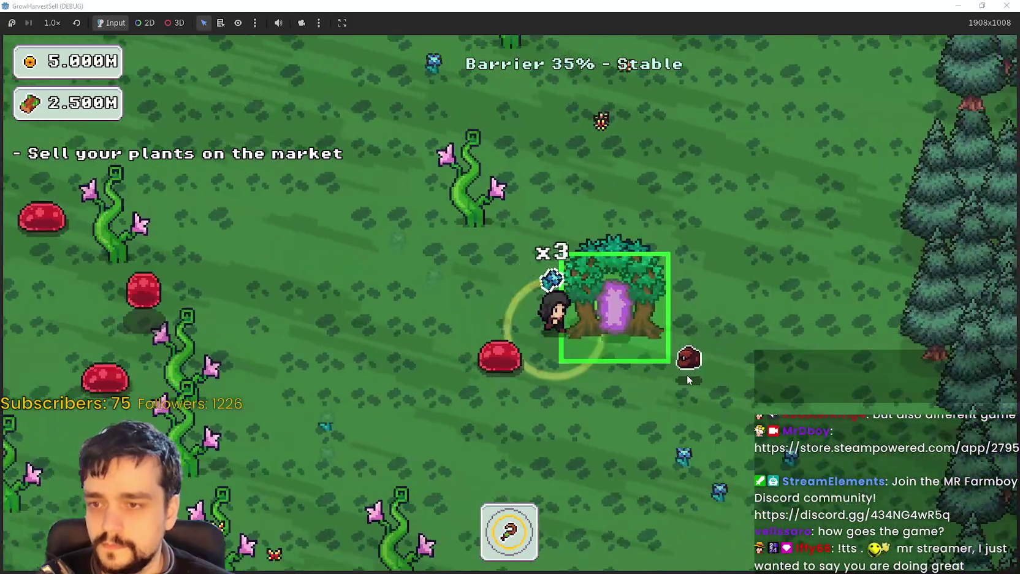
pyautogui.press('s')
pyautogui.press('a')
# Walk left past the enemies, dodging the attacking dark mages.
pyautogui.press('w')
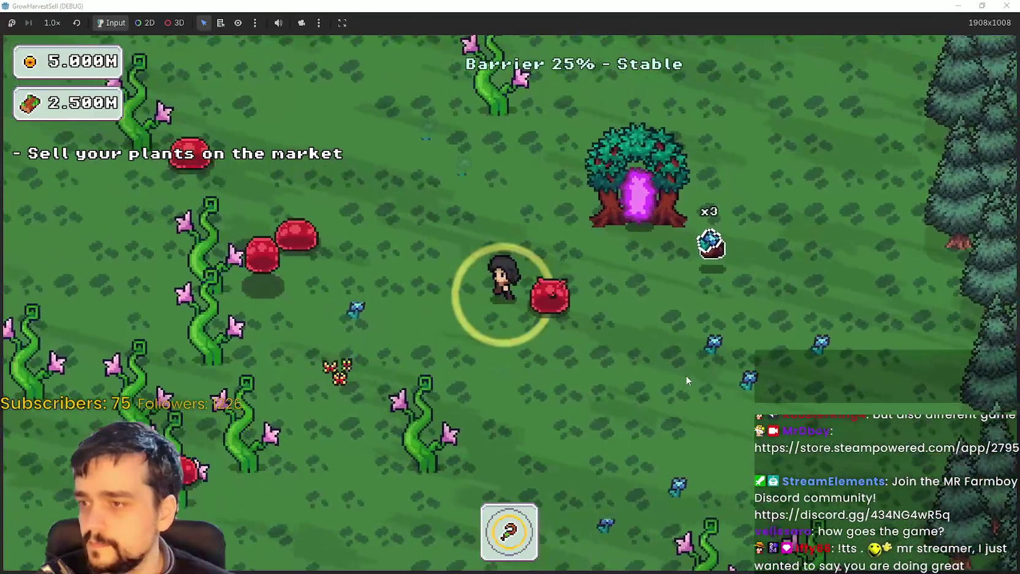
pyautogui.press('s')
pyautogui.press('w')
pyautogui.press('a')
pyautogui.press('s')
pyautogui.press('w')
pyautogui.press('a')
# Move right and down past the vines until the run ends and the village loads.
pyautogui.press('d')
pyautogui.press('w')
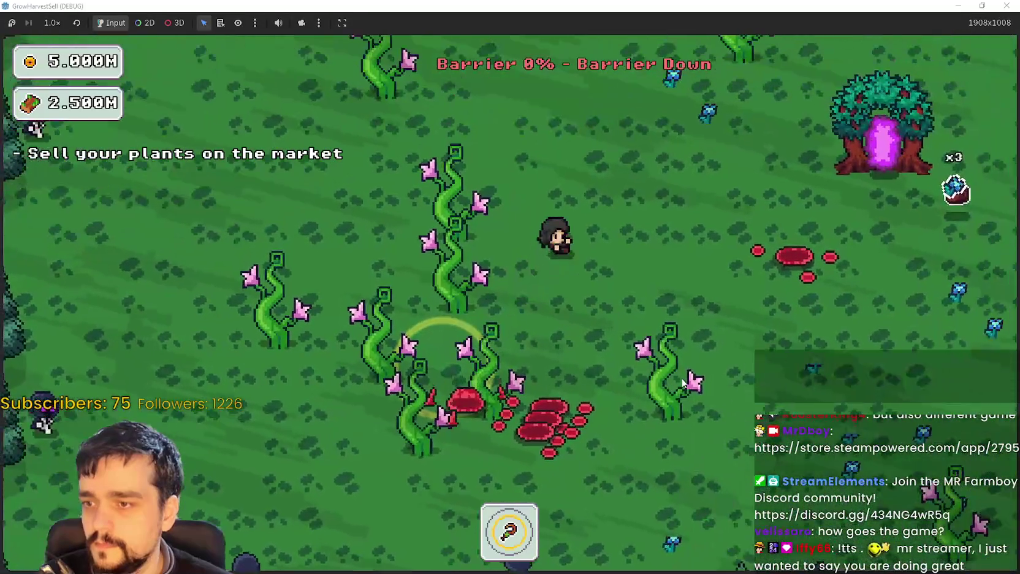
pyautogui.press('s')
pyautogui.press('d')
pyautogui.press('s')
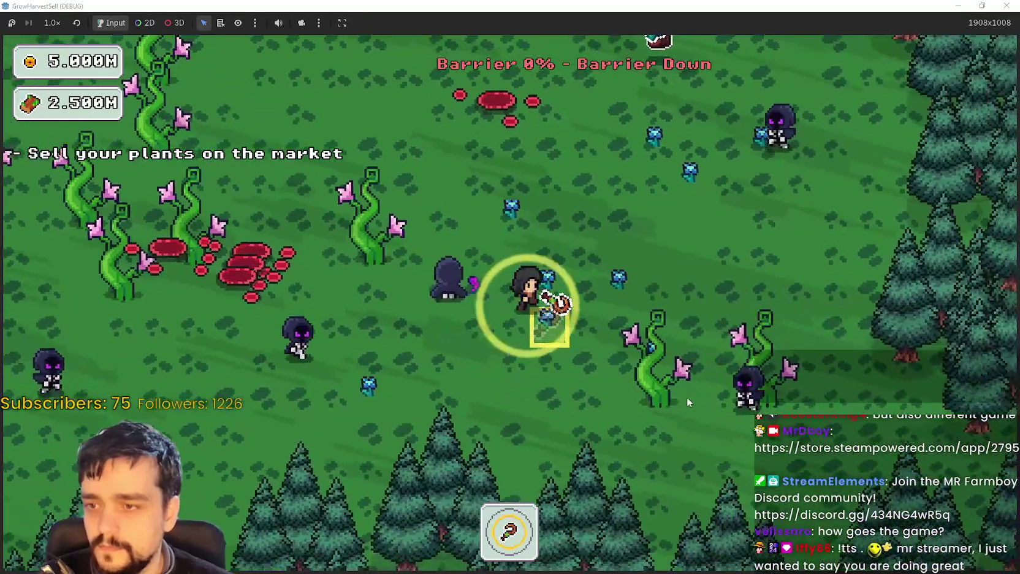
pyautogui.press('w')
pyautogui.press('a')
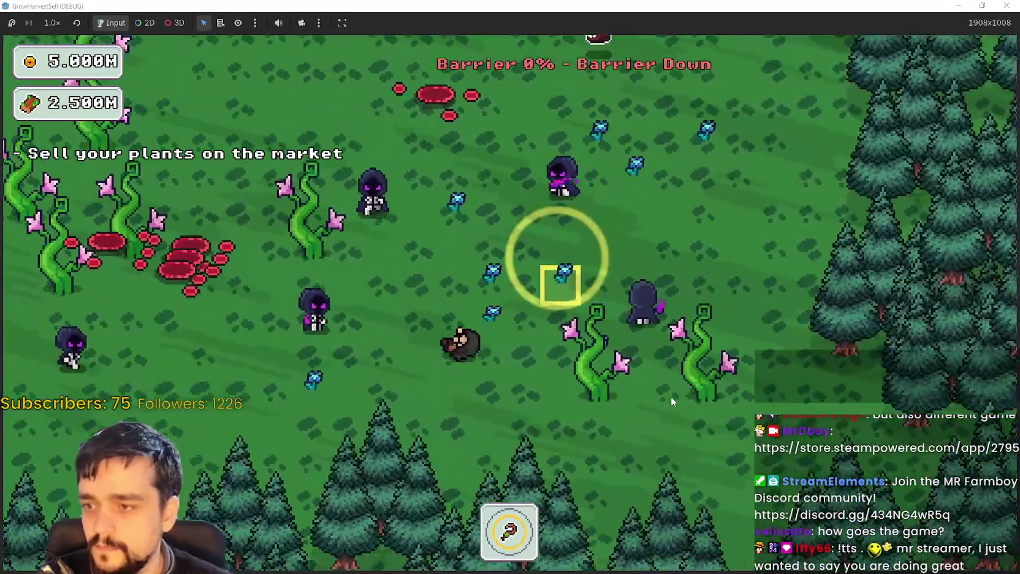
pyautogui.press('s')
pyautogui.press('a')
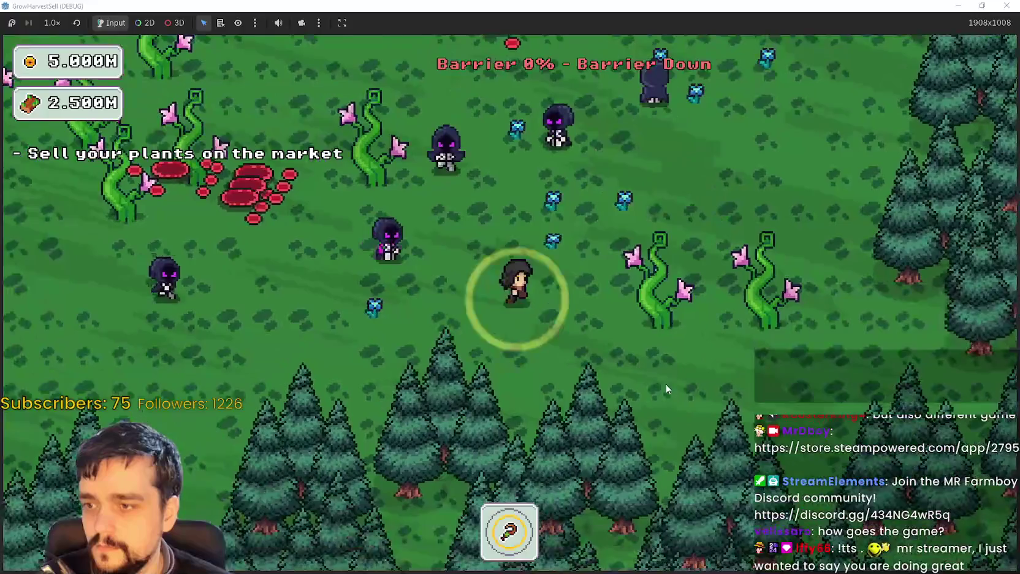
pyautogui.press('d')
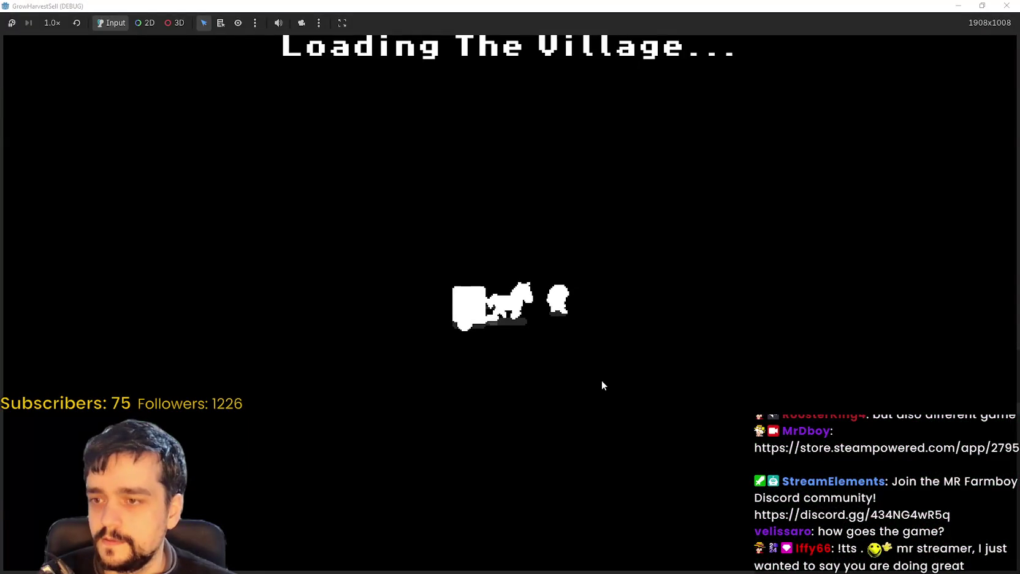
# Walk to the Skill Board and unlock Magical Bags I, the node right of centre.
pyautogui.press('d')
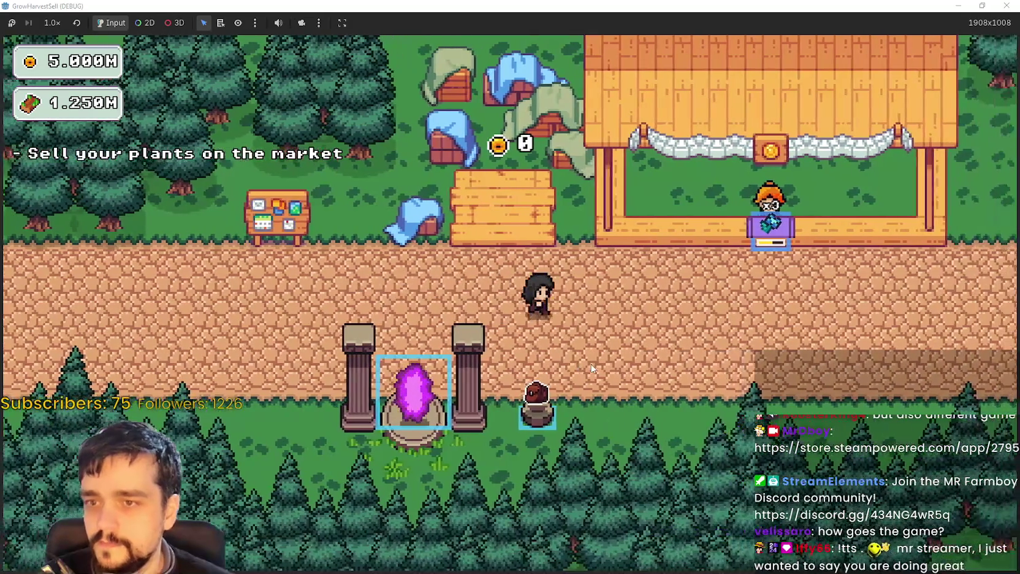
pyautogui.press('a')
pyautogui.press('w')
pyautogui.press('w')
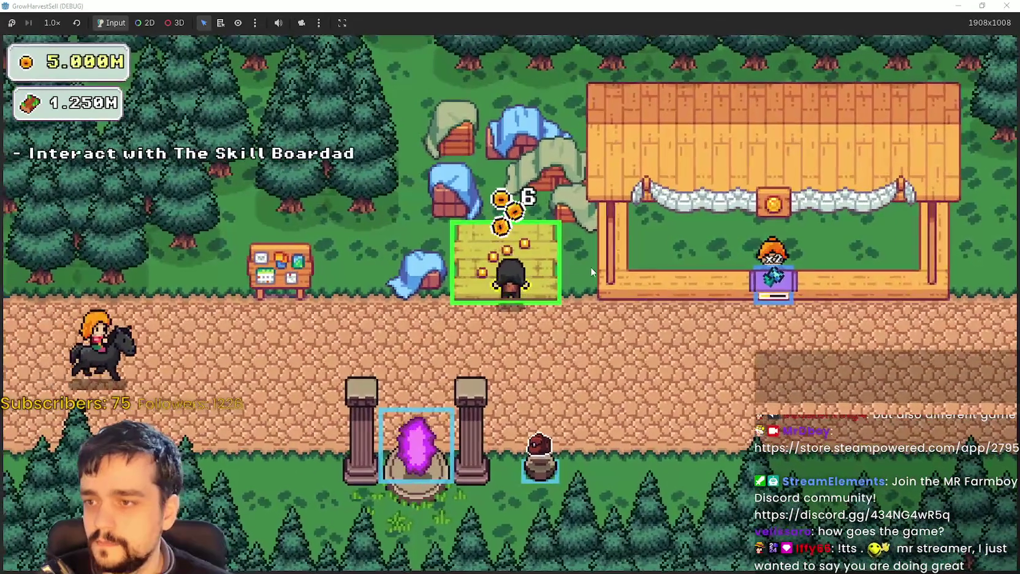
pyautogui.press('s')
pyautogui.press('a')
pyautogui.press('e')
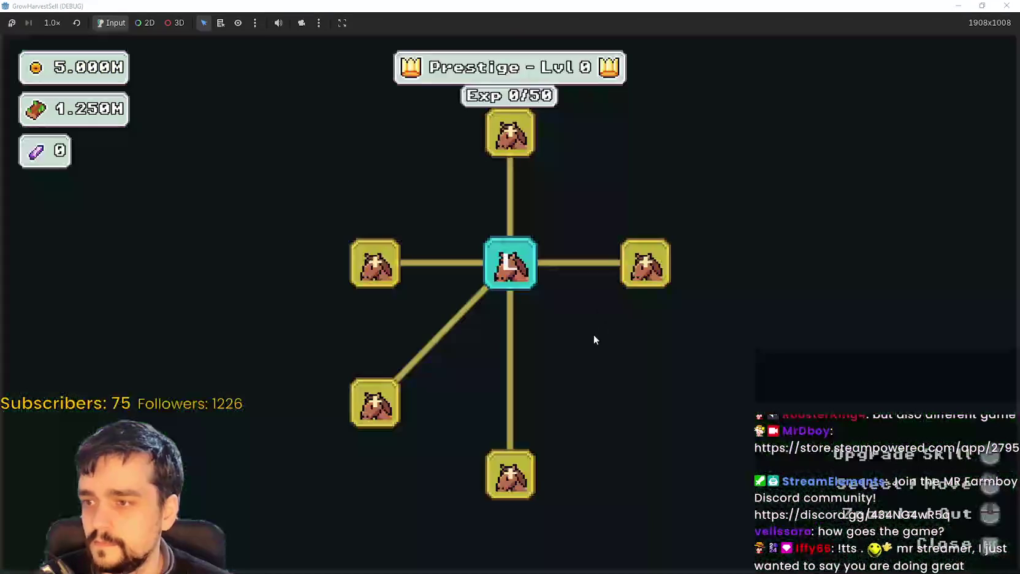
pyautogui.click(630, 277)
pyautogui.moveTo(543, 182)
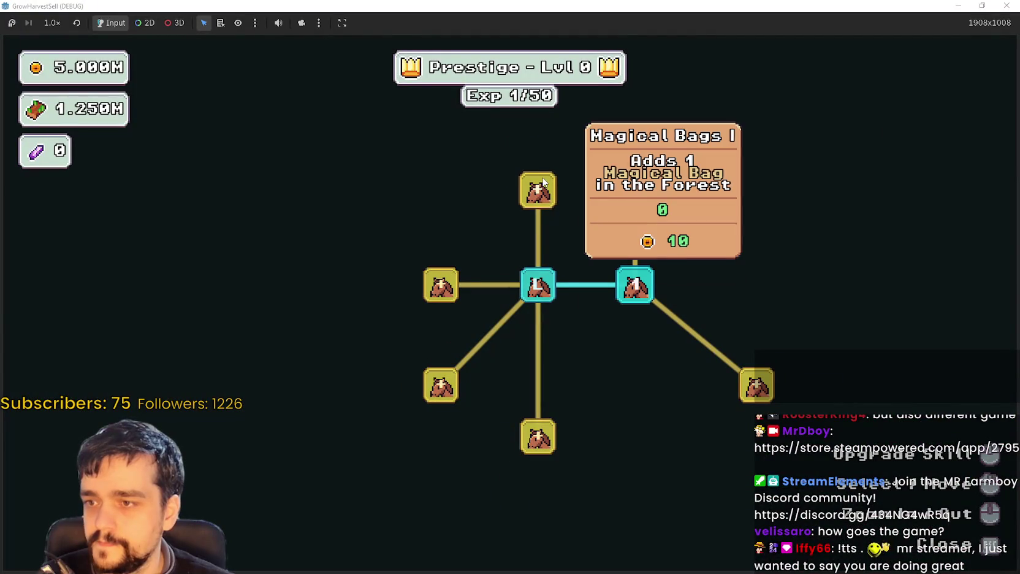
# Close the skill tree, open stage selection and travel to forest_1.
pyautogui.press('Escape')
pyautogui.press('d')
pyautogui.press('e')
pyautogui.click(299, 483)
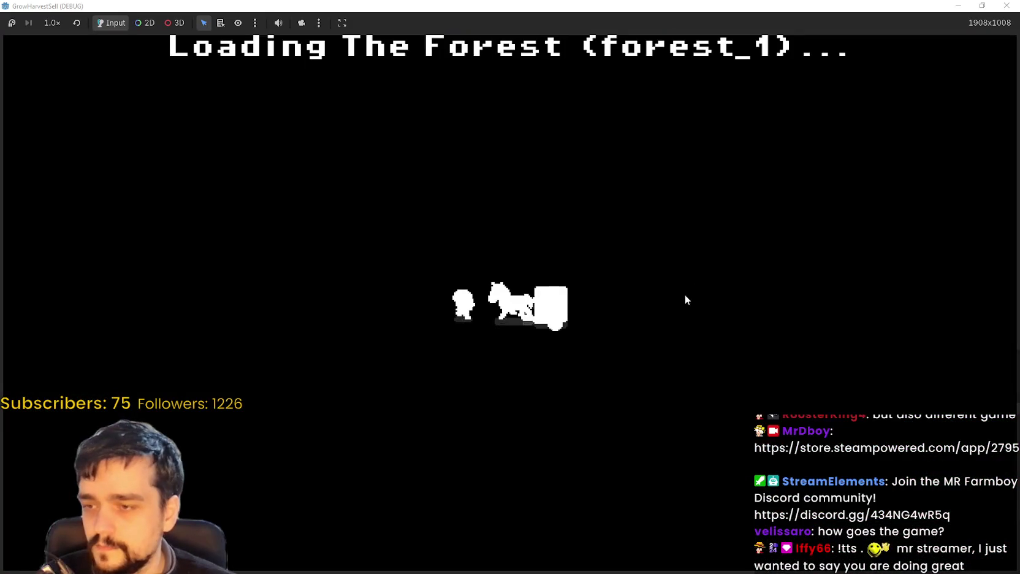
# Walk toward the nearby vine, swapping from the second tool to the first.
pyautogui.press('a')
pyautogui.press('2')
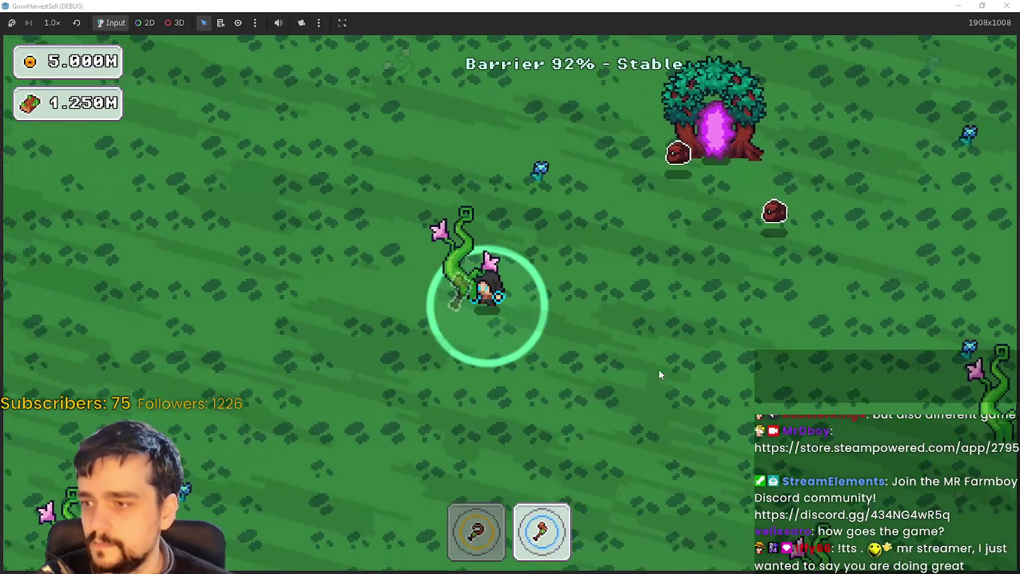
pyautogui.press('d')
pyautogui.press('w')
pyautogui.press('1')
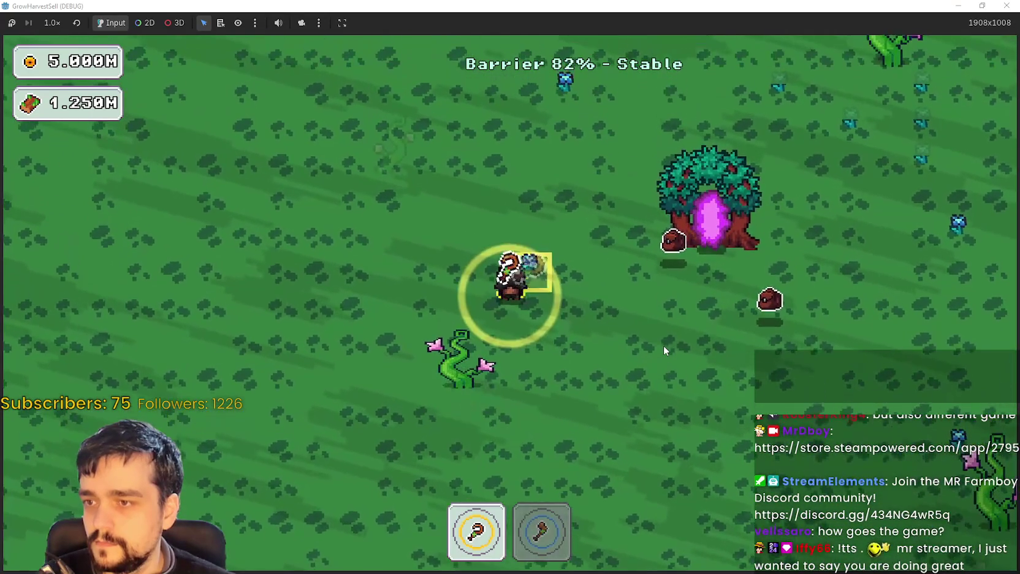
# Cross the forest, switch to the second tool and harvest the plant underfoot.
pyautogui.press('d')
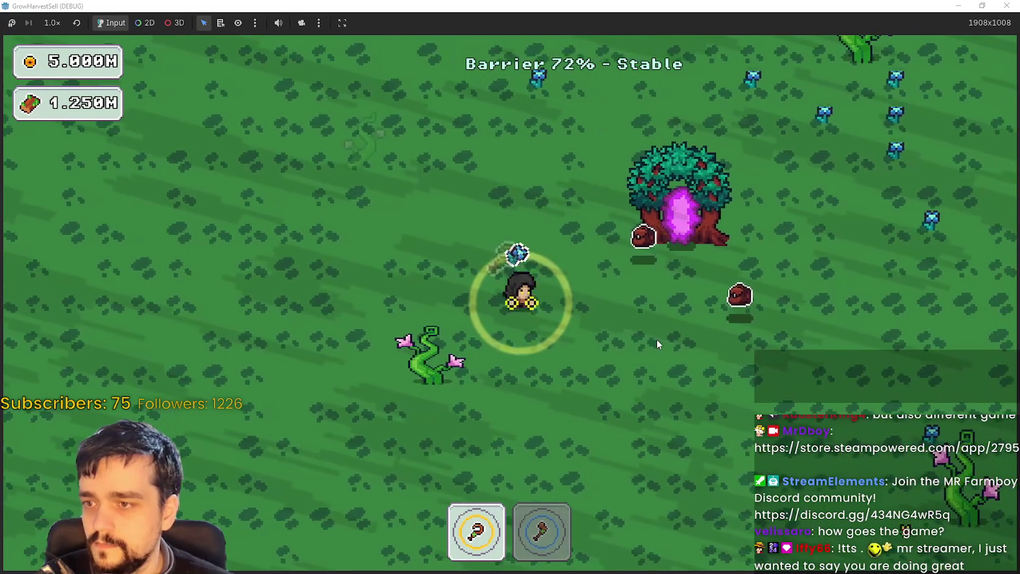
pyautogui.press('s')
pyautogui.press('a')
pyautogui.press('2')
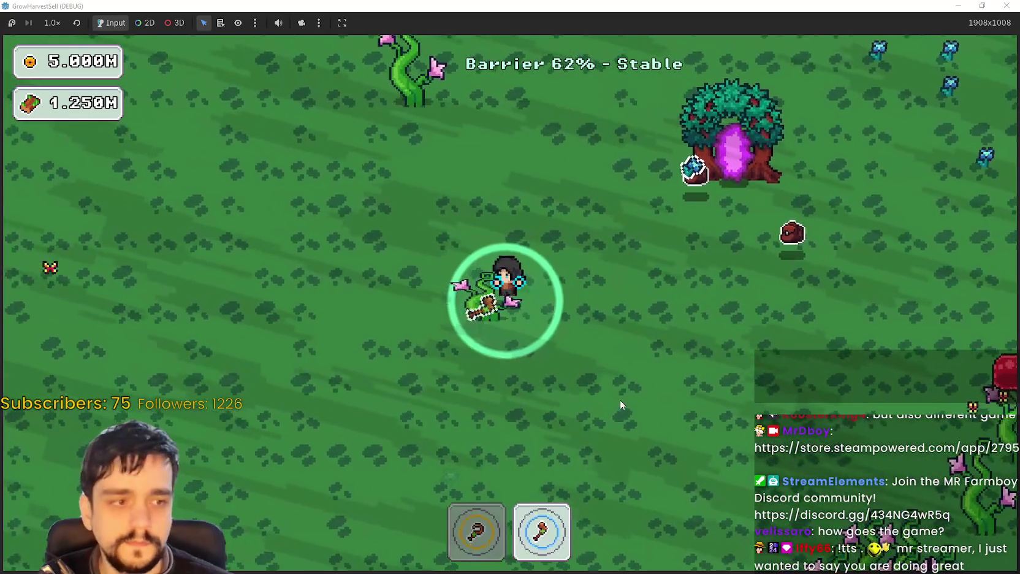
pyautogui.press('w')
pyautogui.press('s')
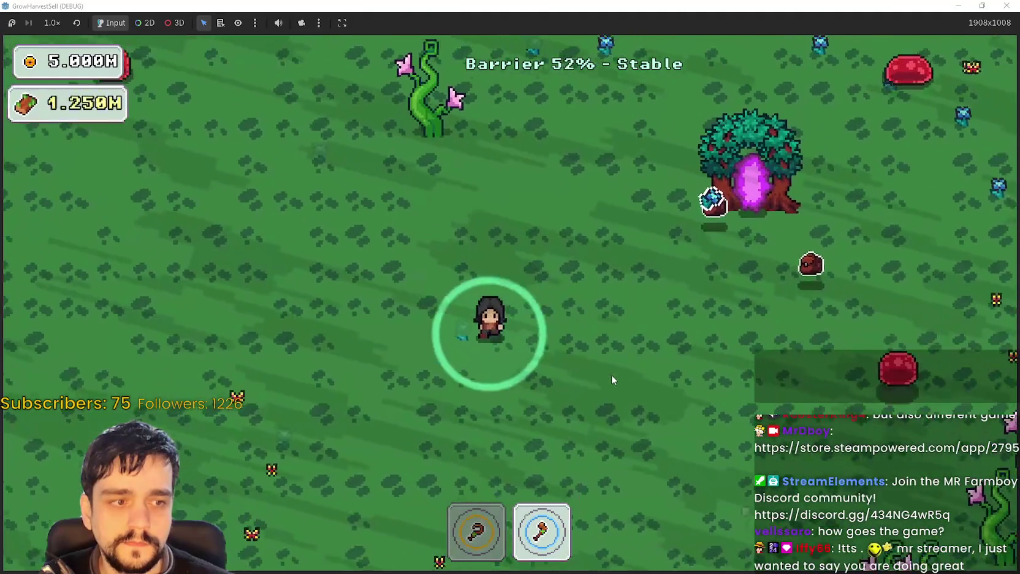
# Roam the forest gathering plants while heading down and left.
pyautogui.press('a')
pyautogui.press('w')
pyautogui.press('d')
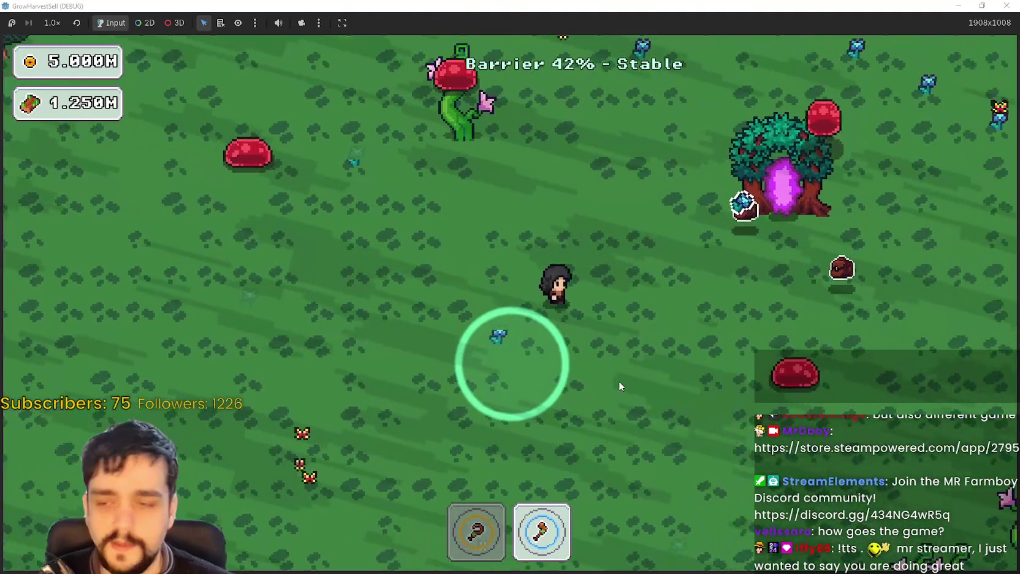
pyautogui.press('s')
pyautogui.press('s')
pyautogui.press('a')
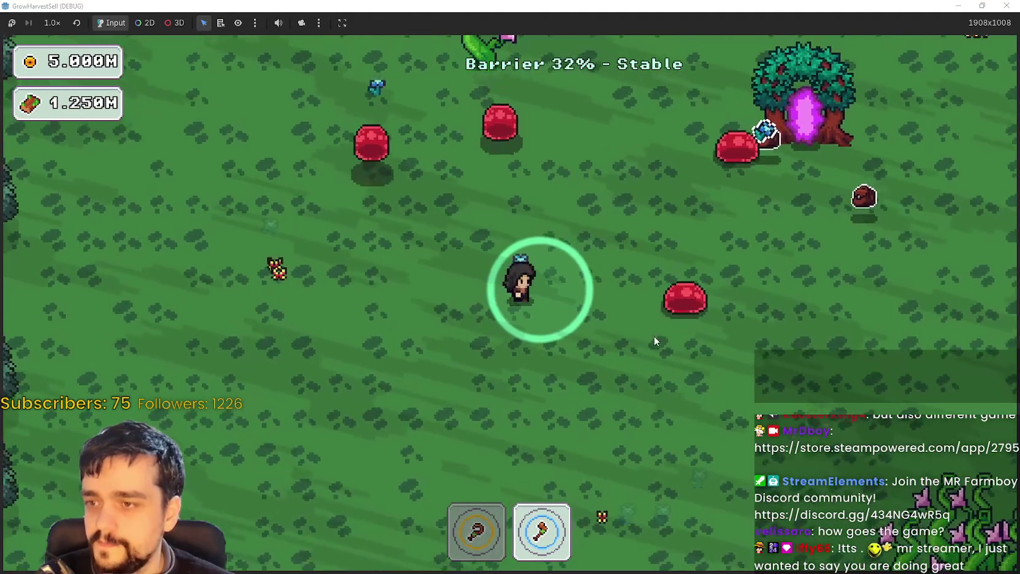
pyautogui.press('d')
# Head down-right to the vine patch and harvest vines as the barrier falls.
pyautogui.press('s')
pyautogui.press('d')
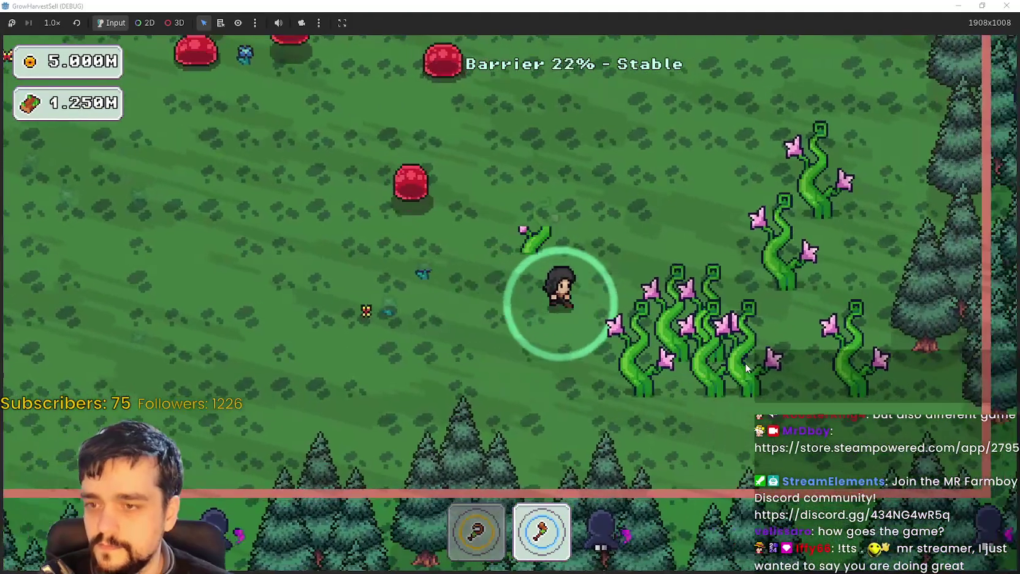
pyautogui.press('s')
pyautogui.press('d')
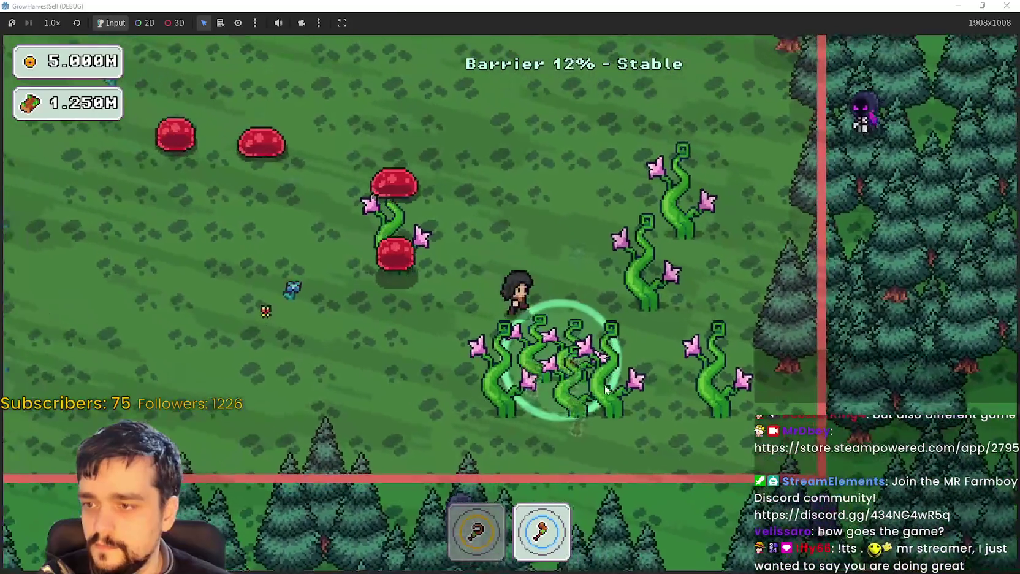
pyautogui.press('d')
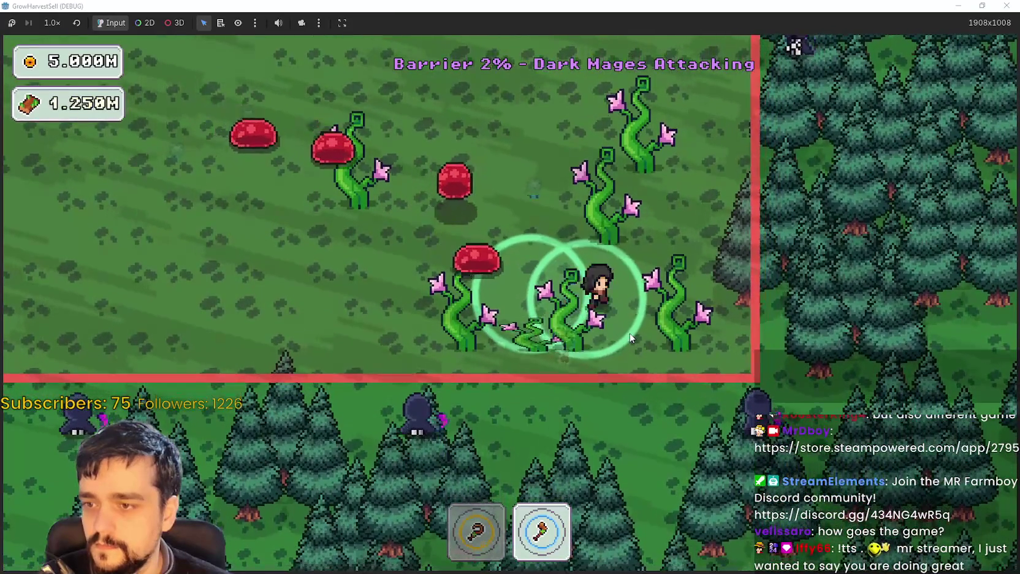
# Switch back to the first tool and walk left past the portal tree until Barrier Down.
pyautogui.press('w')
pyautogui.press('a')
pyautogui.press('1')
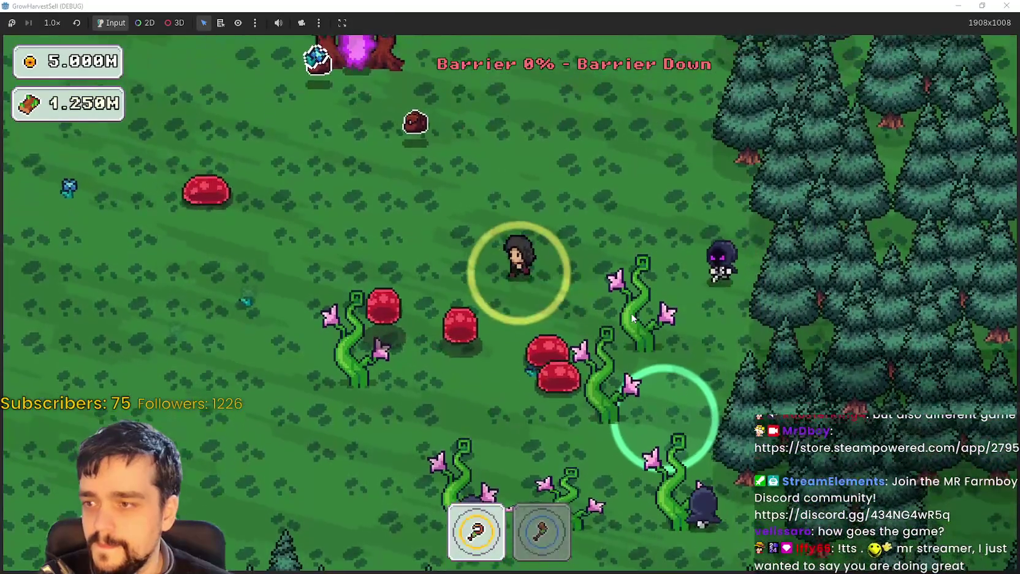
pyautogui.press('w')
pyautogui.press('a')
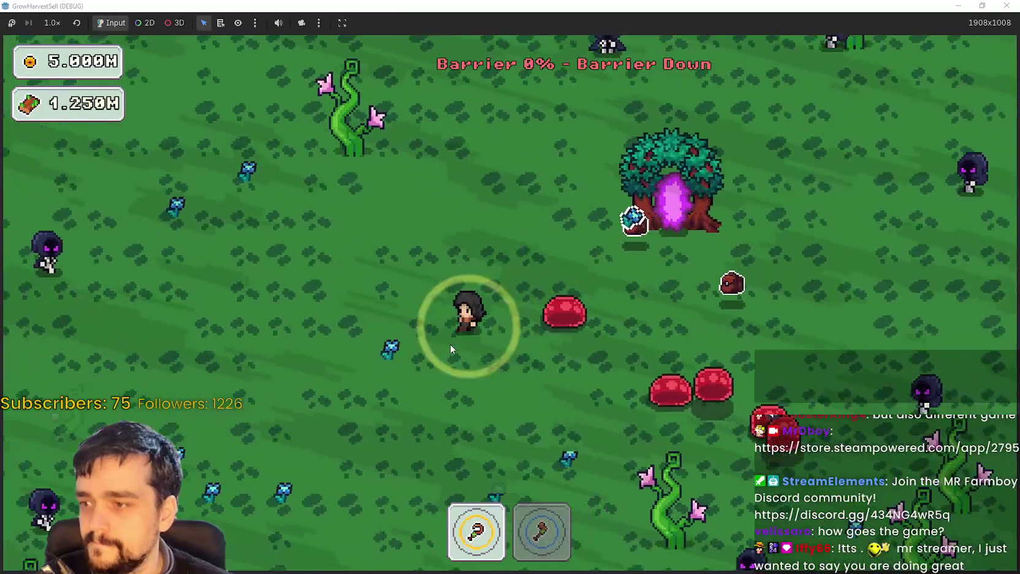
pyautogui.press('s')
pyautogui.press('a')
pyautogui.press('s')
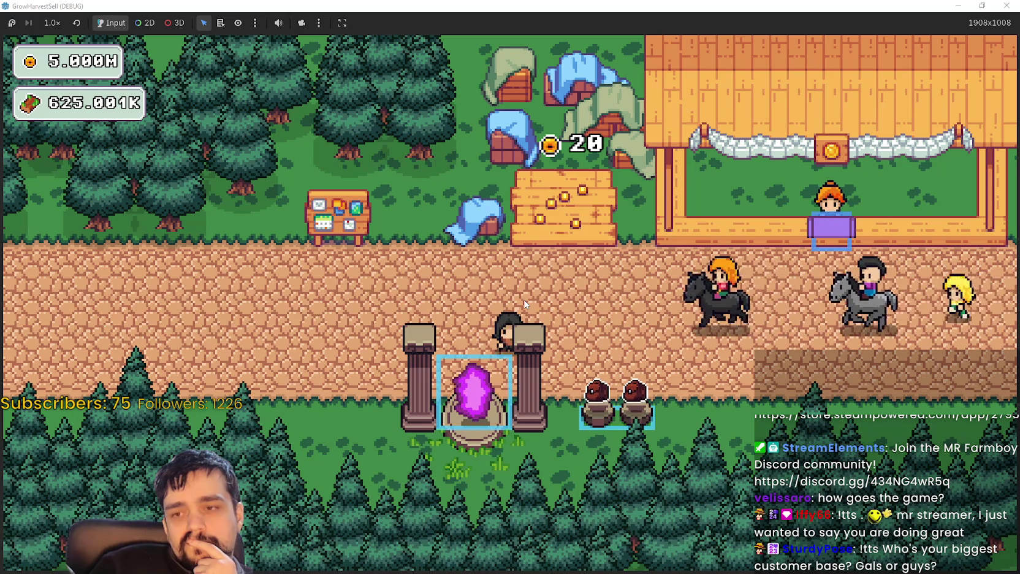
# Enter the village portal and confirm travel to forest Stage 1.
pyautogui.press('a')
pyautogui.press('e')
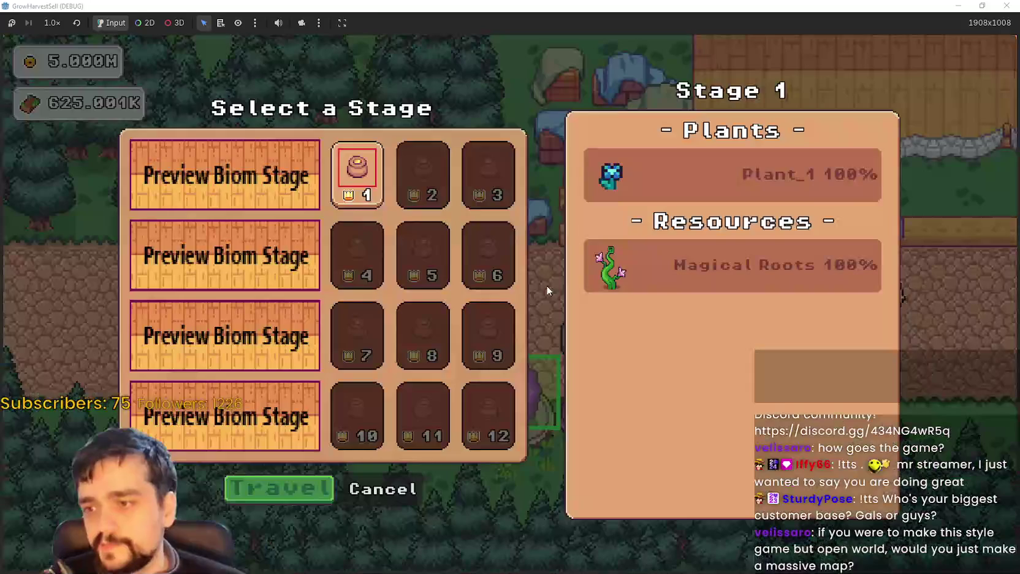
pyautogui.press('Return')
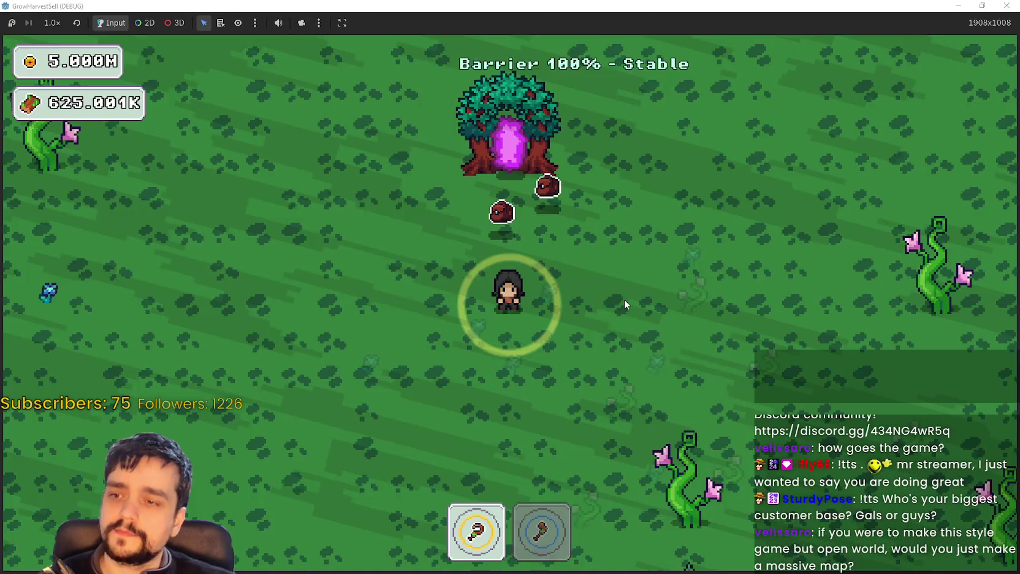
# Walk down-right into the forest, equip the axe and chop vines.
pyautogui.press('s')
pyautogui.press('d')
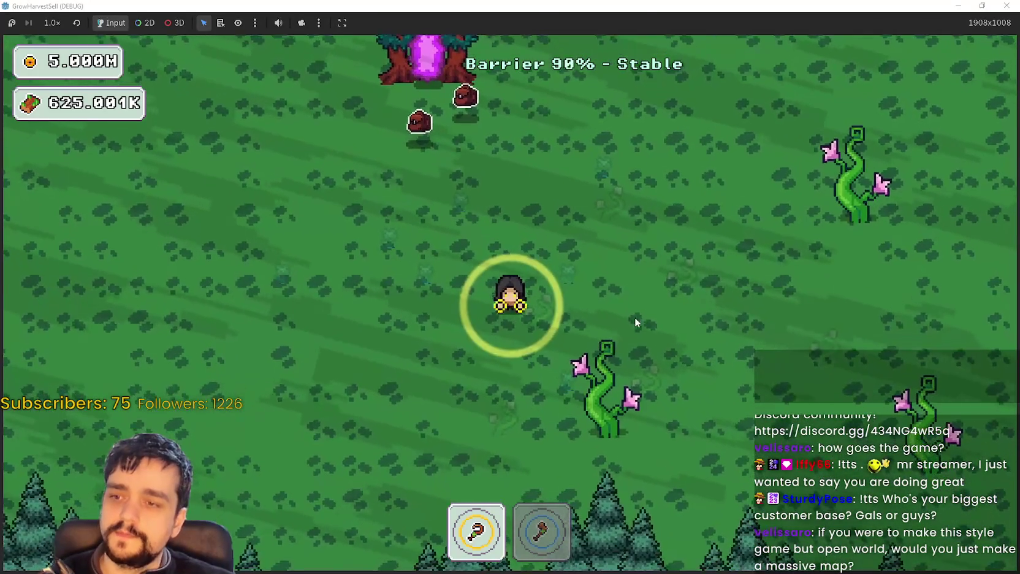
pyautogui.press('s')
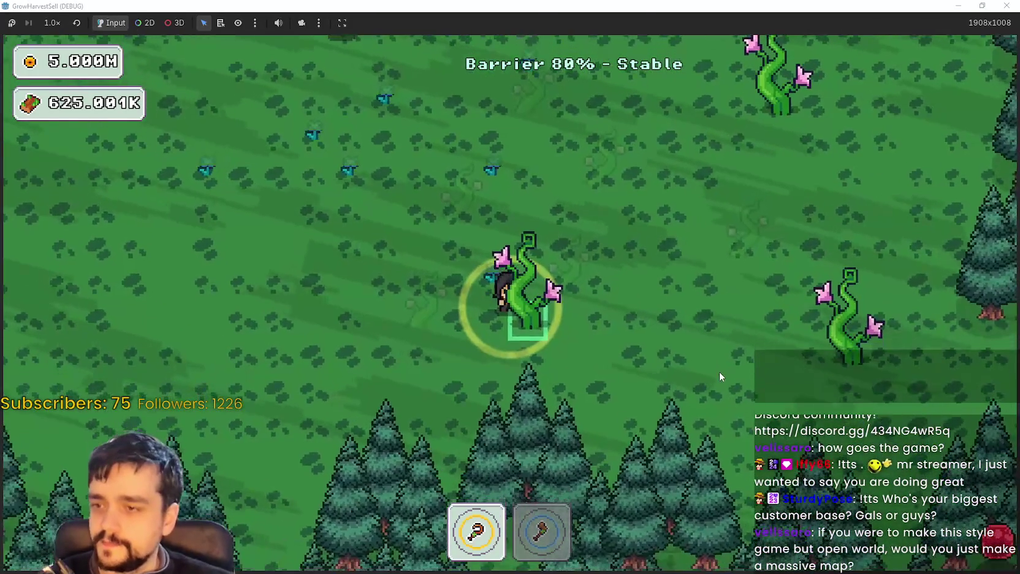
pyautogui.press('2')
pyautogui.press('a')
pyautogui.press('s')
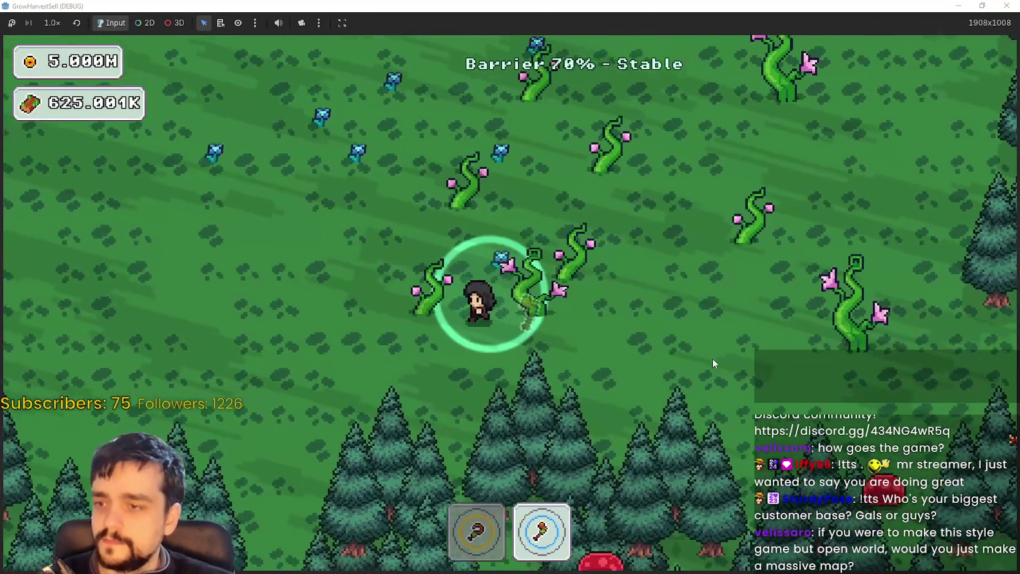
# Harvest vines while zigzagging up-right, left and down-left through the forest.
pyautogui.press('w')
pyautogui.press('d')
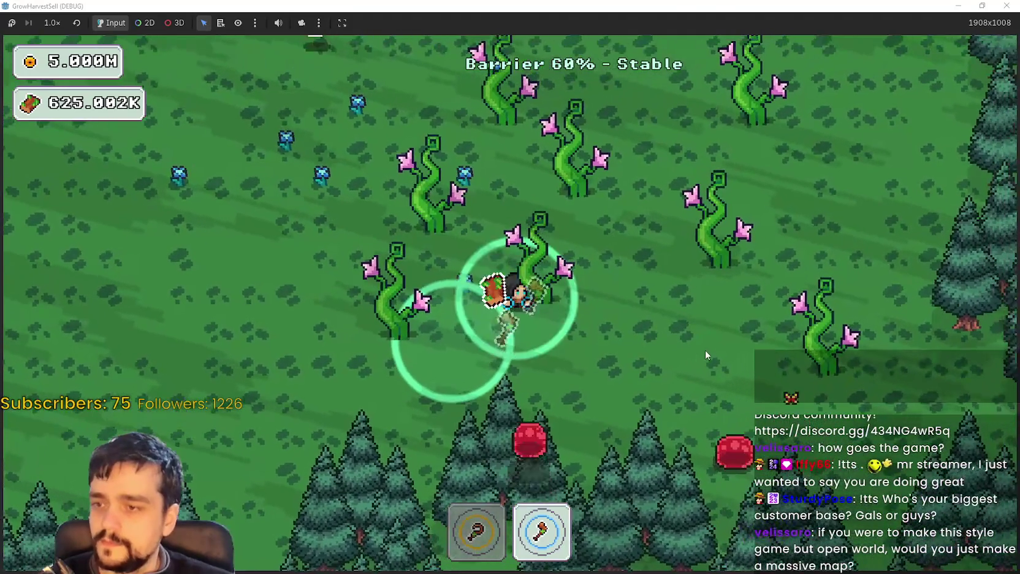
pyautogui.press('a')
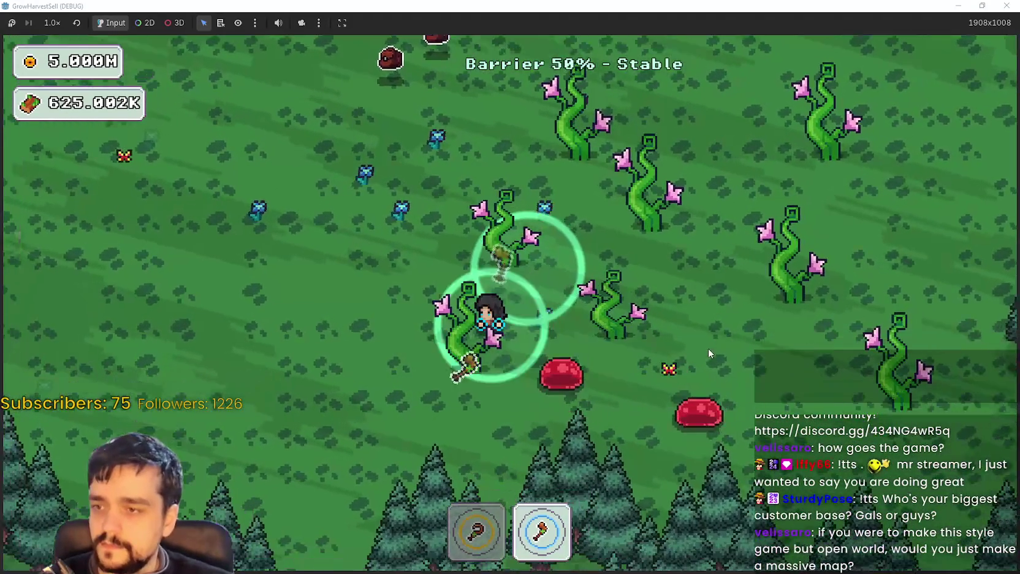
pyautogui.press('a')
pyautogui.press('s')
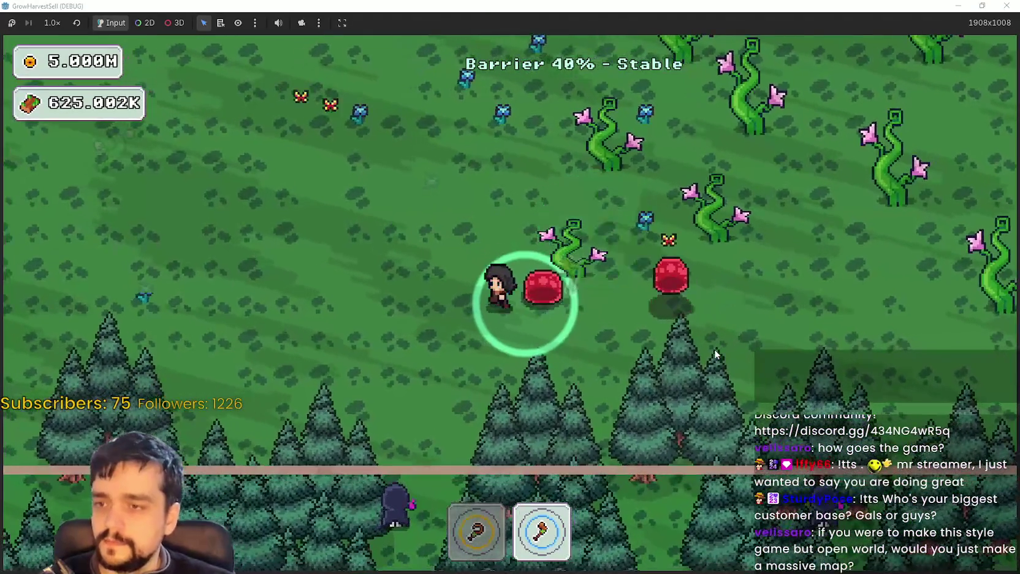
pyautogui.press('w')
pyautogui.press('d')
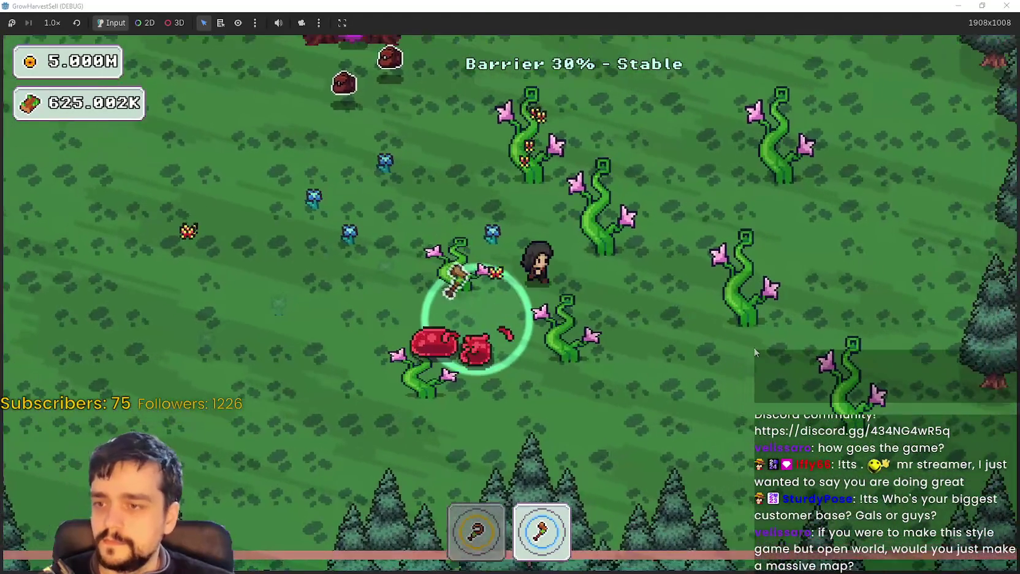
# Dodge the attacking dark mages while moving around toward the portal tree.
pyautogui.press('s')
pyautogui.press('a')
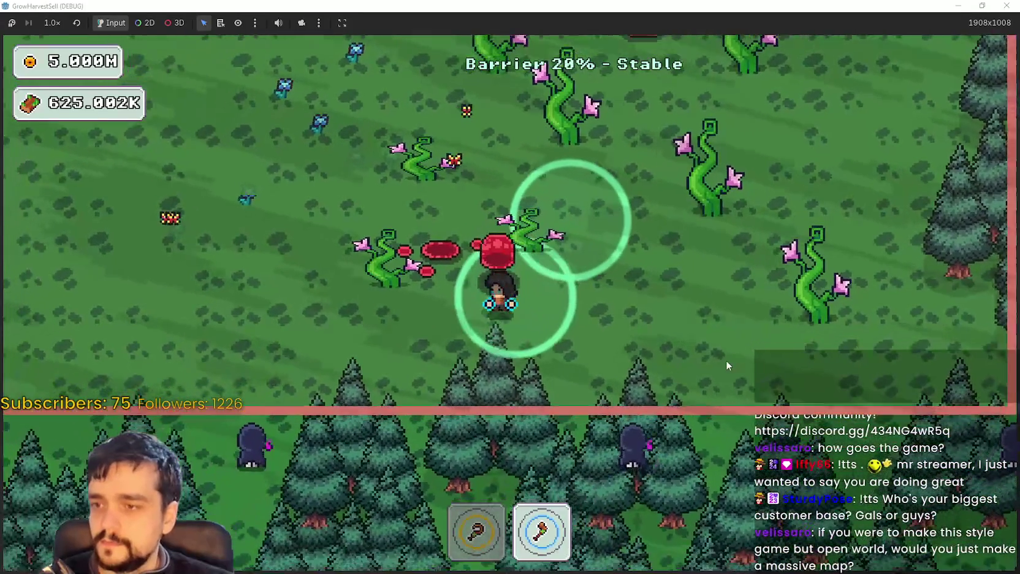
pyautogui.press('w')
pyautogui.press('a')
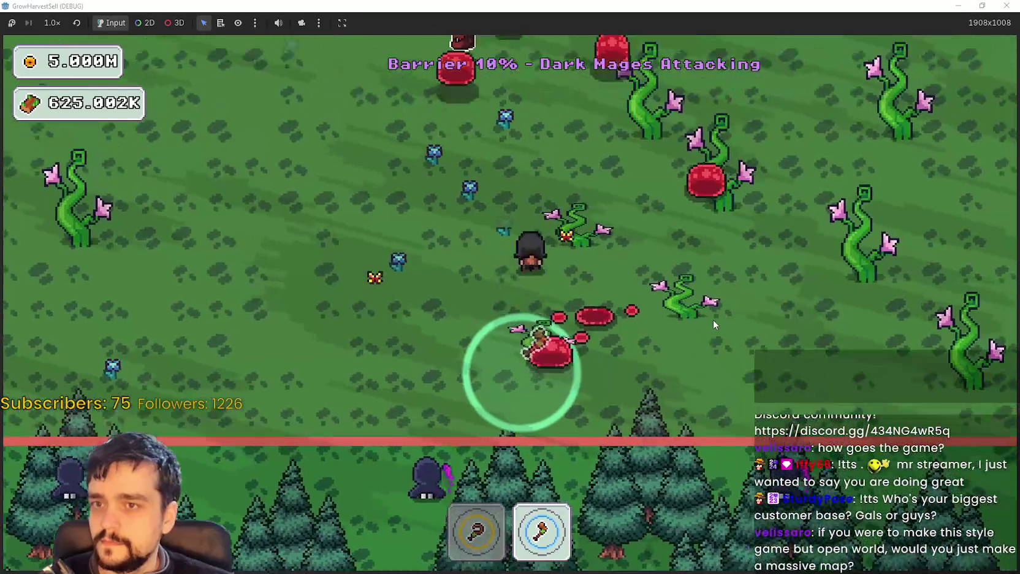
pyautogui.press('s')
pyautogui.press('a')
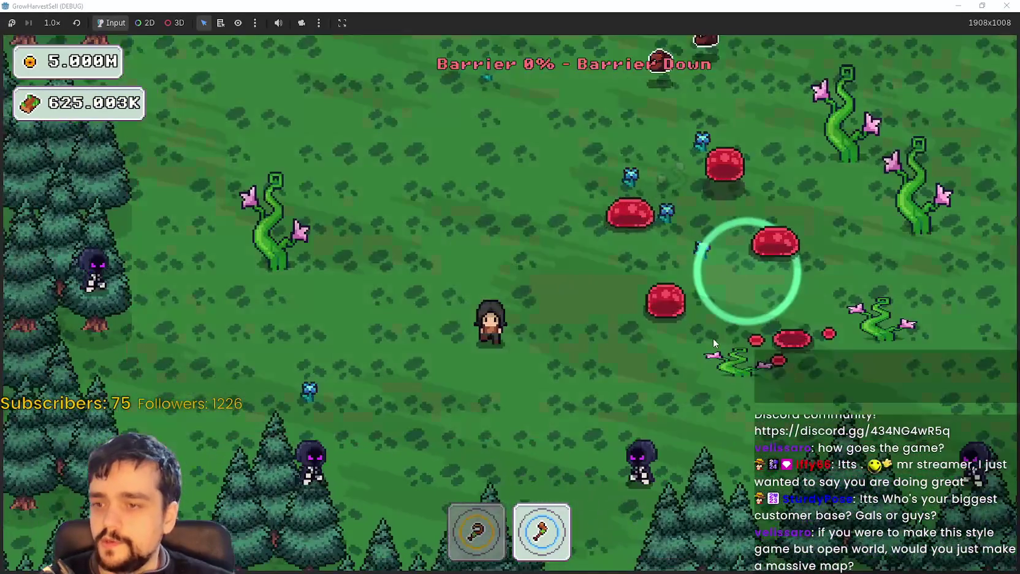
pyautogui.press('w')
pyautogui.press('a')
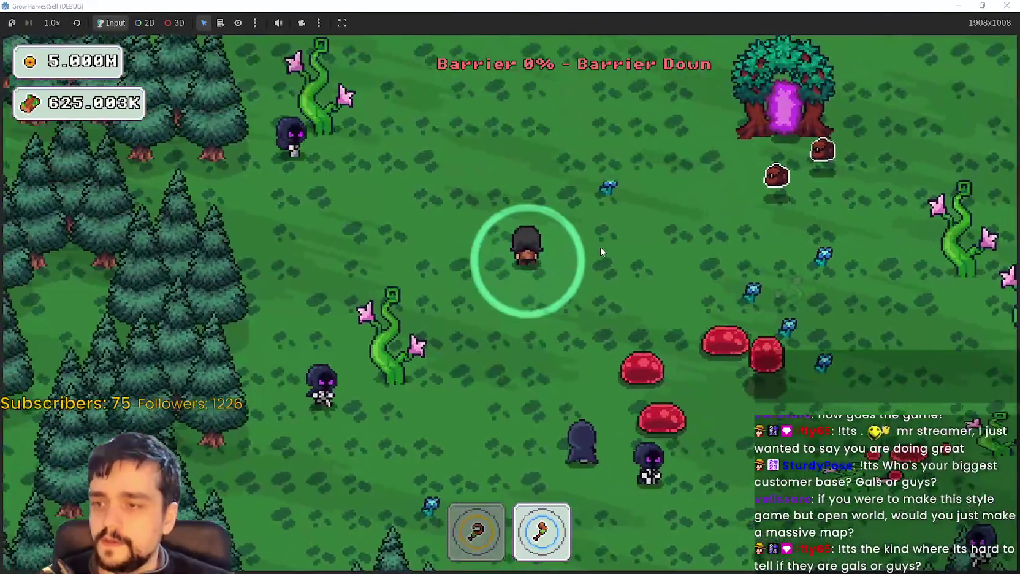
# Walk past the portal tree, swap sickle then axe, and harvest a vine.
pyautogui.press('d')
pyautogui.press('s')
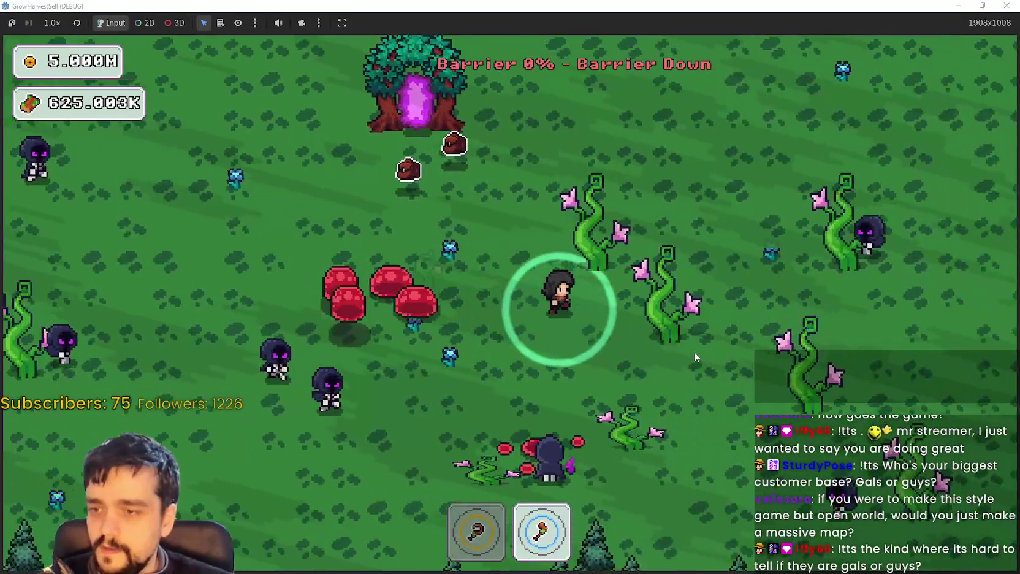
pyautogui.press('d')
pyautogui.press('s')
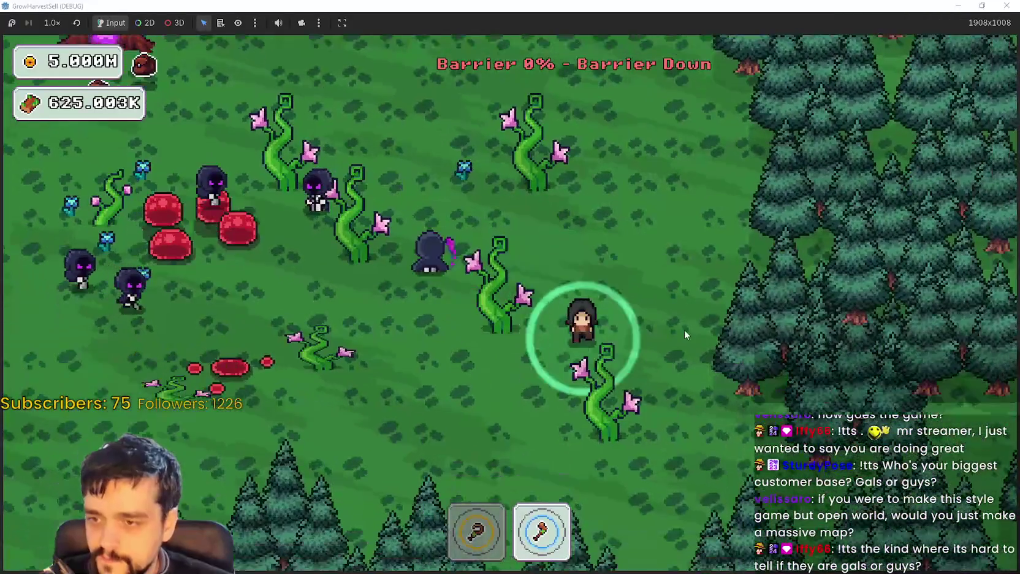
pyautogui.press('1')
pyautogui.press('w')
pyautogui.press('2')
pyautogui.press('a')
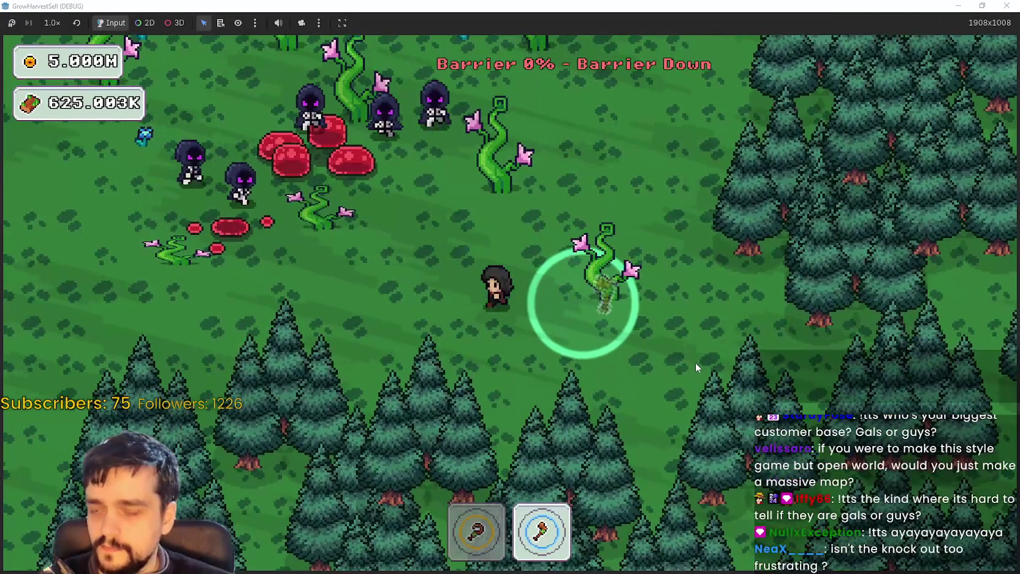
pyautogui.press('d')
pyautogui.press('s')
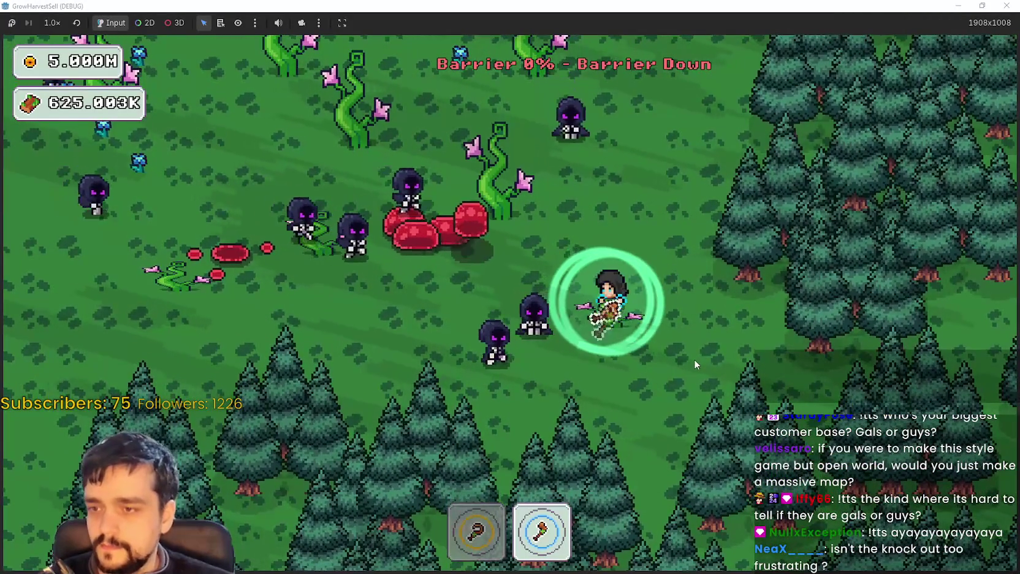
# Cross the clearing up-left, then head down-left with the sickle equipped.
pyautogui.press('w')
pyautogui.press('a')
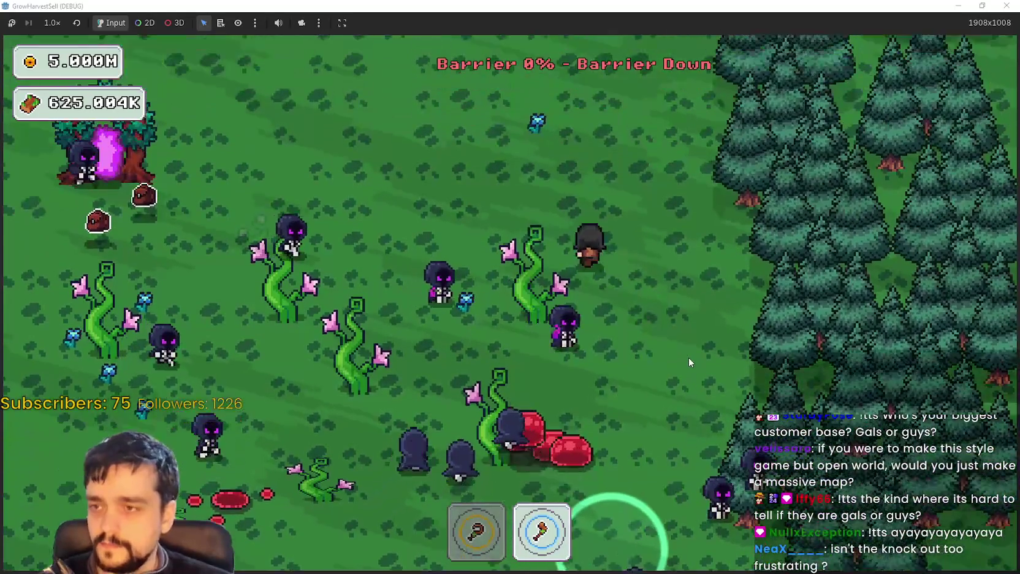
pyautogui.press('a')
pyautogui.press('w')
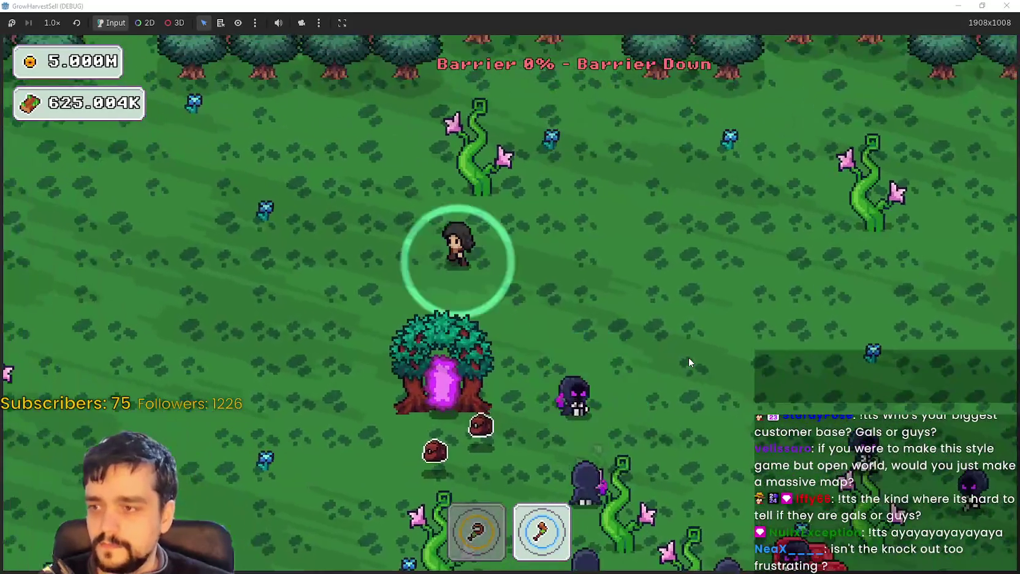
pyautogui.press('a')
pyautogui.press('s')
pyautogui.press('1')
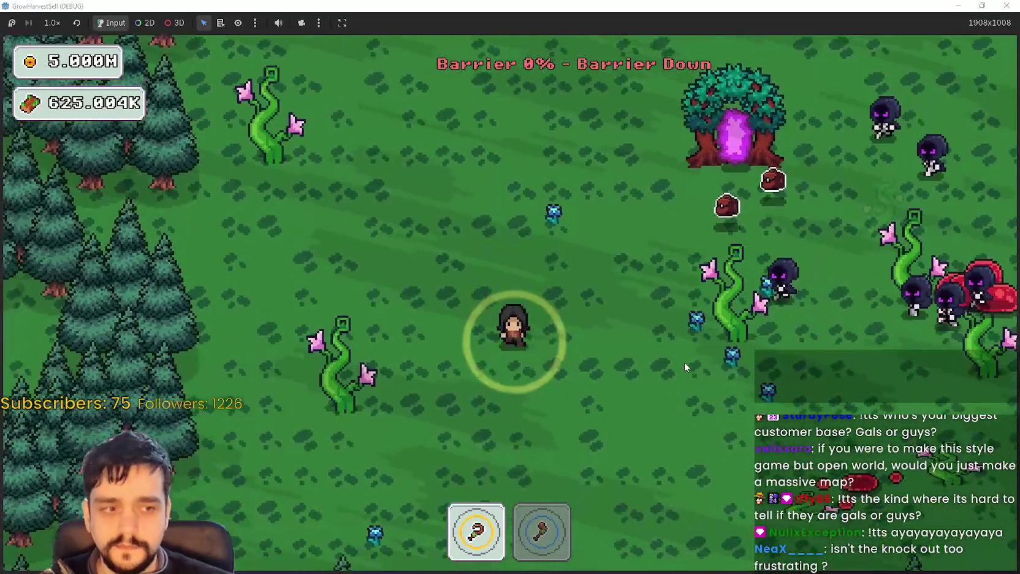
# Walk along the forest edge, re-equip the axe and head toward the portal tree.
pyautogui.press('s')
pyautogui.press('d')
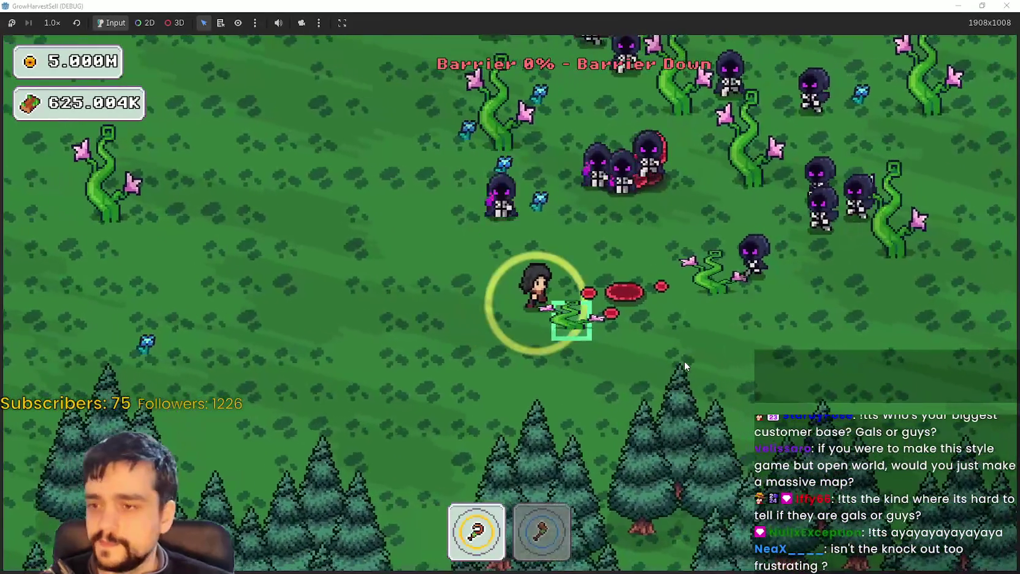
pyautogui.press('s')
pyautogui.press('d')
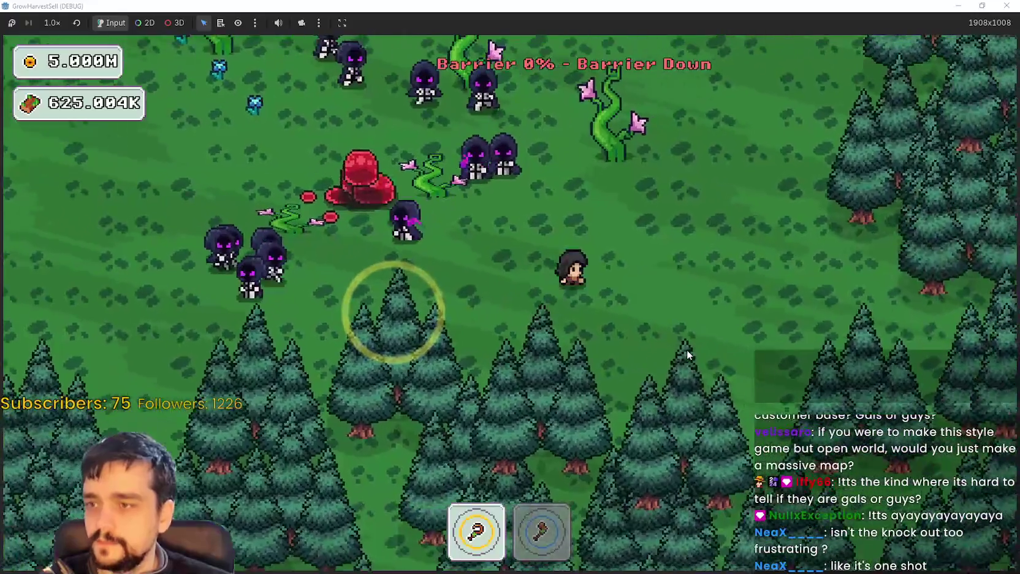
pyautogui.press('w')
pyautogui.press('2')
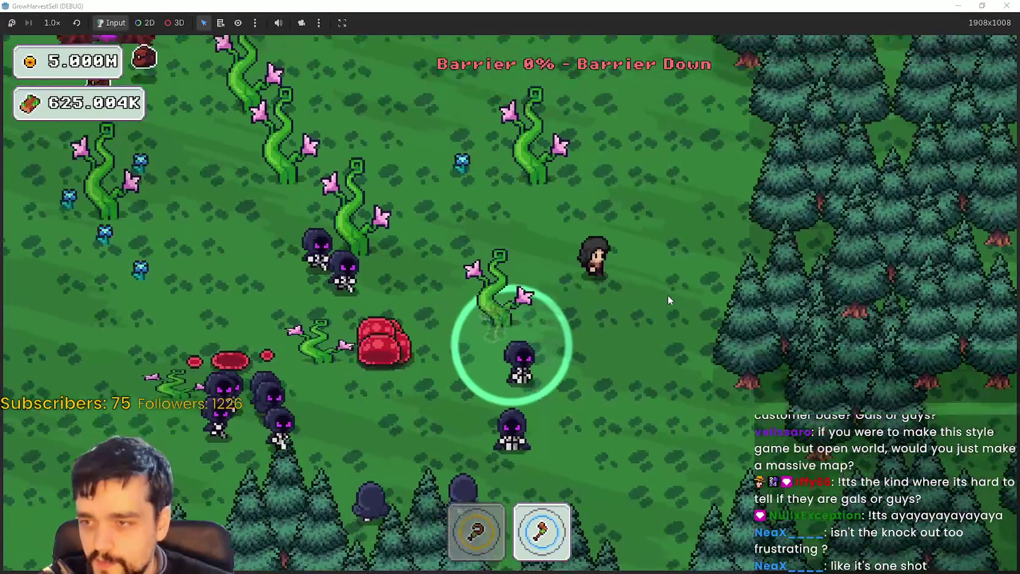
pyautogui.press('w')
pyautogui.press('a')
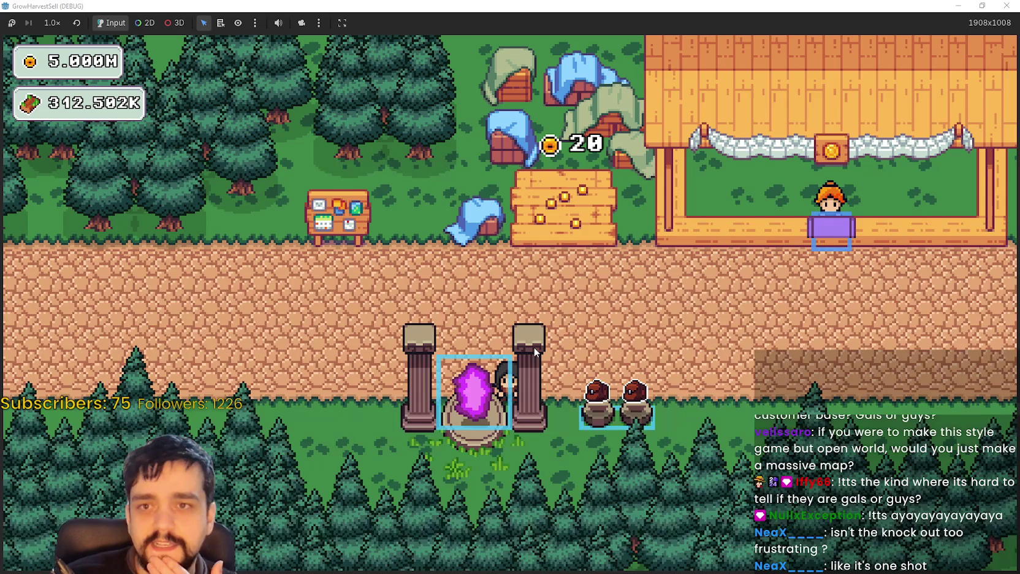
# Enter the village portal and travel to forest Stage 1.
pyautogui.press('a')
pyautogui.press('e')
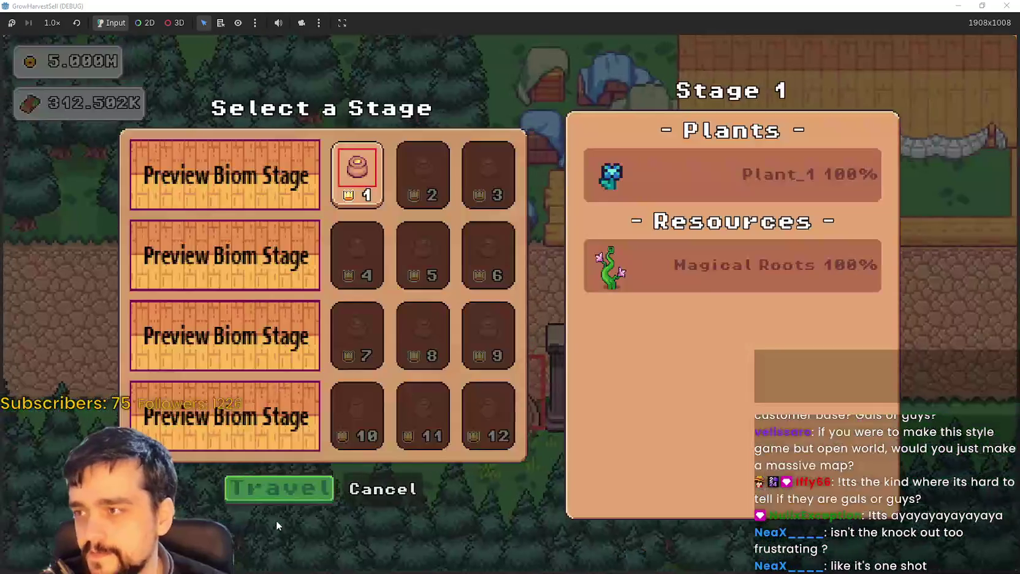
pyautogui.click(292, 485)
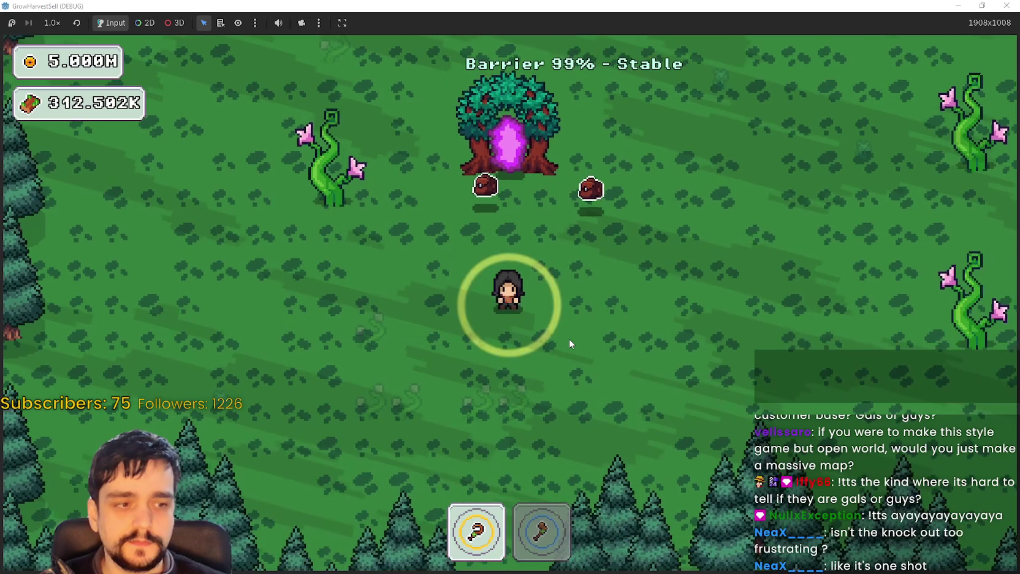
# Explore the forest stage, moving right, up, down and left from the portal.
pyautogui.press('d')
pyautogui.press('w')
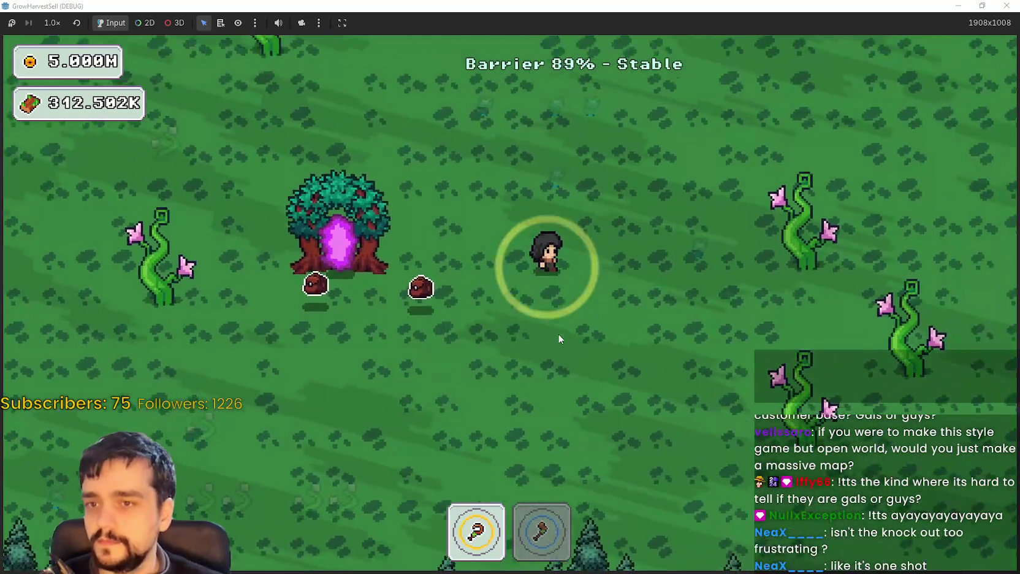
pyautogui.press('d')
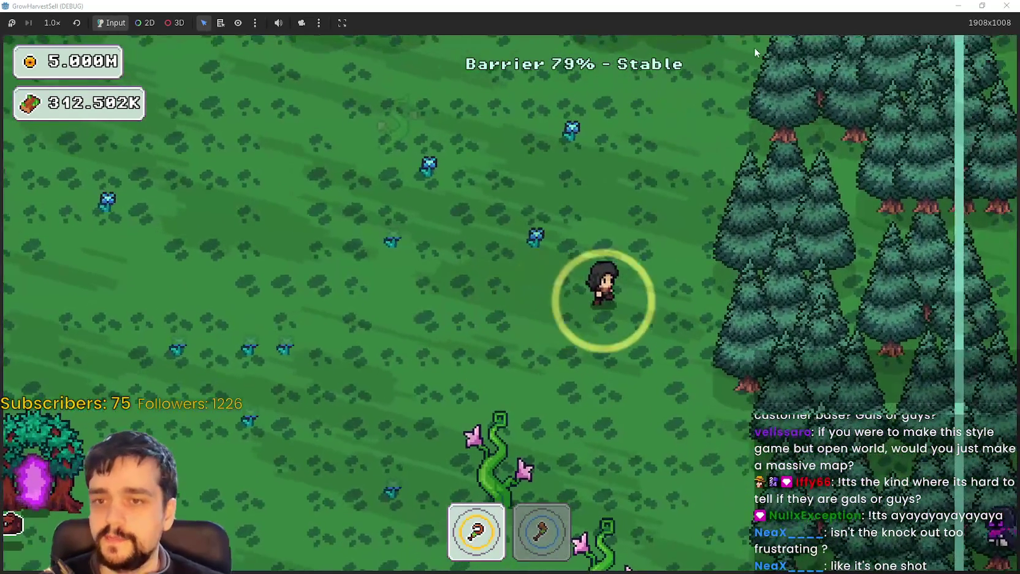
pyautogui.press('s')
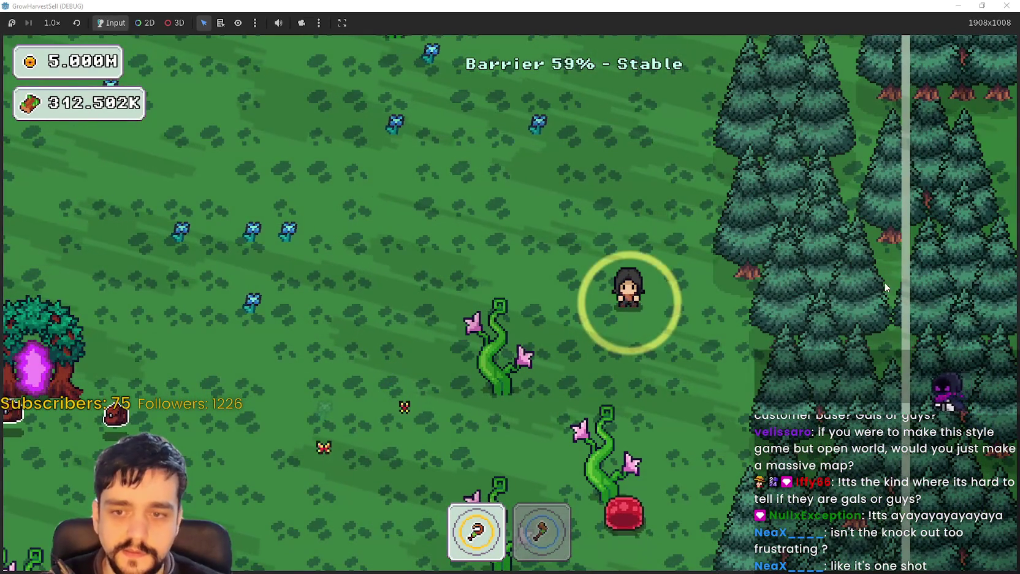
pyautogui.press('a')
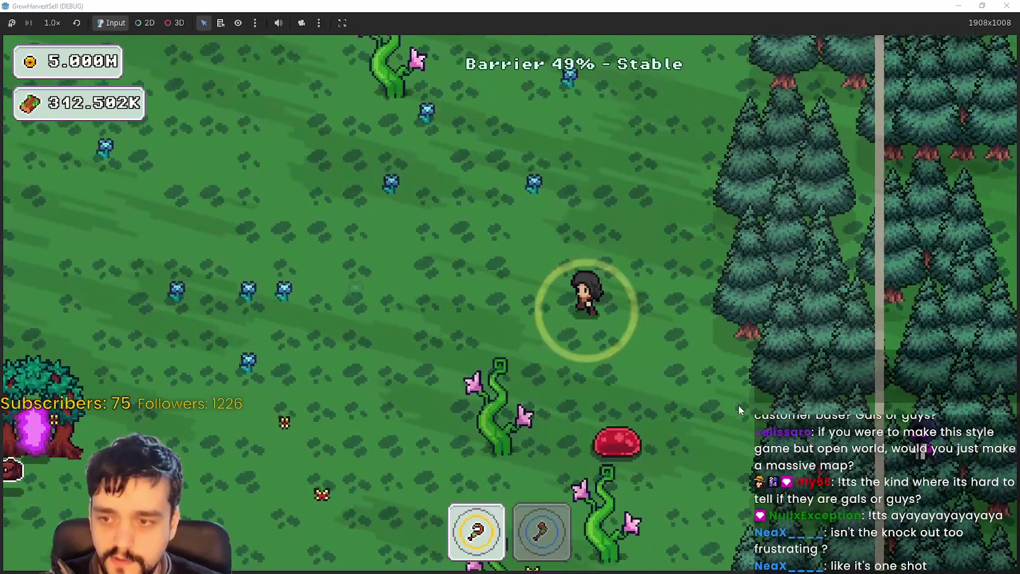
pyautogui.press('s')
pyautogui.press('s')
# Equip the axe and break two red slimes.
pyautogui.press('a')
pyautogui.press('2')
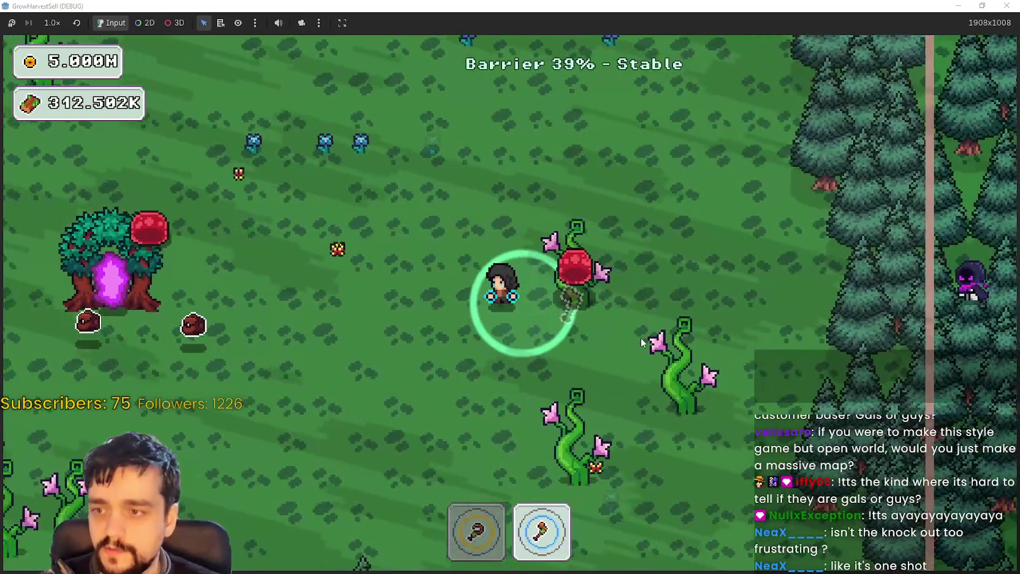
pyautogui.press('d')
pyautogui.press('w')
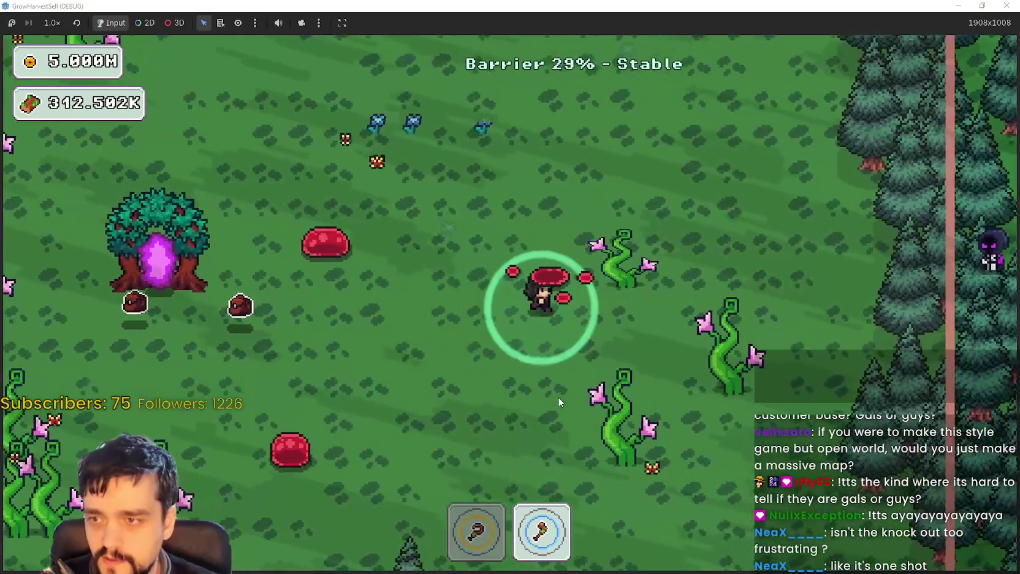
pyautogui.press('a')
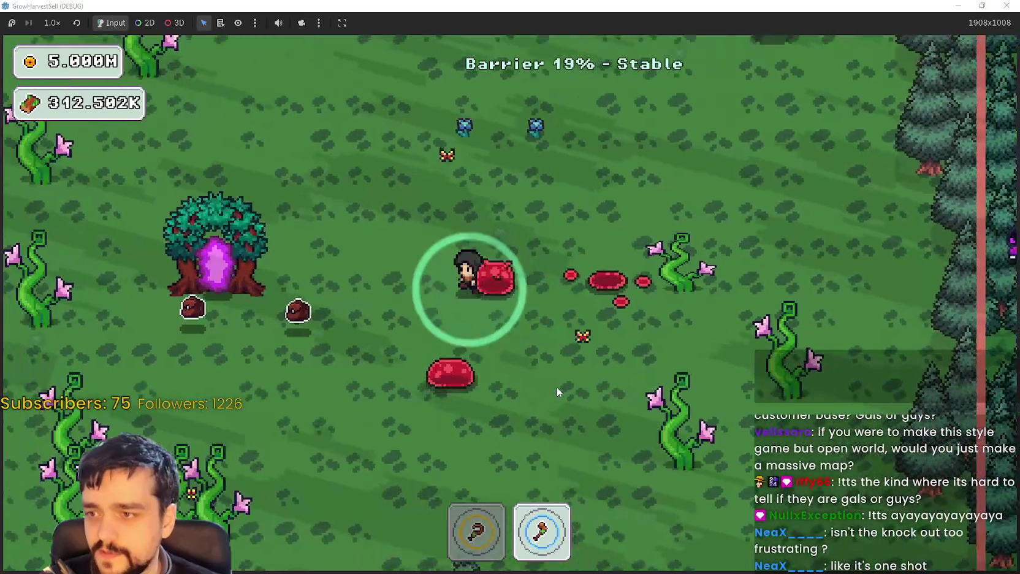
# Keep moving around as the barrier collapses and Dark Mages approach.
pyautogui.press('d')
pyautogui.press('w')
pyautogui.press('a')
pyautogui.press('a')
pyautogui.press('s')
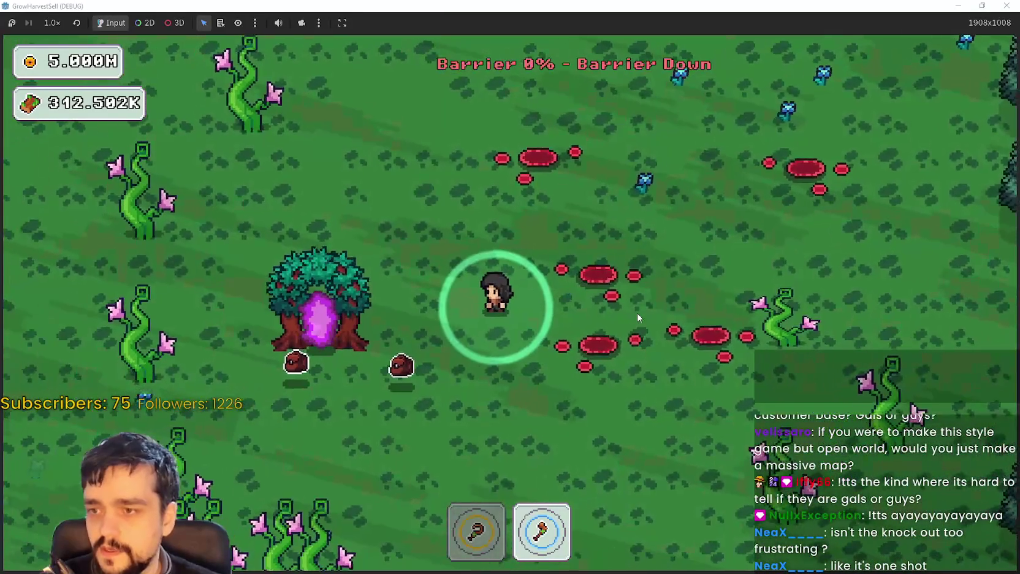
pyautogui.press('w')
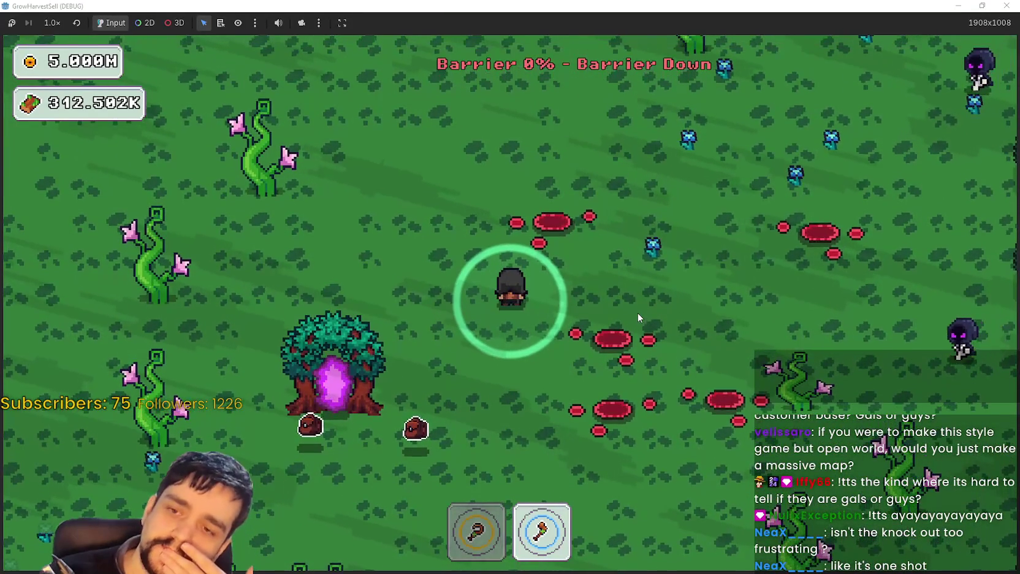
pyautogui.press('w')
pyautogui.press('d')
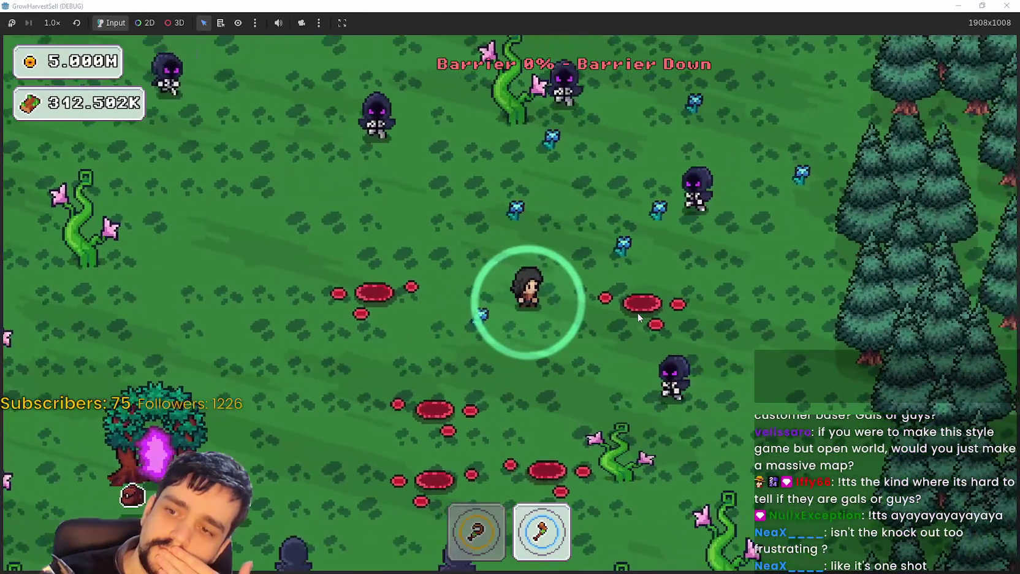
# Walk past the portal tree and through the vines, staying away from the enemies.
pyautogui.press('a')
pyautogui.press('s')
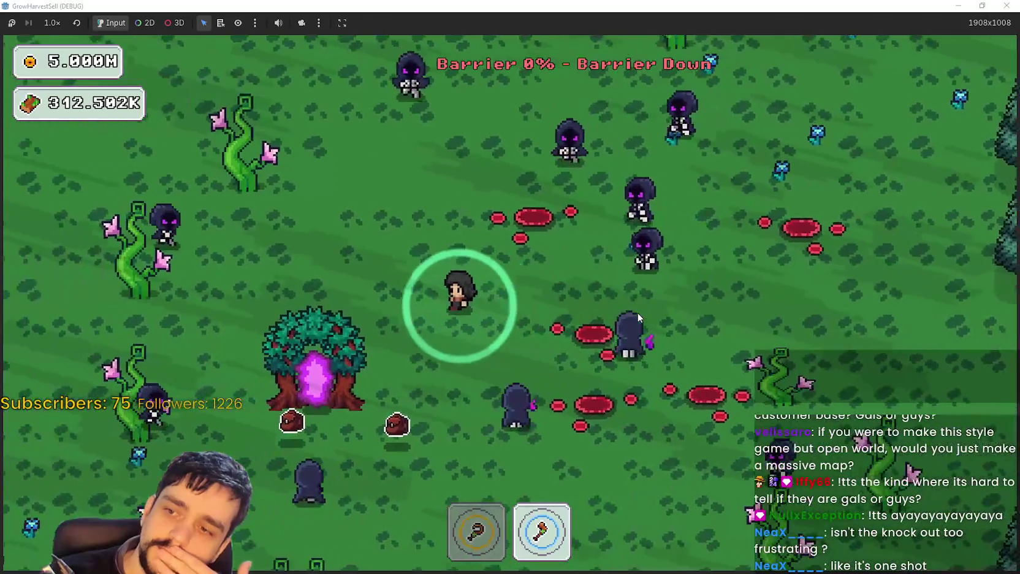
pyautogui.press('a')
pyautogui.press('w')
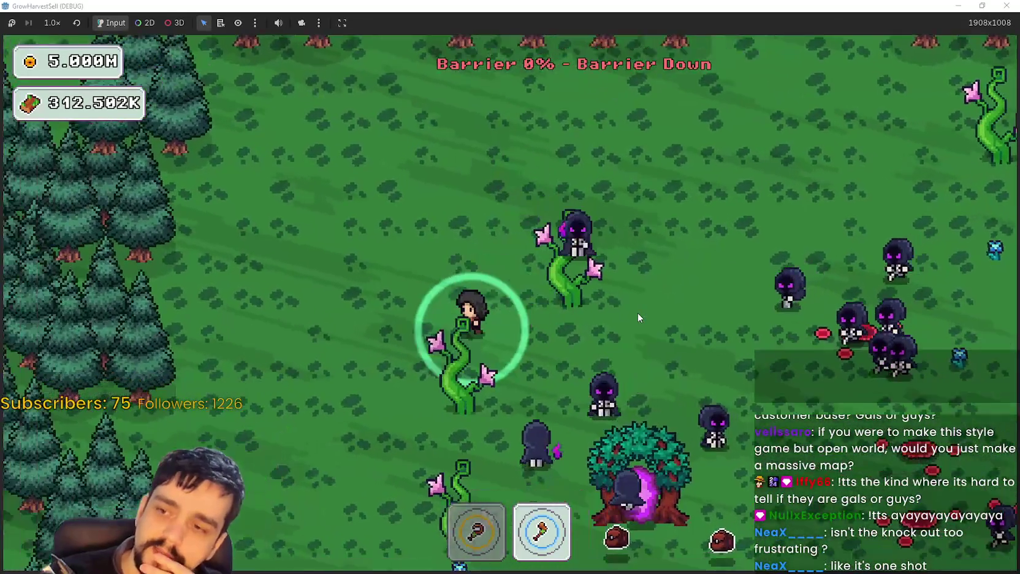
pyautogui.press('s')
pyautogui.press('d')
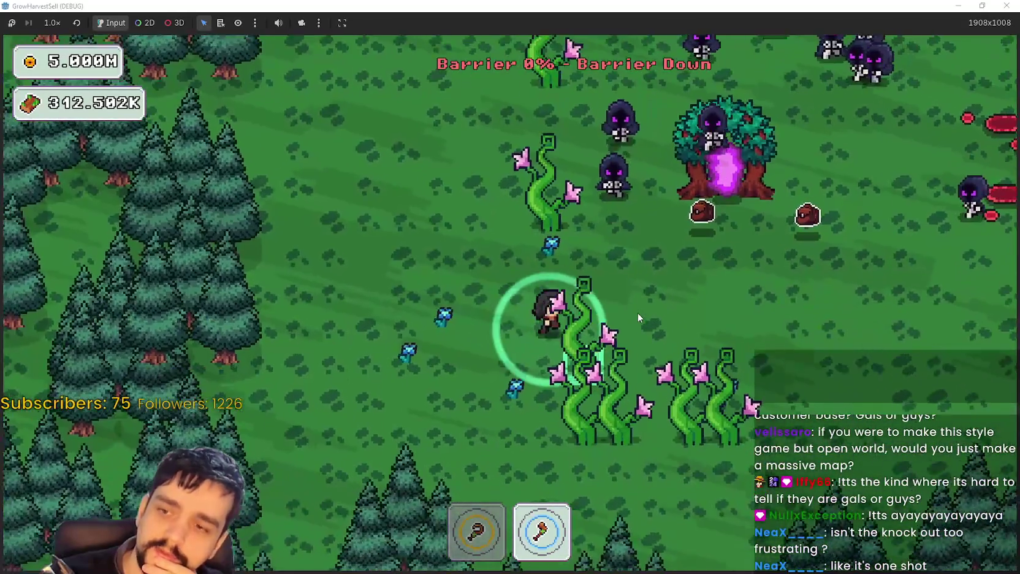
pyautogui.press('d')
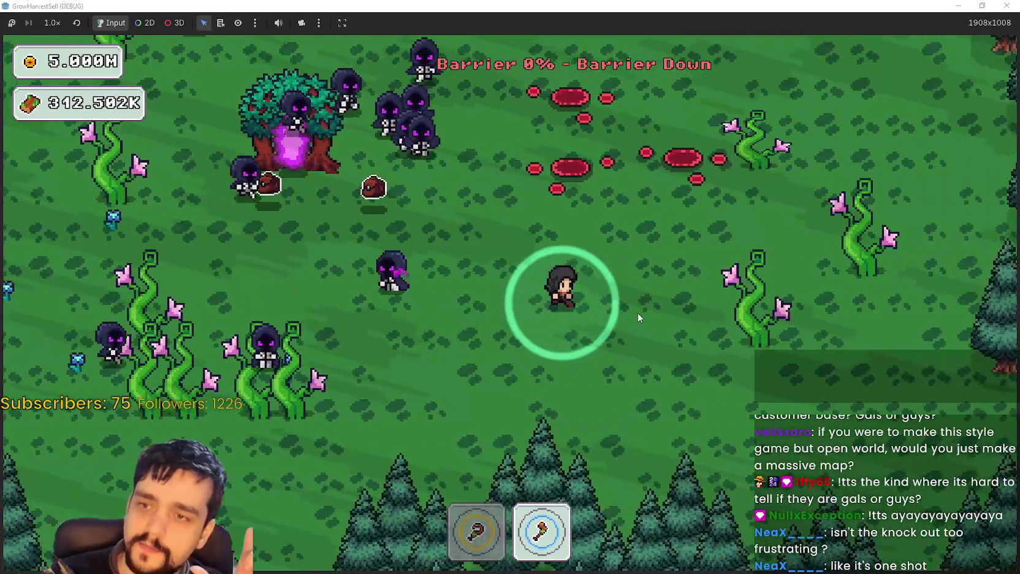
pyautogui.press('w')
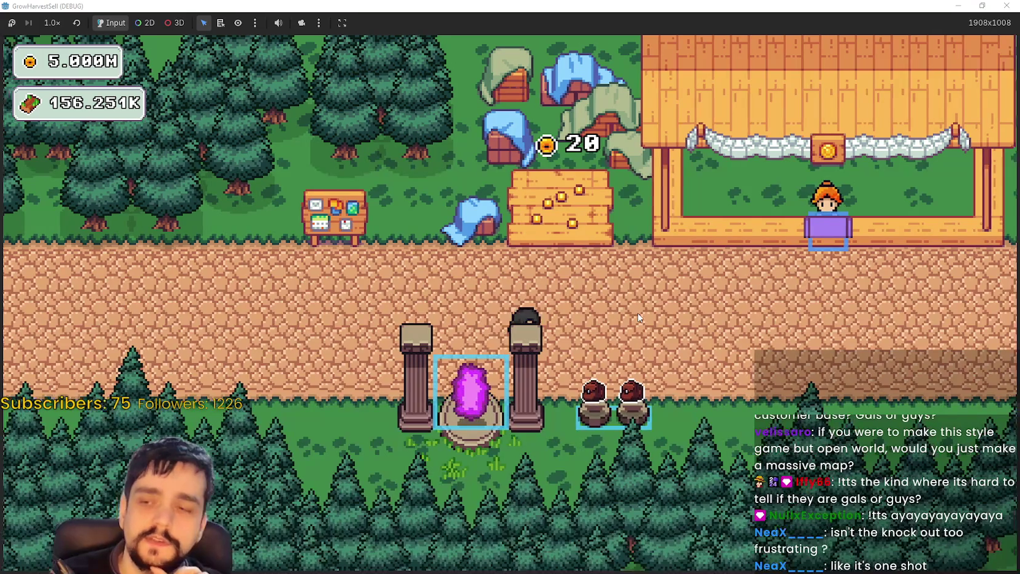
# Travel to forest Stage 1 and walk into the forest clearing.
pyautogui.press('e')
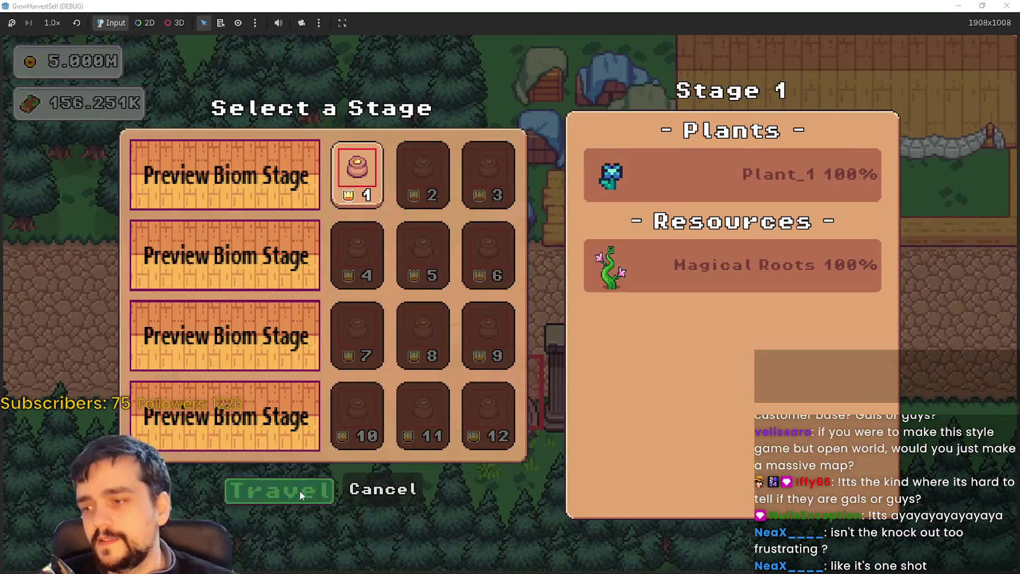
pyautogui.click(303, 489)
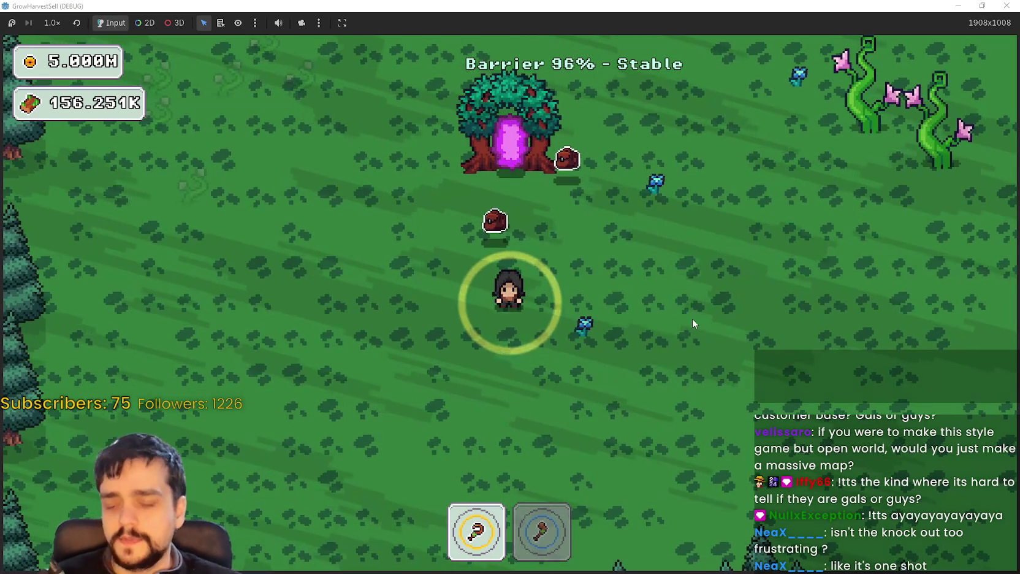
pyautogui.press('d')
pyautogui.press('d')
pyautogui.press('s')
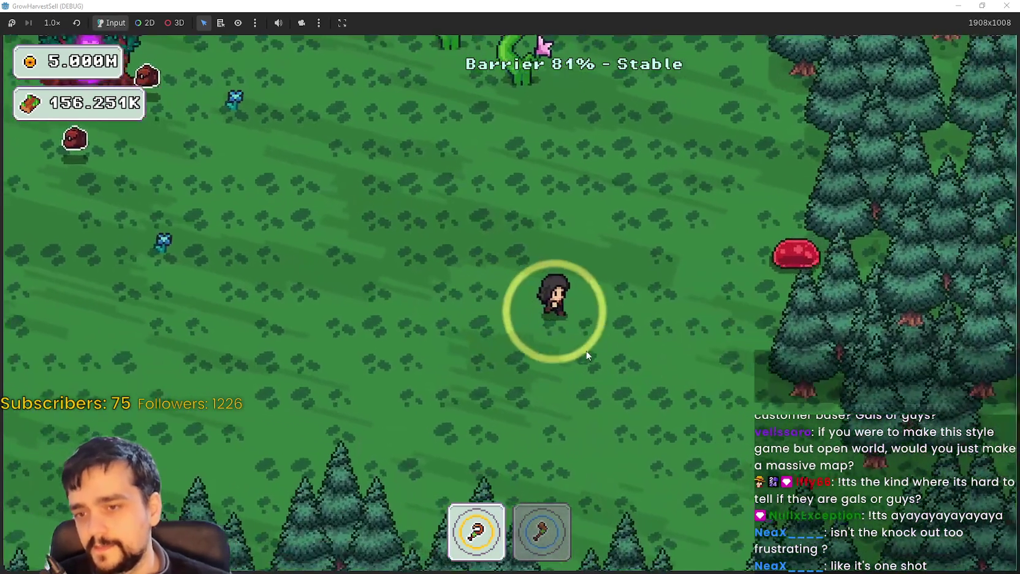
pyautogui.press('w')
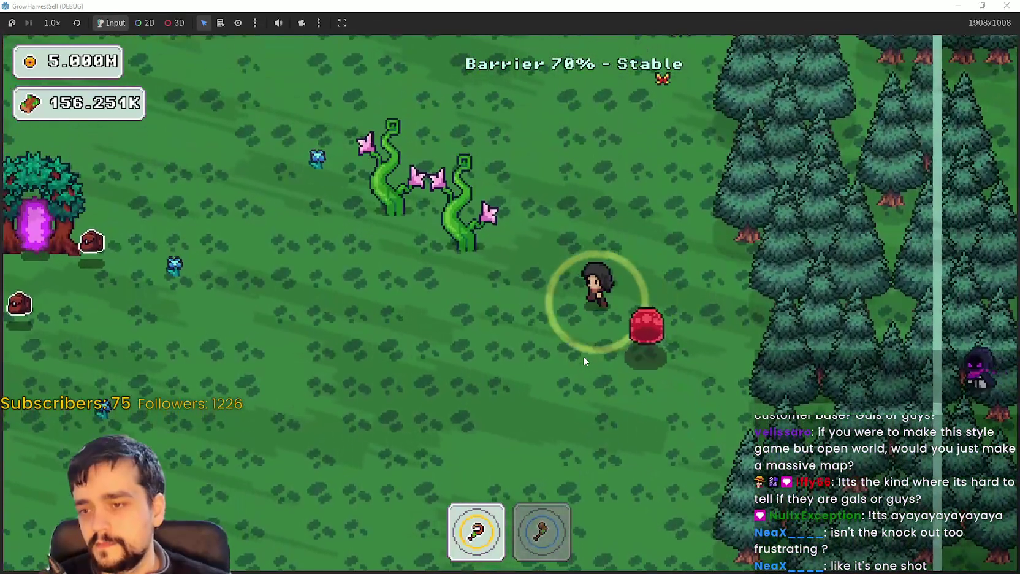
pyautogui.press('a')
pyautogui.press('s')
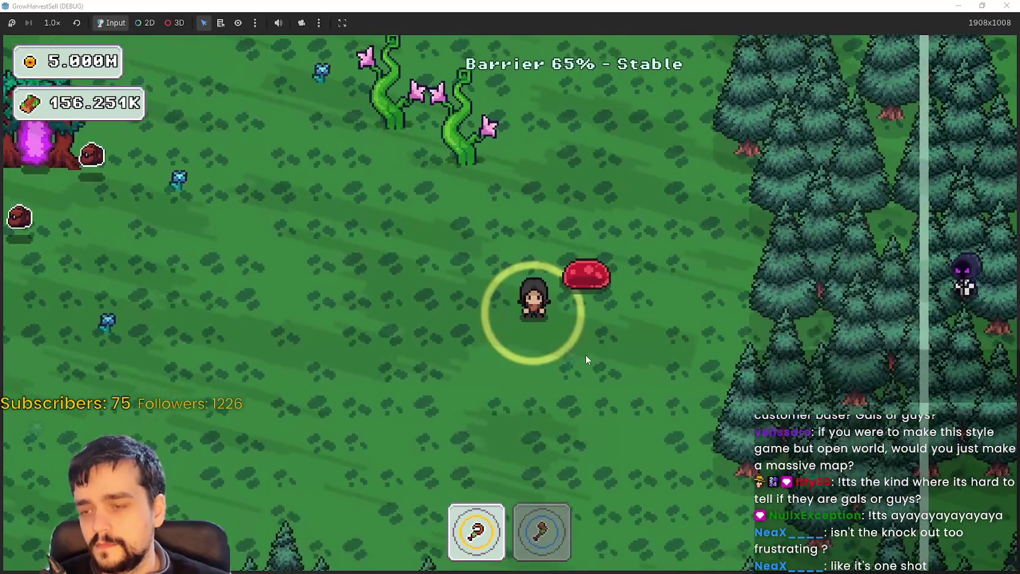
# Roam the forest clearing around the slimes until the barrier falls.
pyautogui.press('a')
pyautogui.press('s')
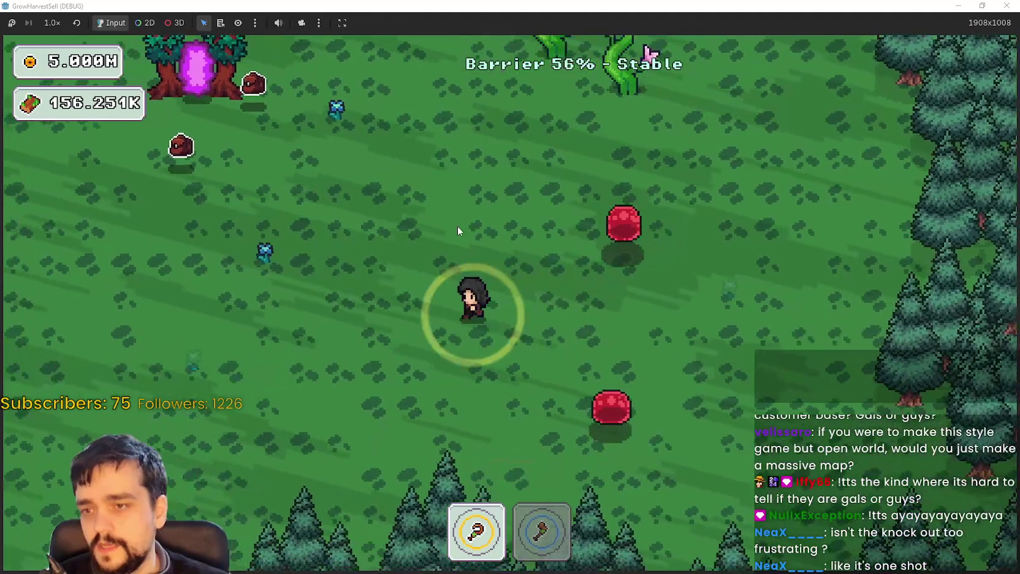
pyautogui.press('a')
pyautogui.press('s')
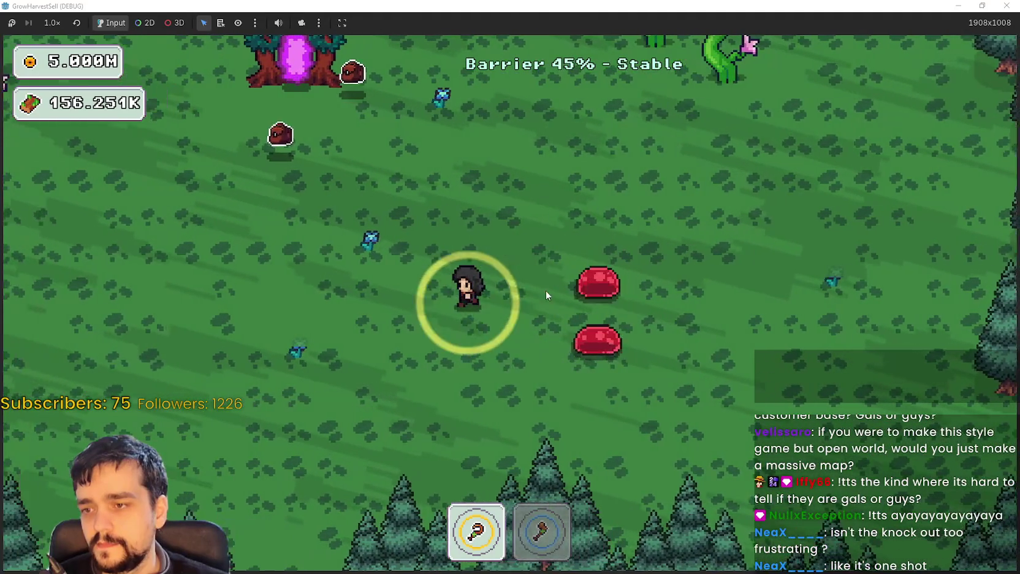
pyautogui.press('a')
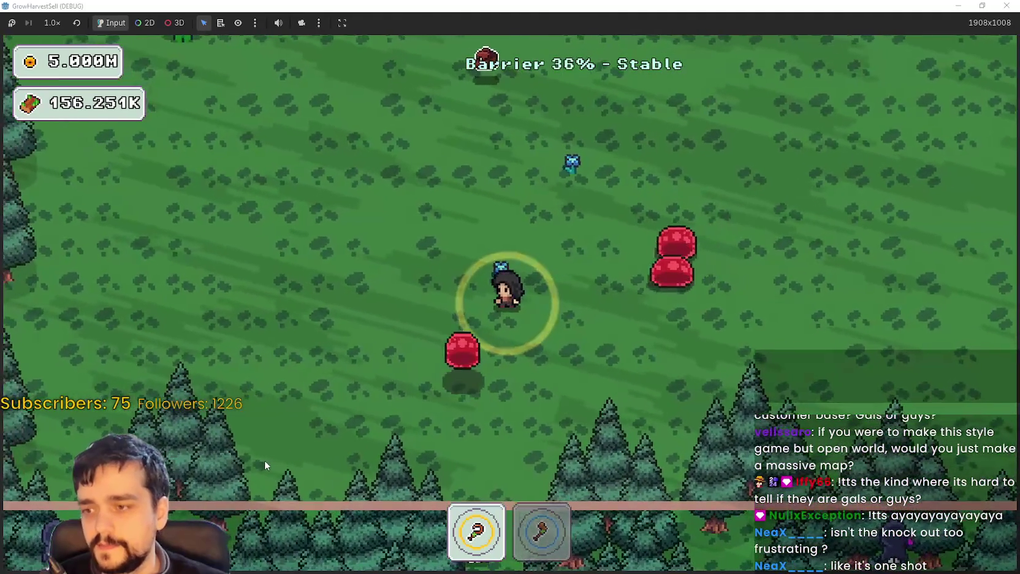
pyautogui.press('w')
pyautogui.press('a')
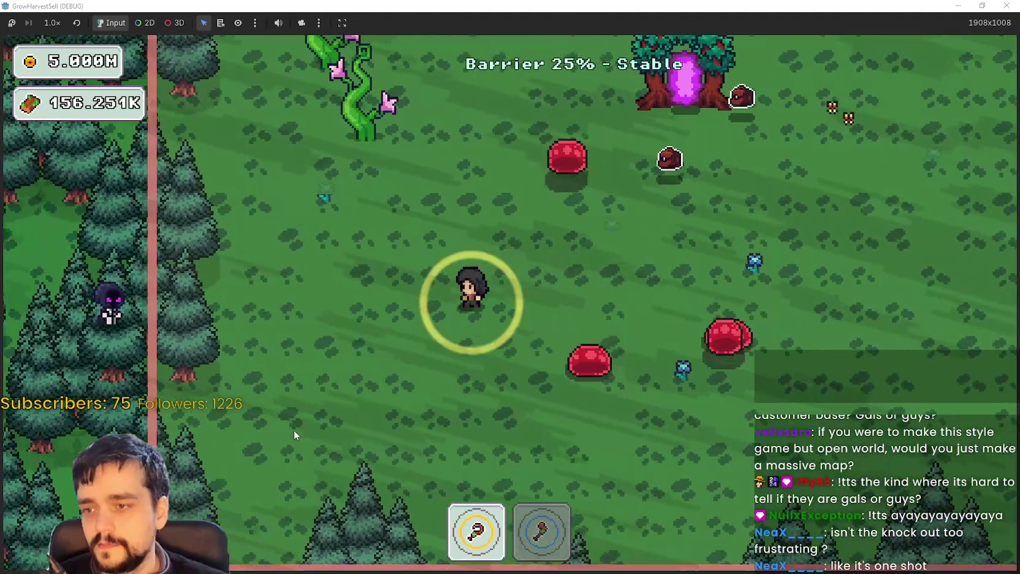
pyautogui.press('s')
pyautogui.press('d')
pyautogui.press('w')
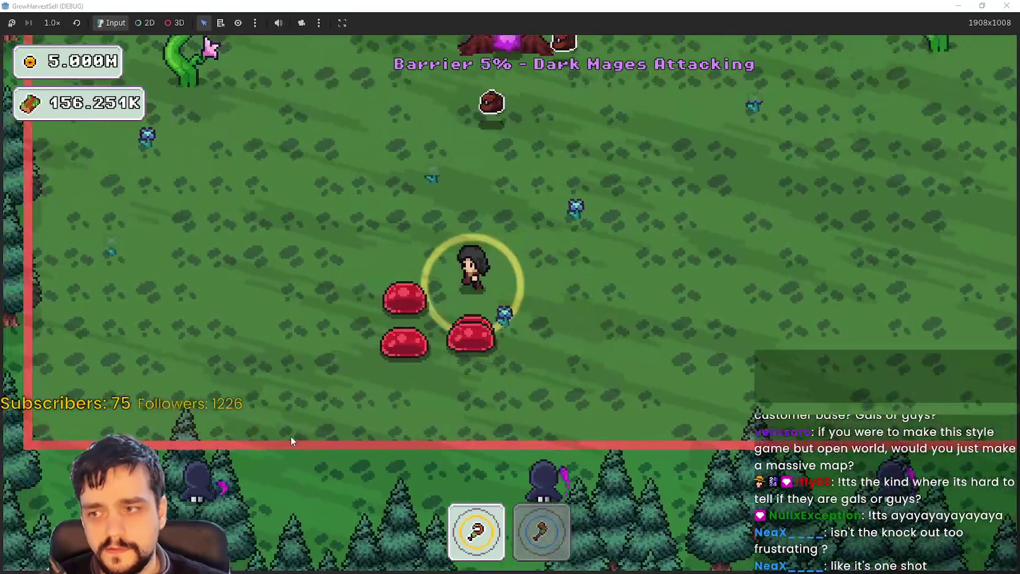
pyautogui.press('a')
pyautogui.press('d')
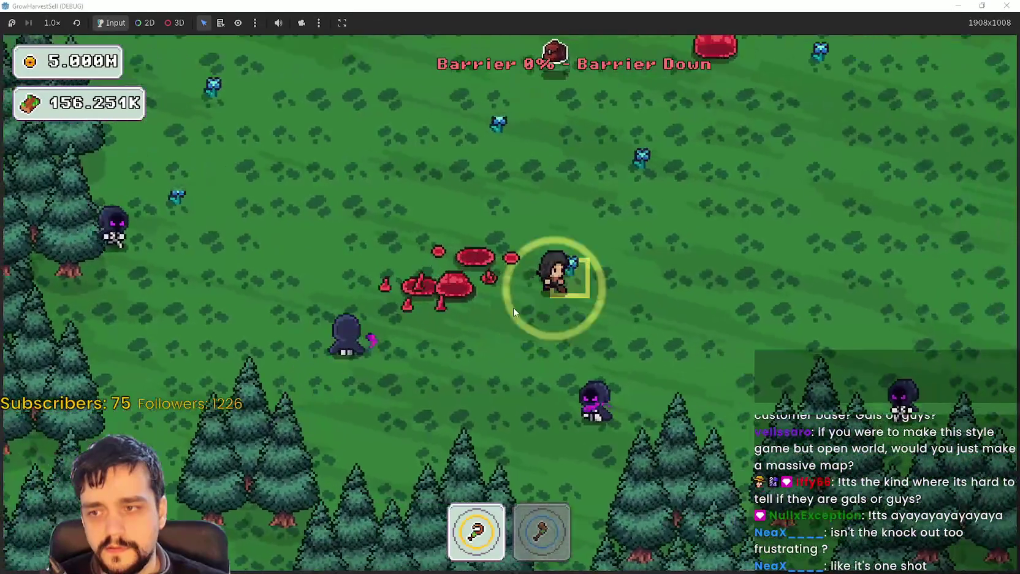
pyautogui.press('w')
pyautogui.press('d')
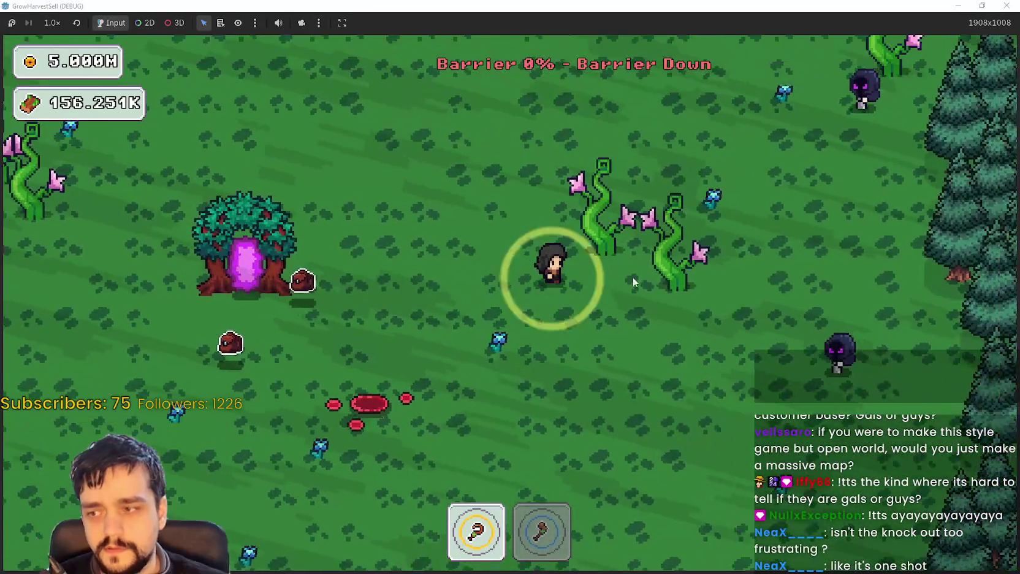
# Equip the axe briefly, then switch back to the first tool while moving away from enemies.
pyautogui.press('2')
pyautogui.press('s')
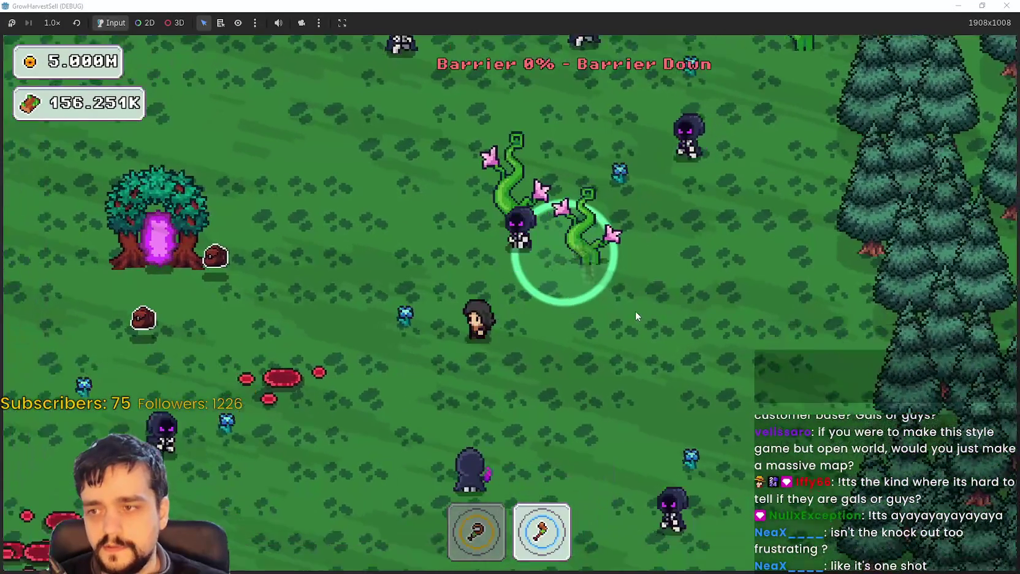
pyautogui.press('d')
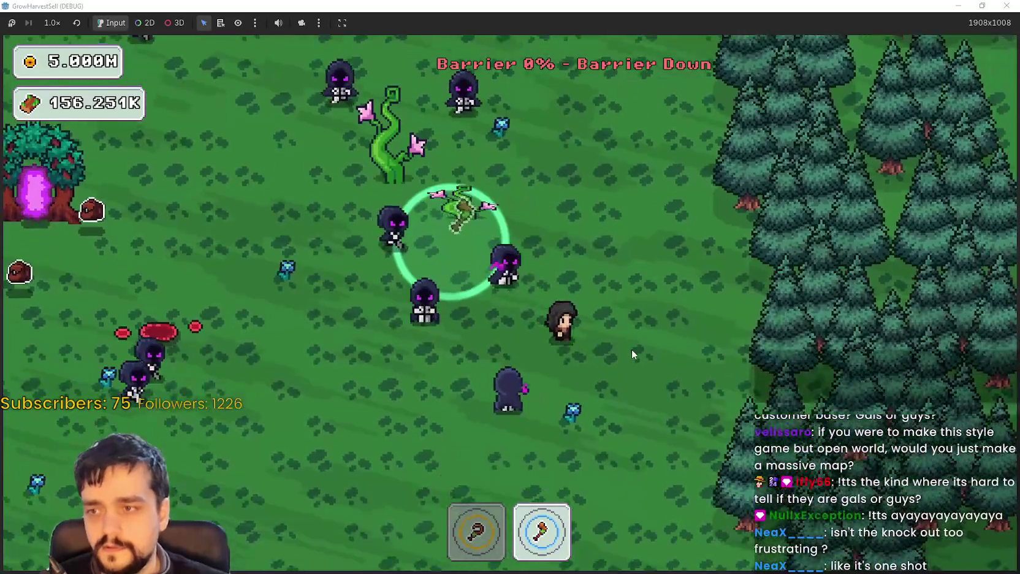
pyautogui.press('s')
pyautogui.press('1')
pyautogui.press('s')
pyautogui.press('a')
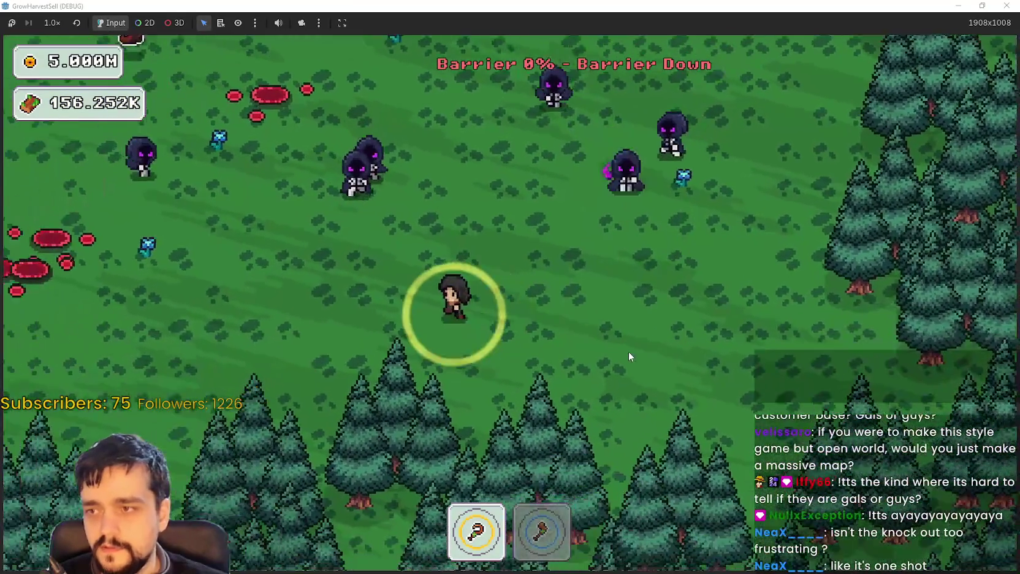
# Walk past the dark mages and enter the portal tree back to the village.
pyautogui.press('w')
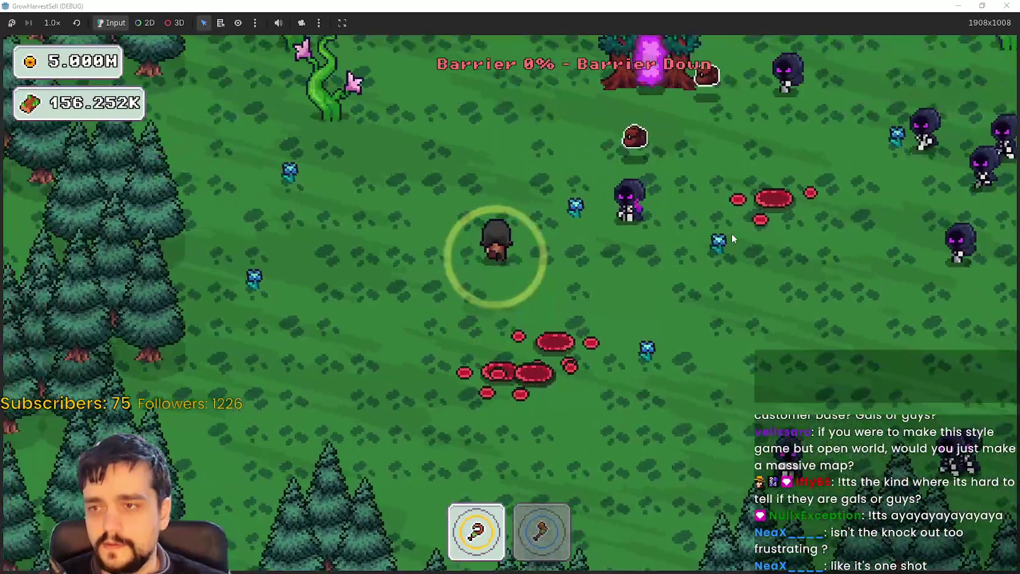
pyautogui.press('s')
pyautogui.press('a')
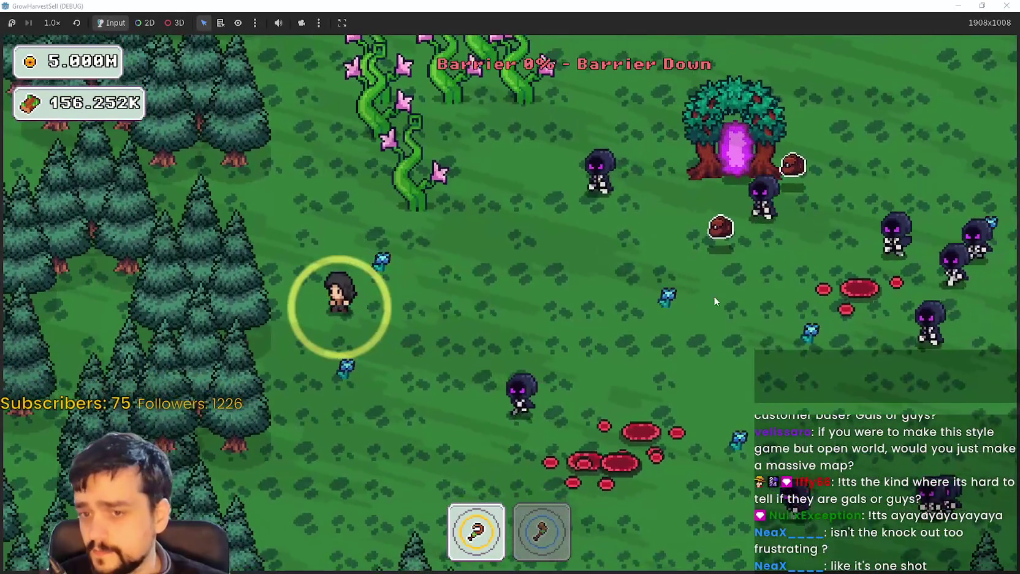
pyautogui.press('w')
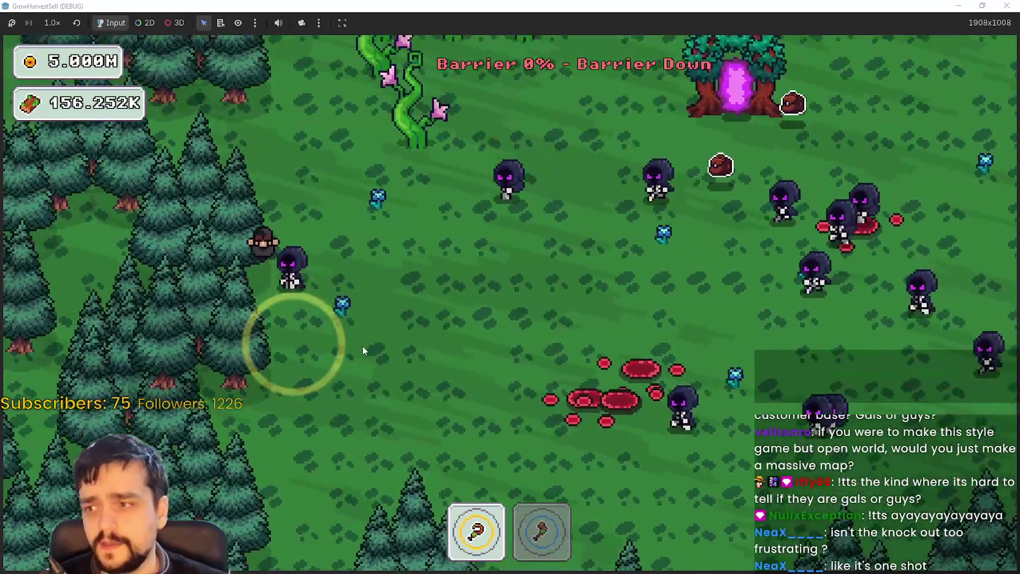
pyautogui.press('d')
pyautogui.press('w')
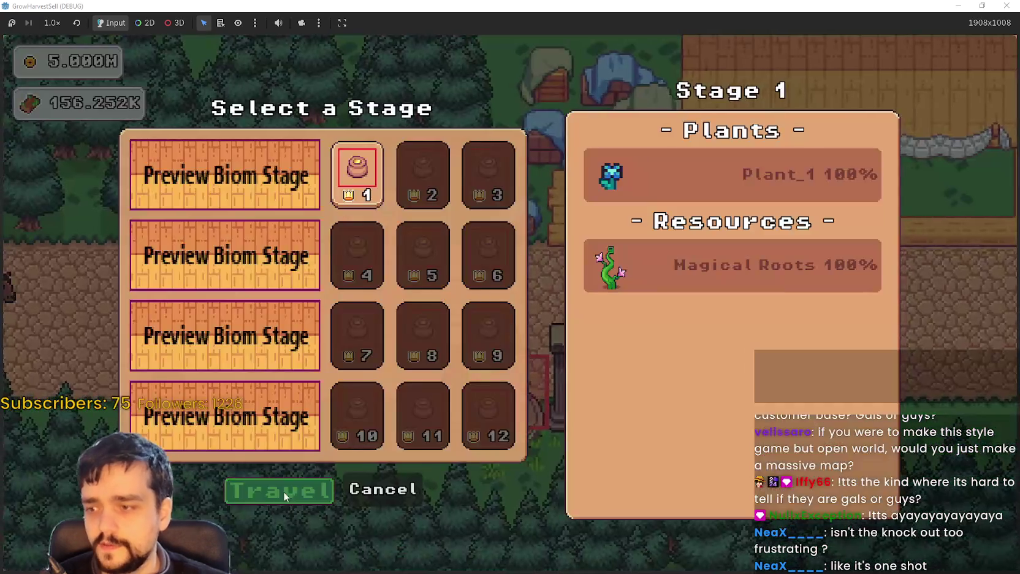
# Travel to the forest stage again and walk through the trees, harvesting by the vines.
pyautogui.click(283, 491)
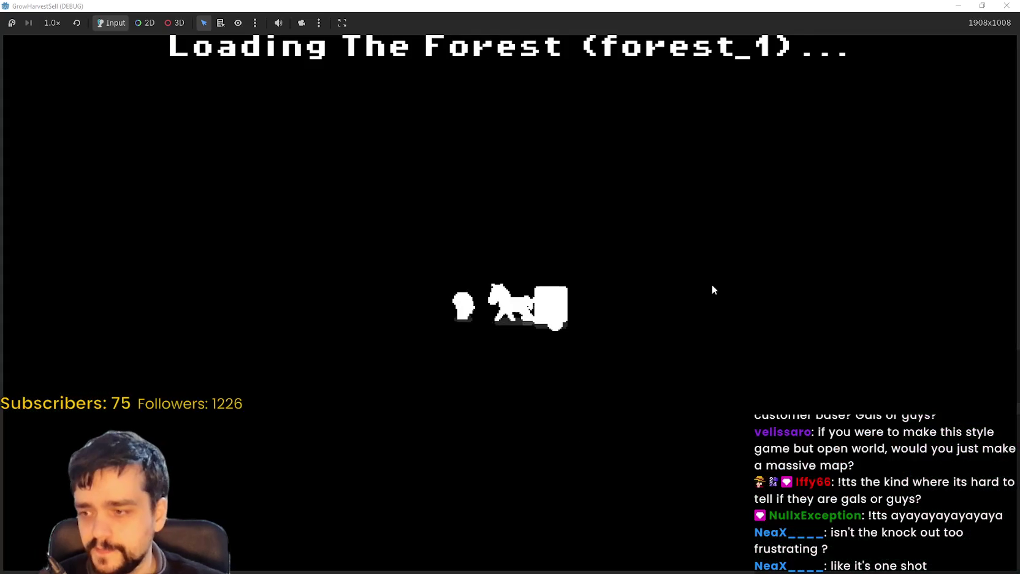
pyautogui.press('d')
pyautogui.press('w')
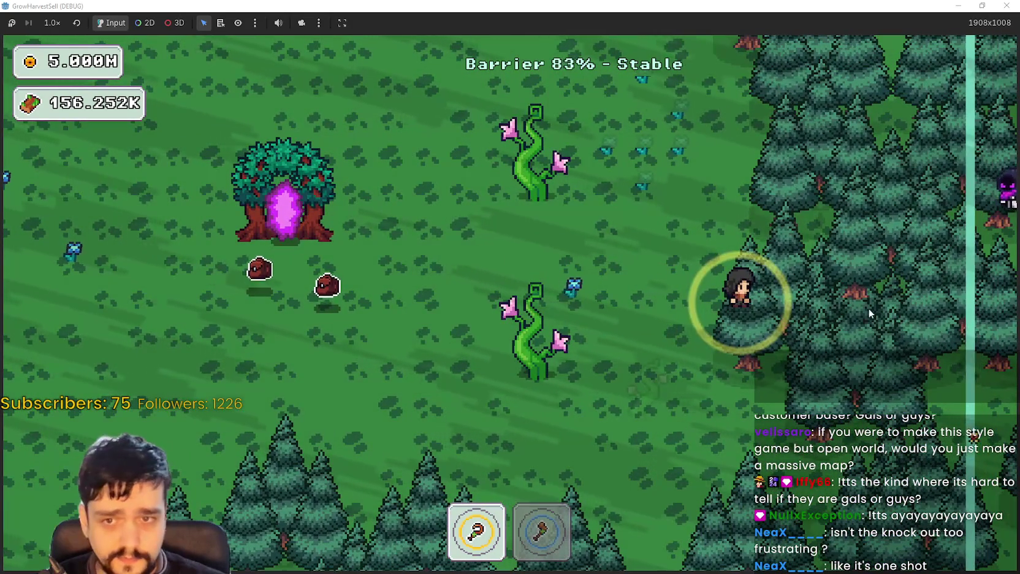
pyautogui.press('d')
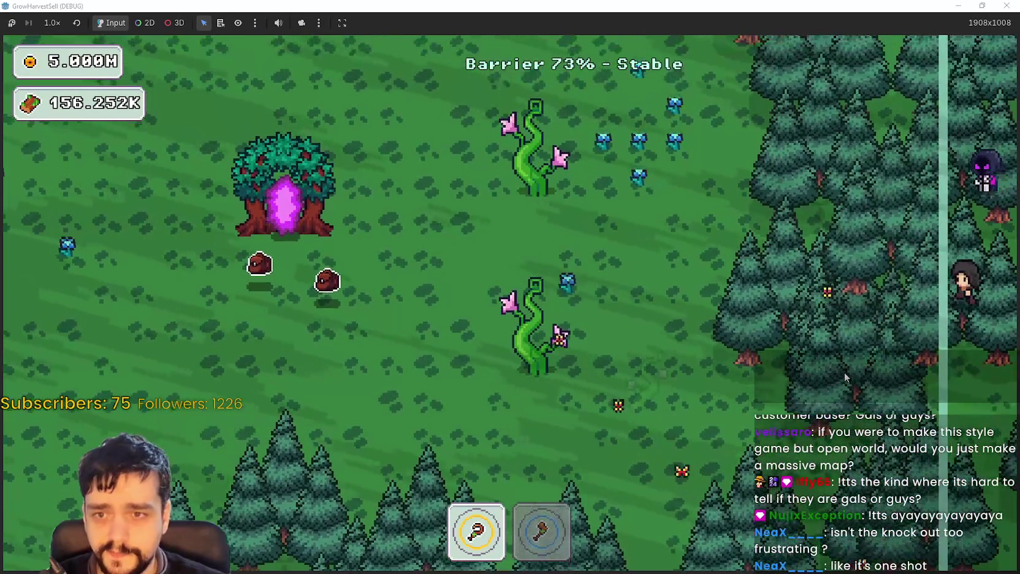
pyautogui.press('a')
pyautogui.press('w')
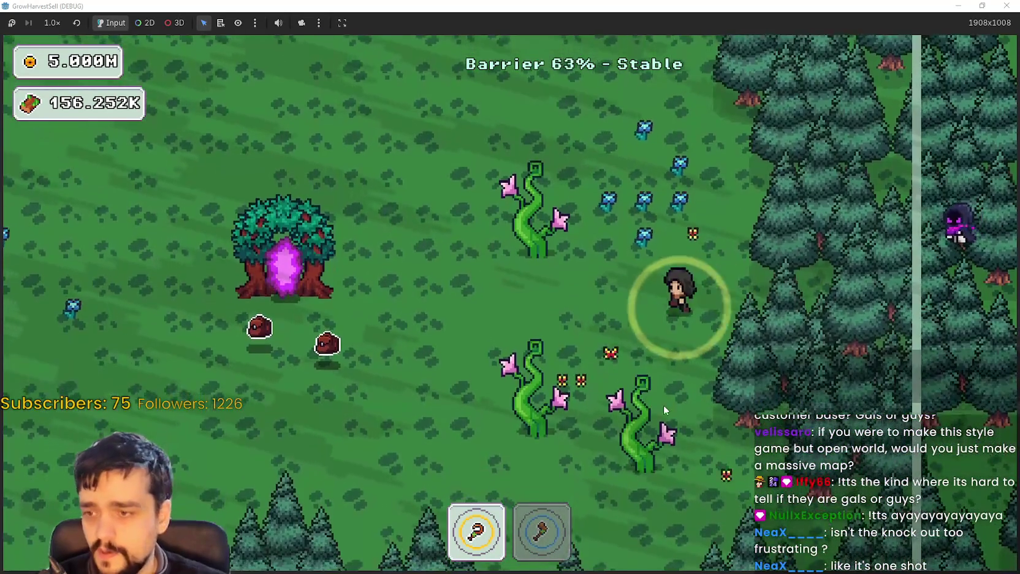
pyautogui.press('w')
pyautogui.press('a')
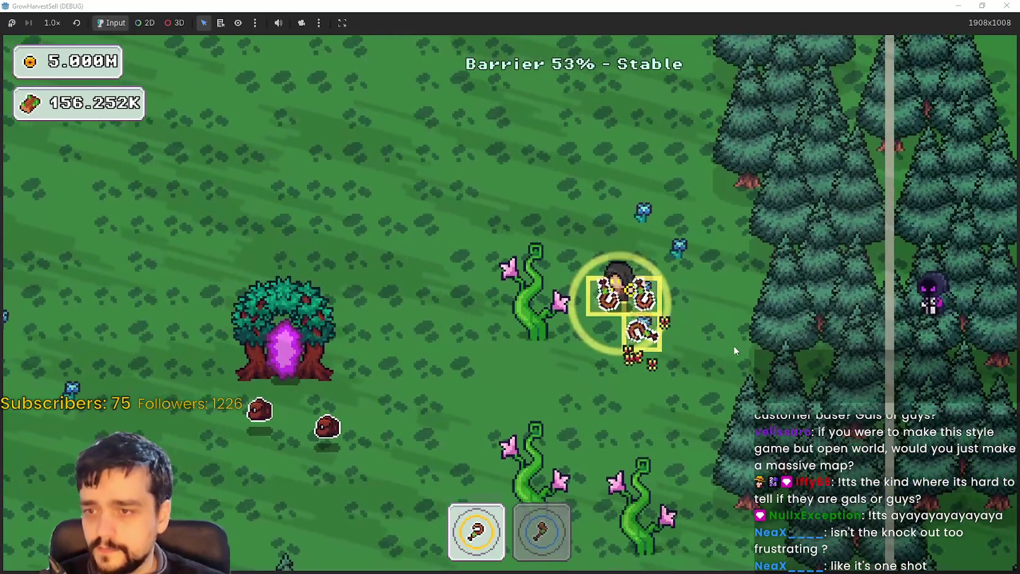
# Wander the clearing near the slimes as the barrier drops.
pyautogui.press('s')
pyautogui.press('a')
pyautogui.press('a')
pyautogui.press('w')
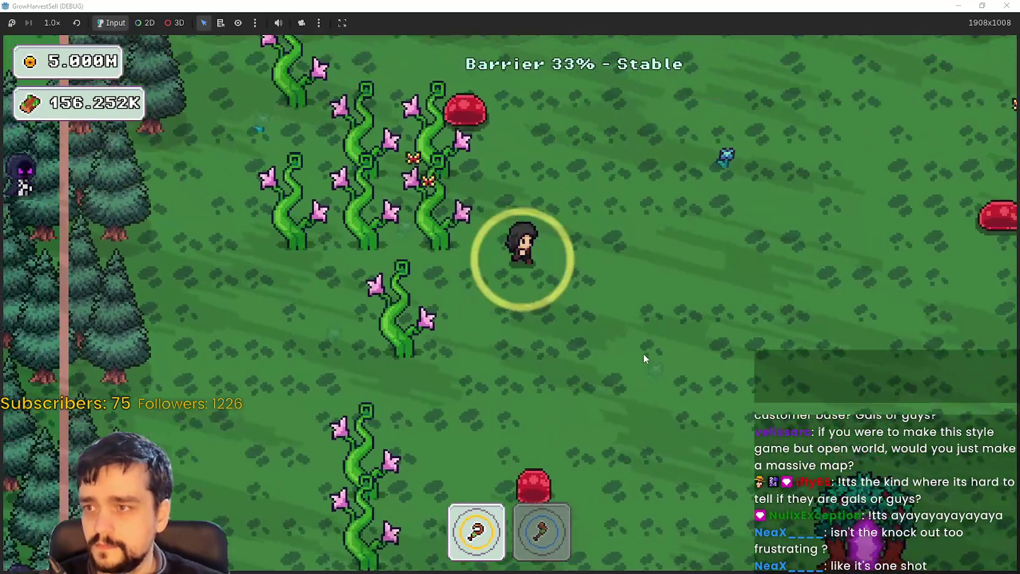
pyautogui.press('w')
pyautogui.press('d')
pyautogui.press('s')
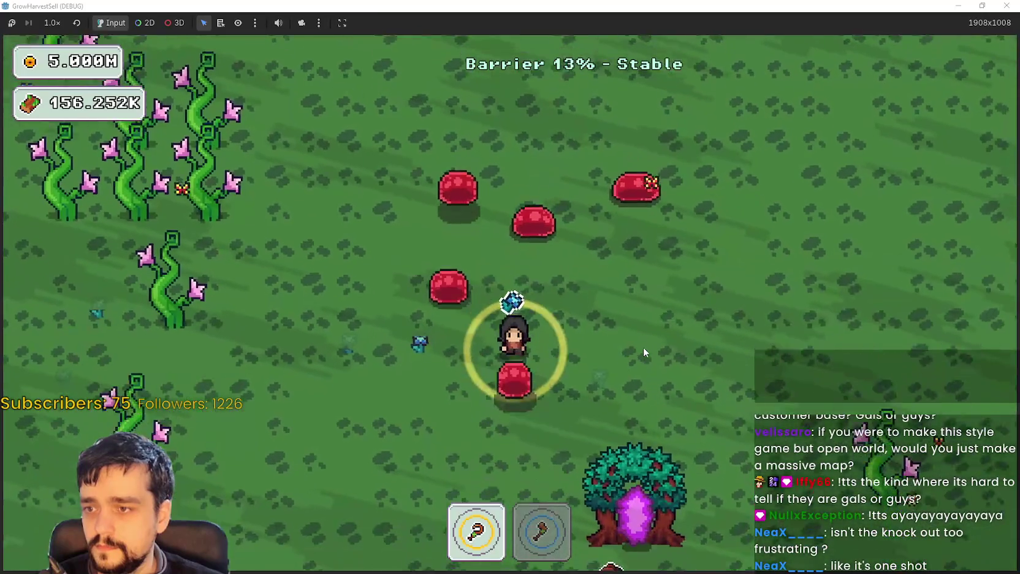
pyautogui.press('s')
pyautogui.press('d')
pyautogui.press('a')
pyautogui.press('a')
pyautogui.press('w')
# Once the barrier reaches 0%, use the portal tree to return to the village.
pyautogui.press('d')
pyautogui.press('w')
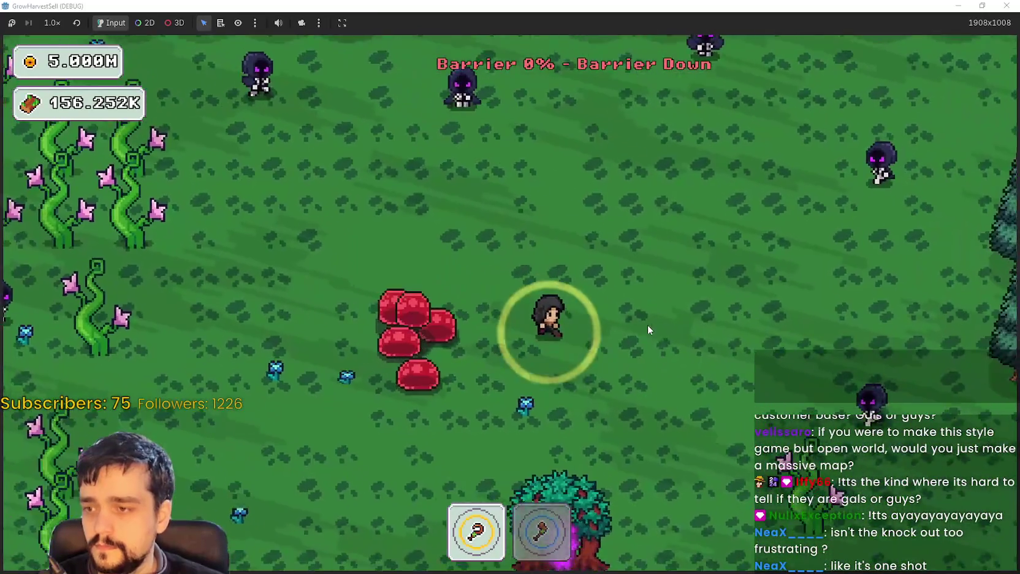
pyautogui.press('s')
pyautogui.press('d')
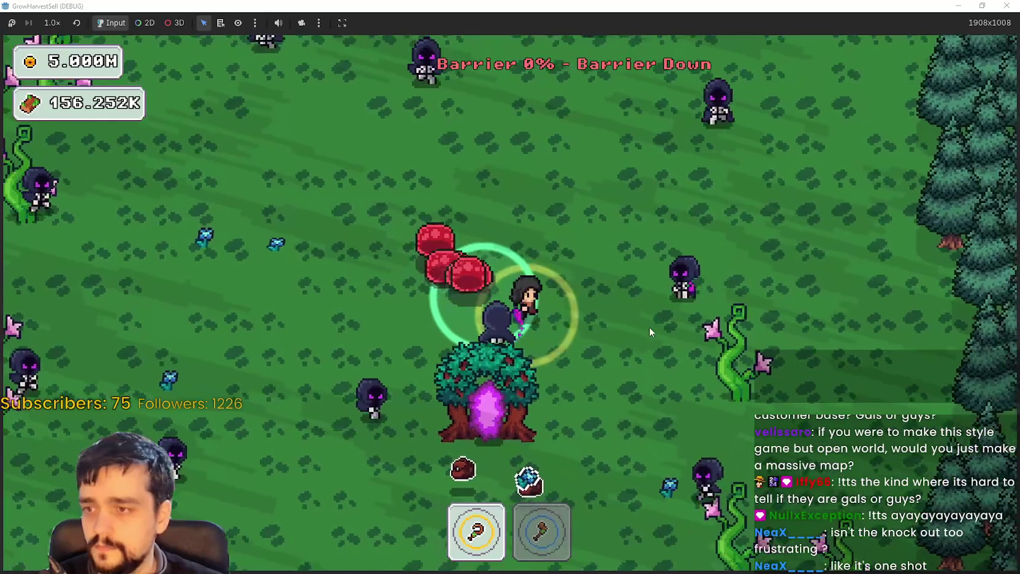
pyautogui.press('d')
pyautogui.press('e')
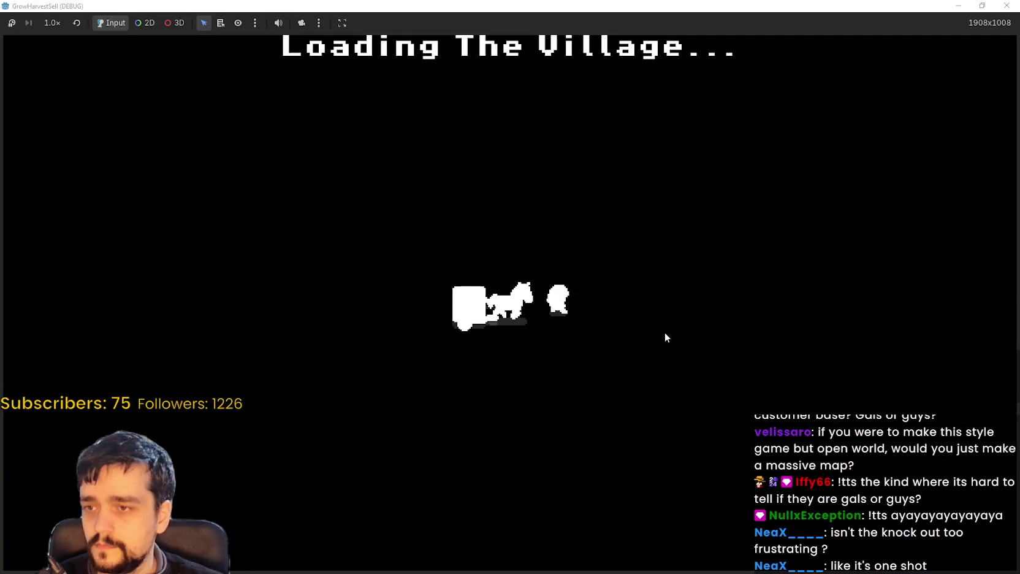
# Collect coins on the village road and deliver the blue gem to the shop counter.
pyautogui.press('w')
pyautogui.press('d')
pyautogui.press('w')
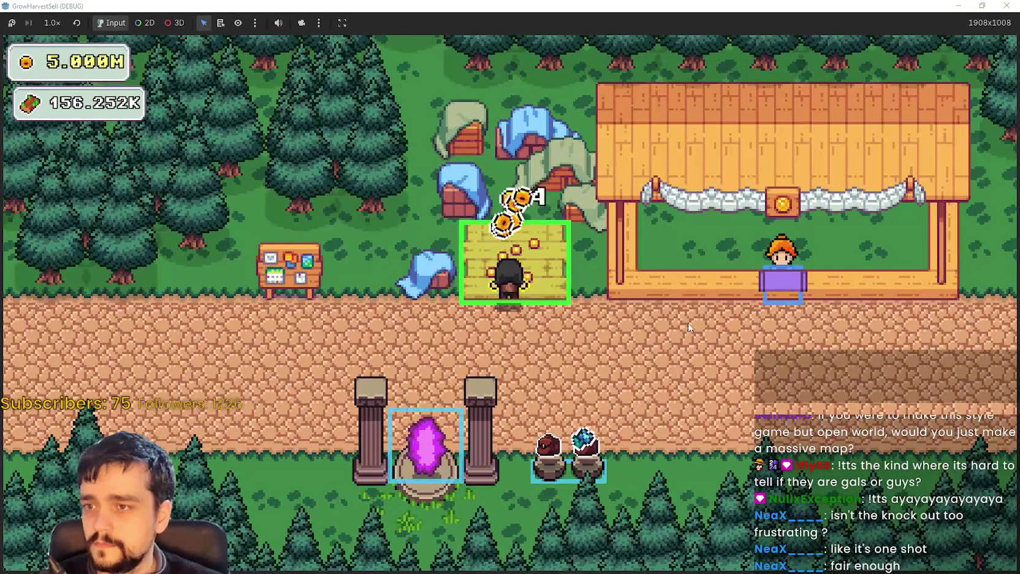
pyautogui.press('s')
pyautogui.press('d')
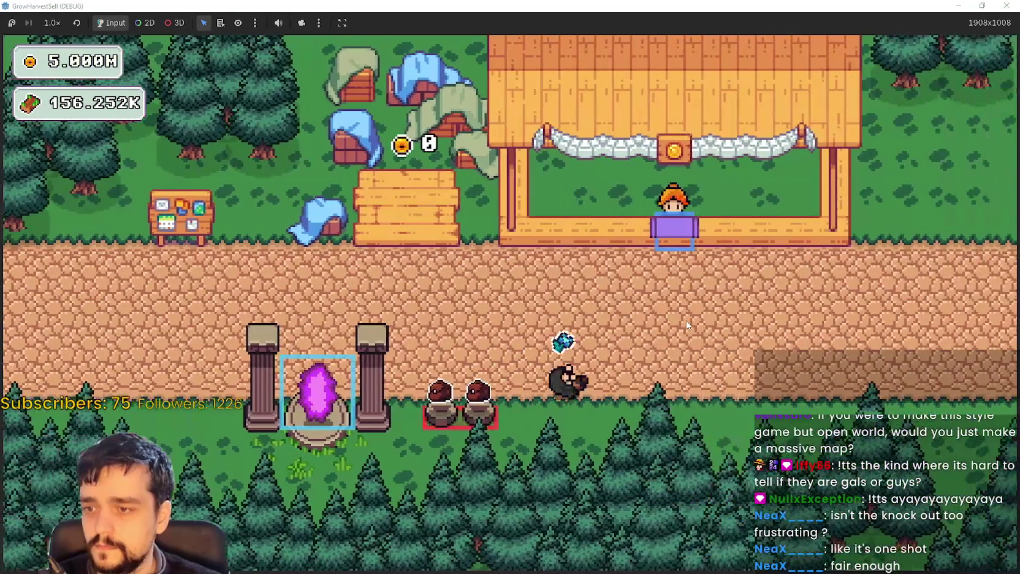
pyautogui.press('w')
pyautogui.press('a')
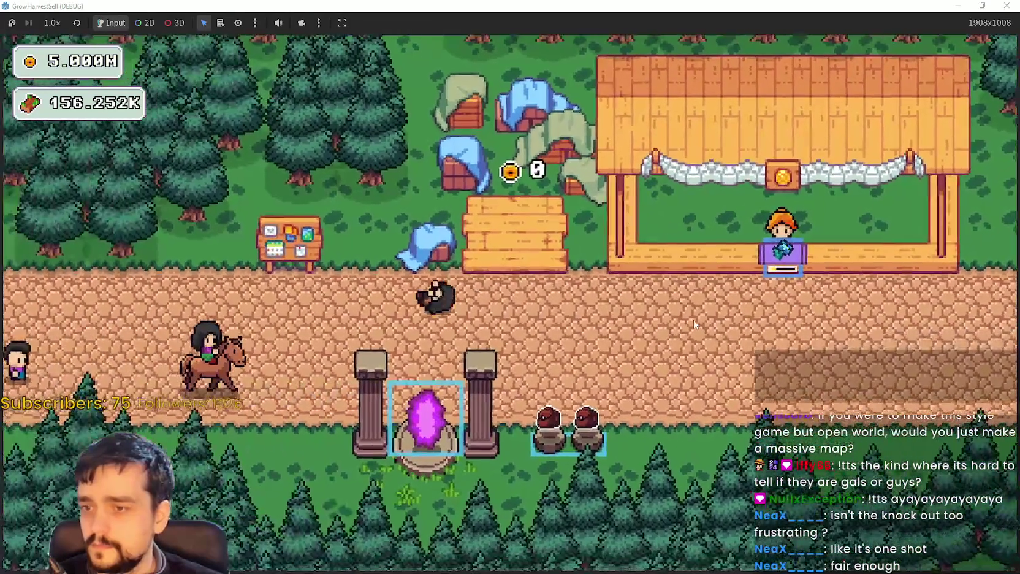
# In the Prestige tree, buy Resource Domain Energy, Plant Domain Damage, Domain Expansion, and max Deep Barrier.
pyautogui.press('e')
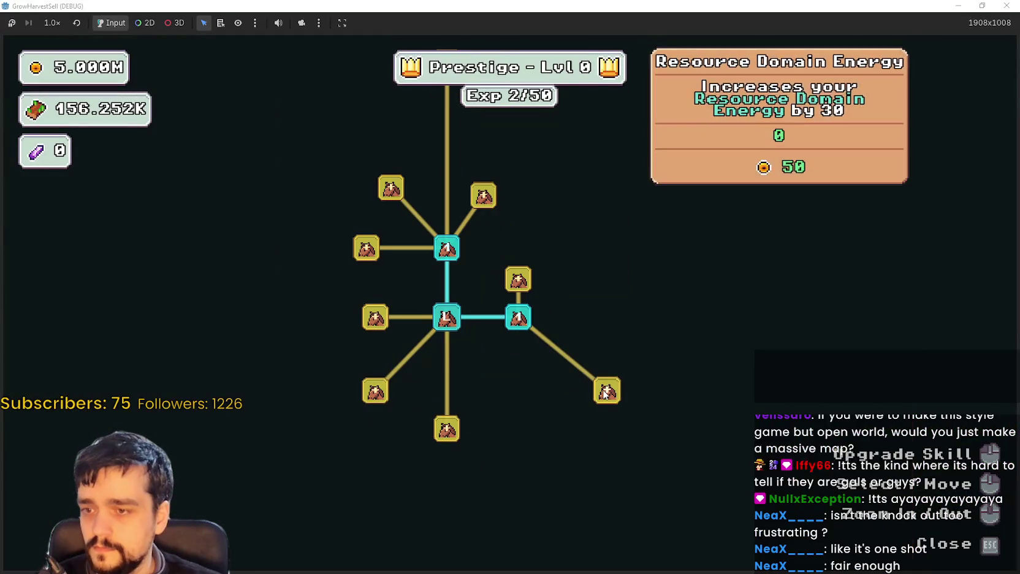
pyautogui.click(604, 392)
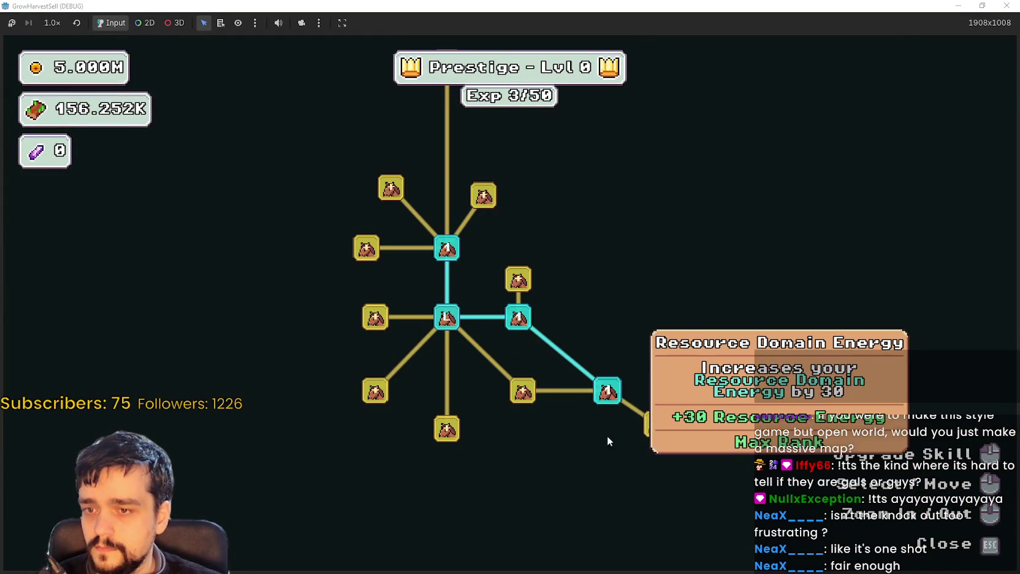
pyautogui.click(522, 396)
pyautogui.click(521, 396)
pyautogui.click(522, 396)
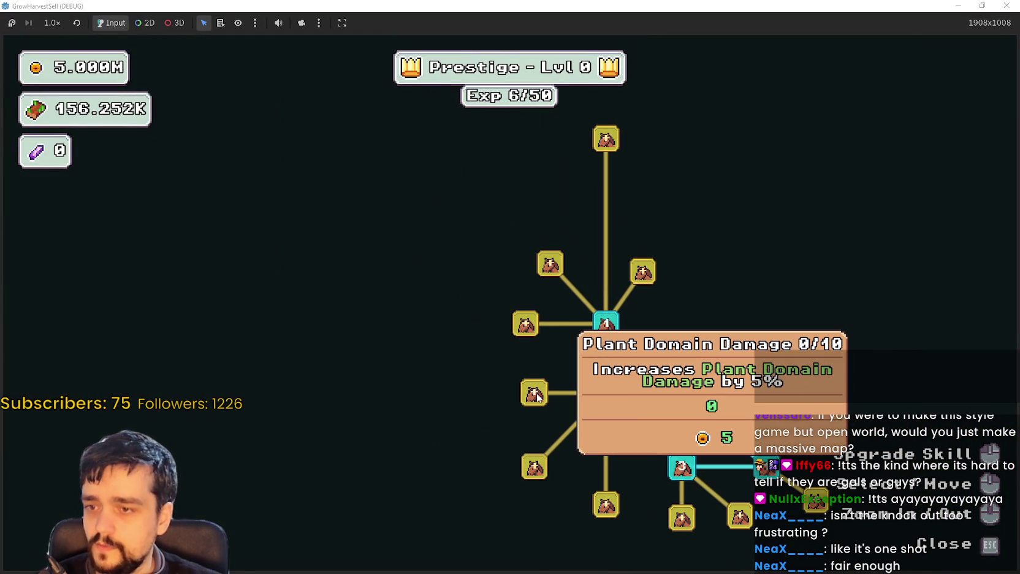
pyautogui.click(537, 397)
pyautogui.click(480, 393)
# Buy Market Slots I and its neighbour, then max Forest 1 - 3 Spawn Rate at 10/10.
pyautogui.moveTo(553, 263)
pyautogui.moveTo(520, 323)
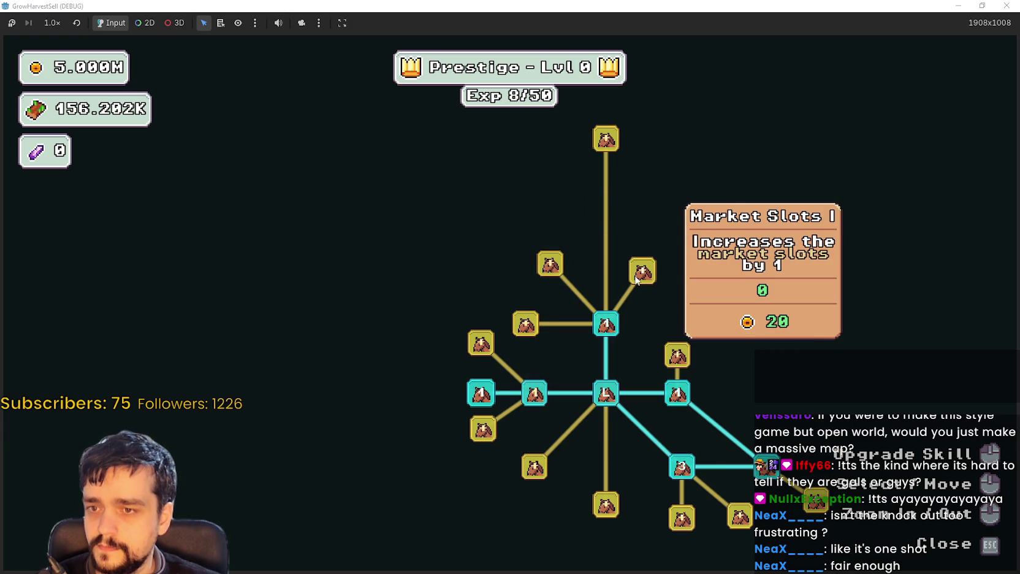
pyautogui.click(638, 277)
pyautogui.click(676, 354)
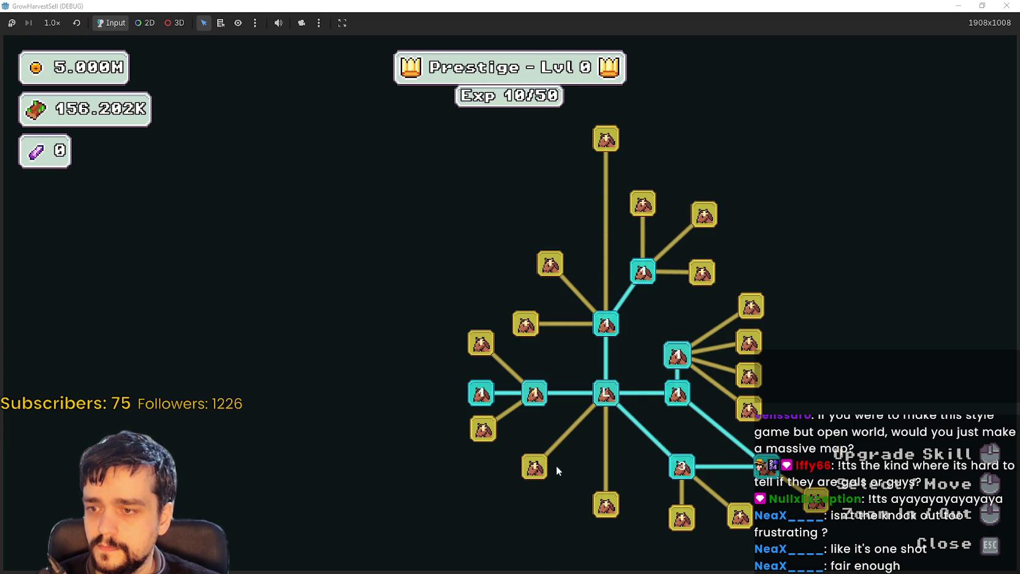
pyautogui.moveTo(546, 472)
pyautogui.moveTo(461, 478)
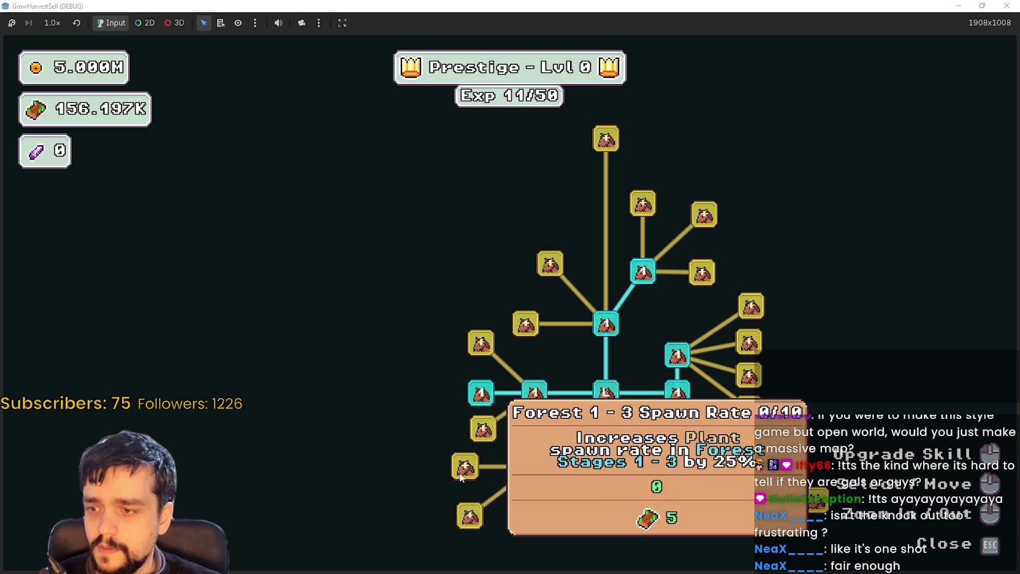
pyautogui.click(460, 466)
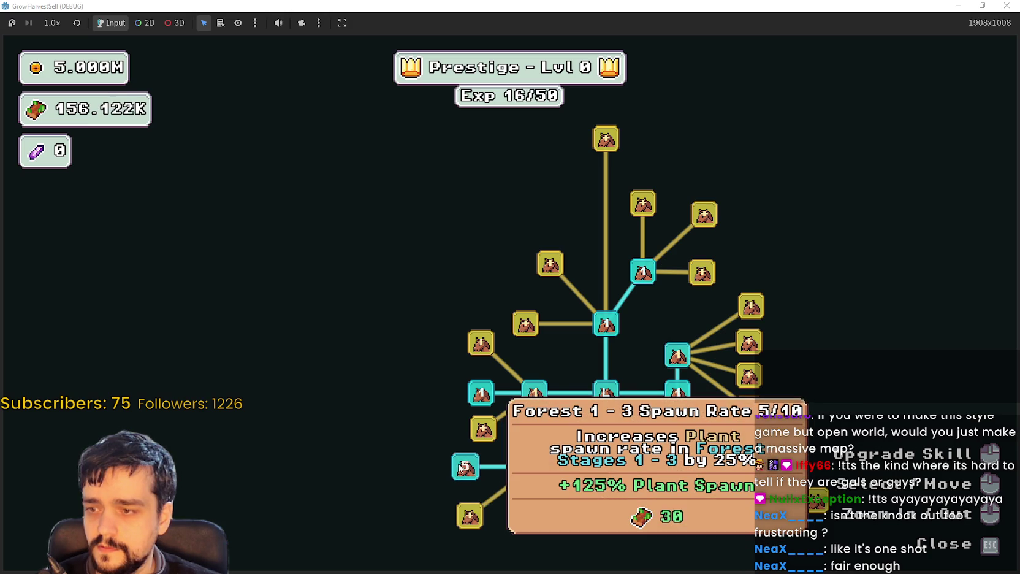
pyautogui.click(462, 466)
pyautogui.click(462, 467)
pyautogui.click(461, 467)
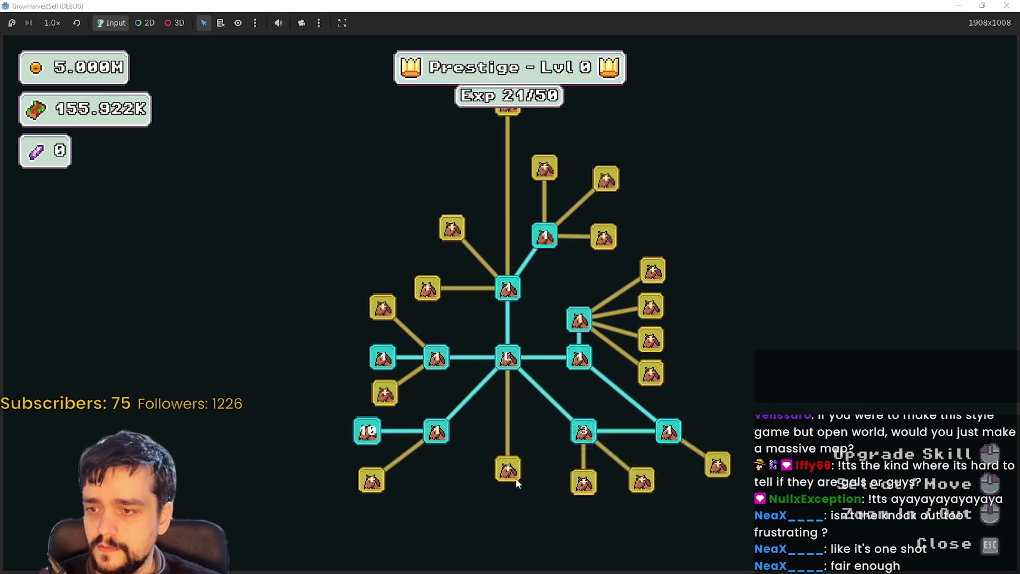
# Close the skill tree and switch from the hoe to the axe while walking.
pyautogui.moveTo(467, 524)
pyautogui.press('Escape')
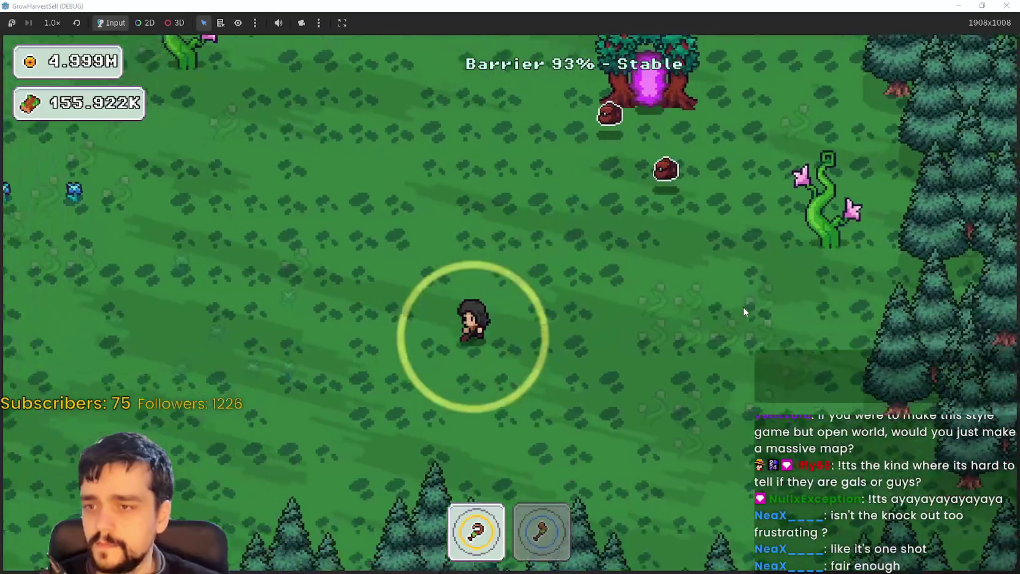
pyautogui.press('w')
pyautogui.press('a')
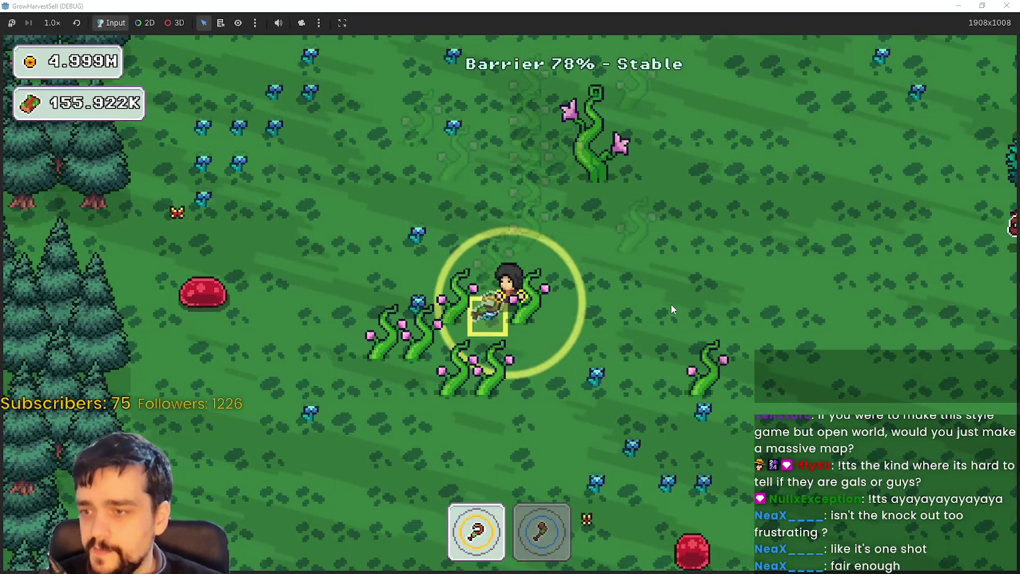
pyautogui.press('2')
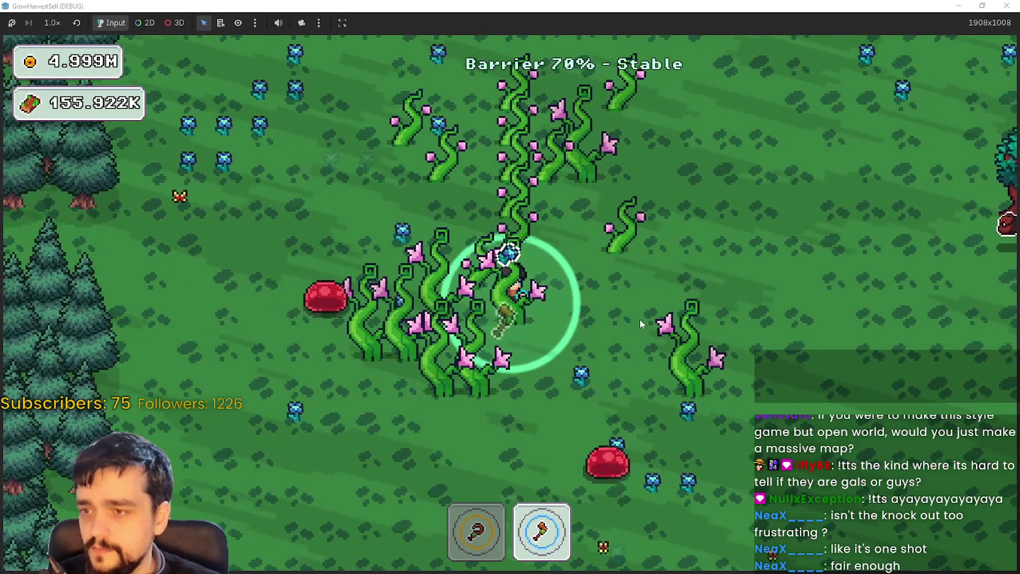
pyautogui.press('w')
pyautogui.press('d')
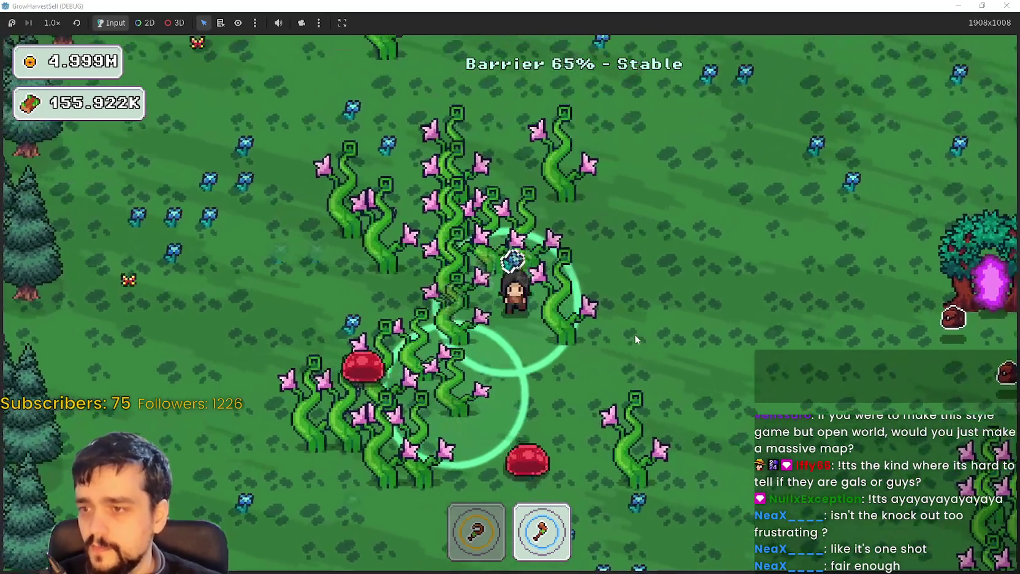
# Walk around the forest stage near the portal tree as the barrier drains.
pyautogui.press('w')
pyautogui.press('d')
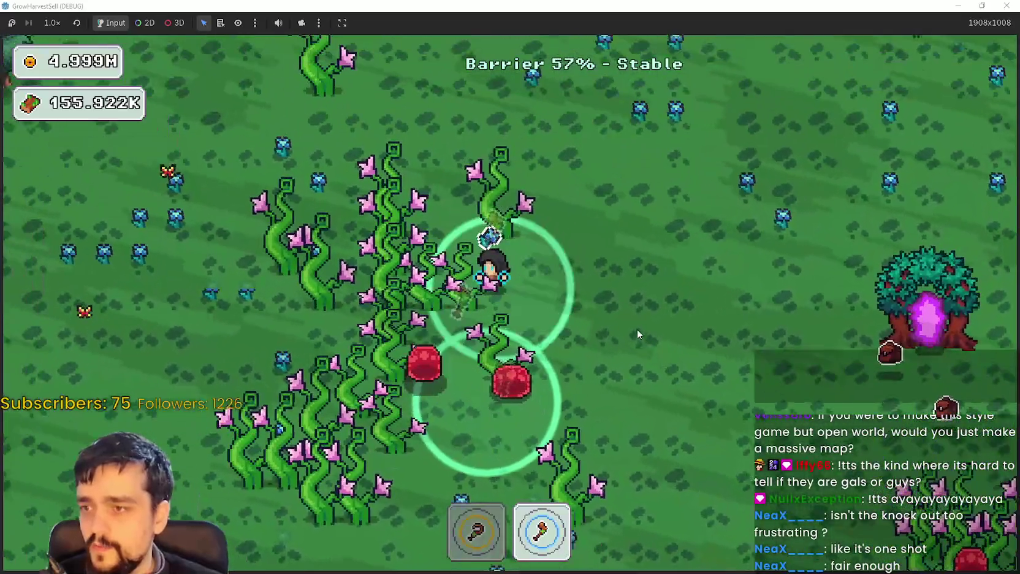
pyautogui.press('w')
pyautogui.press('a')
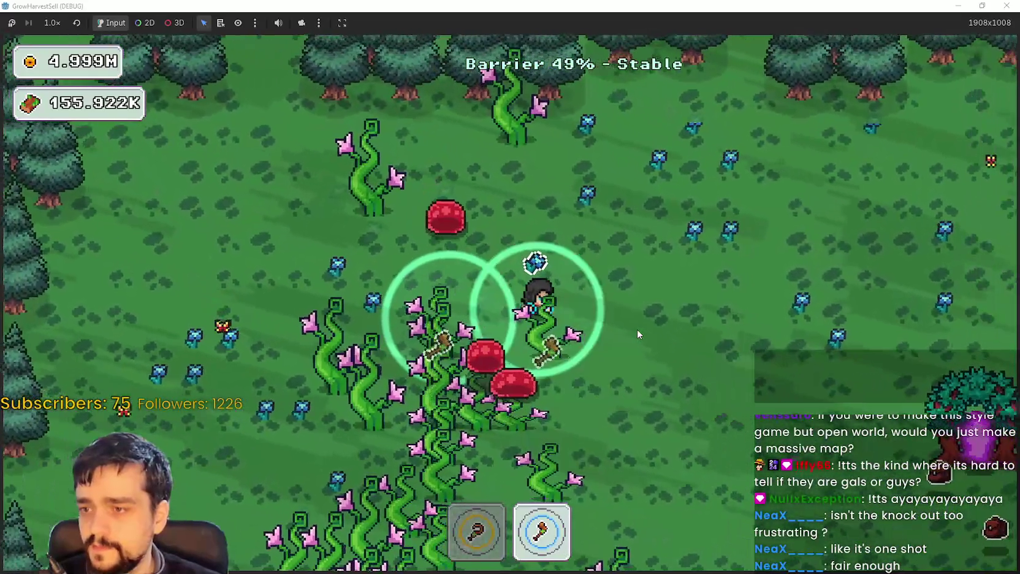
pyautogui.press('s')
pyautogui.press('d')
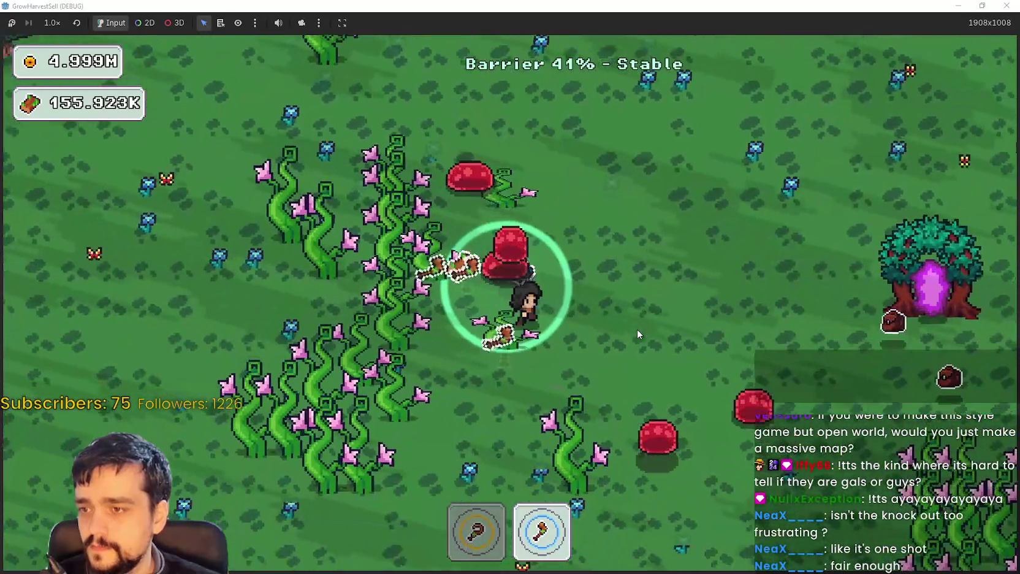
pyautogui.press('d')
pyautogui.press('w')
pyautogui.press('a')
pyautogui.press('s')
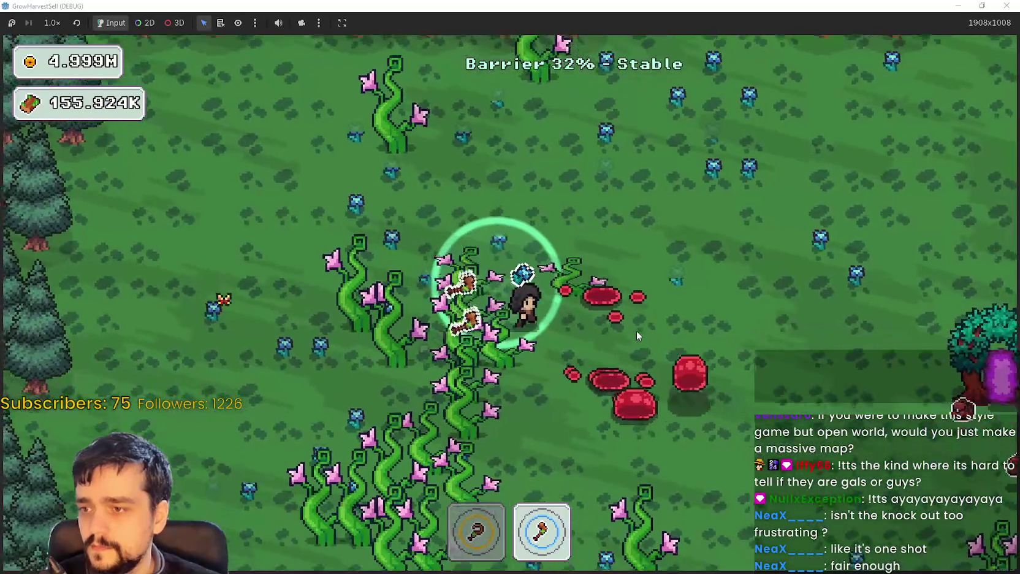
pyautogui.press('s')
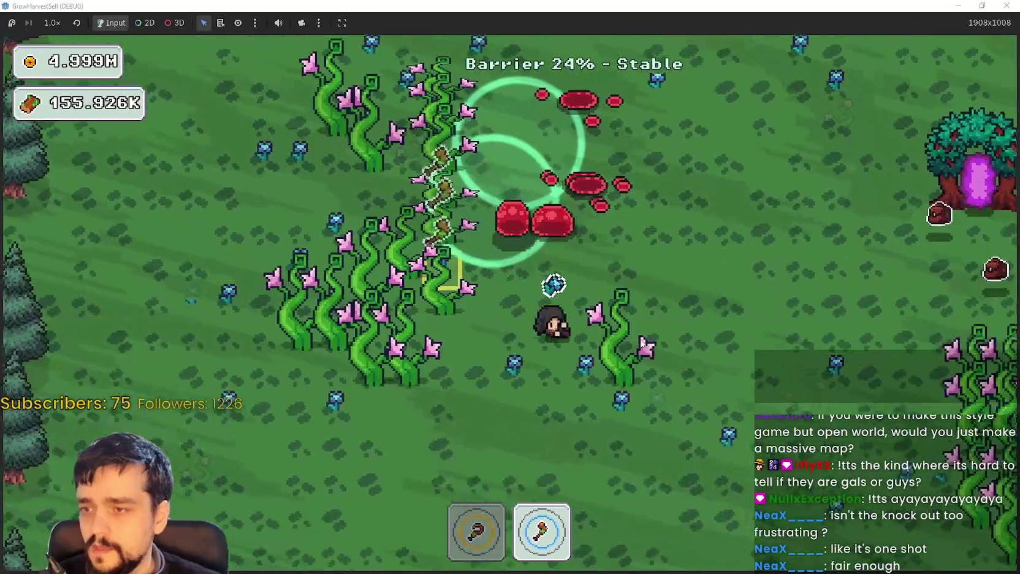
pyautogui.press('d')
# Keep roaming toward the vine cluster until the barrier hits 0% and the village loads.
pyautogui.press('a')
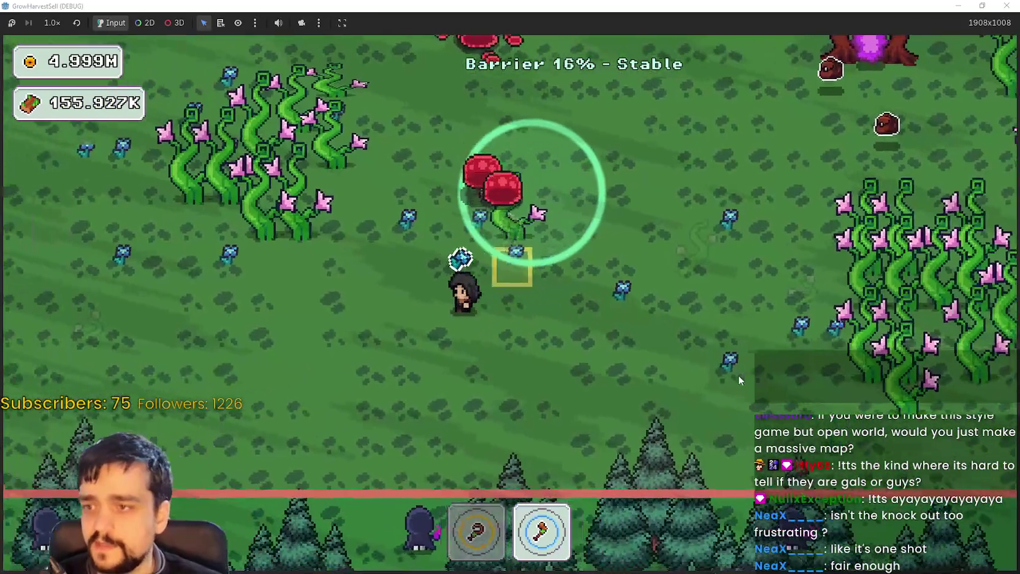
pyautogui.press('w')
pyautogui.press('a')
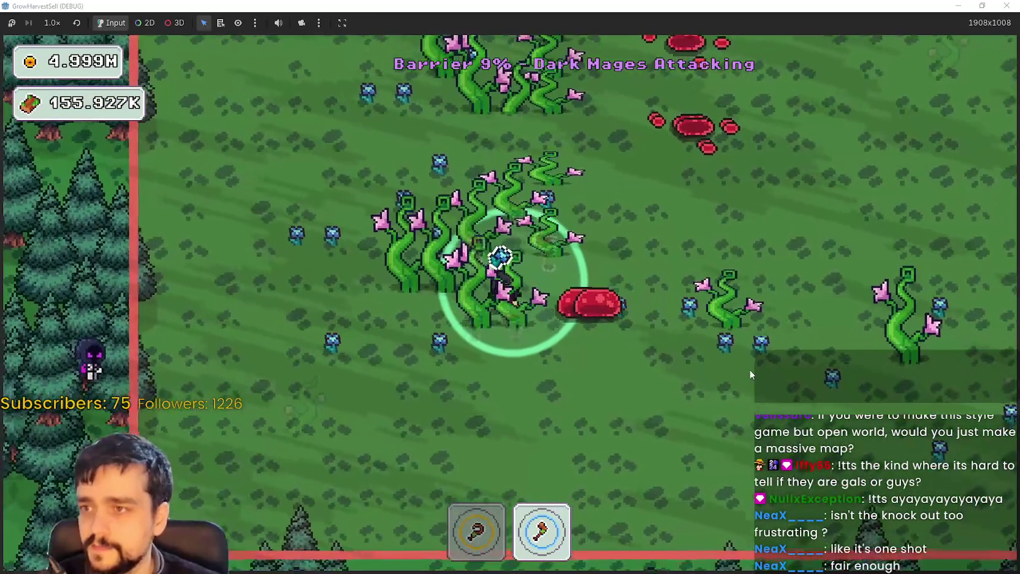
pyautogui.press('d')
pyautogui.press('s')
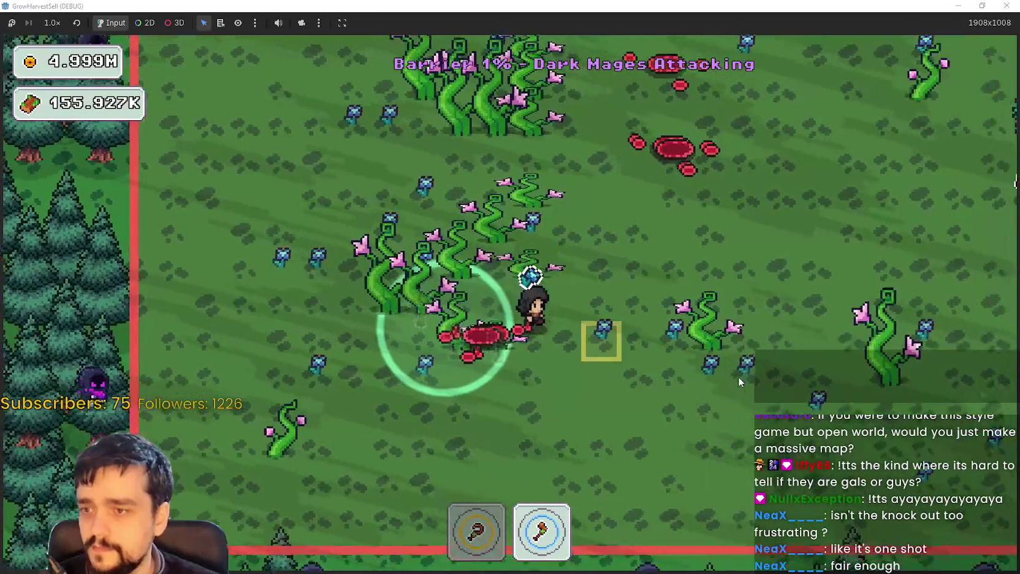
pyautogui.press('s')
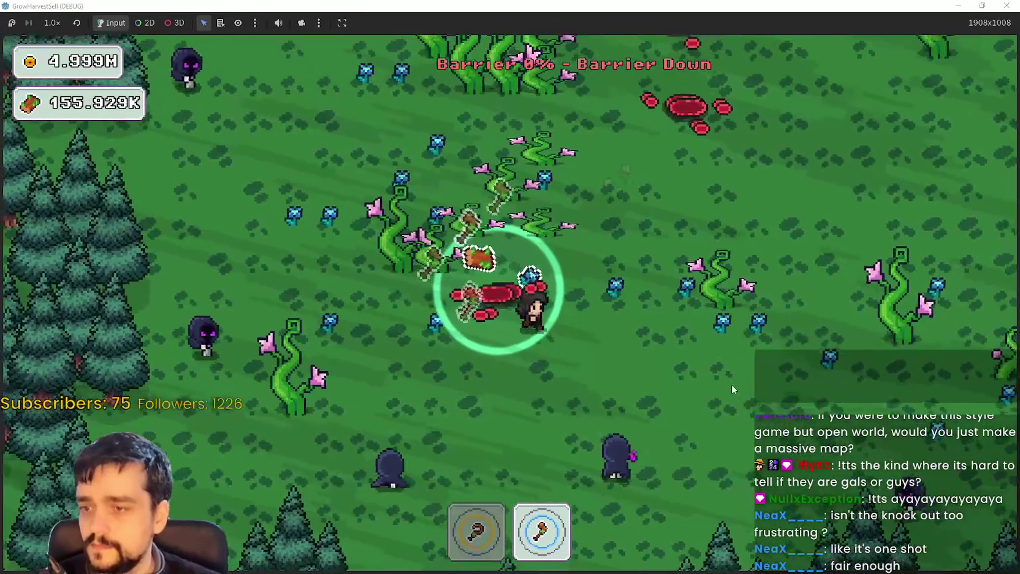
pyautogui.press('w')
pyautogui.press('d')
pyautogui.press('w')
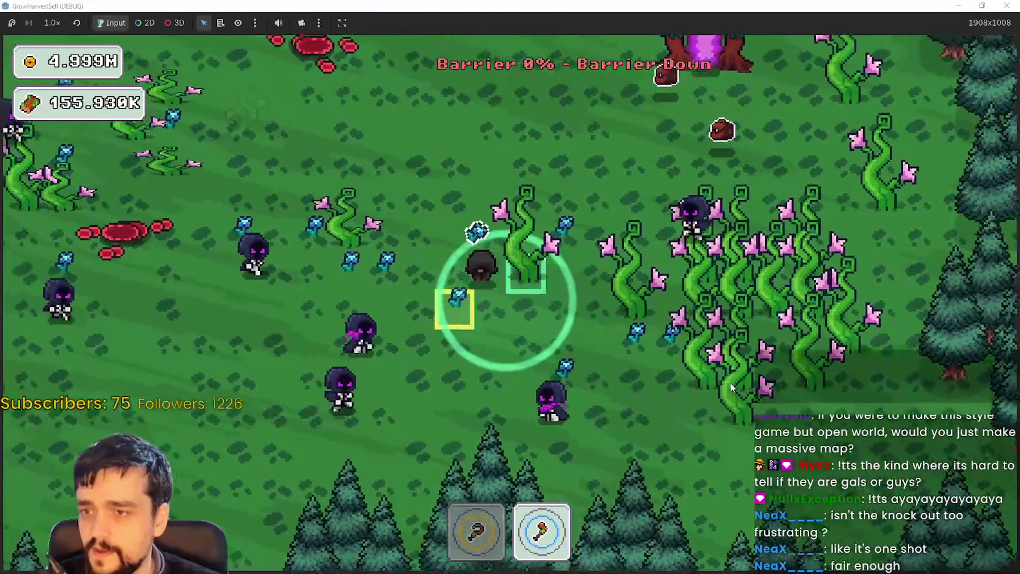
pyautogui.press('a')
pyautogui.press('s')
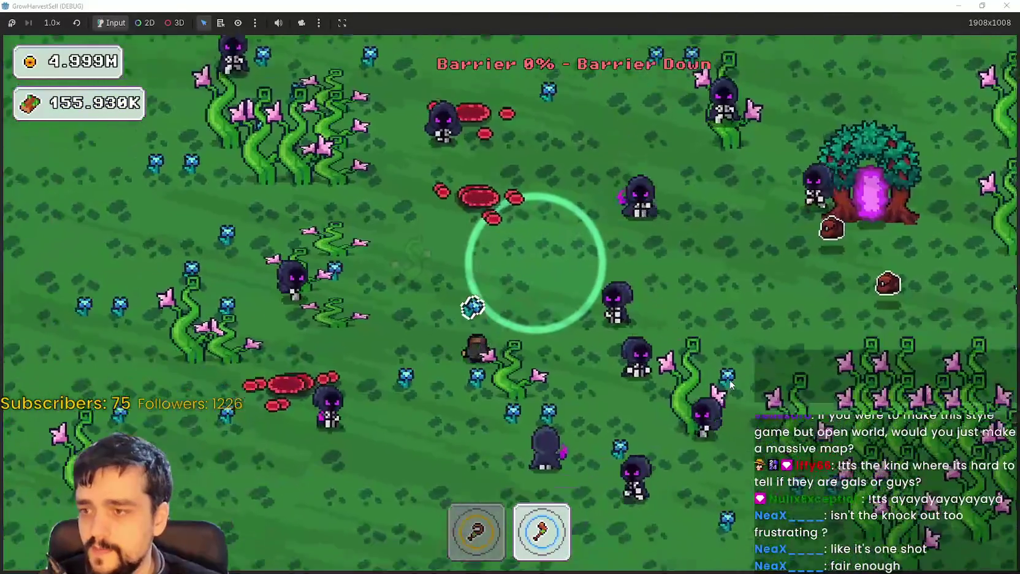
pyautogui.press('d')
pyautogui.press('d')
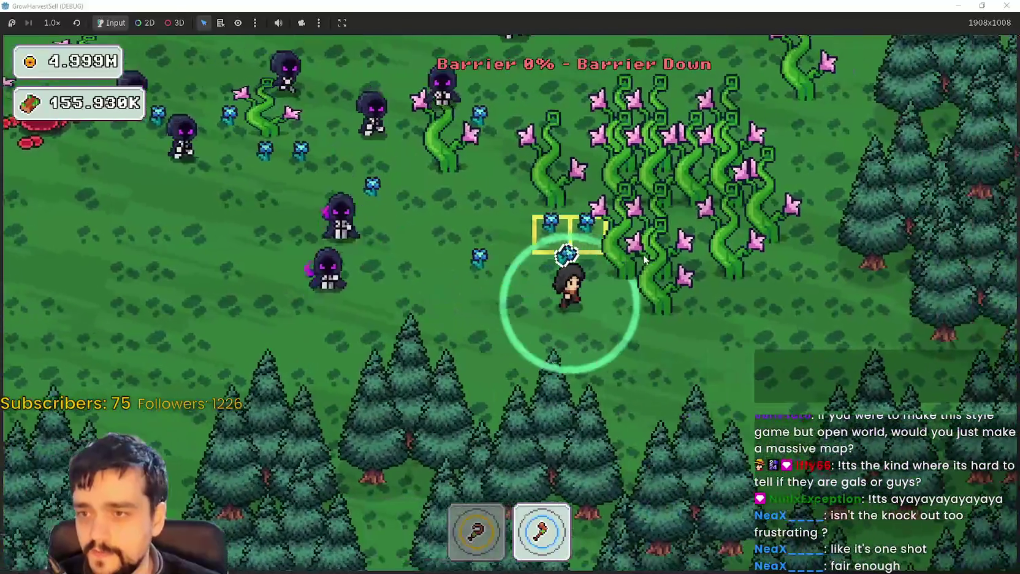
pyautogui.press('w')
pyautogui.press('w')
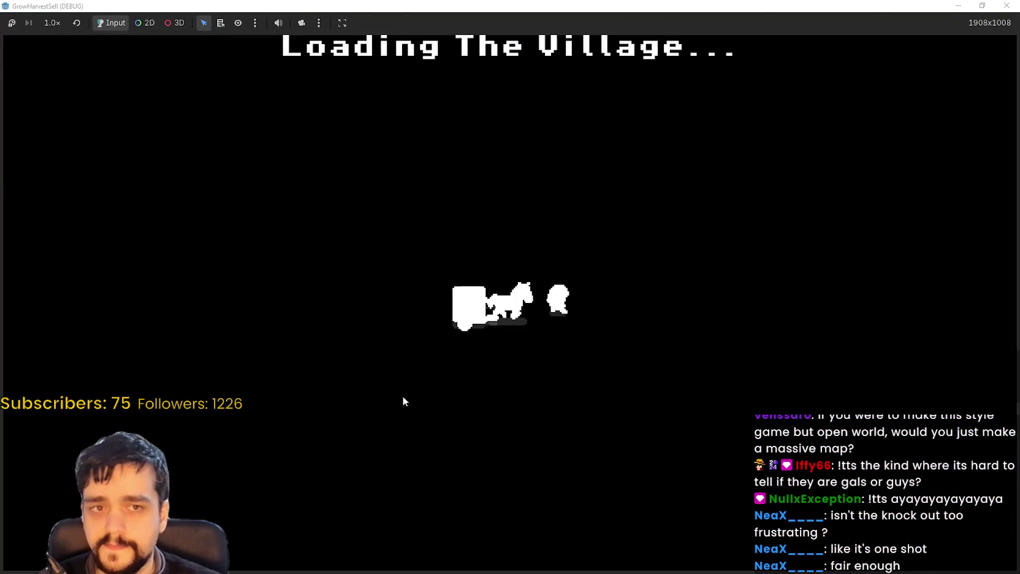
# Walk past the village market stall to the portal and travel back to forest_1.
pyautogui.press('d')
pyautogui.press('w')
pyautogui.press('a')
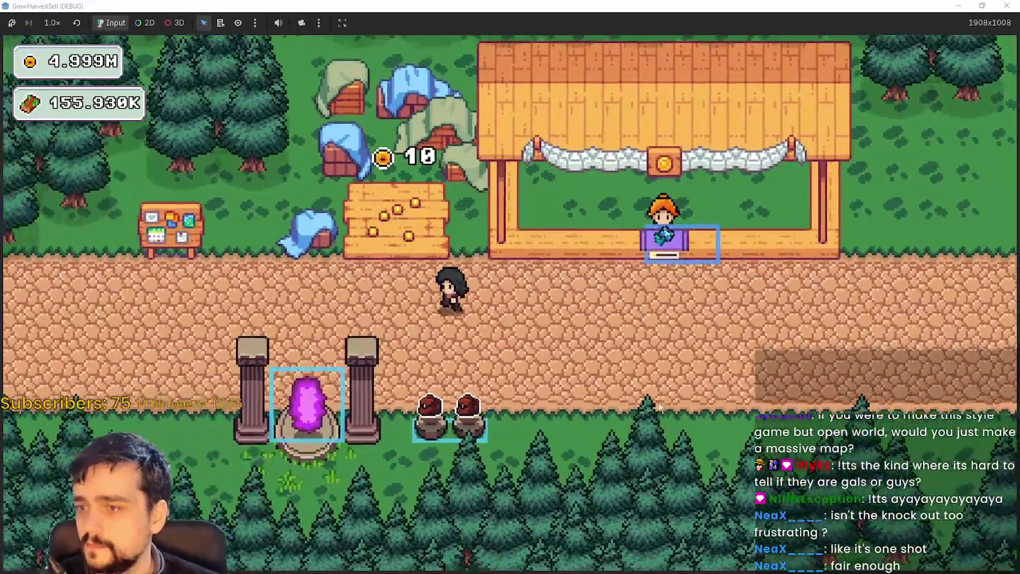
pyautogui.press('e')
pyautogui.click(249, 497)
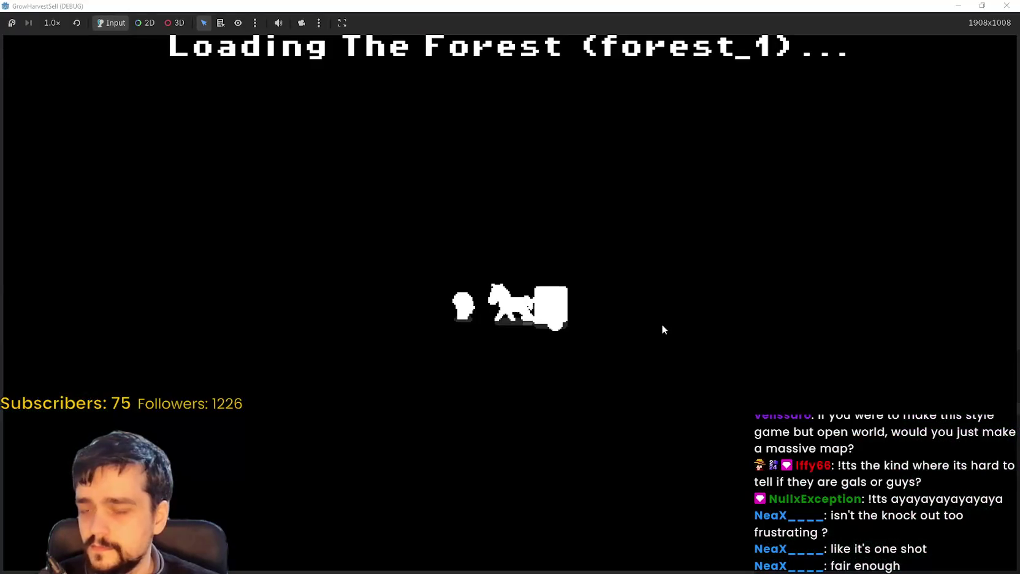
# Swap the equipped tool and back, then walk the character around the forest field.
pyautogui.press('2')
pyautogui.press('1')
pyautogui.press('d')
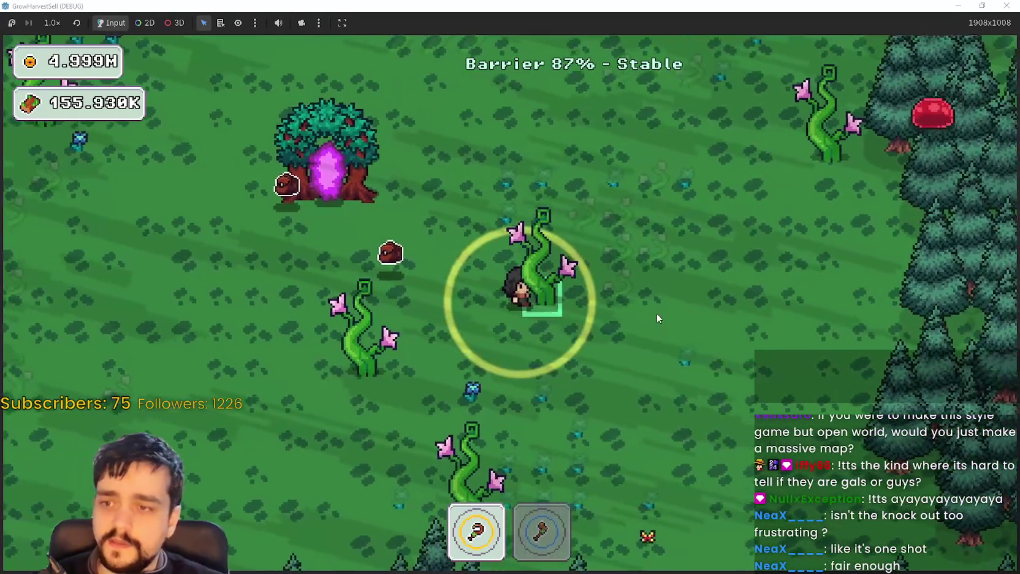
pyautogui.press('d')
pyautogui.press('w')
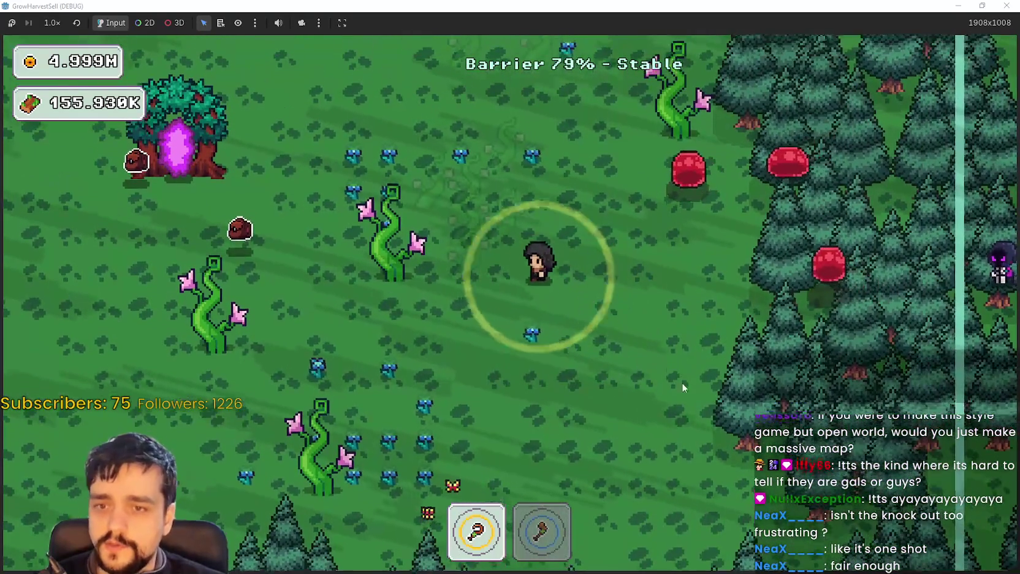
pyautogui.press('s')
pyautogui.press('d')
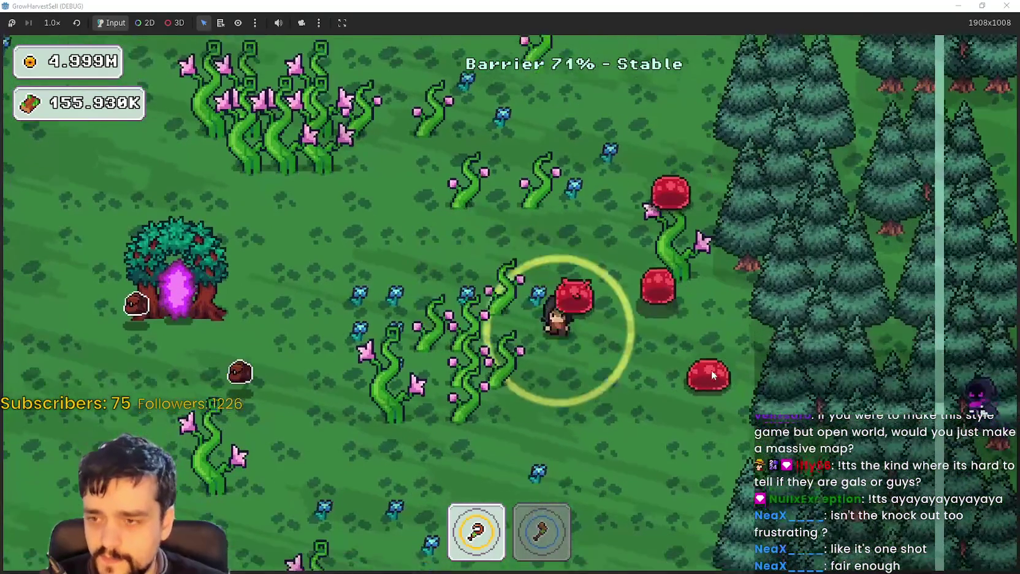
pyautogui.press('s')
pyautogui.press('a')
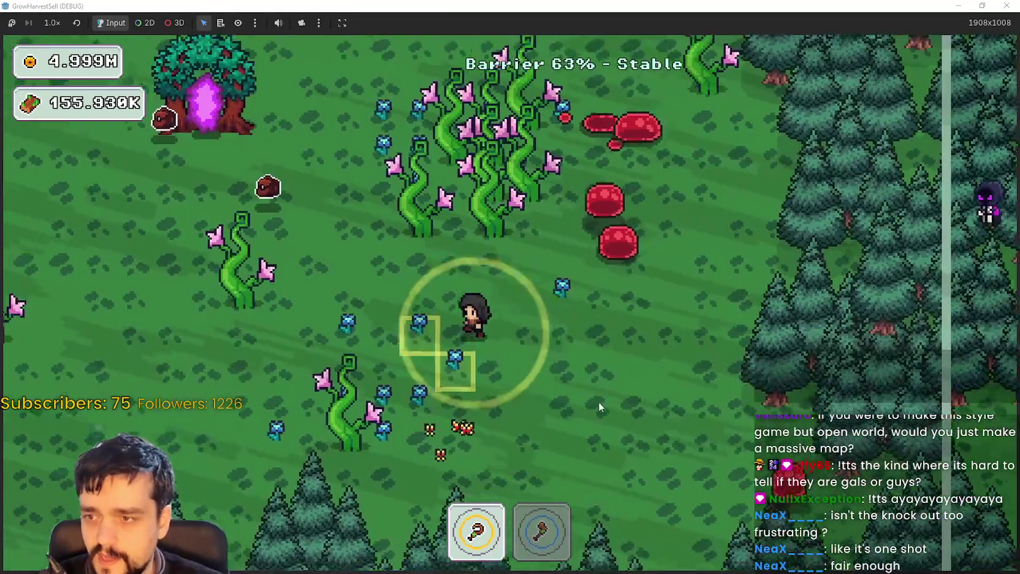
pyautogui.press('a')
pyautogui.press('w')
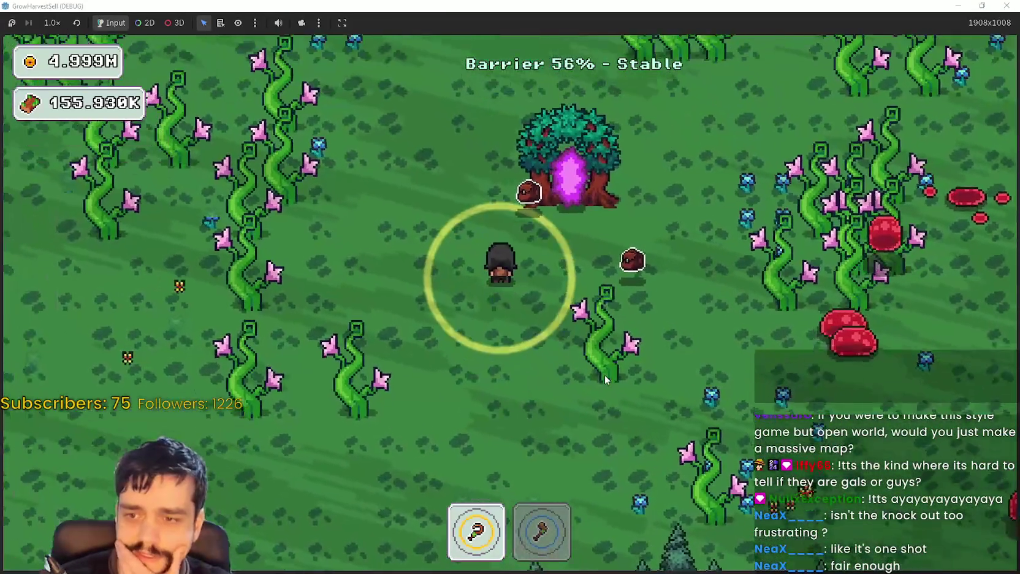
pyautogui.press('w')
pyautogui.press('a')
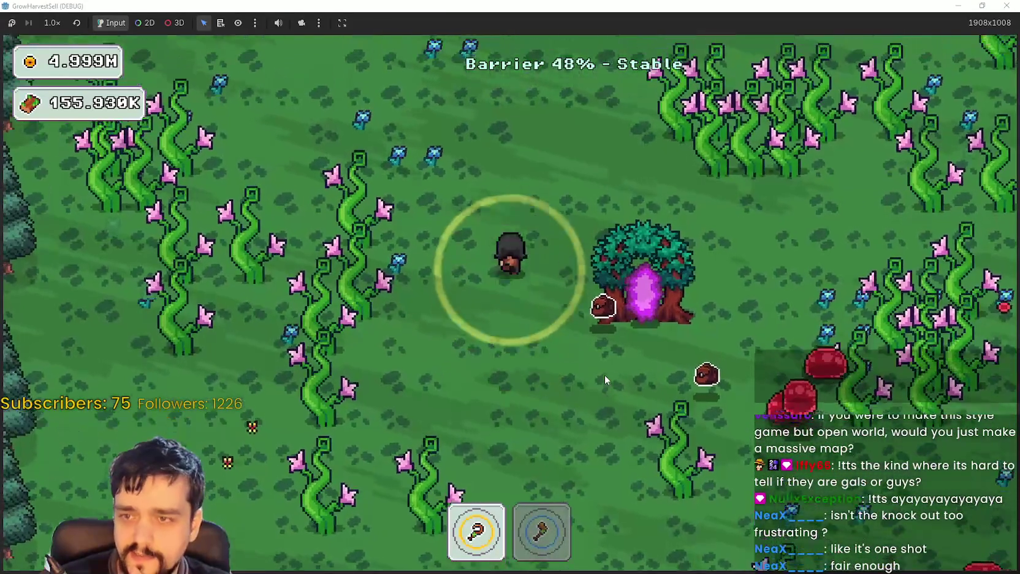
pyautogui.press('w')
pyautogui.press('a')
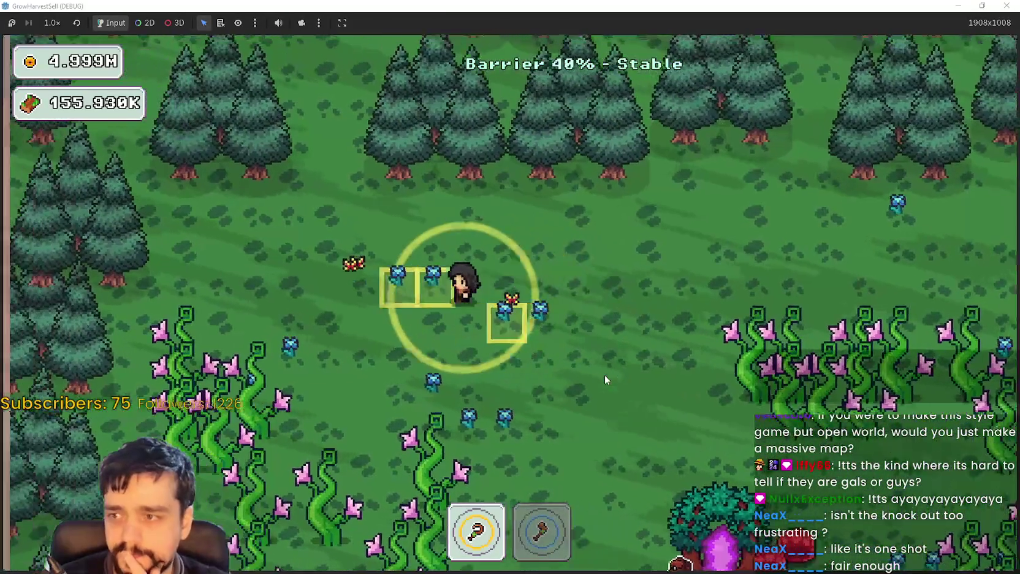
# Keep moving around the portal tree until the barrier drains to 0% and dark mages swarm.
pyautogui.press('s')
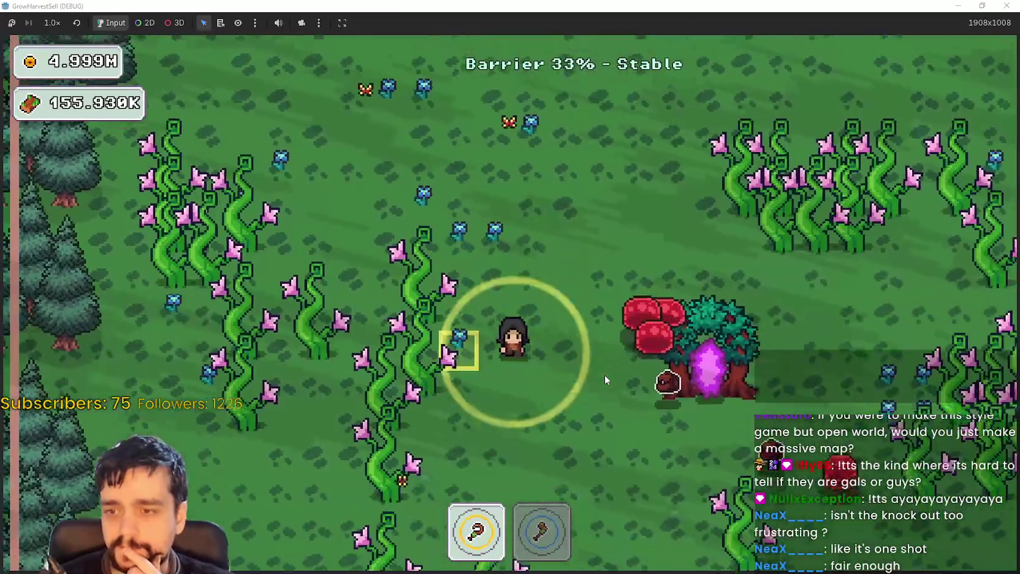
pyautogui.press('s')
pyautogui.press('d')
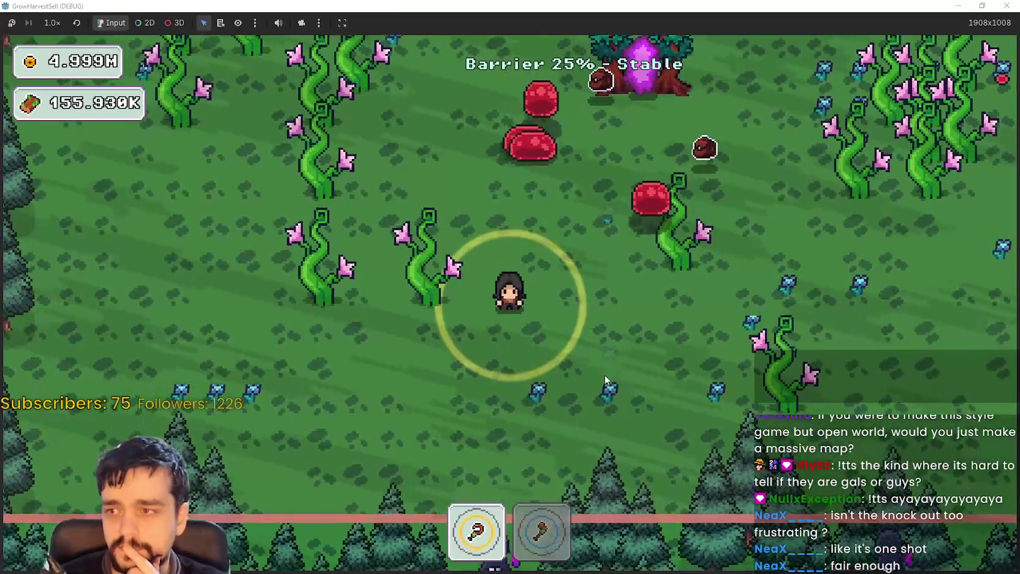
pyautogui.press('a')
pyautogui.press('s')
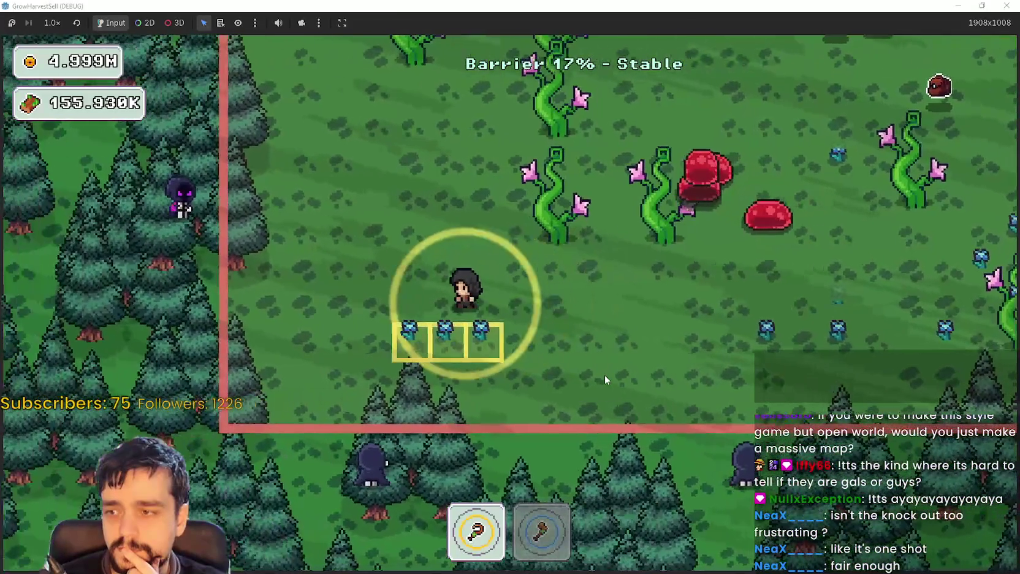
pyautogui.press('w')
pyautogui.press('d')
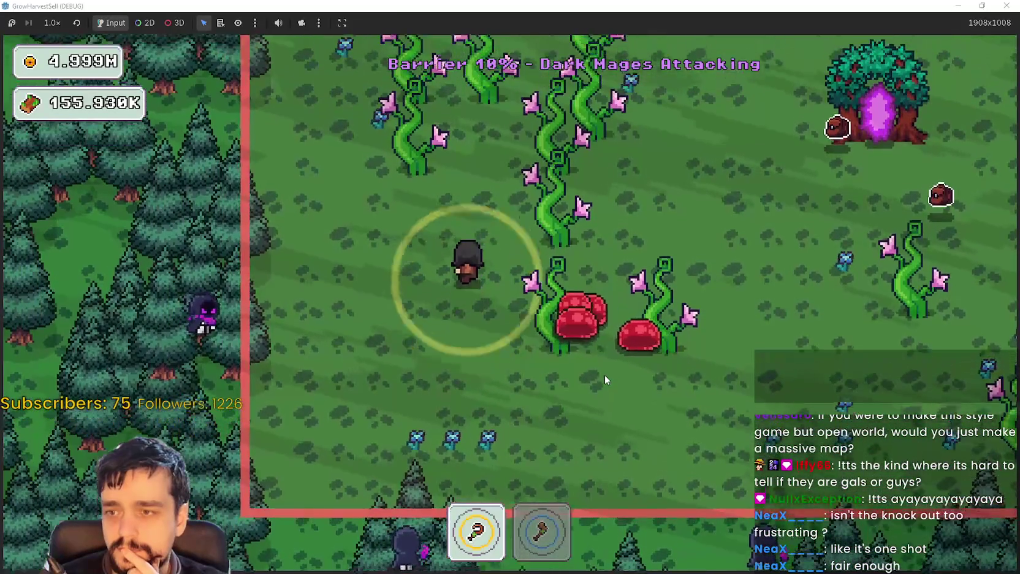
pyautogui.press('w')
pyautogui.press('d')
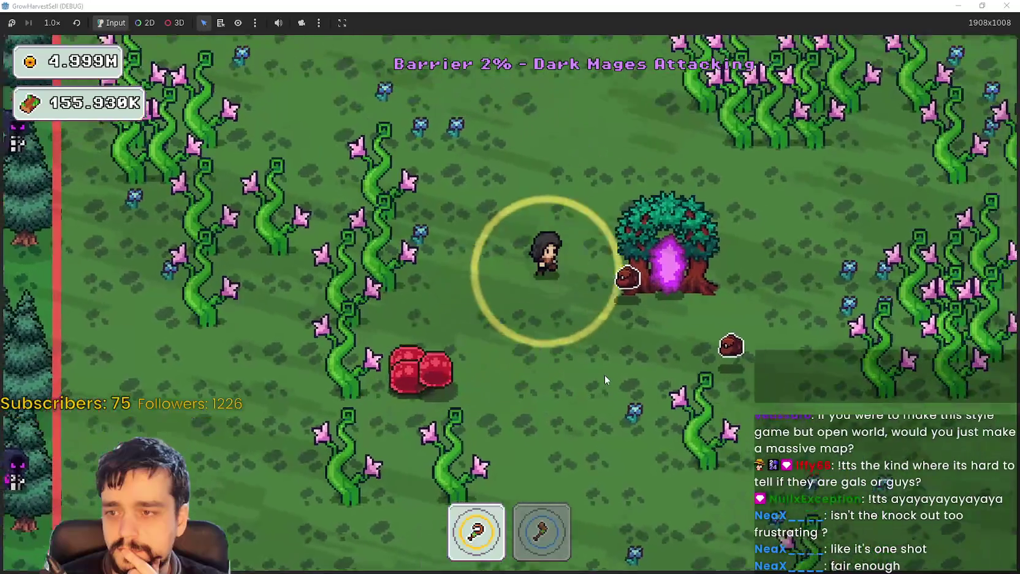
pyautogui.press('w')
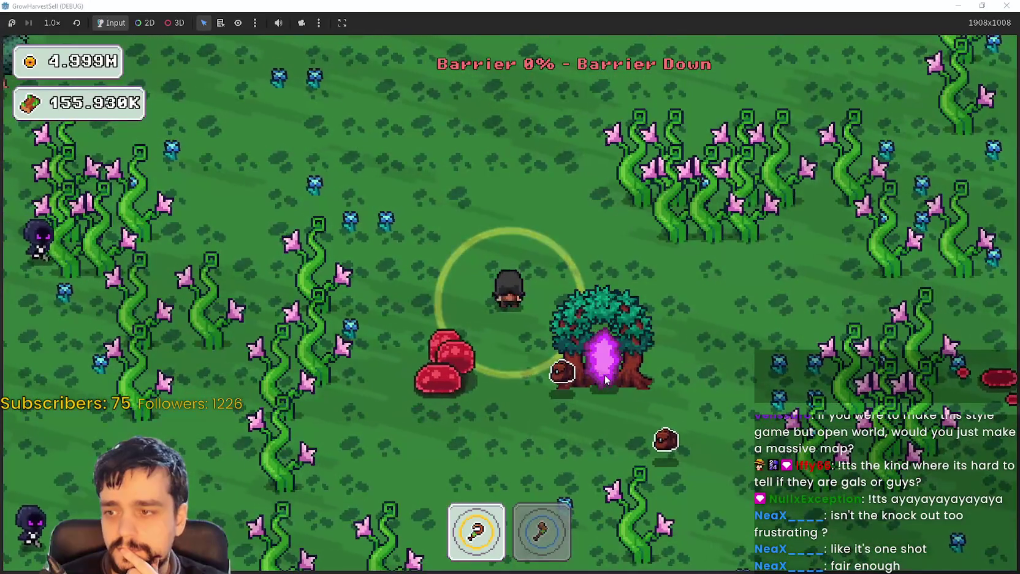
pyautogui.press('a')
pyautogui.press('w')
pyautogui.press('a')
pyautogui.press('d')
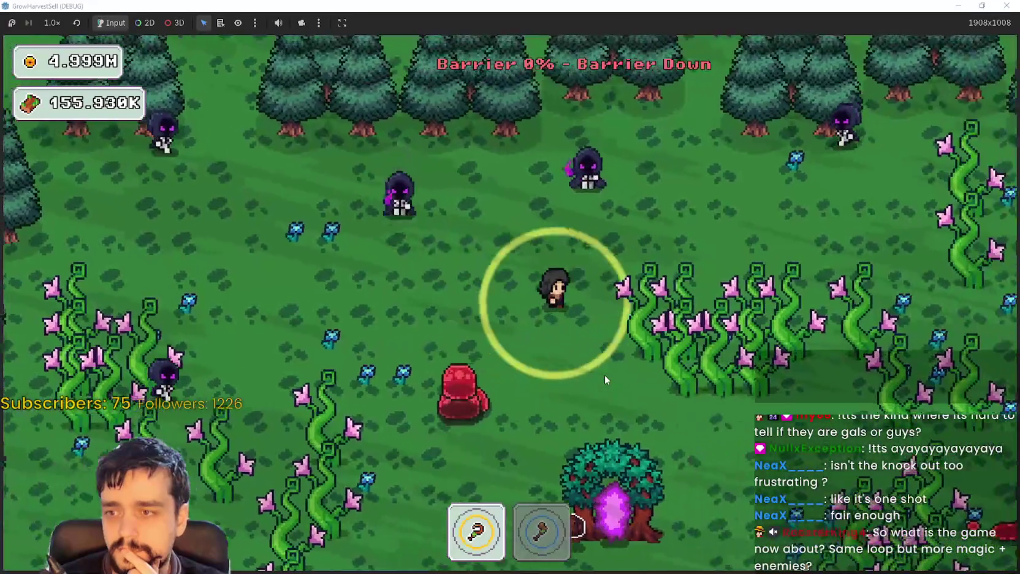
pyautogui.press('s')
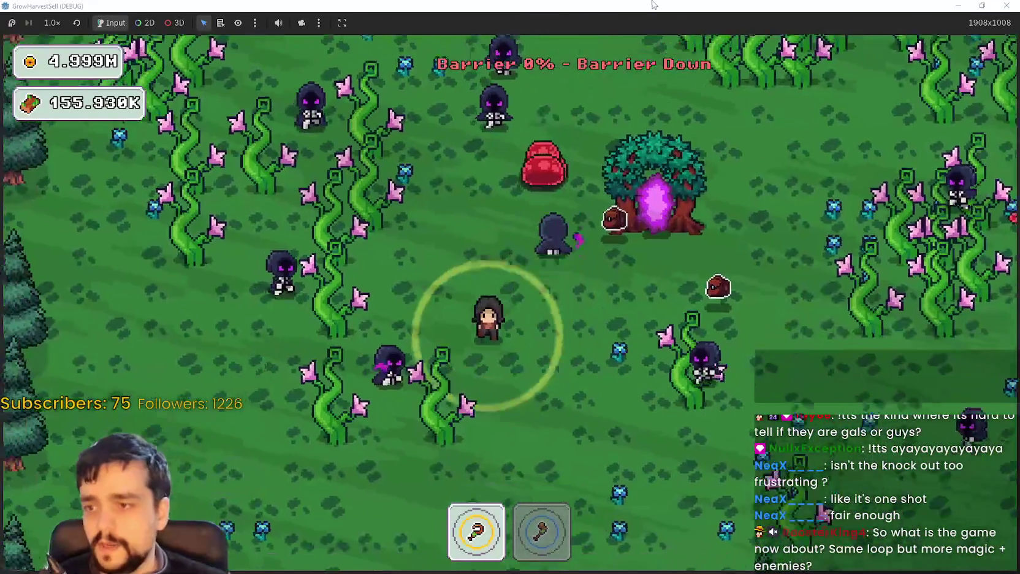
pyautogui.press('super+Down')
# Stop the game and review ForestCreatureArrivals: limit 10, 0.5 s interval, 46.0 px per second.
pyautogui.click(796, 24)
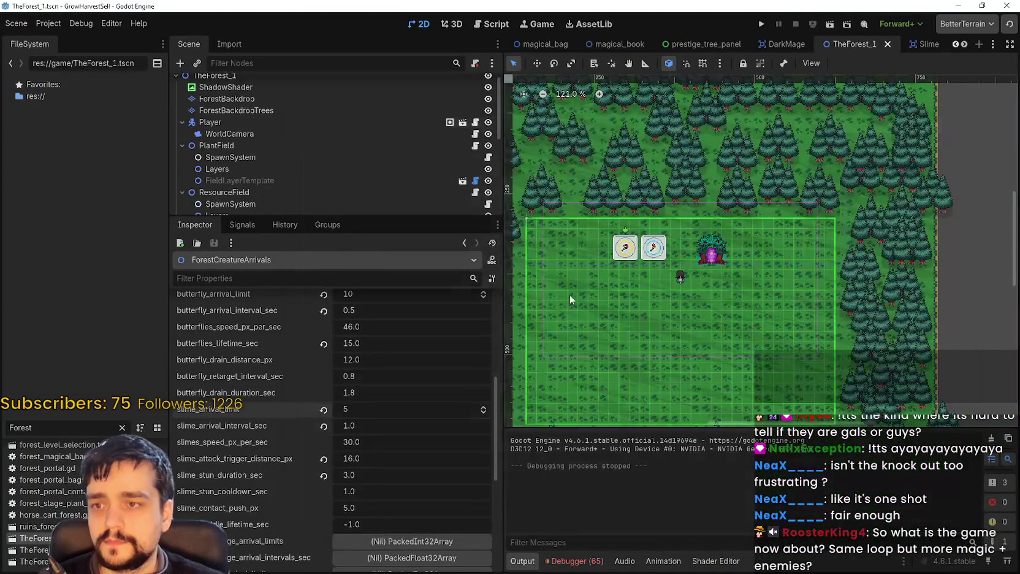
pyautogui.scroll(2, 275, 481)
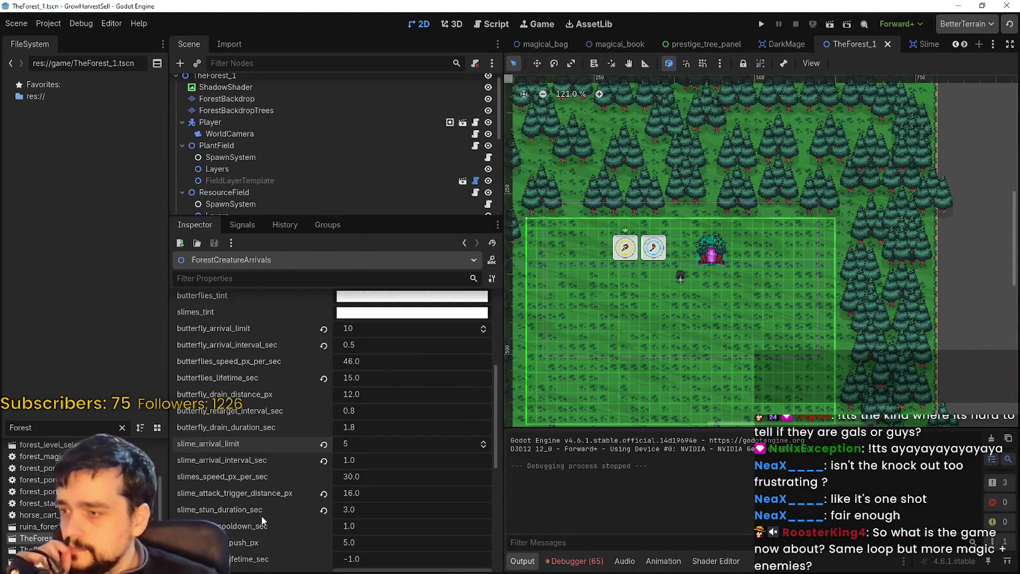
pyautogui.scroll(2, 285, 456)
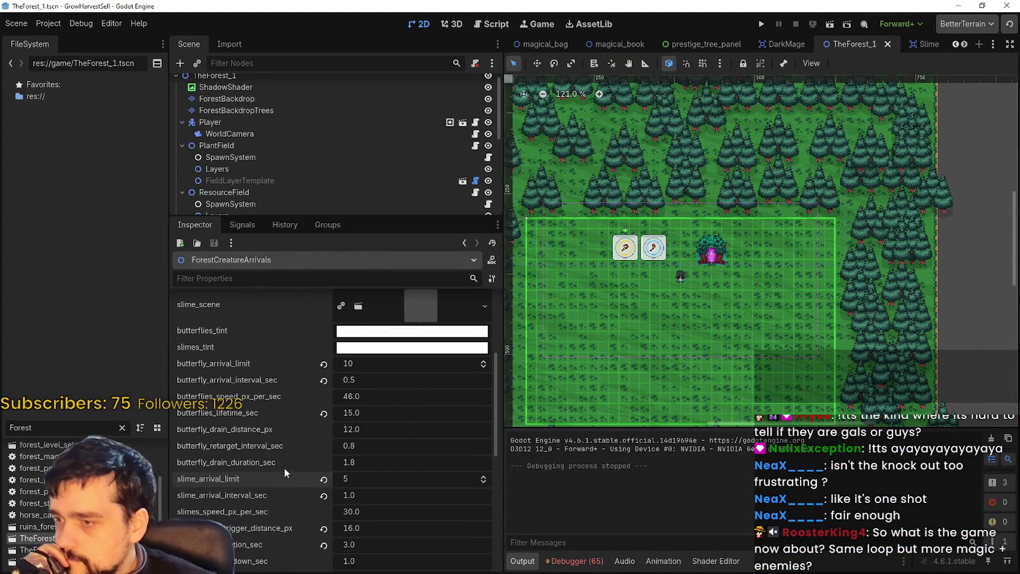
pyautogui.scroll(-2, 241, 462)
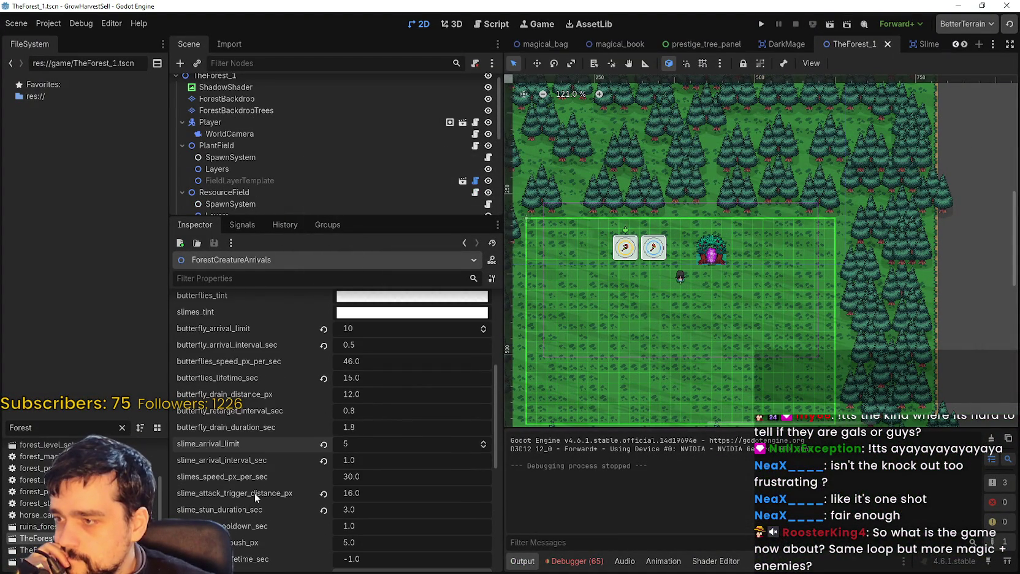
pyautogui.scroll(-2, 254, 492)
pyautogui.scroll(-4, 255, 492)
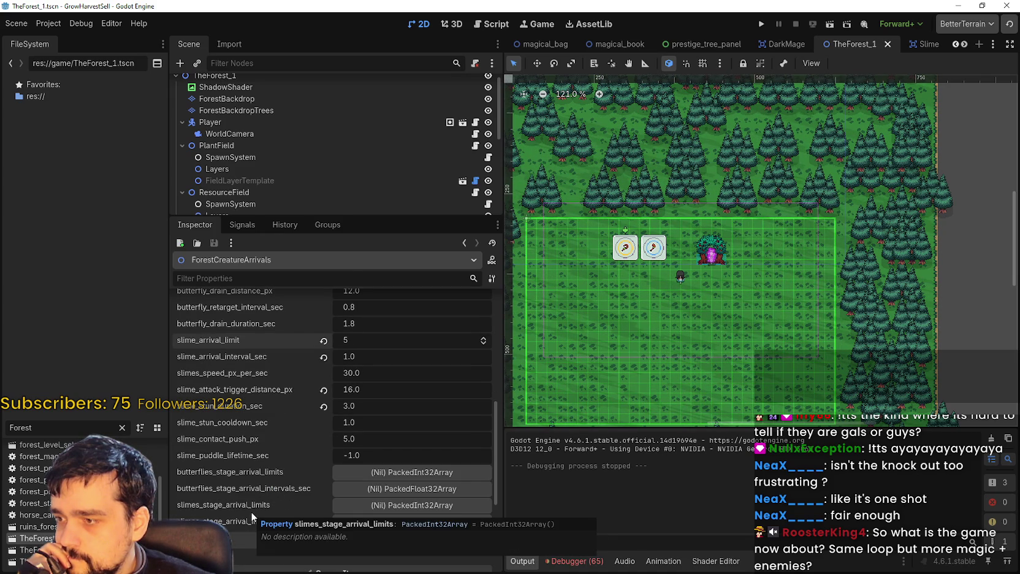
pyautogui.scroll(10, 252, 512)
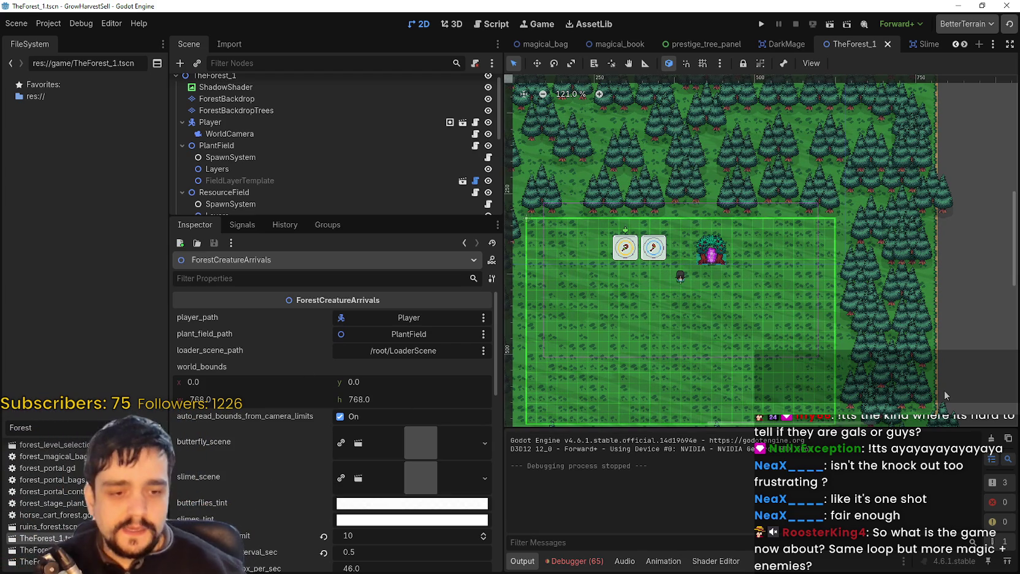
pyautogui.moveTo(868, 341)
pyautogui.mouseDown()
pyautogui.moveTo(843, 331)
pyautogui.moveTo(895, 299)
pyautogui.mouseUp()
pyautogui.moveTo(790, 303)
pyautogui.mouseDown()
pyautogui.moveTo(818, 269)
pyautogui.moveTo(799, 287)
pyautogui.mouseUp()
pyautogui.scroll(2, 821, 269)
pyautogui.scroll(-1, 799, 288)
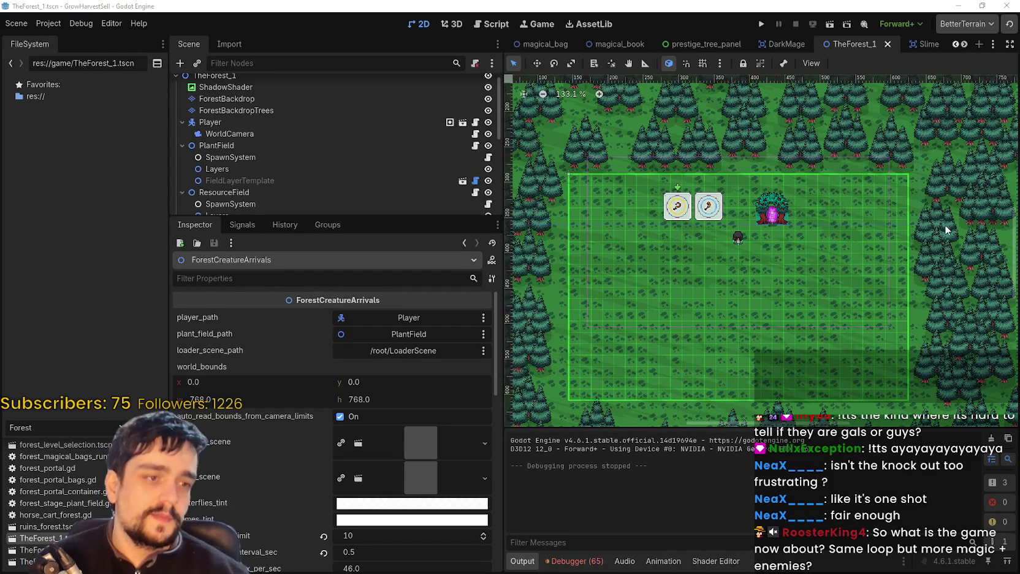
pyautogui.hscroll(3, 763, 217)
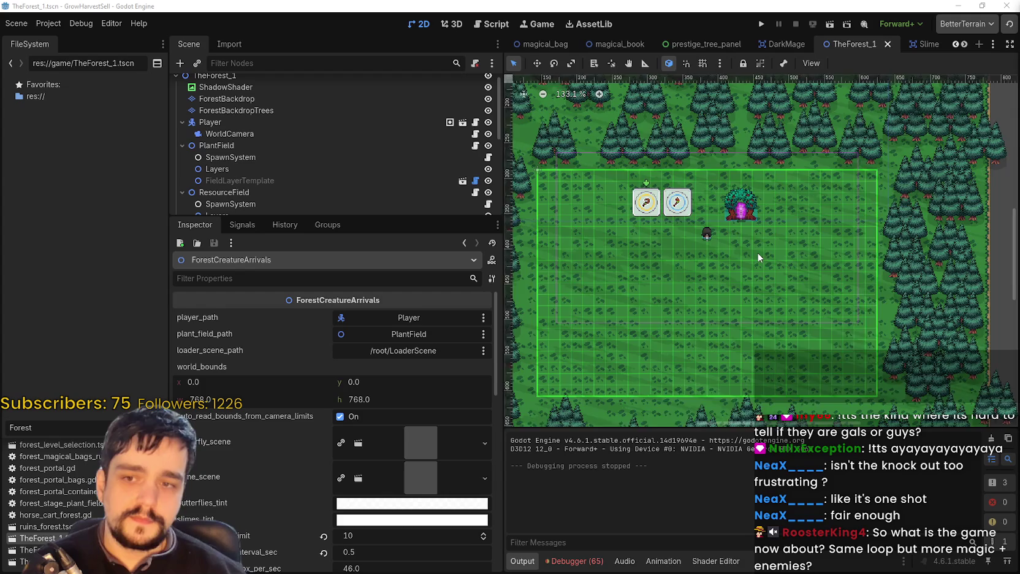
pyautogui.scroll(-2, 757, 252)
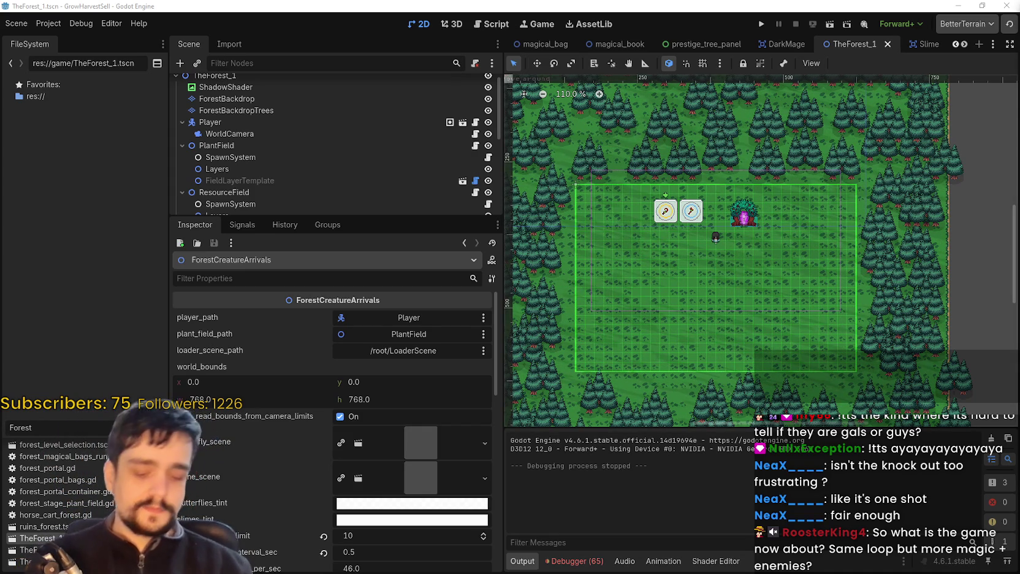
pyautogui.scroll(-5, 291, 489)
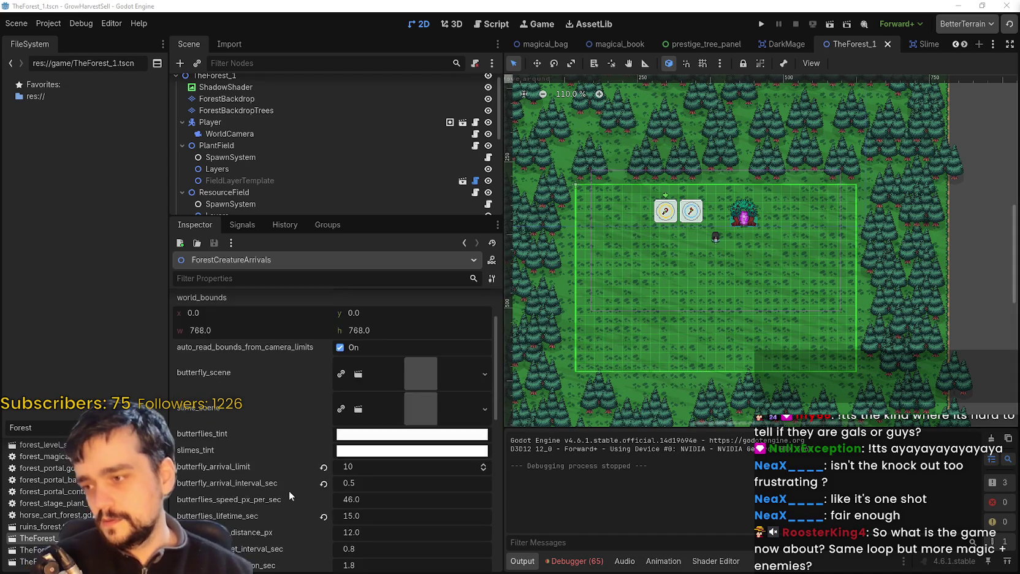
pyautogui.scroll(2, 704, 310)
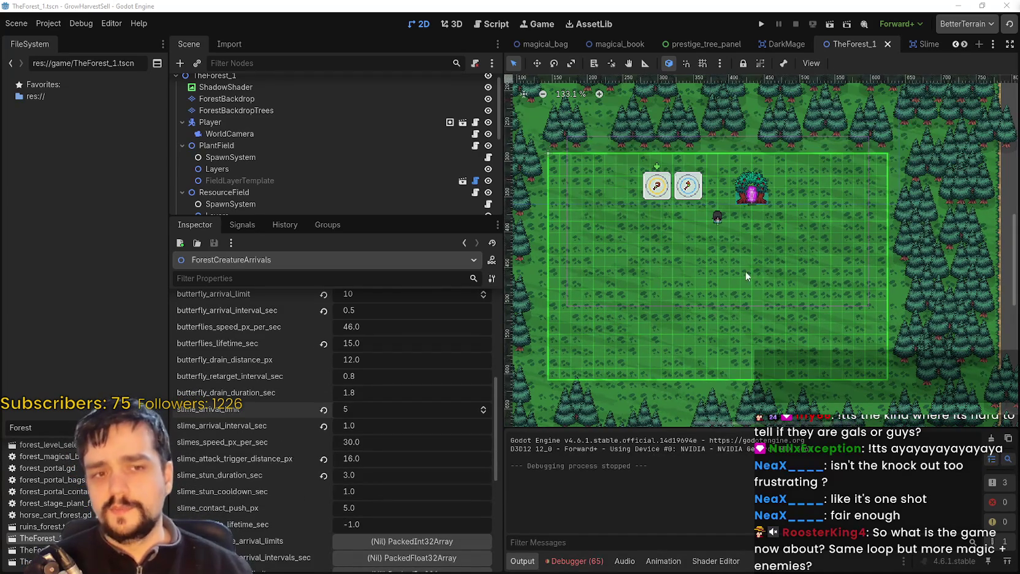
pyautogui.scroll(-1, 722, 277)
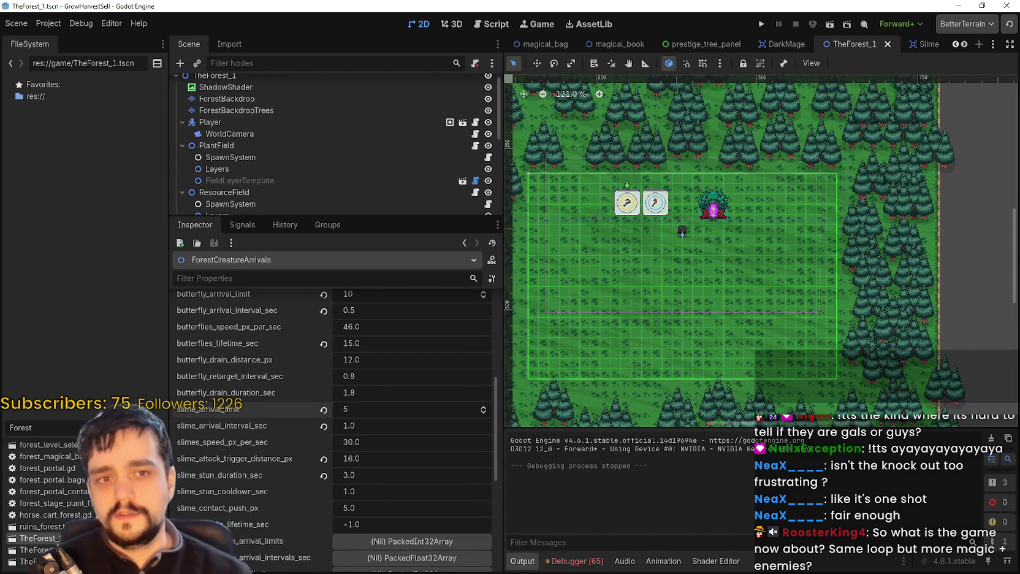
pyautogui.scroll(7, 646, 247)
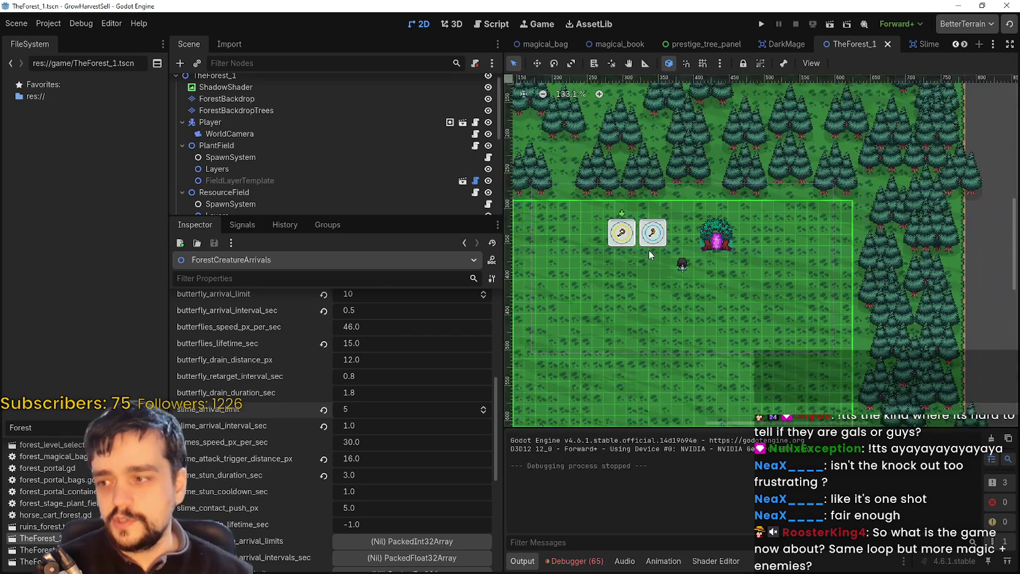
pyautogui.scroll(-4, 641, 288)
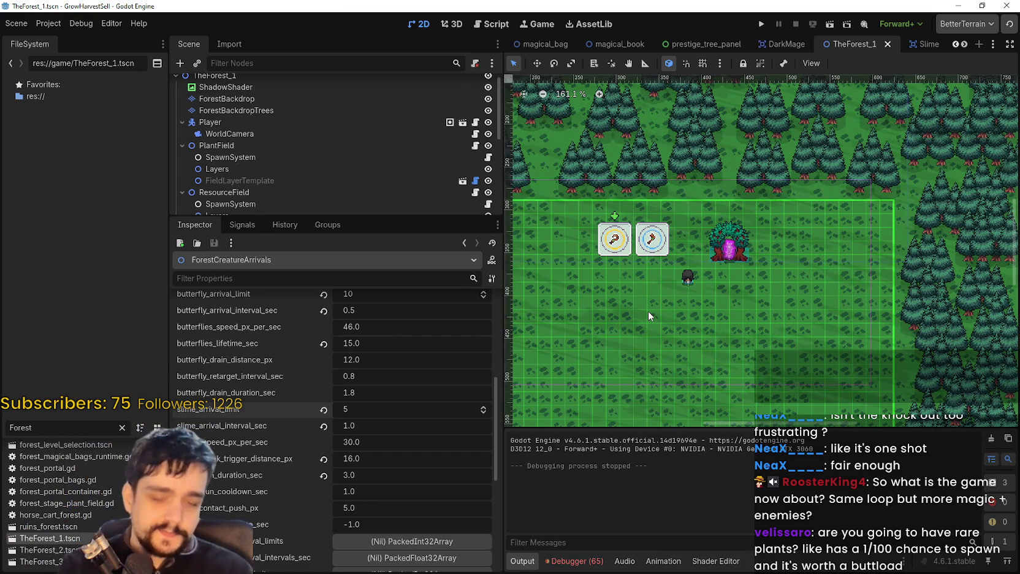
pyautogui.moveTo(661, 331); pyautogui.dragTo(714, 312)
pyautogui.scroll(1, 715, 313)
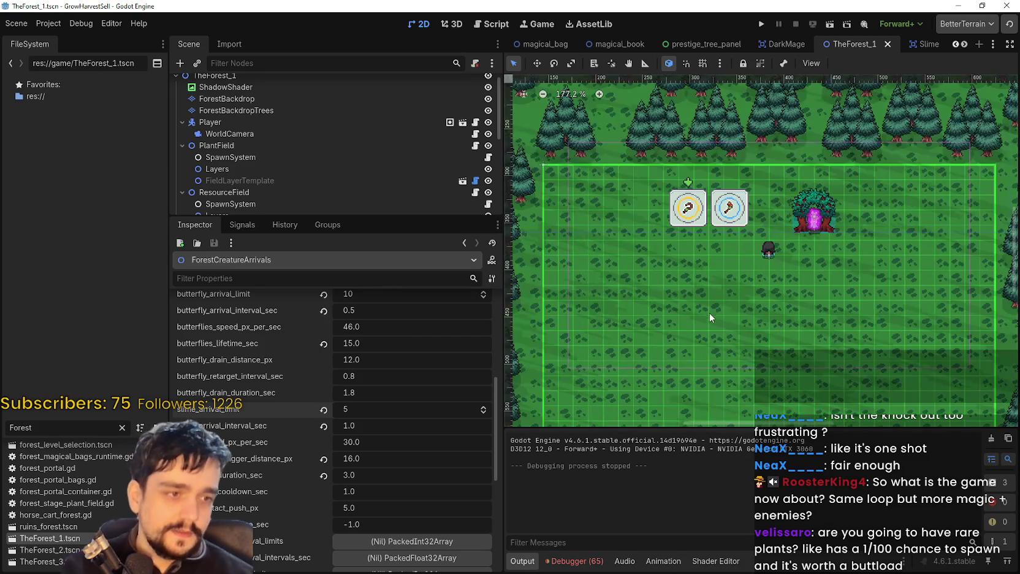
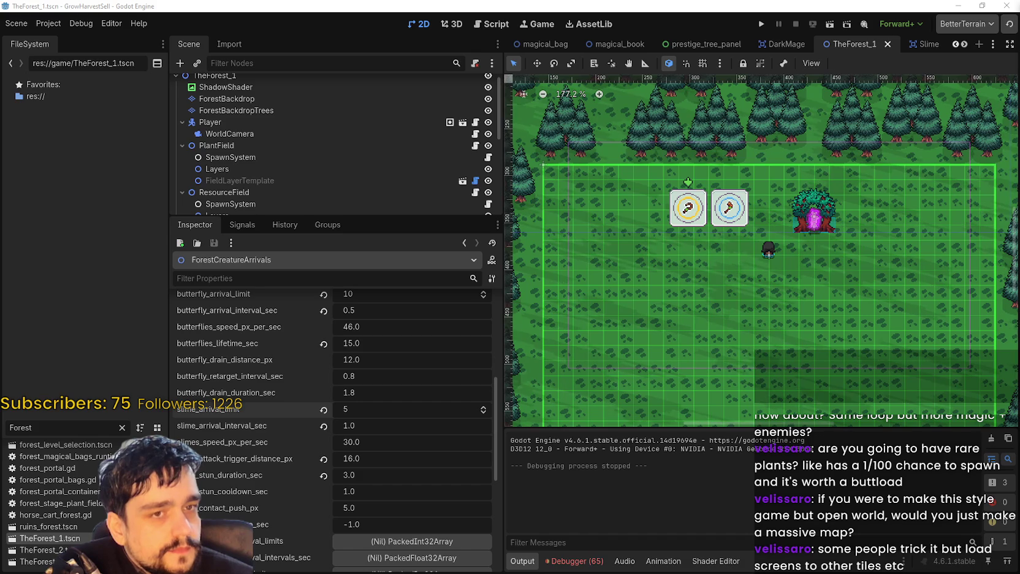
# Reload the externally modified scenes from disk in the editor.
pyautogui.scroll(-5, 810, 274)
pyautogui.hscroll(2, 809, 275)
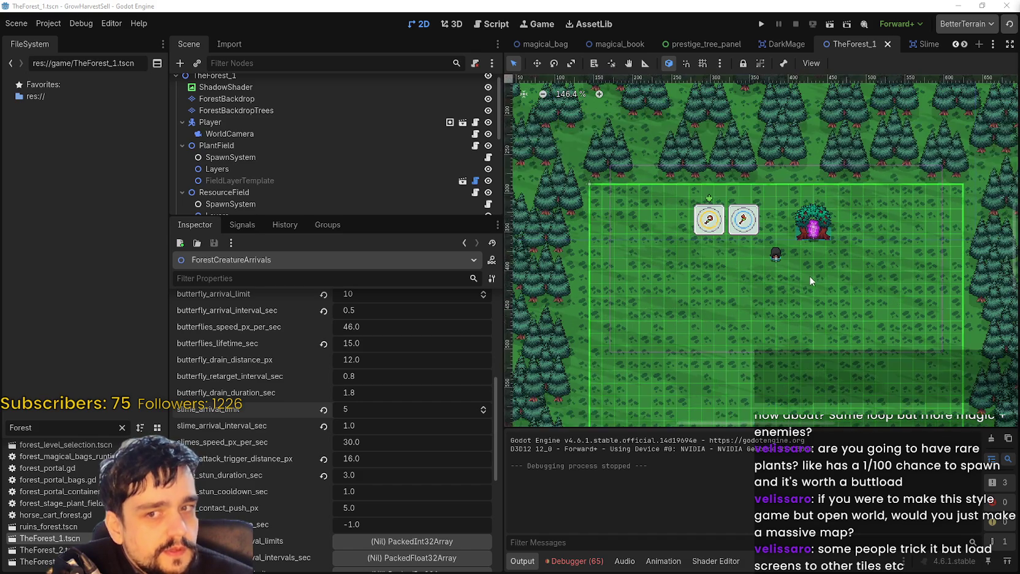
pyautogui.scroll(1, 800, 264)
pyautogui.hscroll(1, 797, 251)
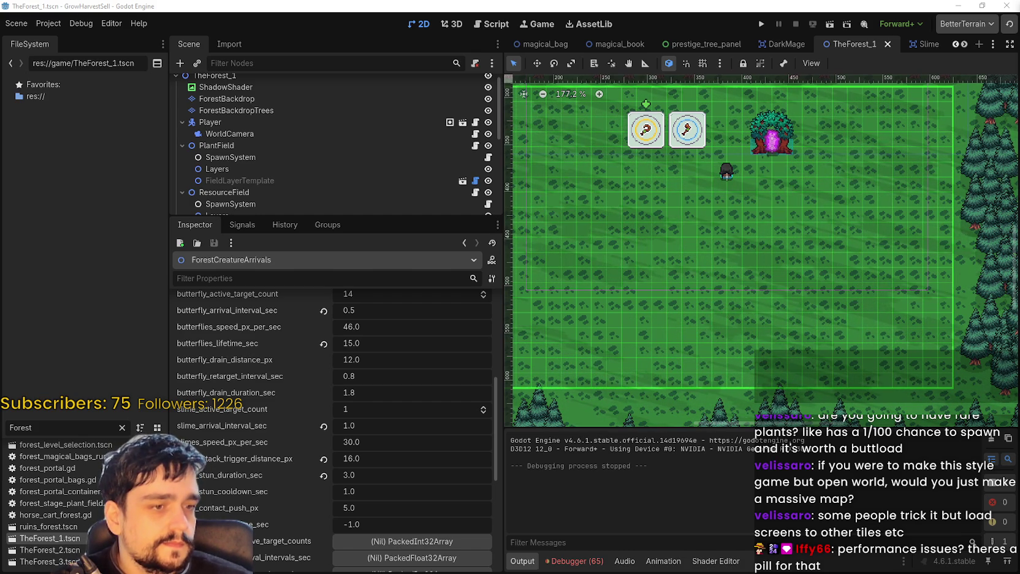
pyautogui.scroll(-2, 737, 236)
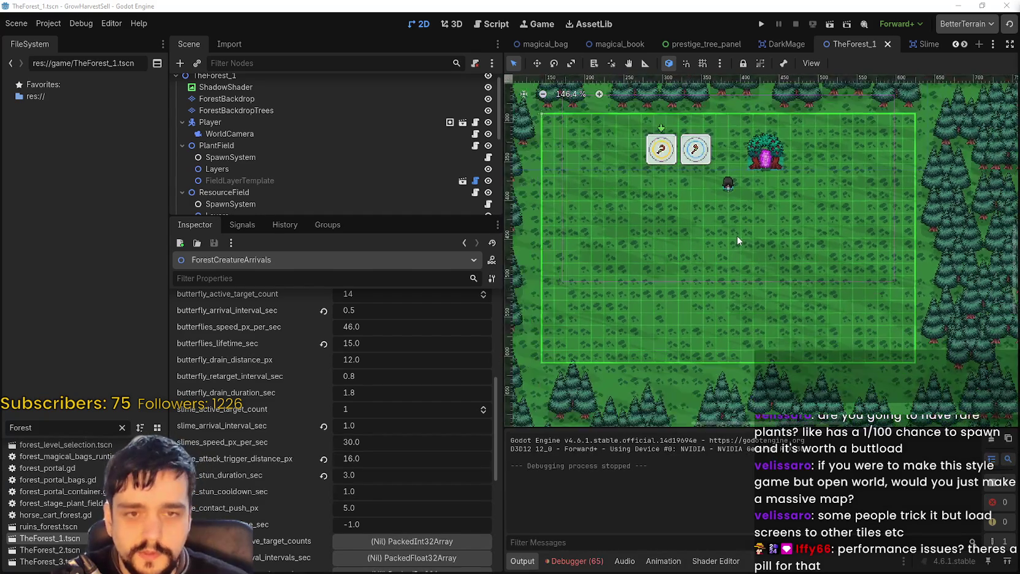
pyautogui.scroll(-1, 831, 313)
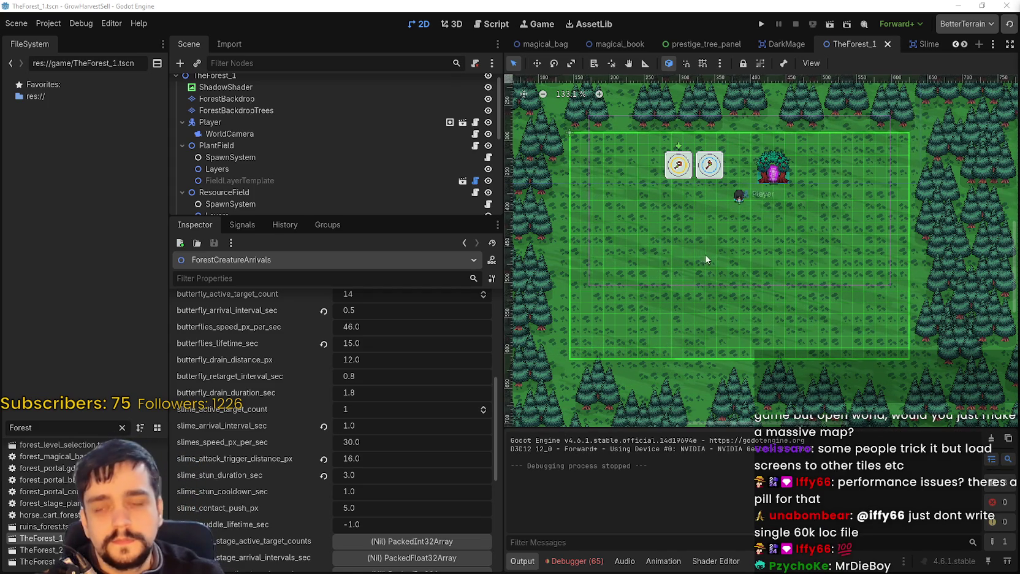
pyautogui.click(759, 306)
pyautogui.click(543, 361)
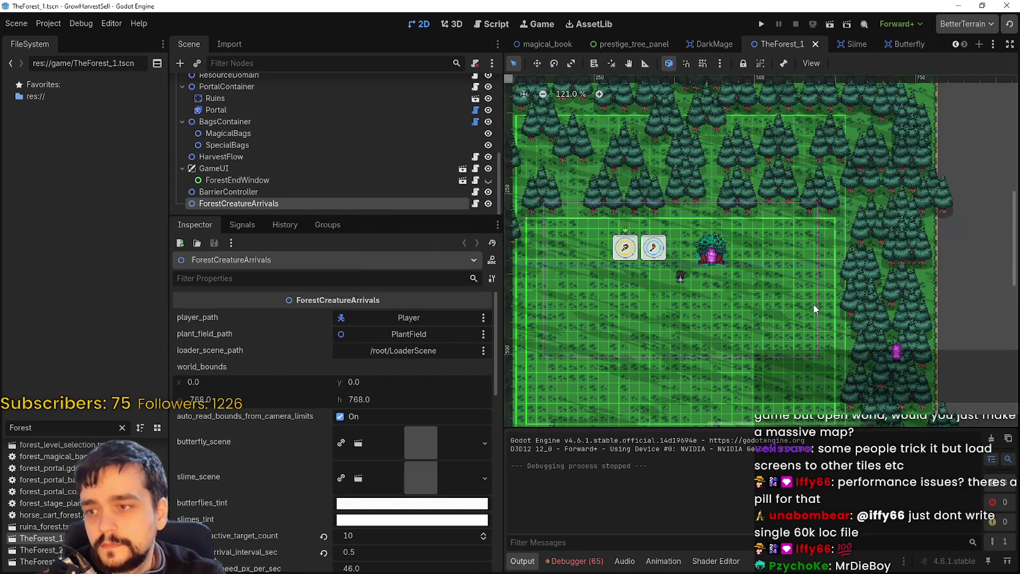
# Lower slime_active_target_count to 3 in the Inspector, save the scene and run the game.
pyautogui.scroll(-6, 279, 484)
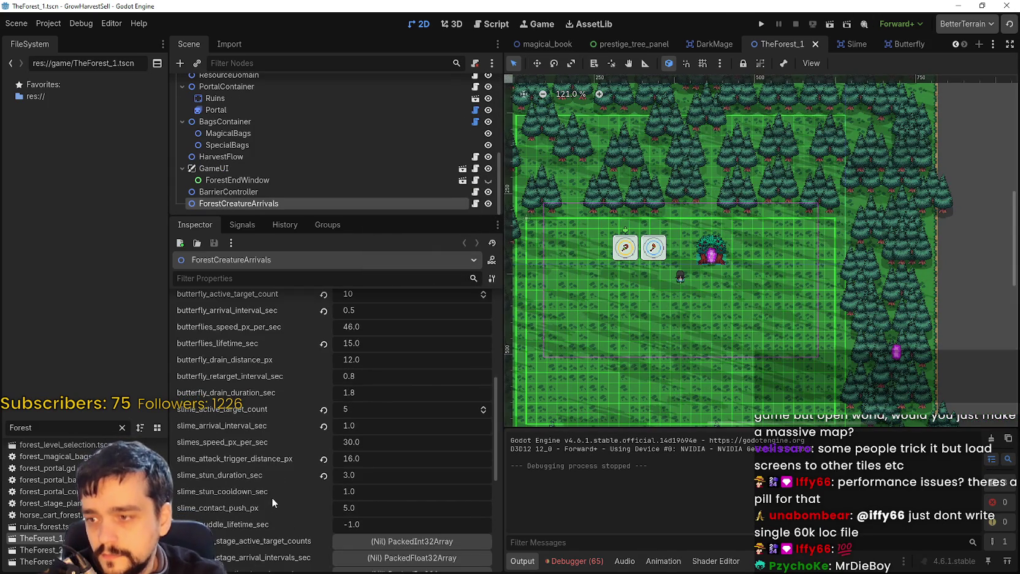
pyautogui.scroll(-1, 276, 480)
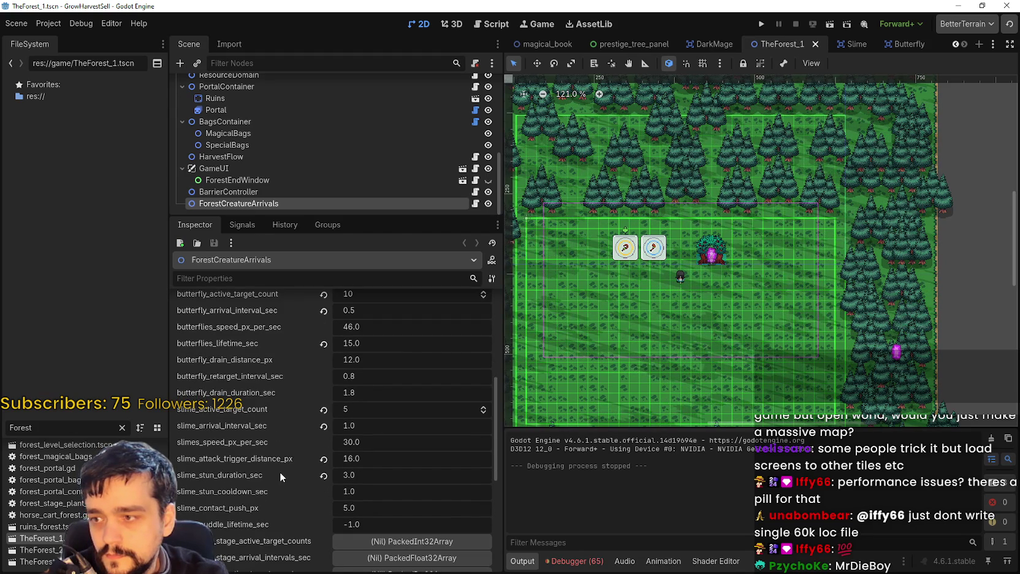
pyautogui.scroll(-1, 280, 470)
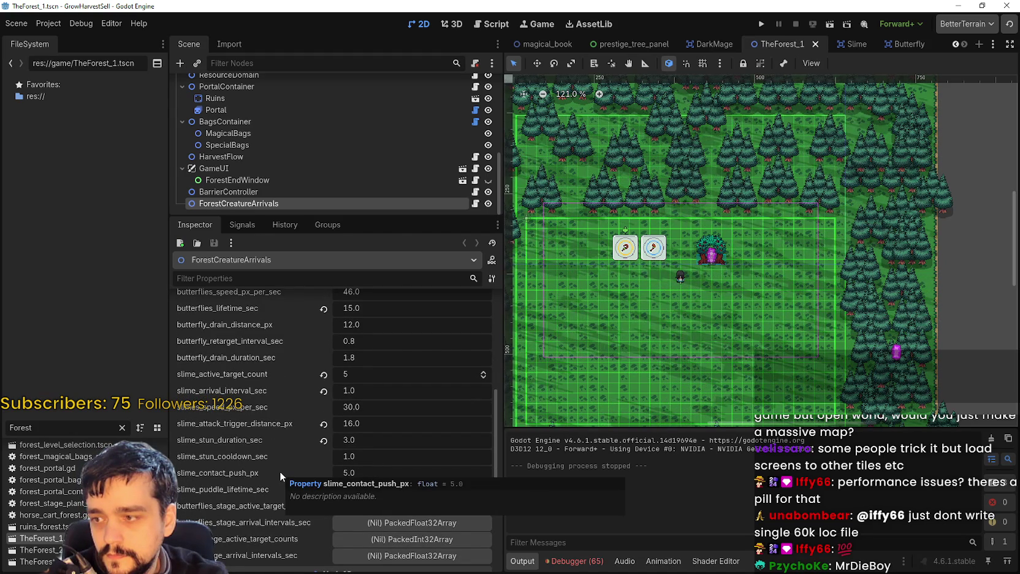
pyautogui.scroll(-2, 276, 484)
pyautogui.scroll(4, 273, 475)
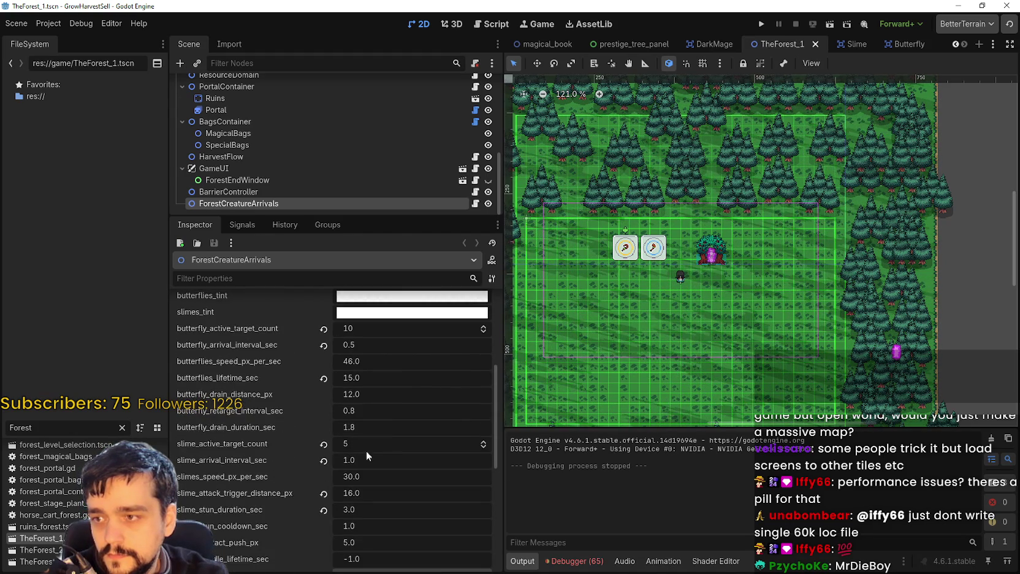
pyautogui.click(483, 447)
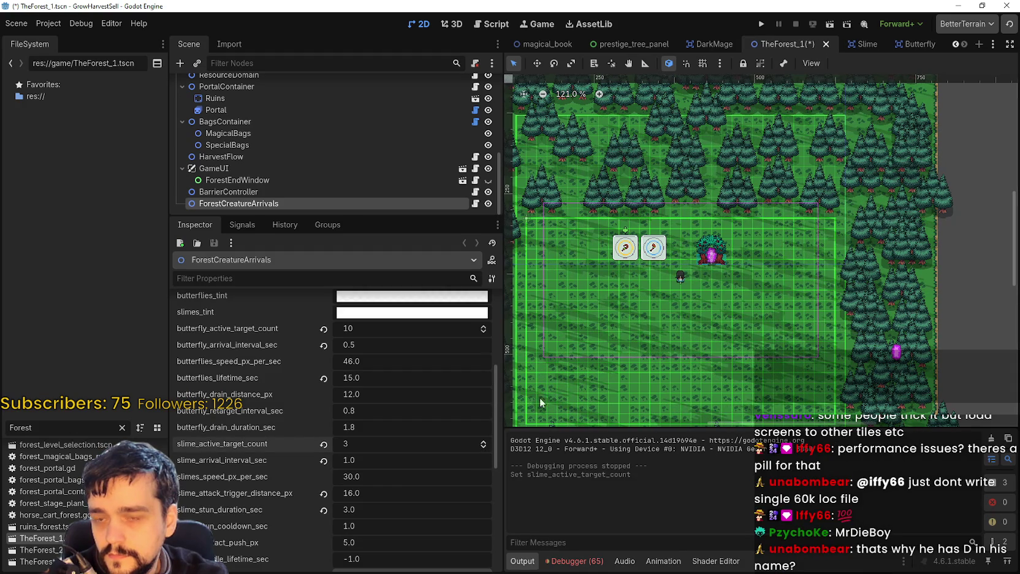
pyautogui.click(762, 23)
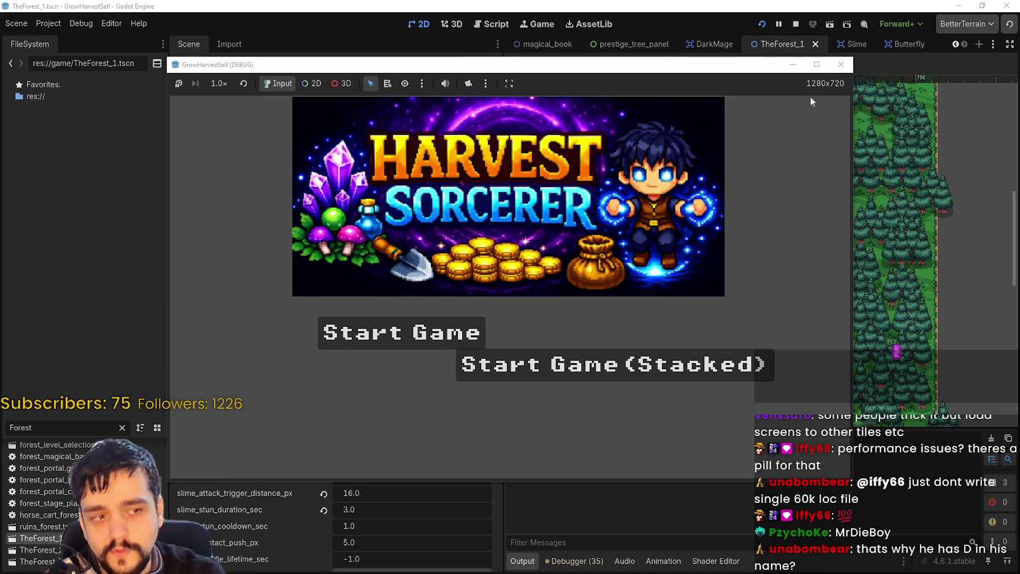
# Maximize the game window, start a stacked run and unlock the Portal node on the Skill Board.
pyautogui.click(817, 64)
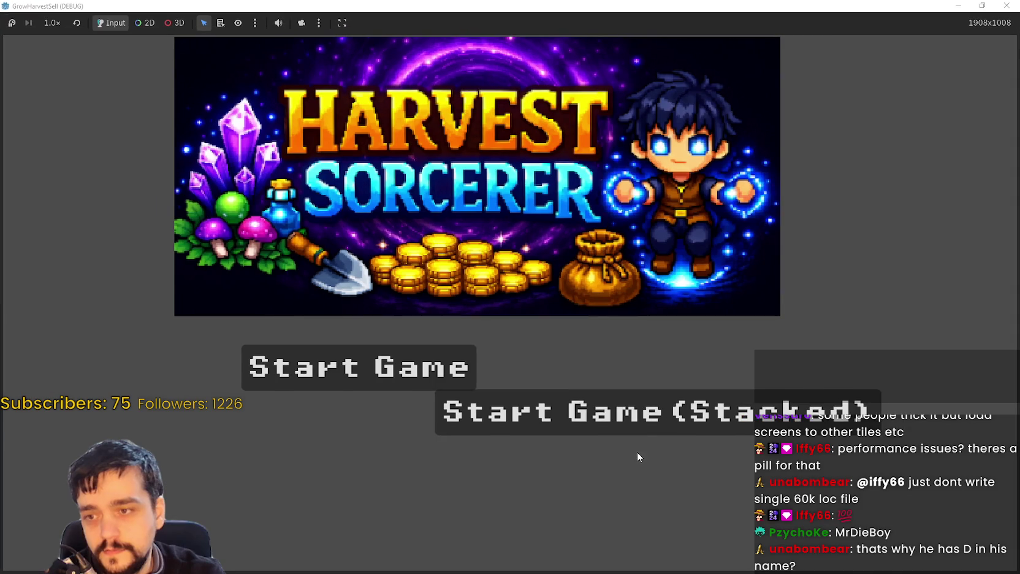
pyautogui.click(653, 420)
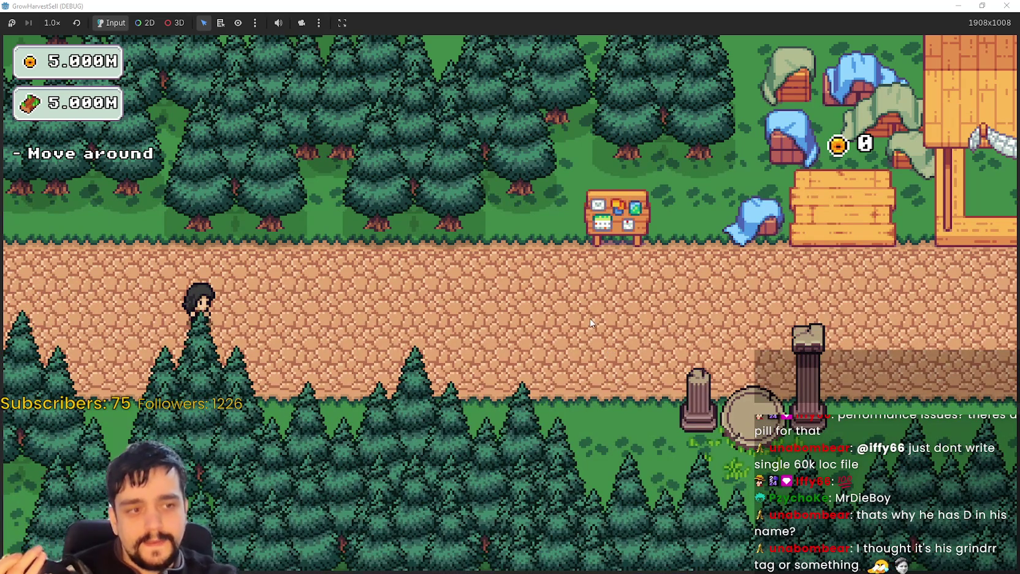
pyautogui.press('d')
pyautogui.press('d')
pyautogui.press('w')
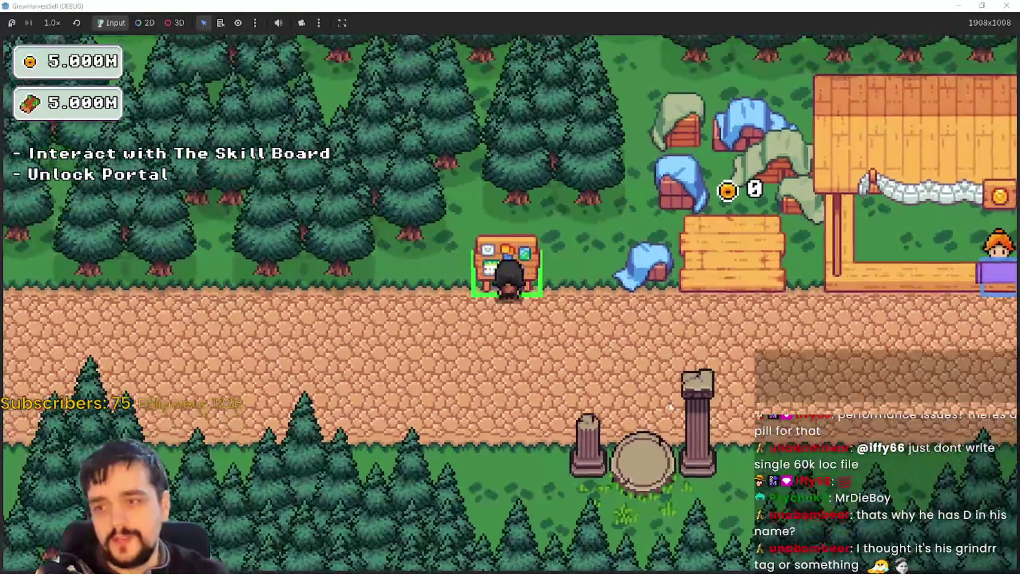
pyautogui.press('e')
pyautogui.click(510, 303)
pyautogui.press('Escape')
# Walk to the portal and travel to the forest stage.
pyautogui.press('d')
pyautogui.press('s')
pyautogui.press('e')
pyautogui.click(368, 477)
pyautogui.press('e')
pyautogui.click(268, 476)
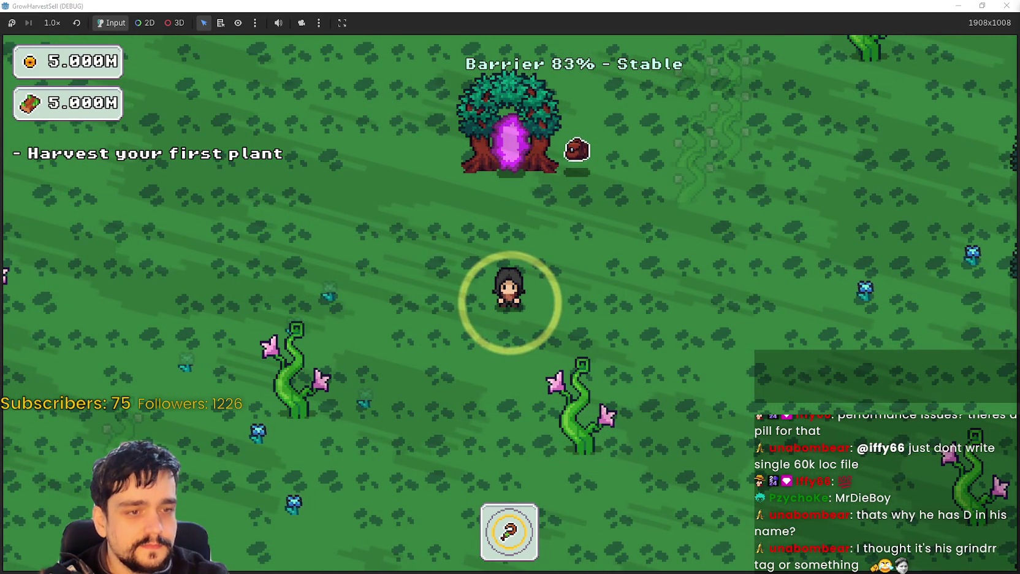
# Roam the forest field among the plants until the barrier collapses.
pyautogui.press('a')
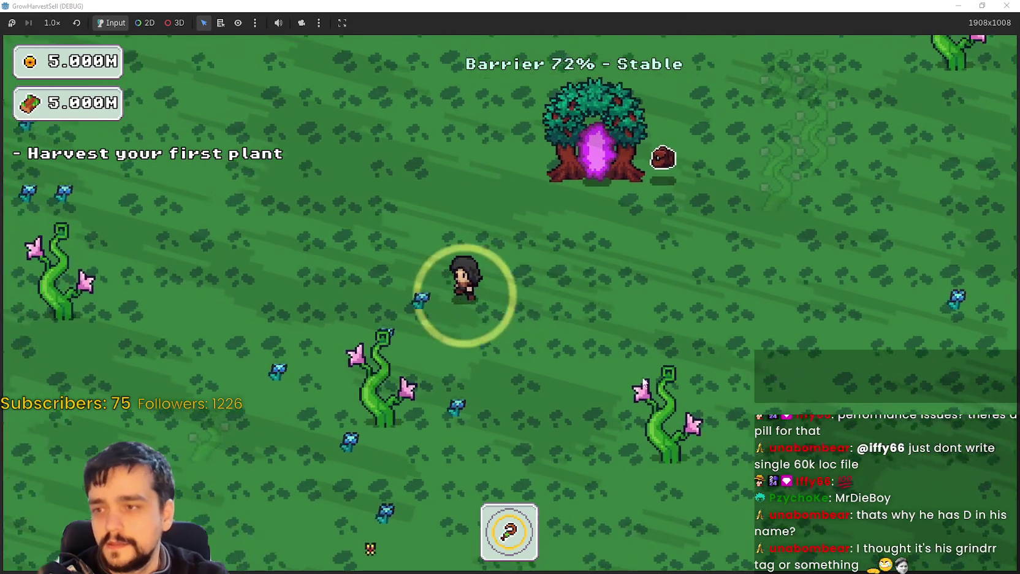
pyautogui.press('s')
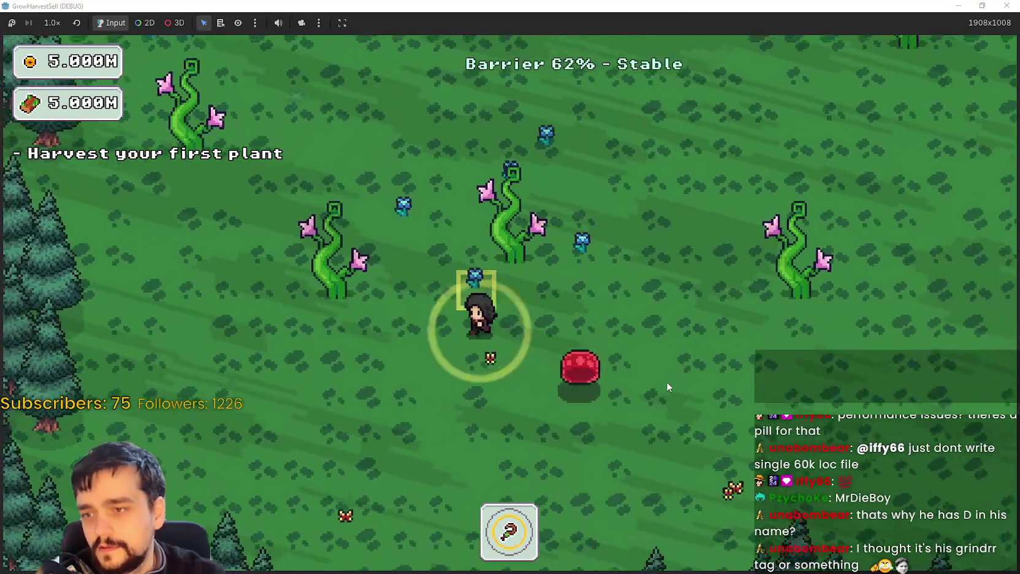
pyautogui.press('w')
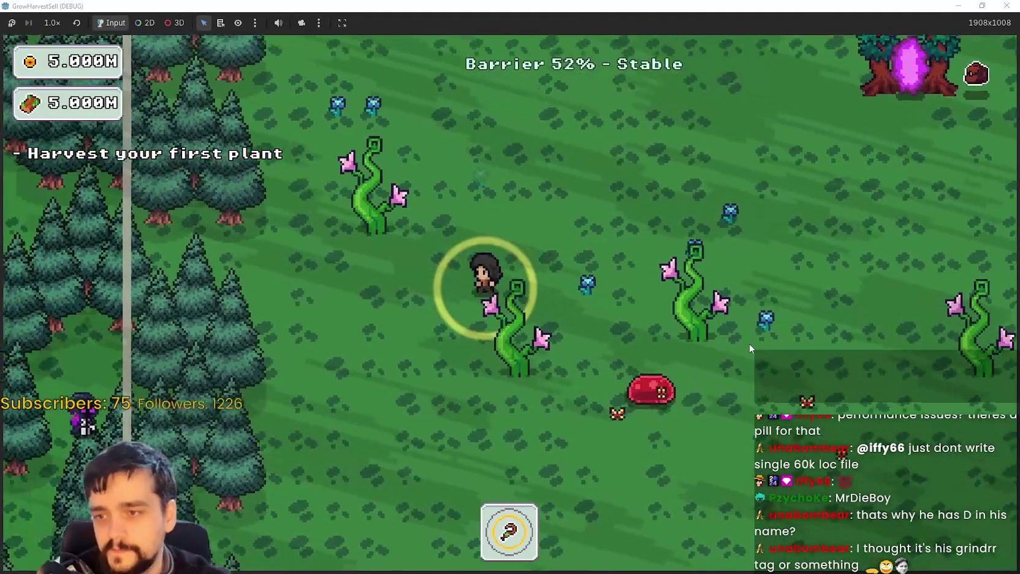
pyautogui.press('s')
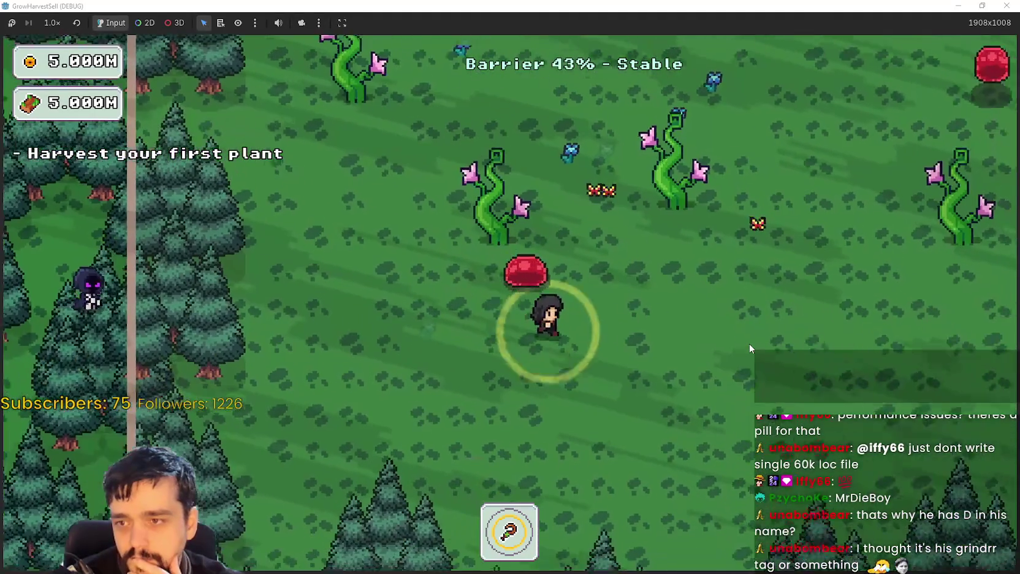
pyautogui.press('d')
pyautogui.press('w')
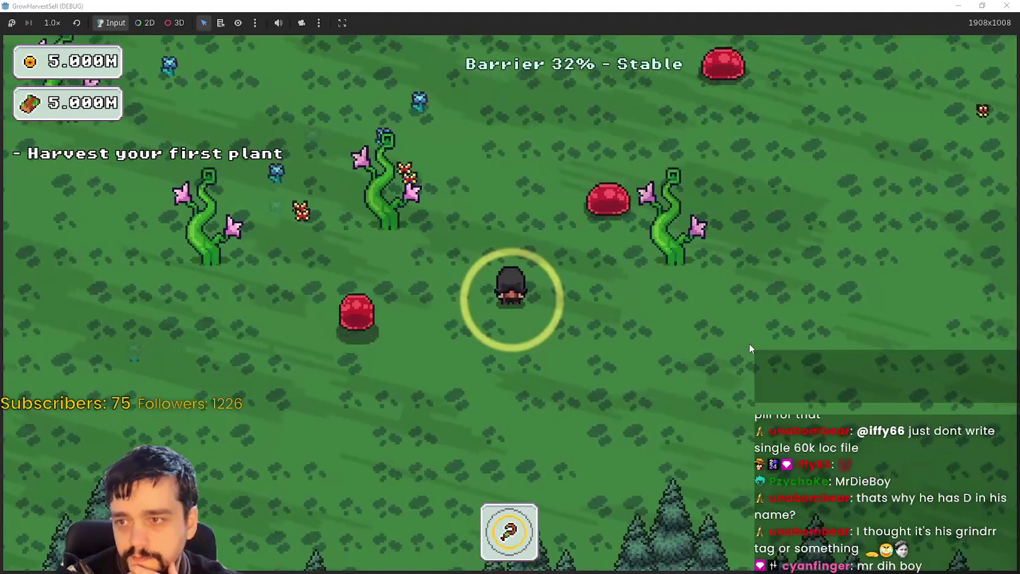
pyautogui.press('a')
pyautogui.press('w')
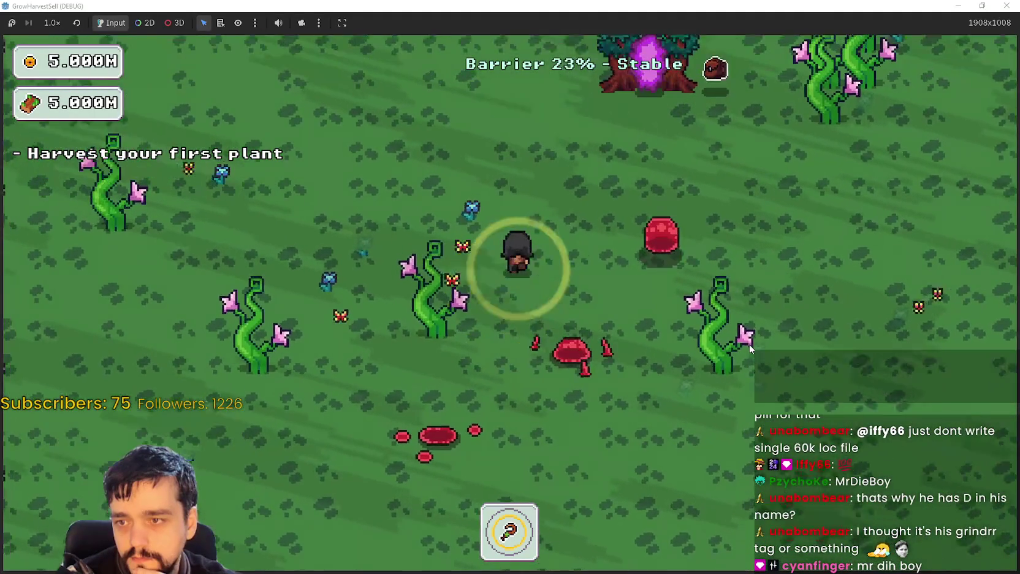
pyautogui.press('w')
pyautogui.press('d')
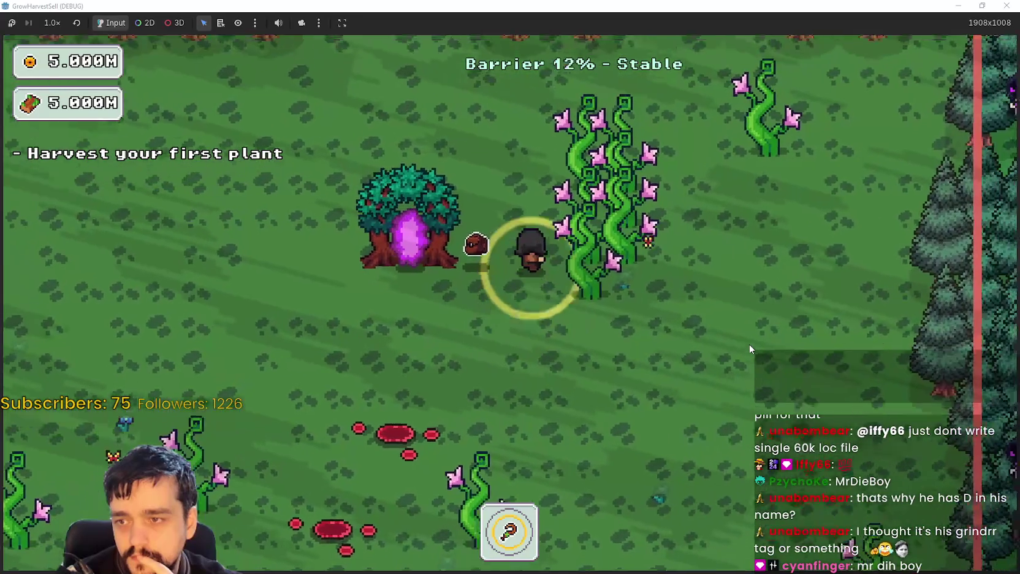
pyautogui.press('w')
pyautogui.press('d')
pyautogui.press('s')
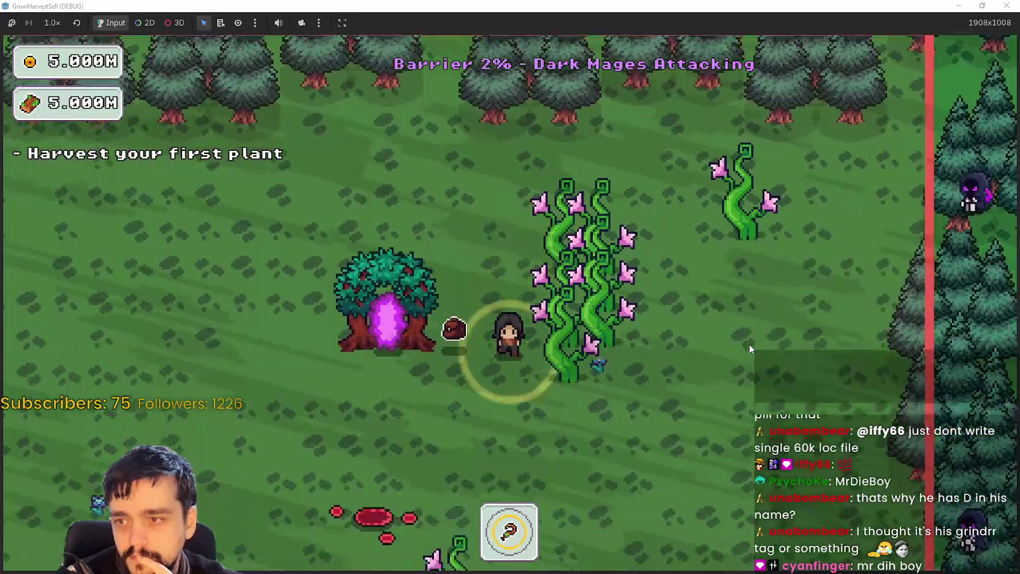
pyautogui.press('s')
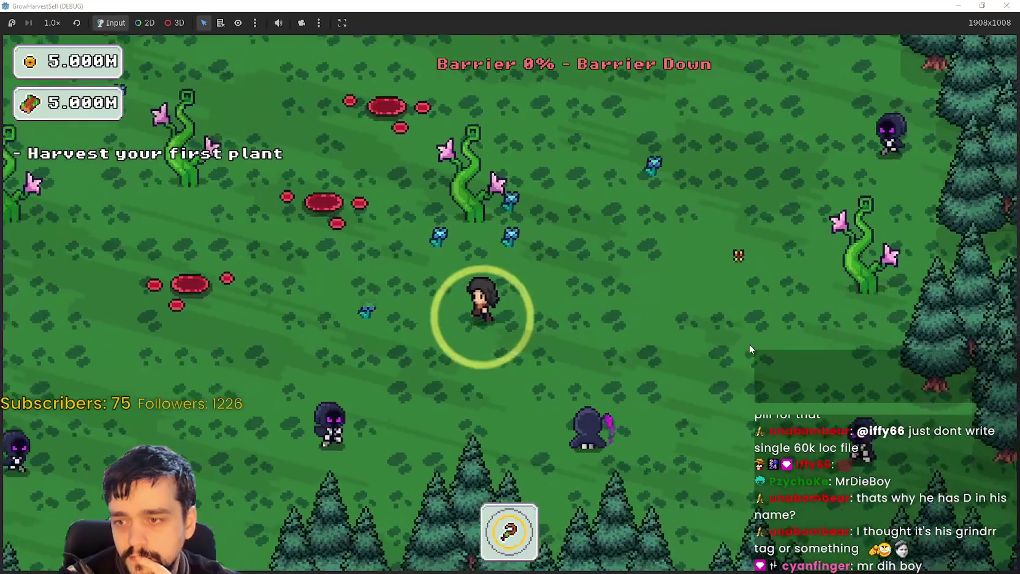
# Walk to the portal tree, return to the village and restore the game window size.
pyautogui.press('a')
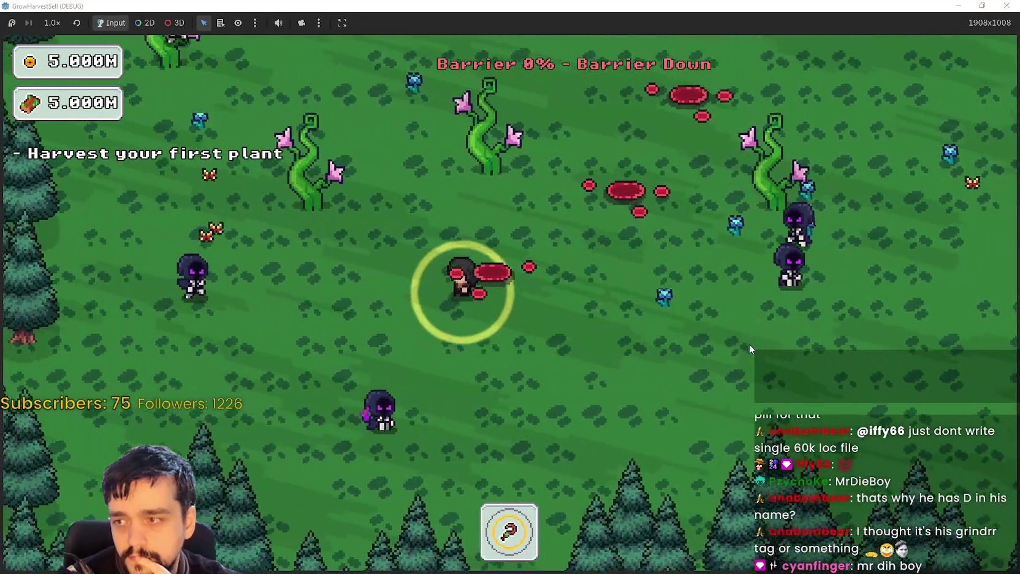
pyautogui.press('w')
pyautogui.press('w')
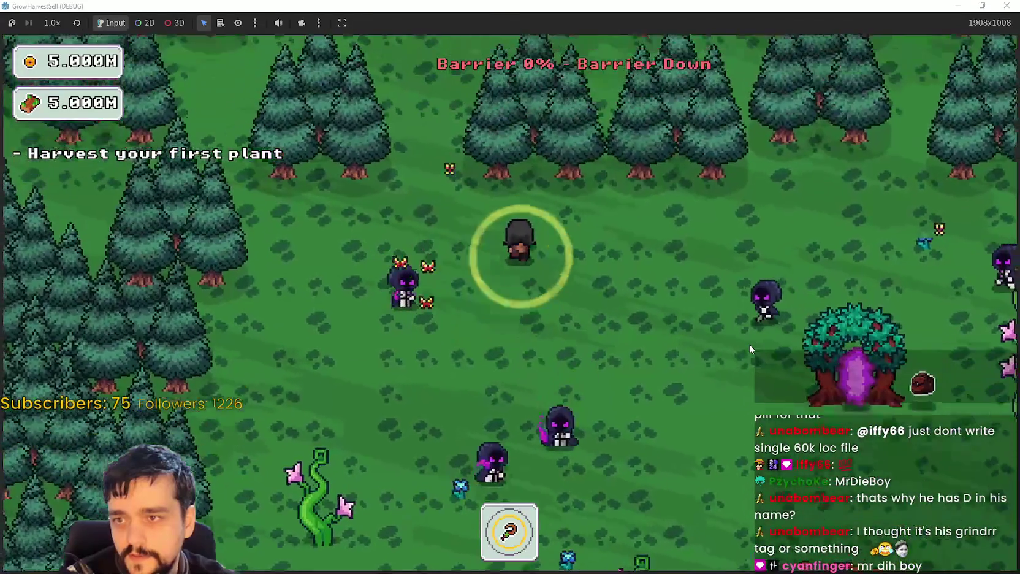
pyautogui.press('d')
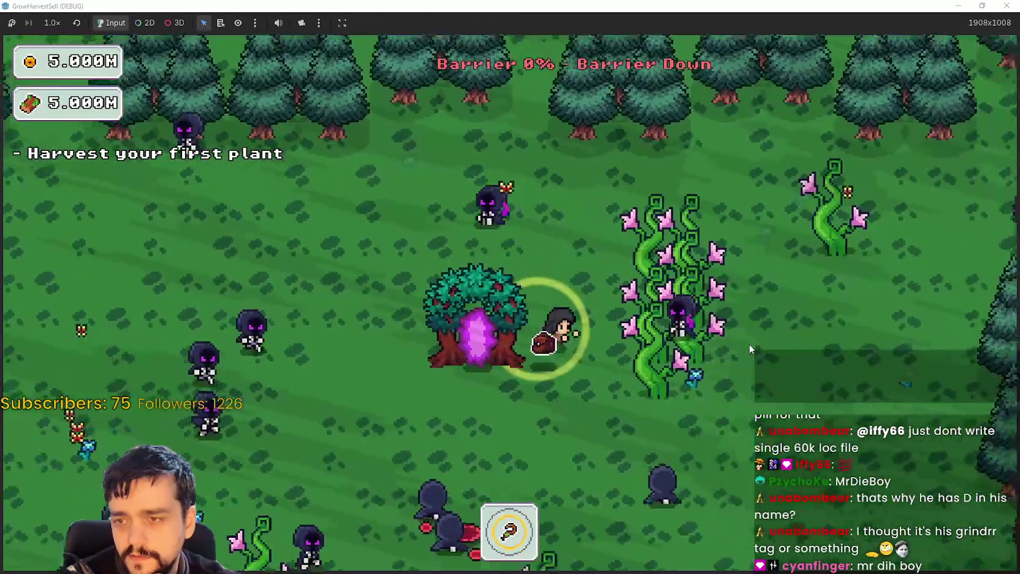
pyautogui.press('s')
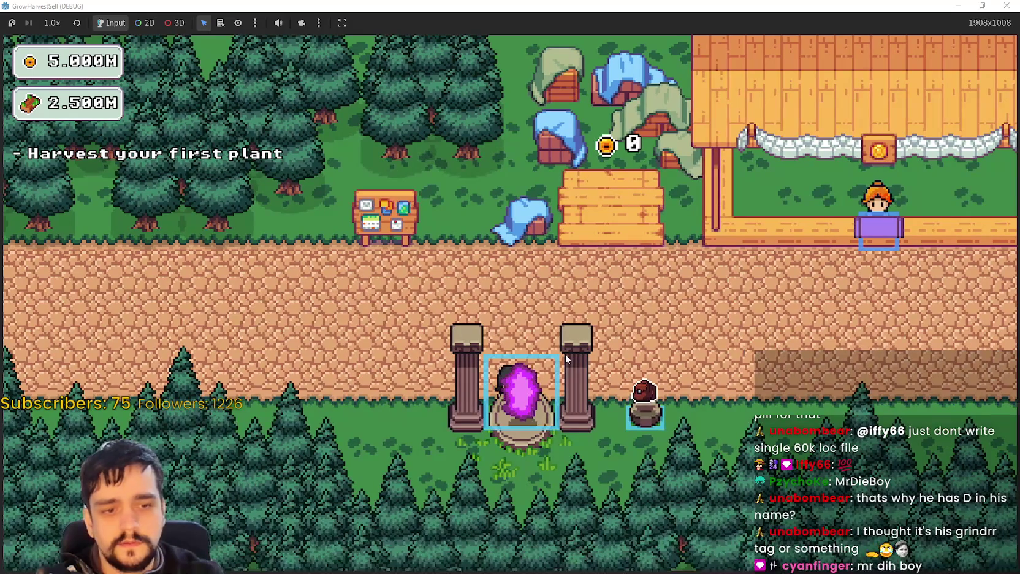
pyautogui.doubleClick(583, 8)
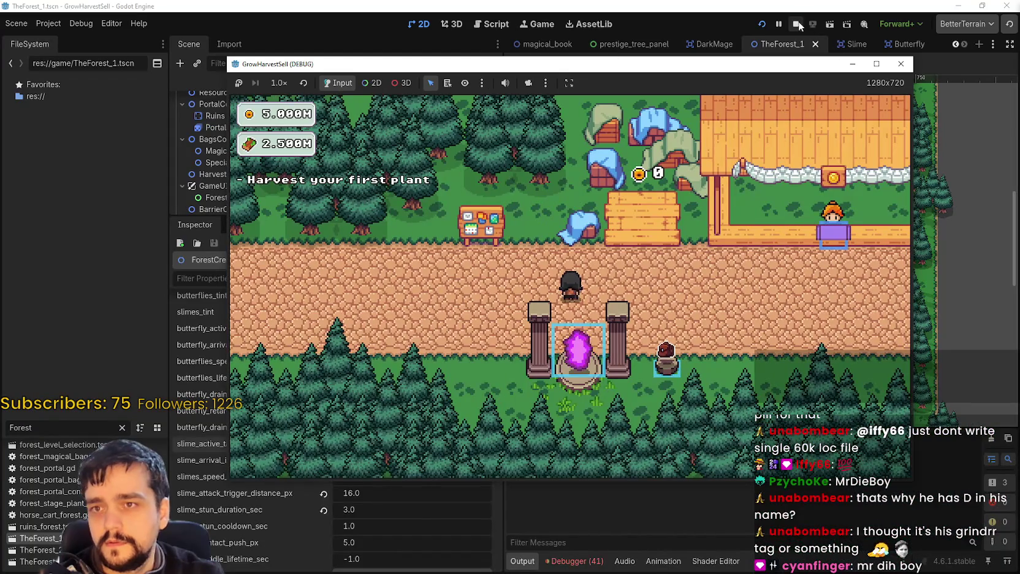
# Stop the debug run, look over the slime properties in the Inspector, and press Play again.
pyautogui.click(797, 24)
pyautogui.scroll(3, 310, 503)
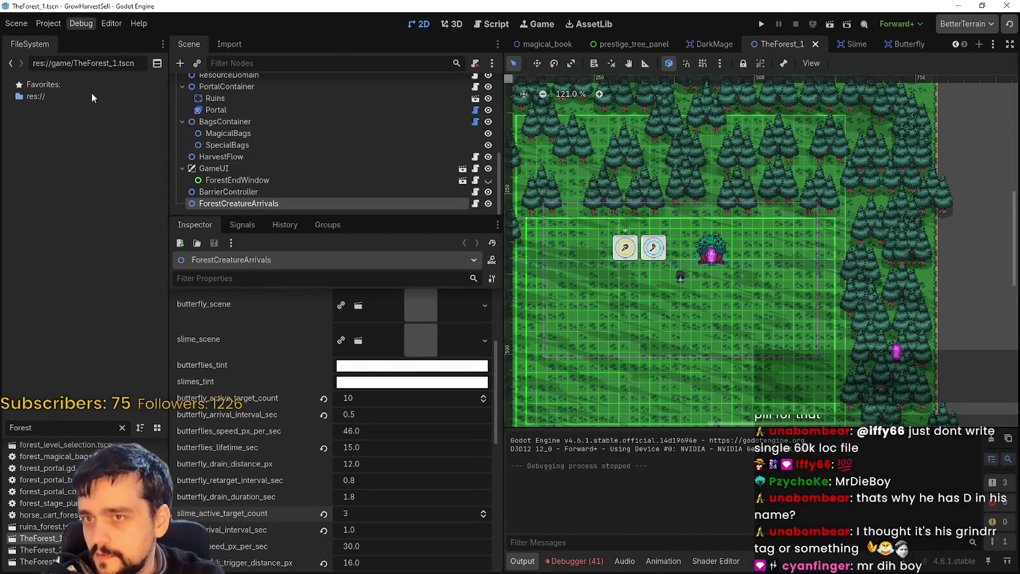
pyautogui.scroll(-2, 216, 529)
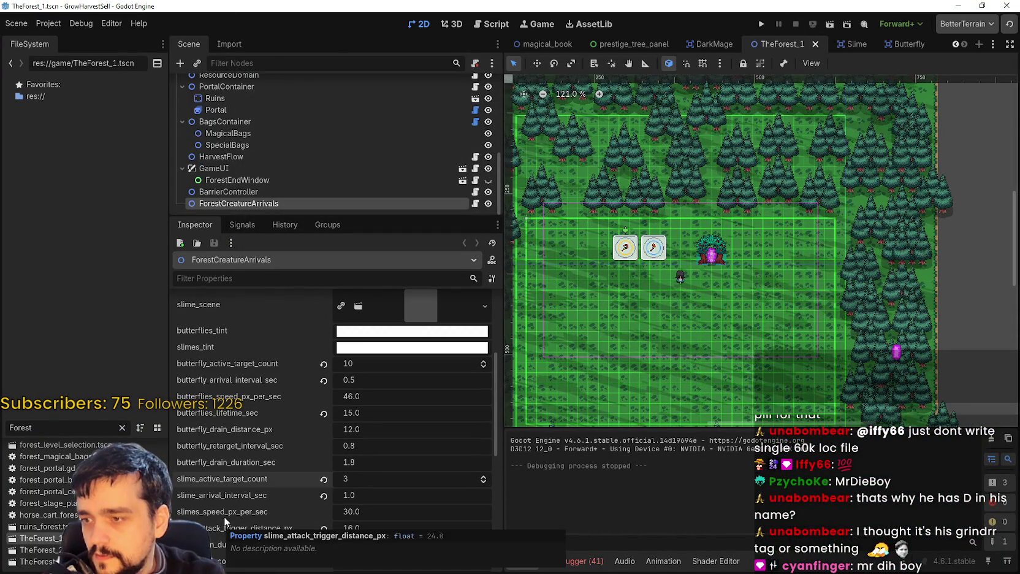
pyautogui.scroll(-4, 230, 513)
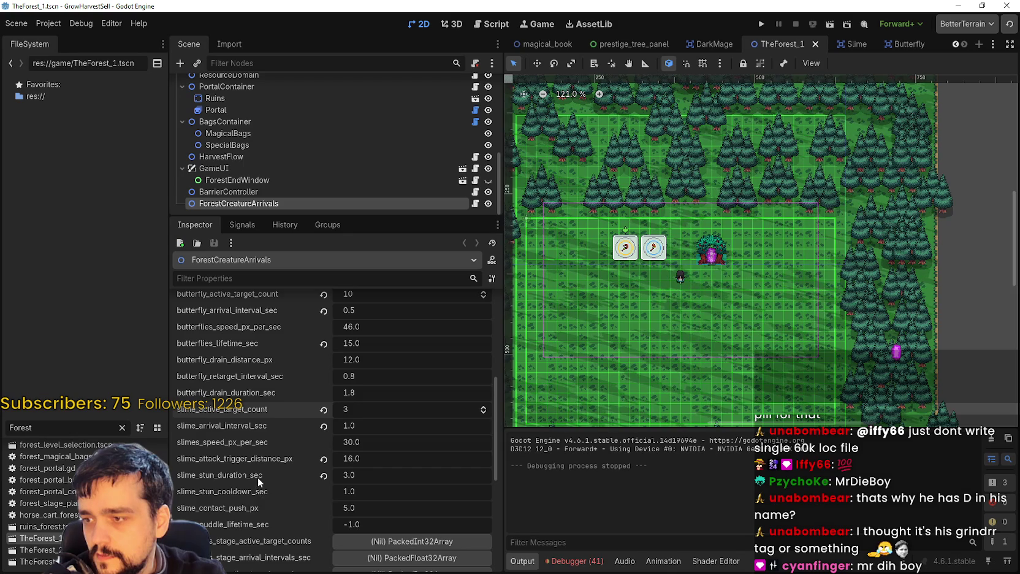
pyautogui.scroll(-2, 249, 509)
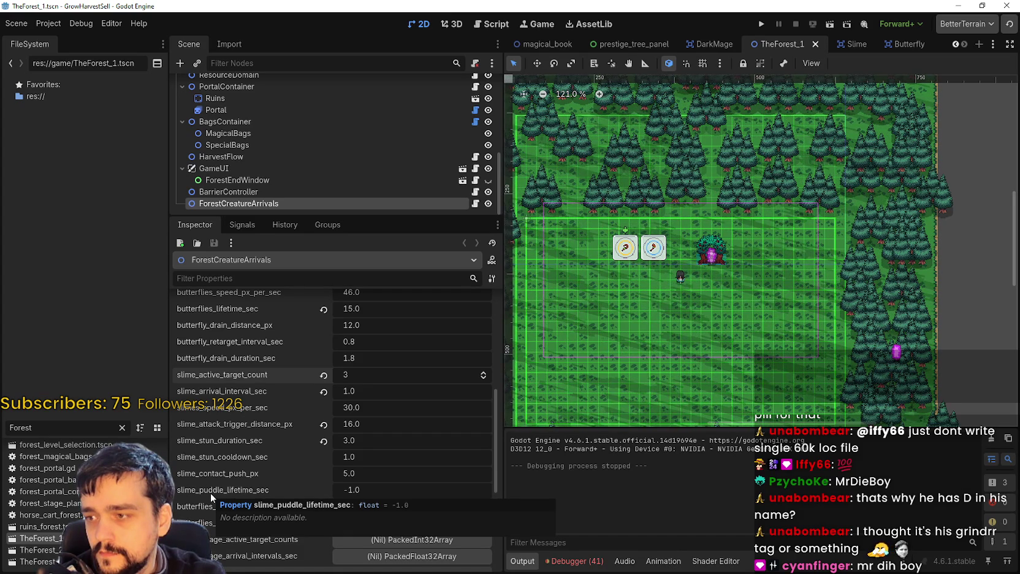
pyautogui.scroll(1, 211, 492)
pyautogui.scroll(2, 211, 493)
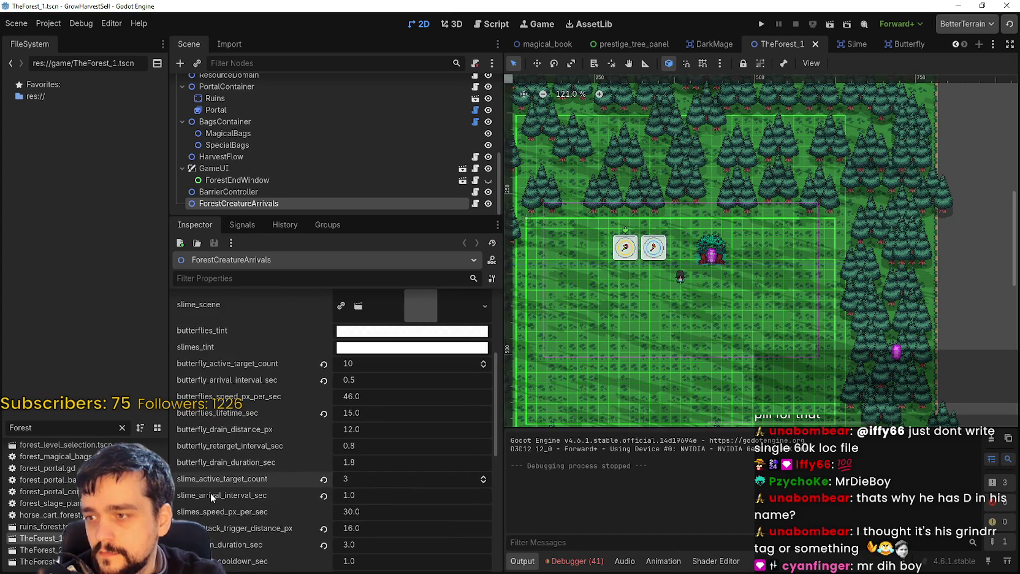
pyautogui.scroll(-4, 210, 492)
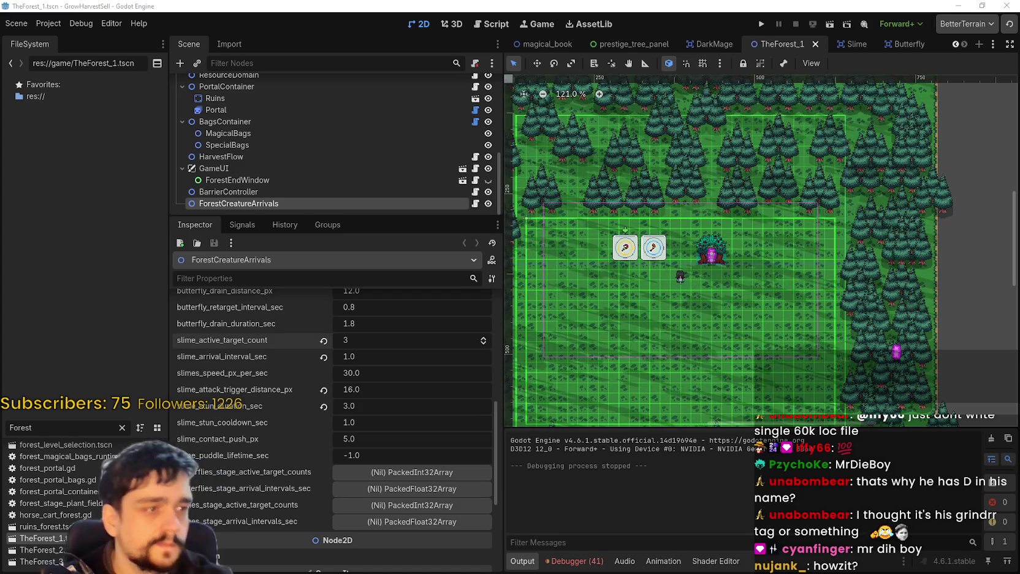
pyautogui.scroll(1, 805, 154)
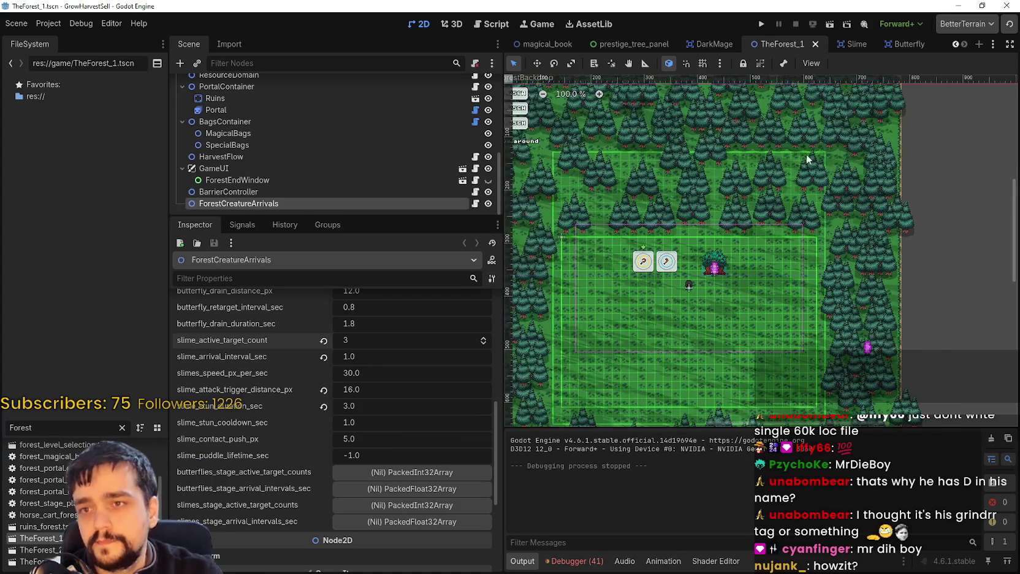
pyautogui.click(761, 24)
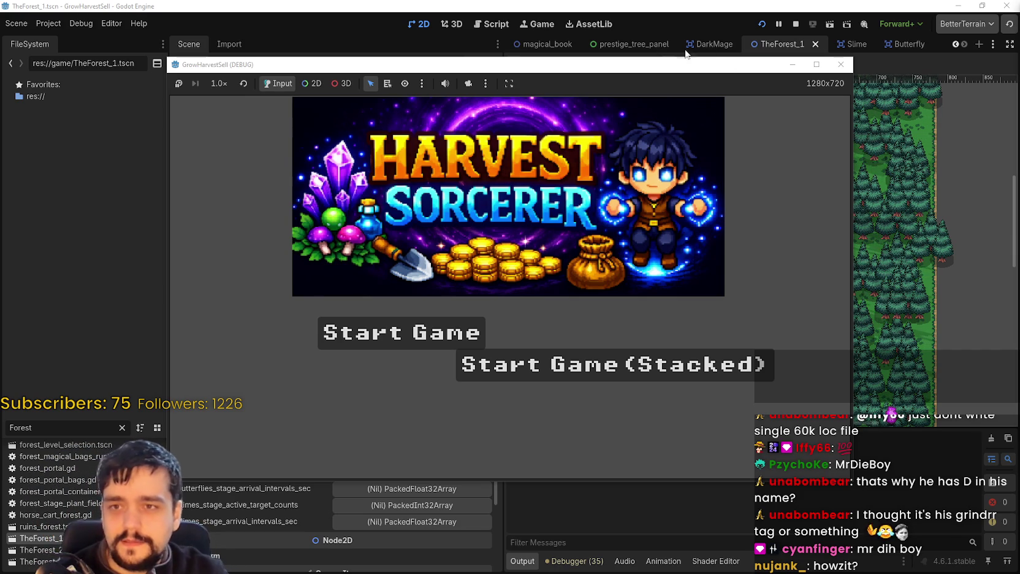
# Maximize the game window, start a stacked run and open the prestige Skill Board.
pyautogui.click(815, 64)
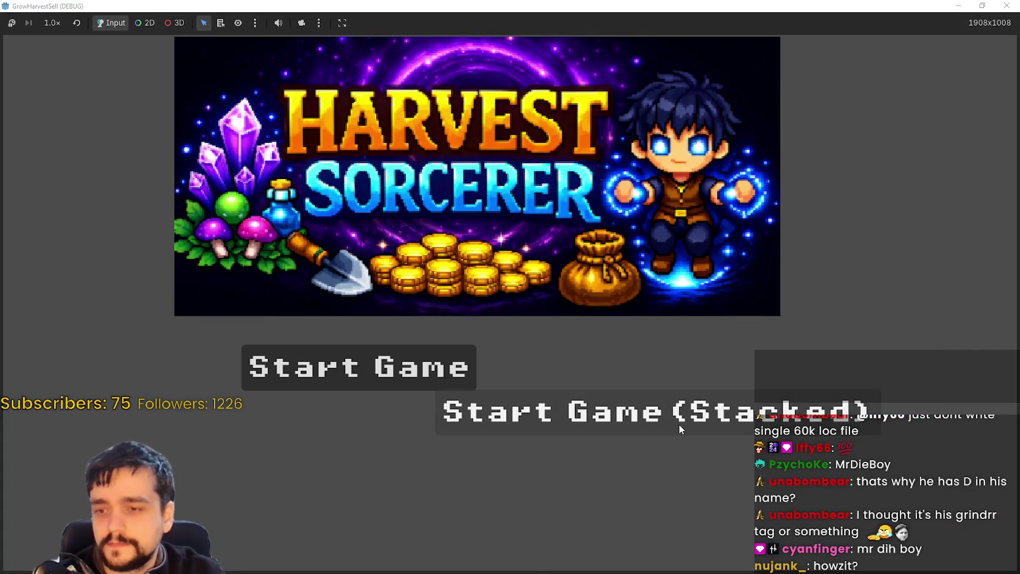
pyautogui.click(623, 392)
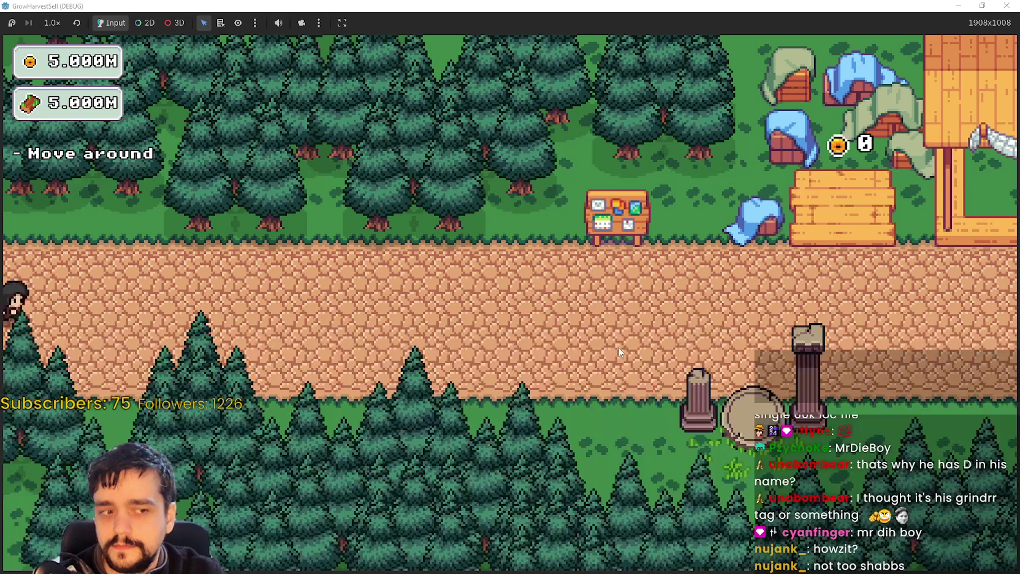
pyautogui.press('d')
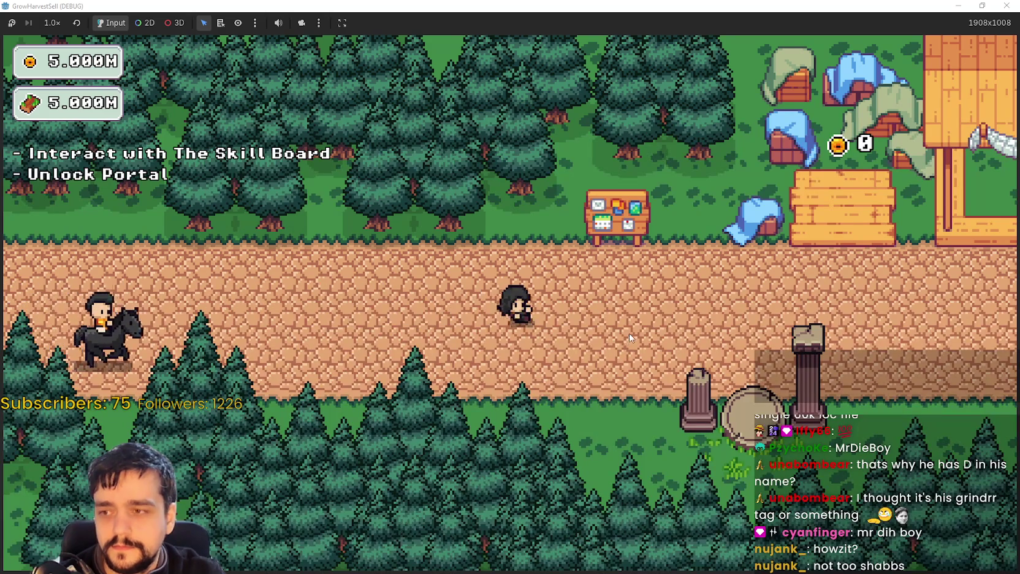
pyautogui.press('a')
pyautogui.press('w')
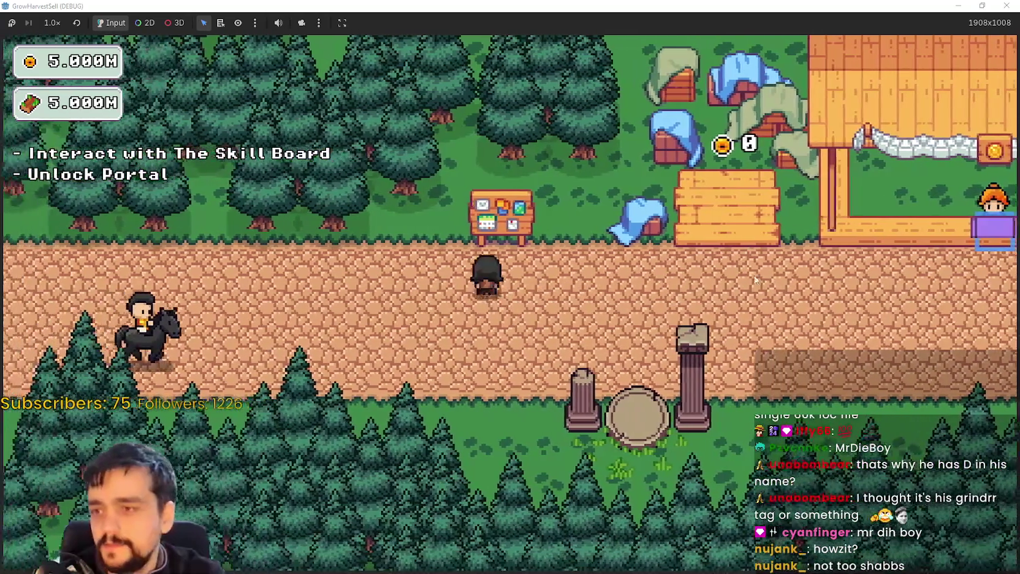
pyautogui.press('e')
# Unlock the Portal, Resource Domain, domain damage and top-right skill nodes.
pyautogui.click(517, 333)
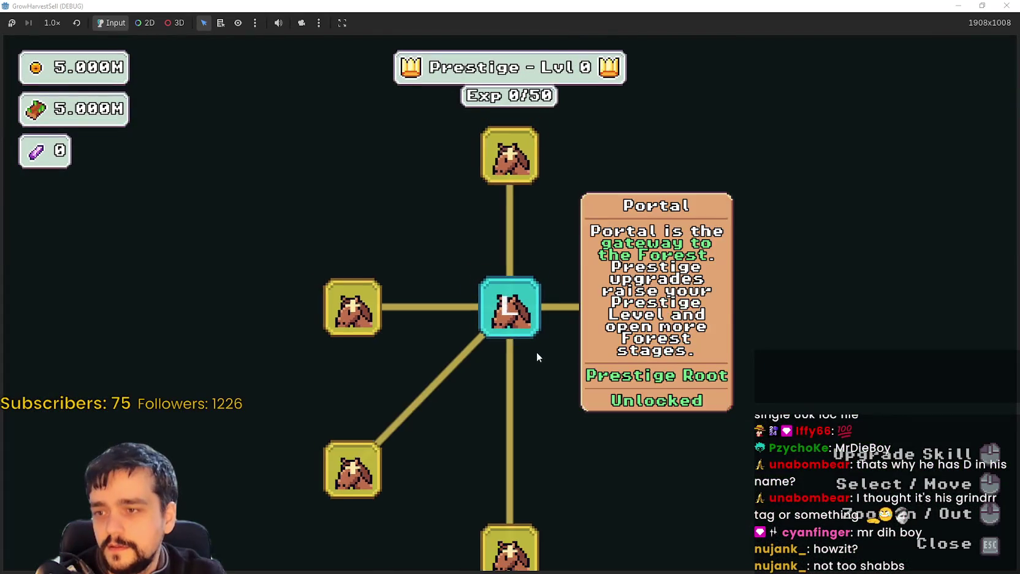
pyautogui.scroll(2, 499, 367)
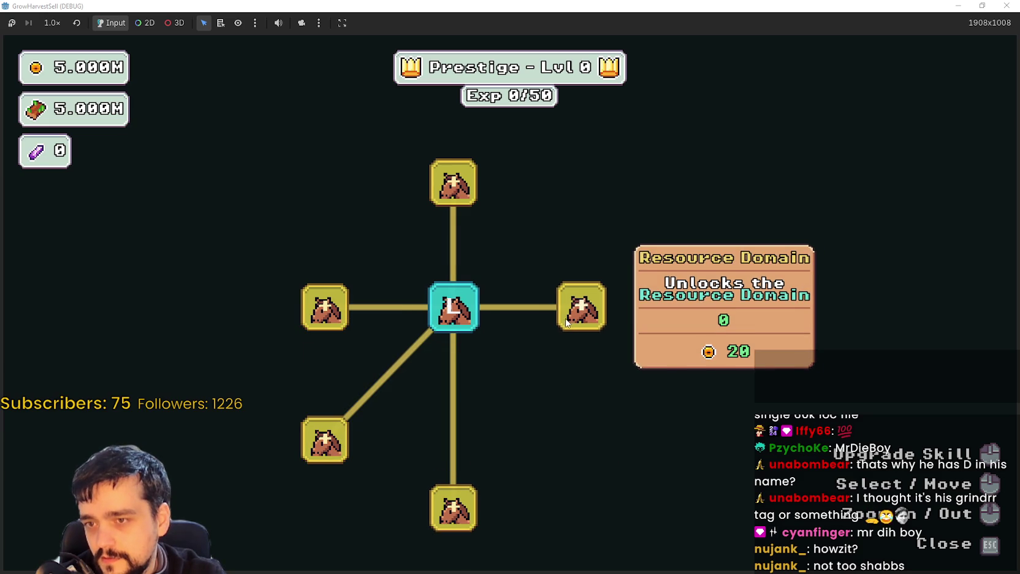
pyautogui.click(566, 323)
pyautogui.click(391, 360)
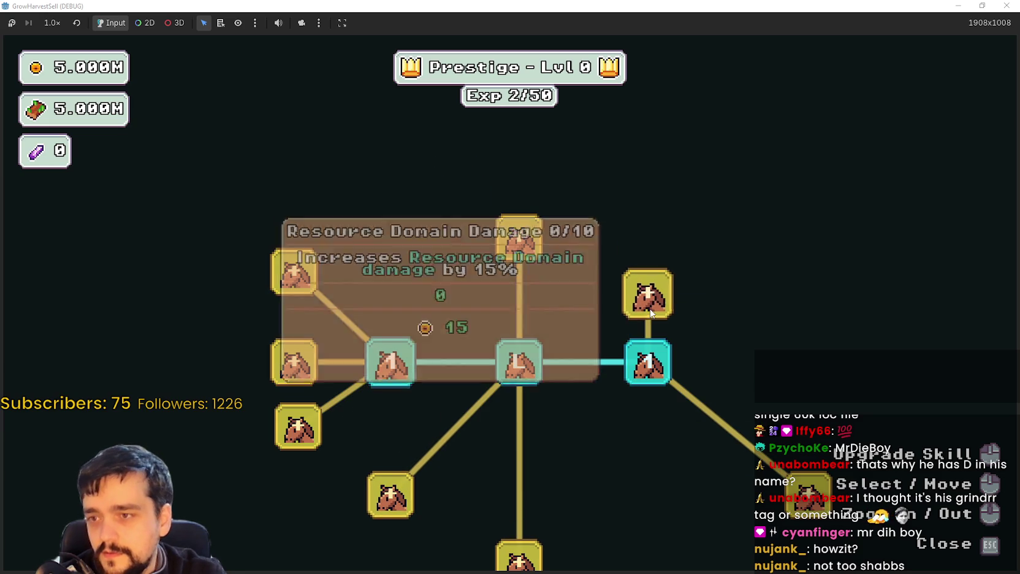
pyautogui.click(650, 310)
pyautogui.press('Escape')
# Travel to forest stage 1 and move around the forest clearing.
pyautogui.press('e')
pyautogui.click(304, 487)
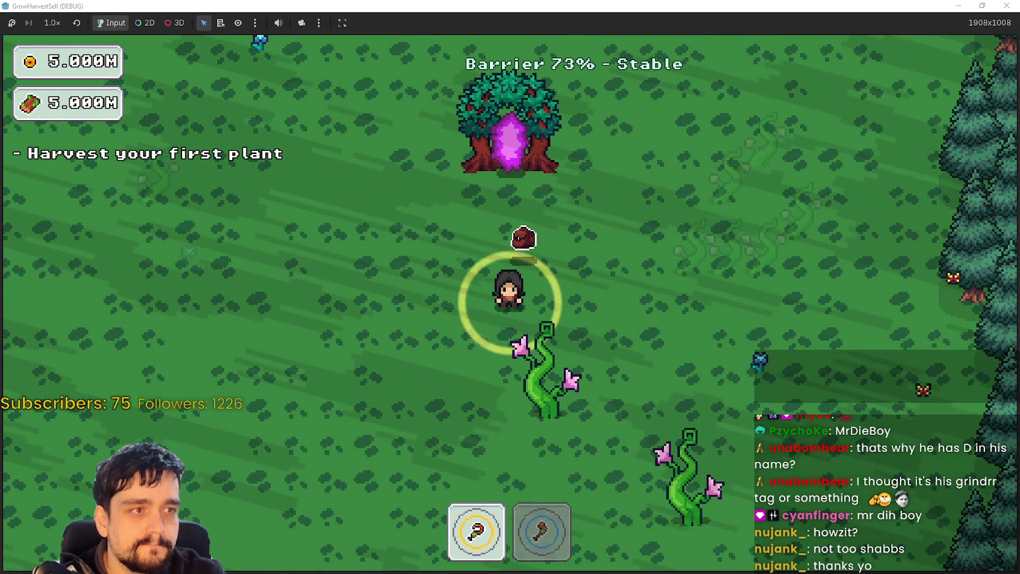
pyautogui.press('s')
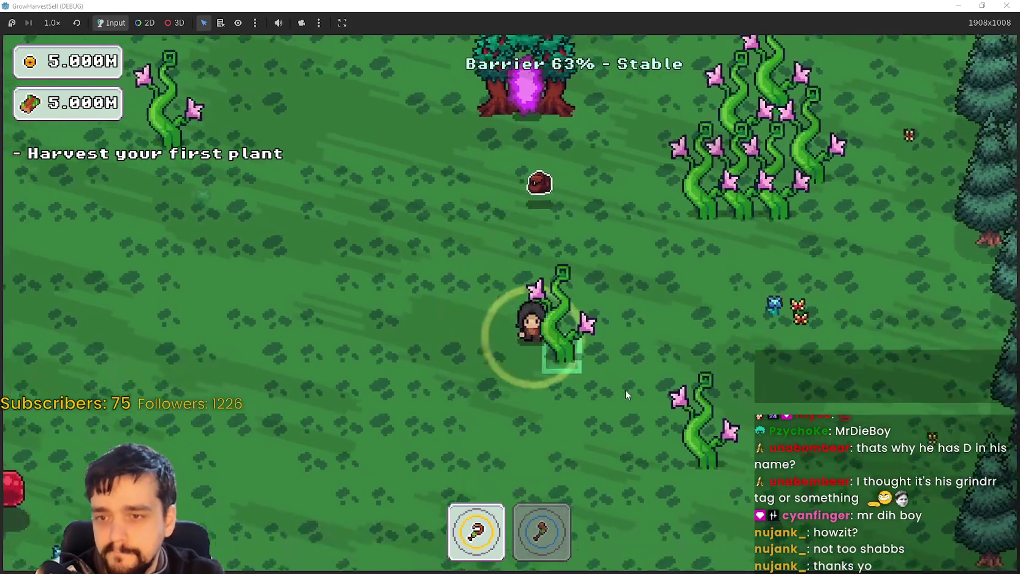
pyautogui.press('a')
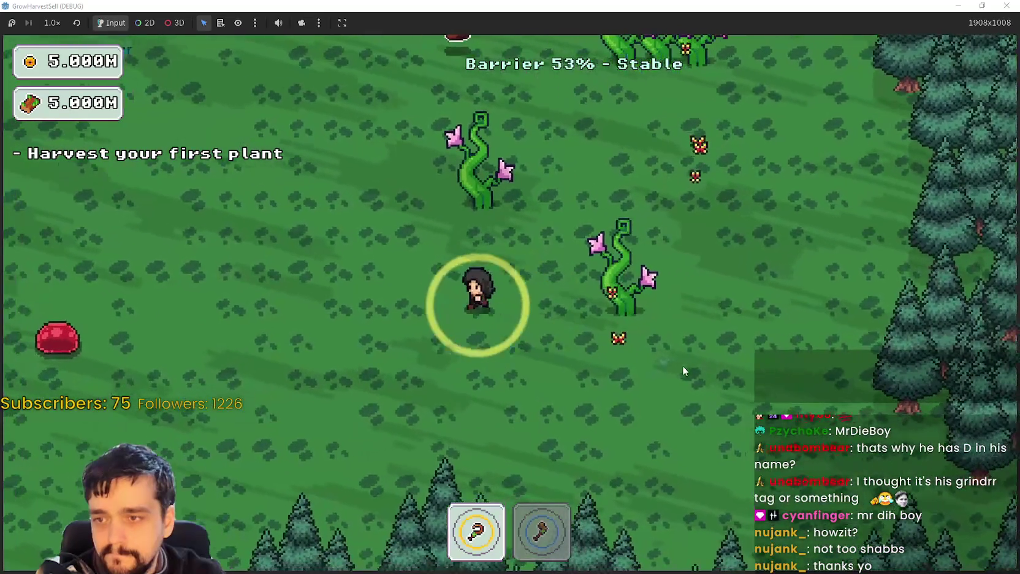
pyautogui.press('w')
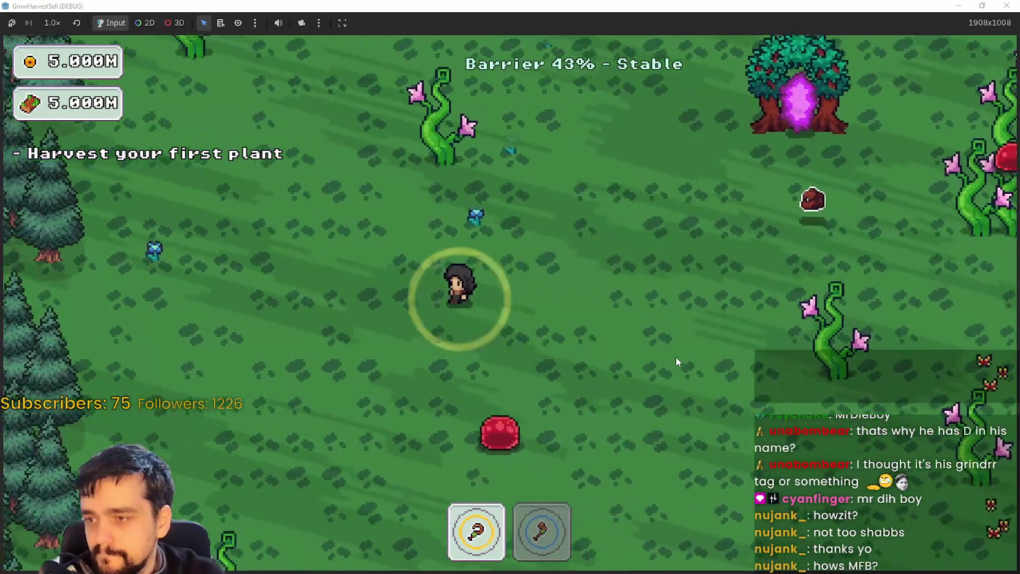
pyautogui.press('d')
pyautogui.press('s')
pyautogui.press('w')
pyautogui.press('a')
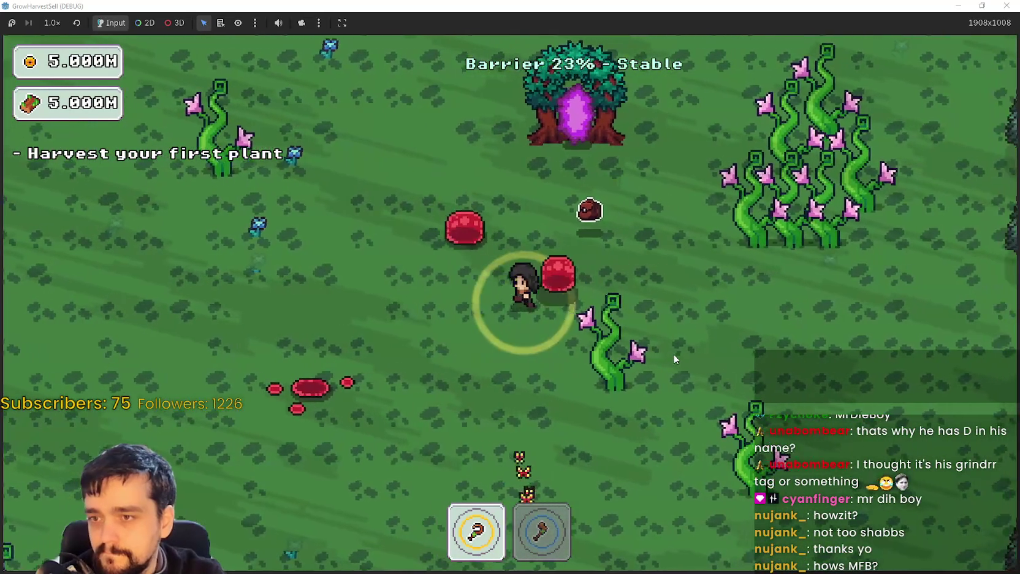
pyautogui.press('s')
pyautogui.press('d')
pyautogui.press('d')
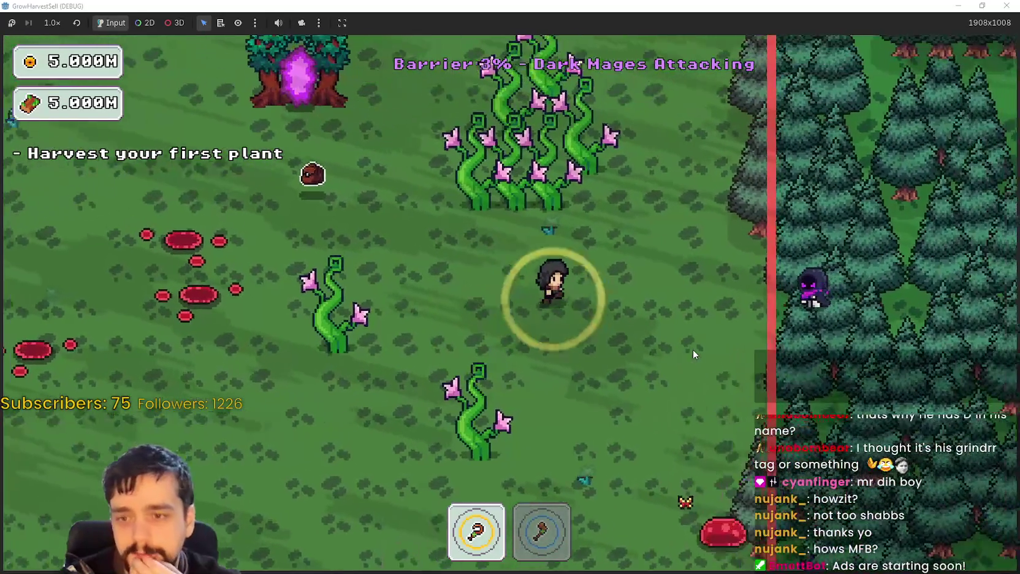
# Evade the attackers, return through the portal tree to the village, then switch to Steam.
pyautogui.press('a')
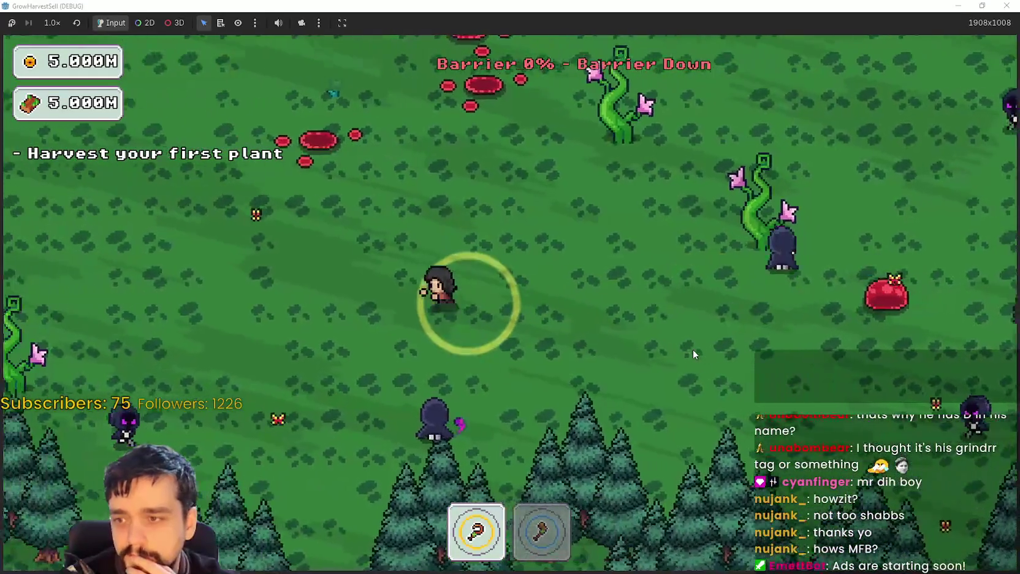
pyautogui.press('a')
pyautogui.press('w')
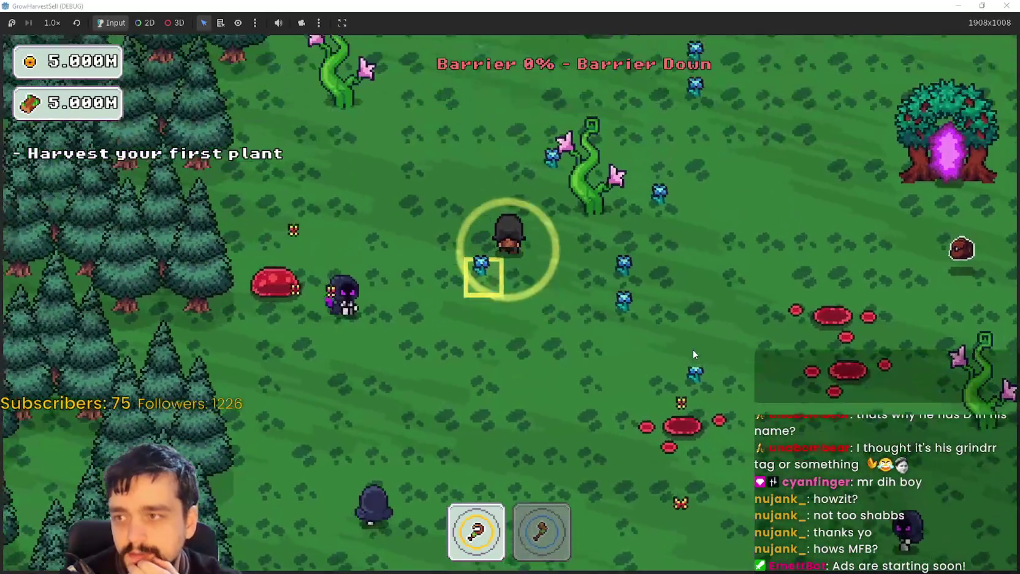
pyautogui.press('w')
pyautogui.press('d')
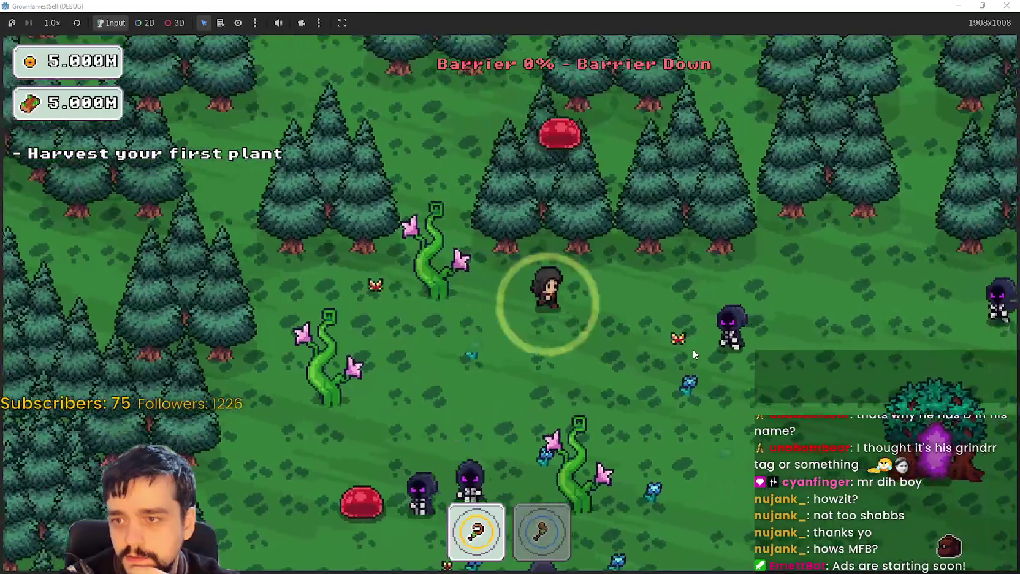
pyautogui.press('s')
pyautogui.press('d')
pyautogui.press('w')
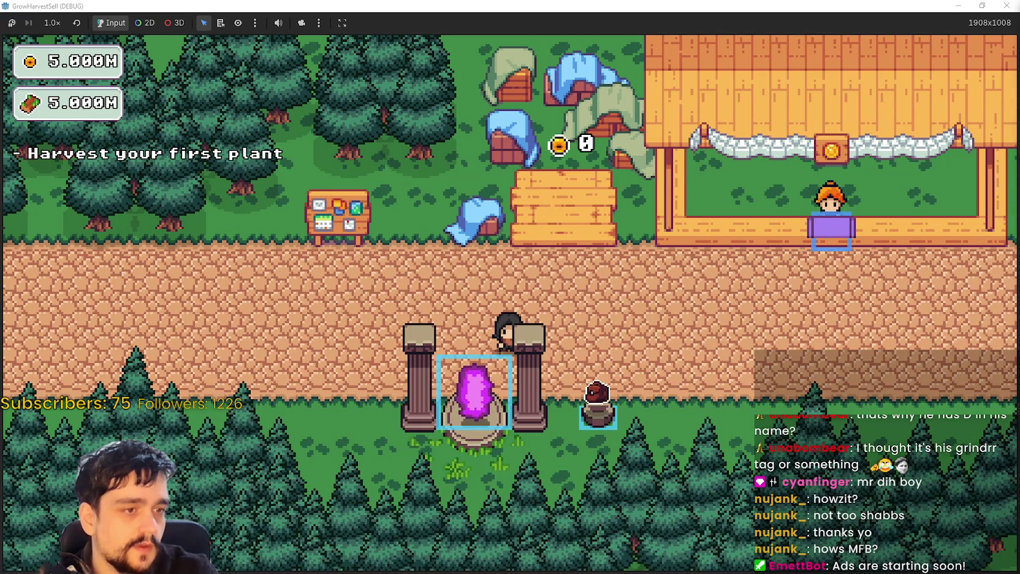
pyautogui.press('w')
pyautogui.press('d')
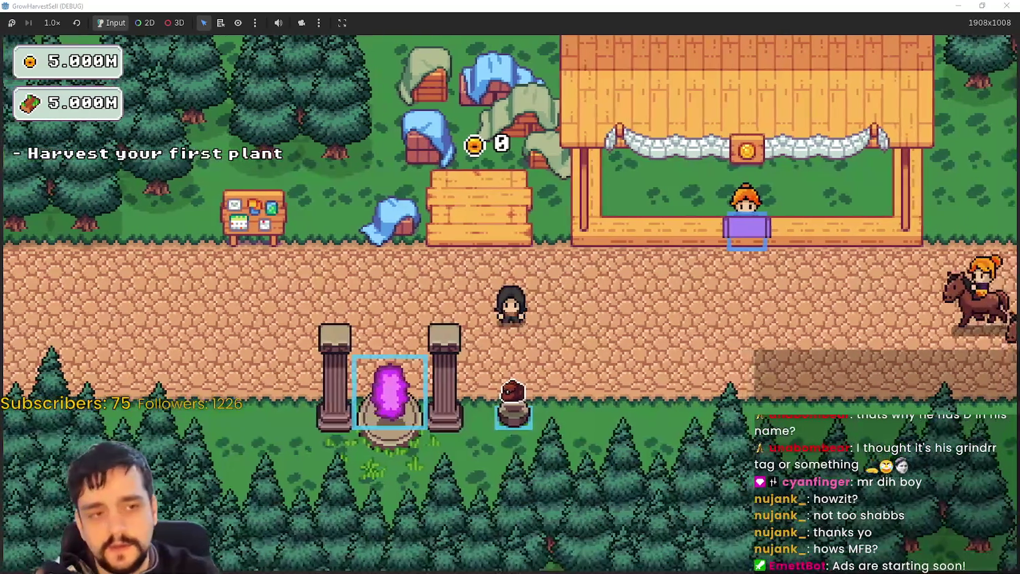
pyautogui.hotkey('alt', 'Tab')
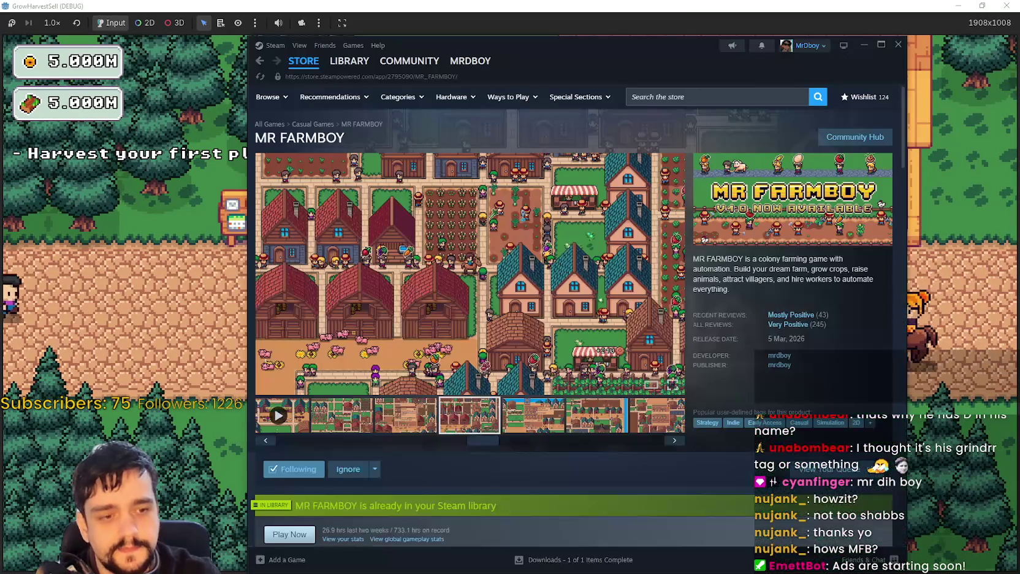
# Reload the MR FARMBOY store page and view a gallery screenshot.
pyautogui.rightClick(793, 265)
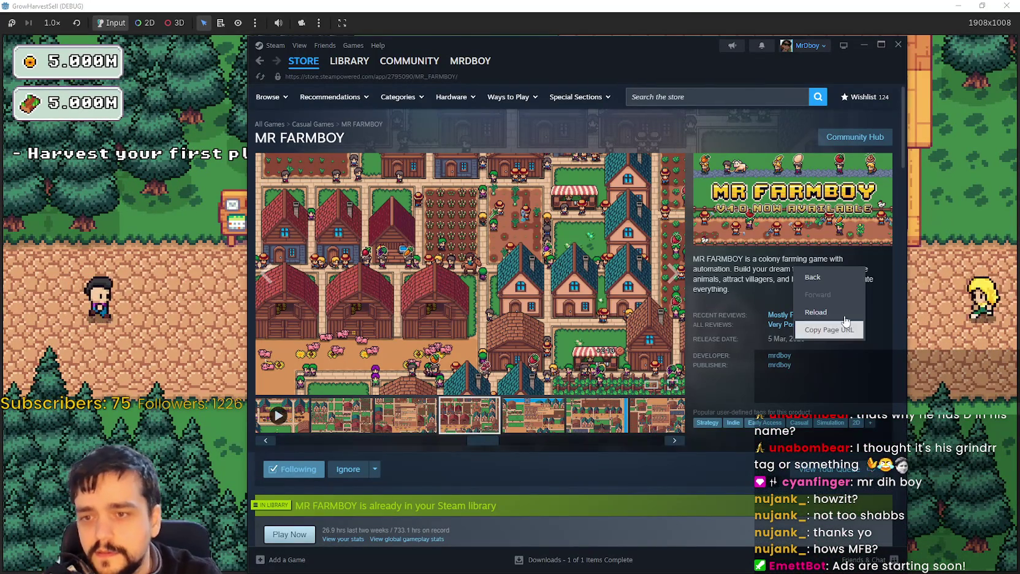
pyautogui.click(813, 310)
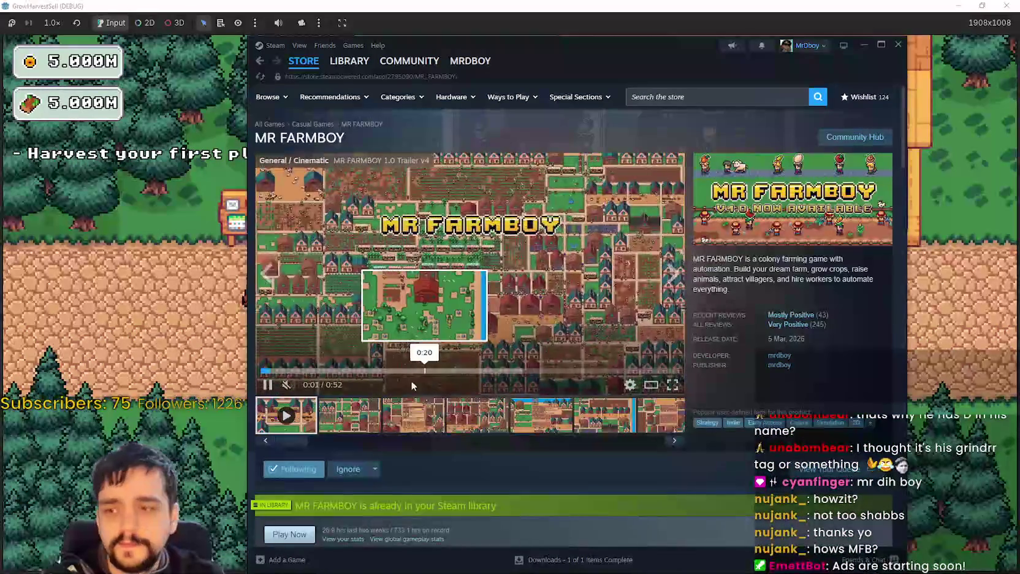
pyautogui.click(362, 416)
pyautogui.scroll(-3, 392, 321)
pyautogui.scroll(3, 649, 465)
# Open the community hub, copy the v1.0.5 Hotfix 1 announcement link, and return to the game.
pyautogui.click(854, 136)
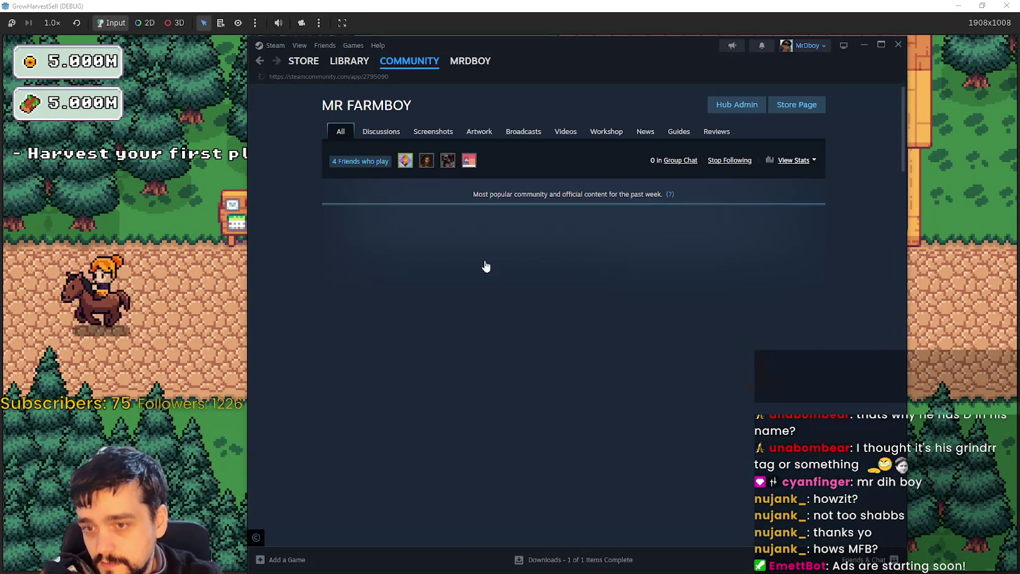
pyautogui.click(497, 276)
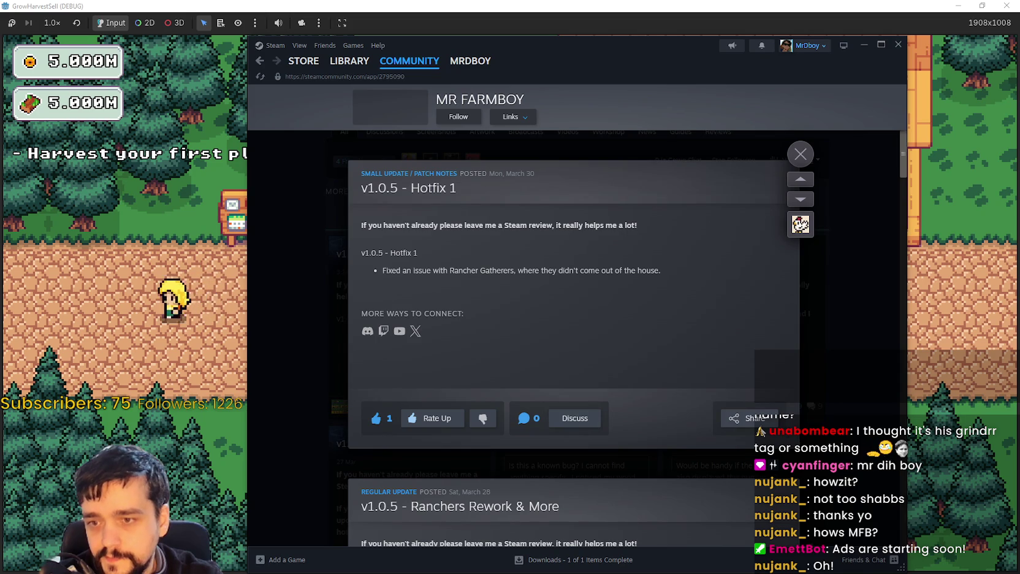
pyautogui.press('Escape')
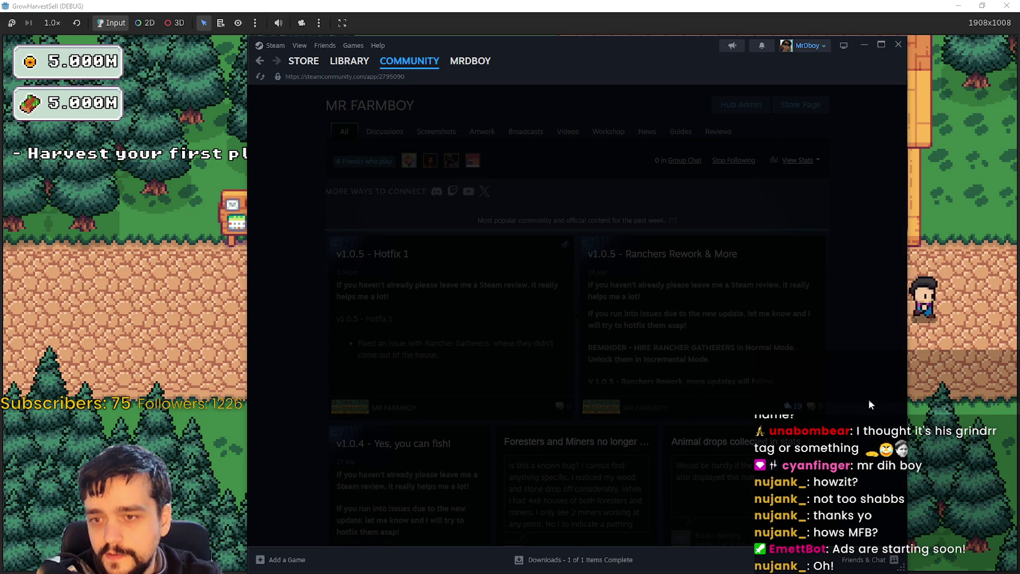
pyautogui.moveTo(644, 65); pyautogui.dragTo(611, 63)
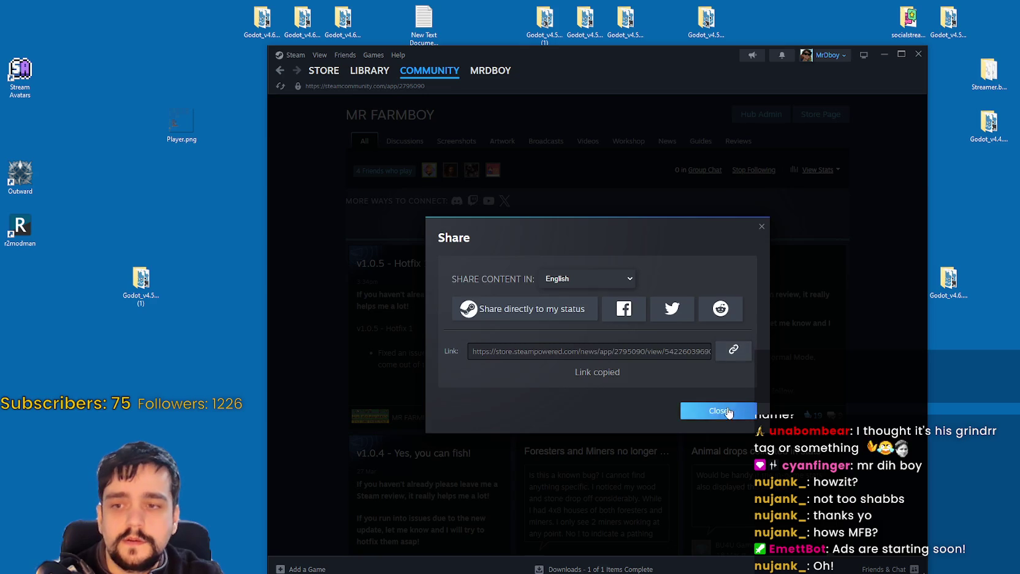
pyautogui.click(728, 411)
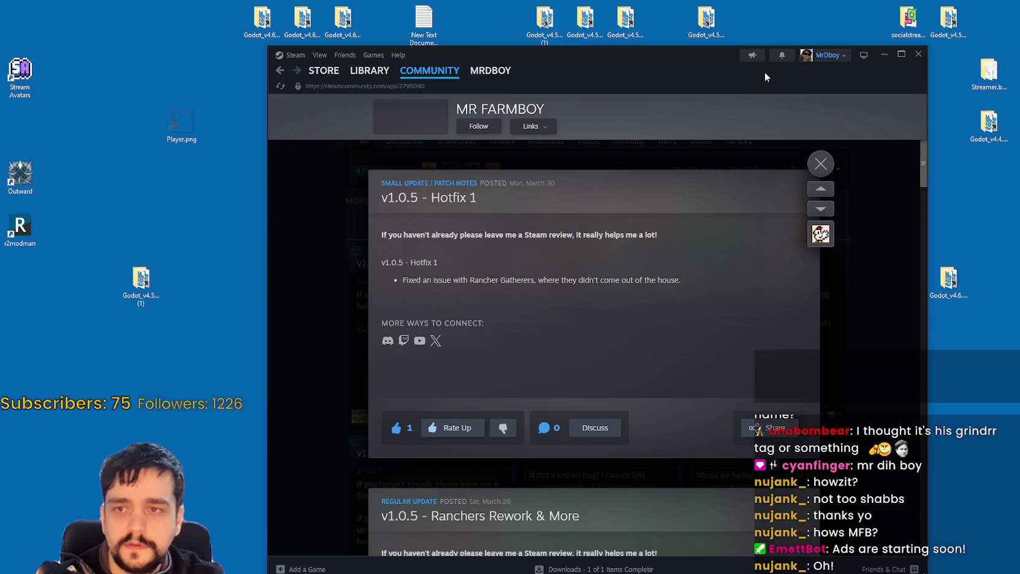
pyautogui.moveTo(774, 73); pyautogui.dragTo(719, 64)
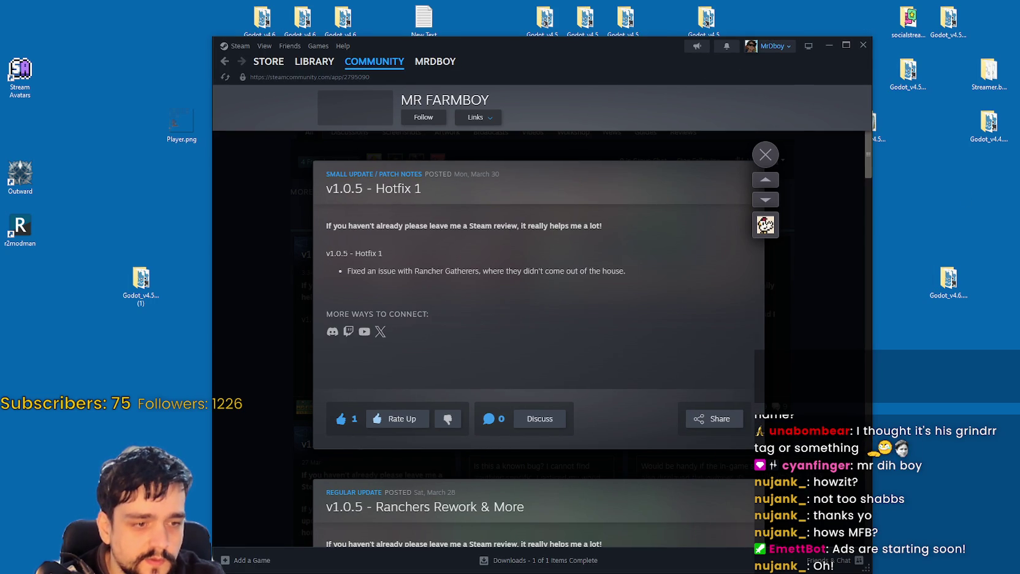
pyautogui.hotkey('alt', 'Tab')
pyautogui.hotkey('alt', 'Tab')
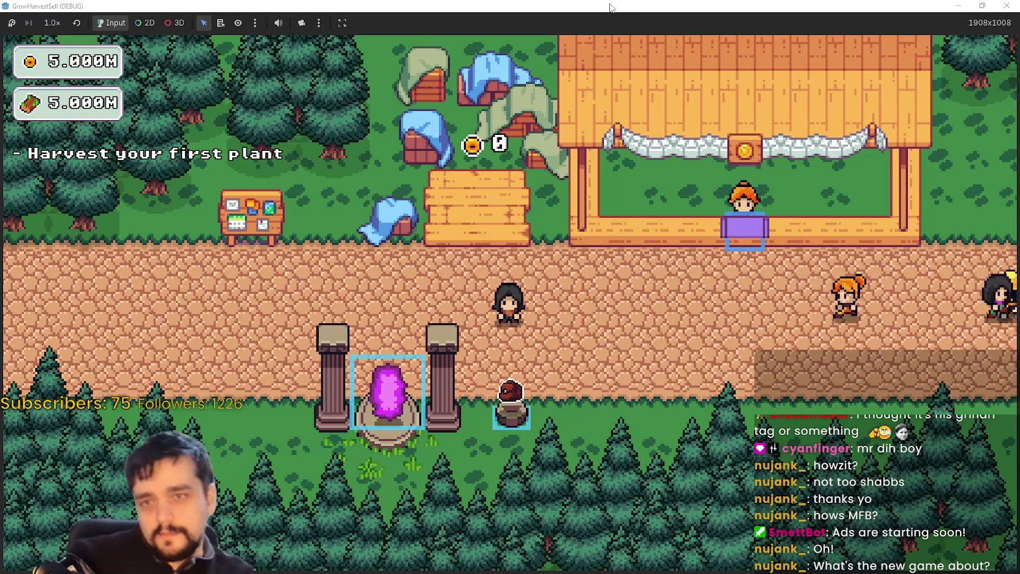
# Restore the game window, stop and relaunch the game, and move the debug window up-right.
pyautogui.doubleClick(609, 4)
pyautogui.click(795, 24)
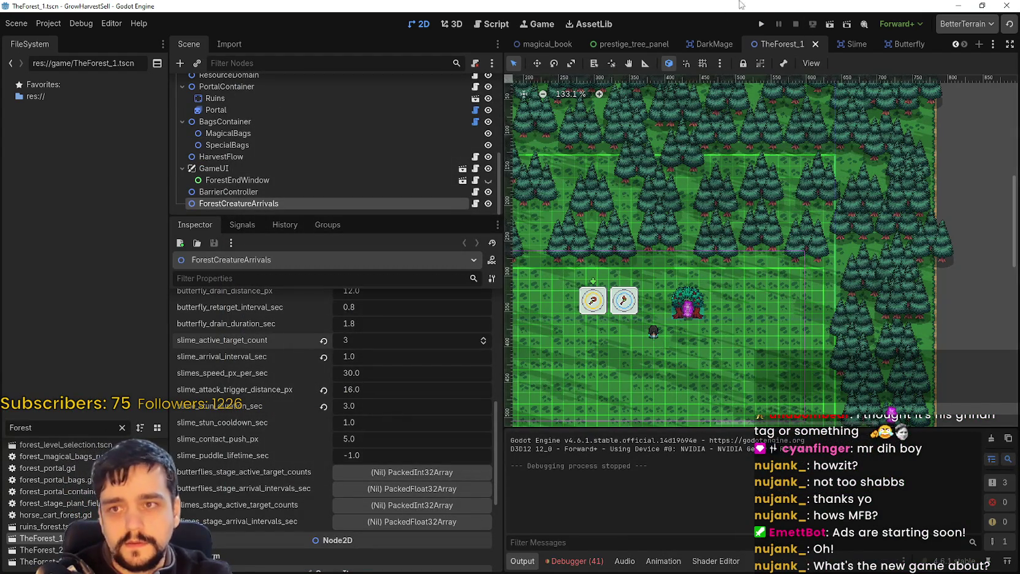
pyautogui.click(762, 24)
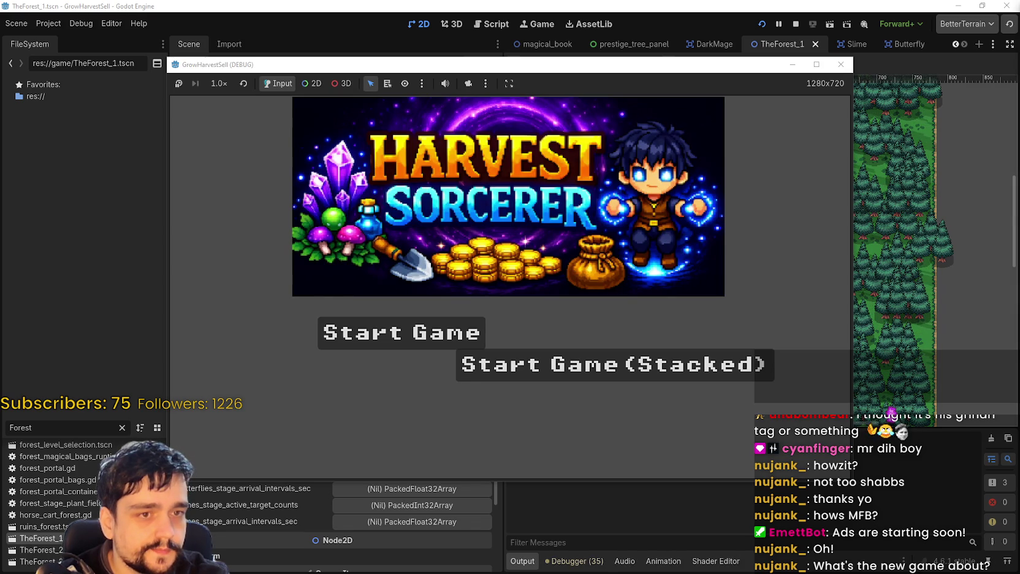
pyautogui.moveTo(698, 72); pyautogui.dragTo(715, 45)
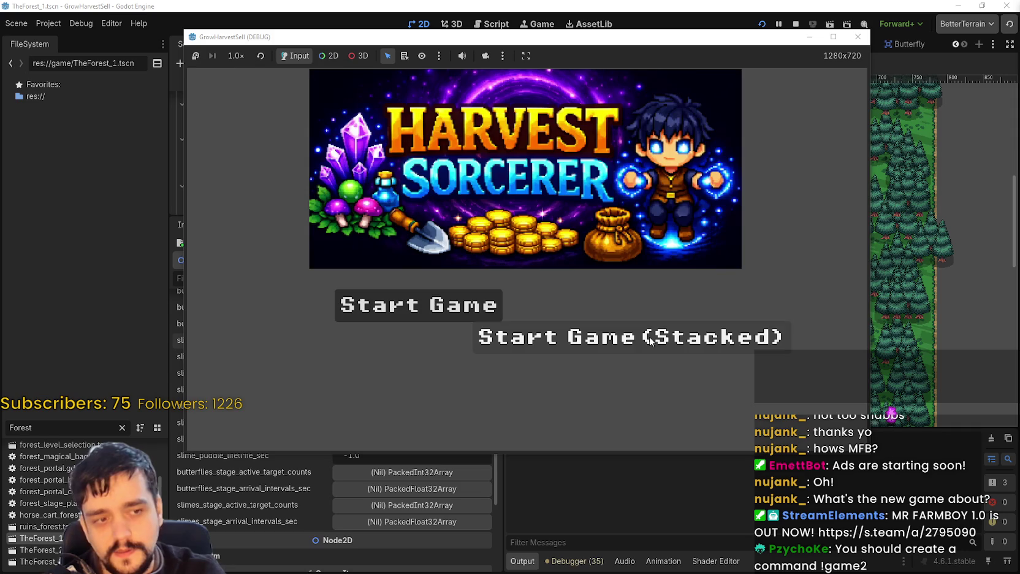
# Start a stacked run, maximize the game window and walk along the village road.
pyautogui.click(651, 341)
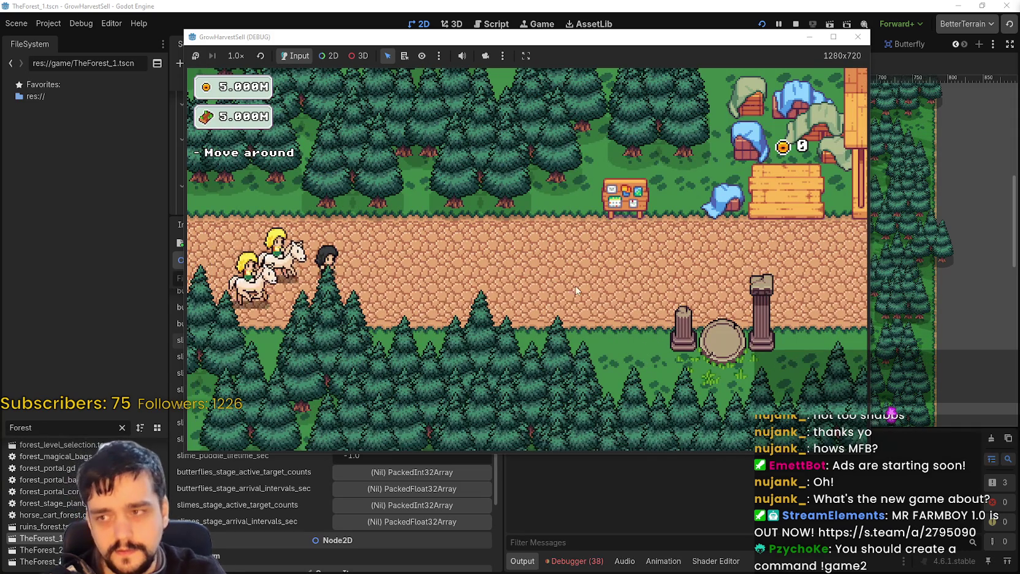
pyautogui.press('d')
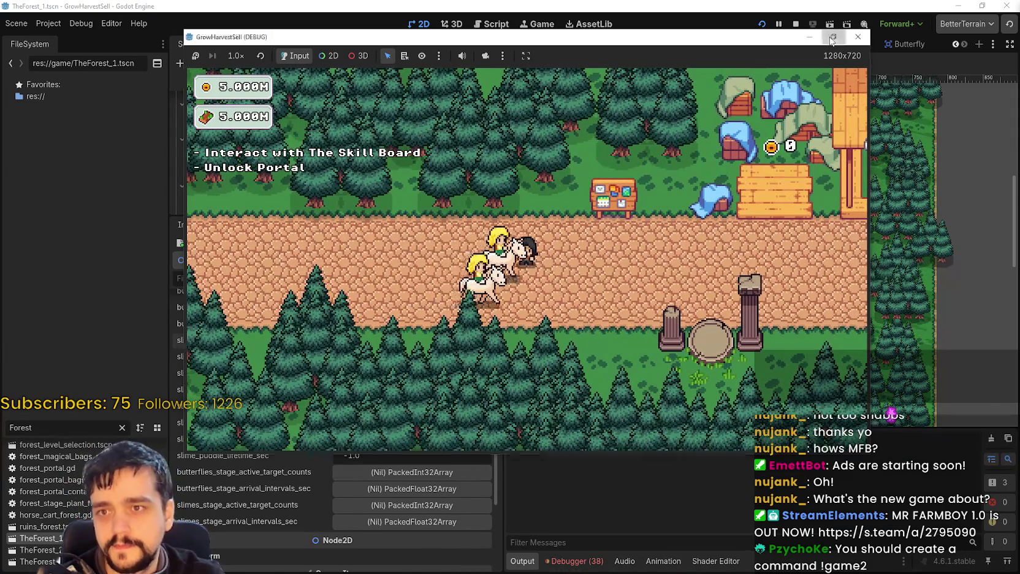
pyautogui.click(833, 36)
pyautogui.press('a')
pyautogui.press('d')
pyautogui.press('a')
pyautogui.press('d')
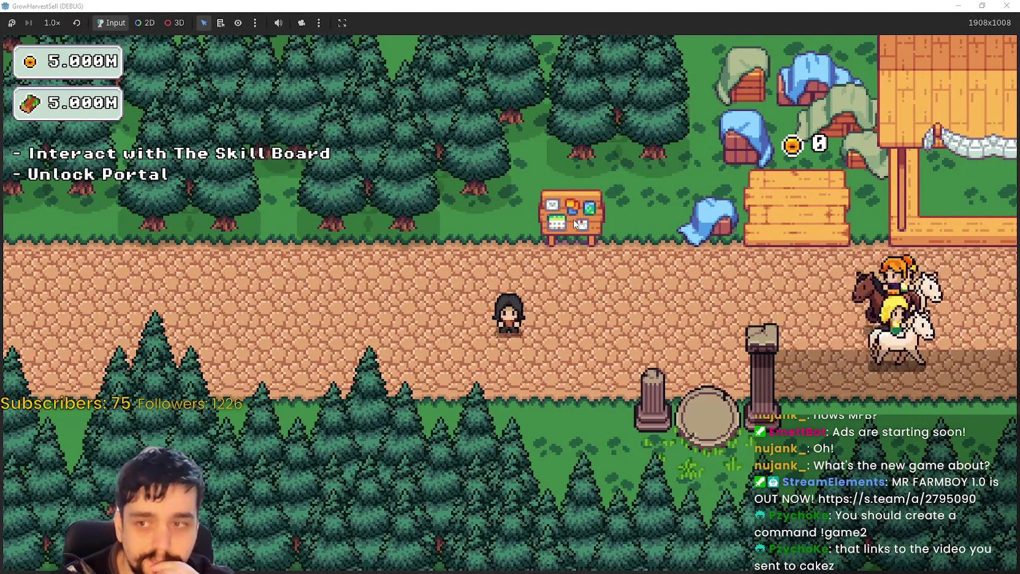
# Walk up to the Skill Board and open the Prestige skill tree.
pyautogui.press('a')
pyautogui.press('d')
pyautogui.press('w')
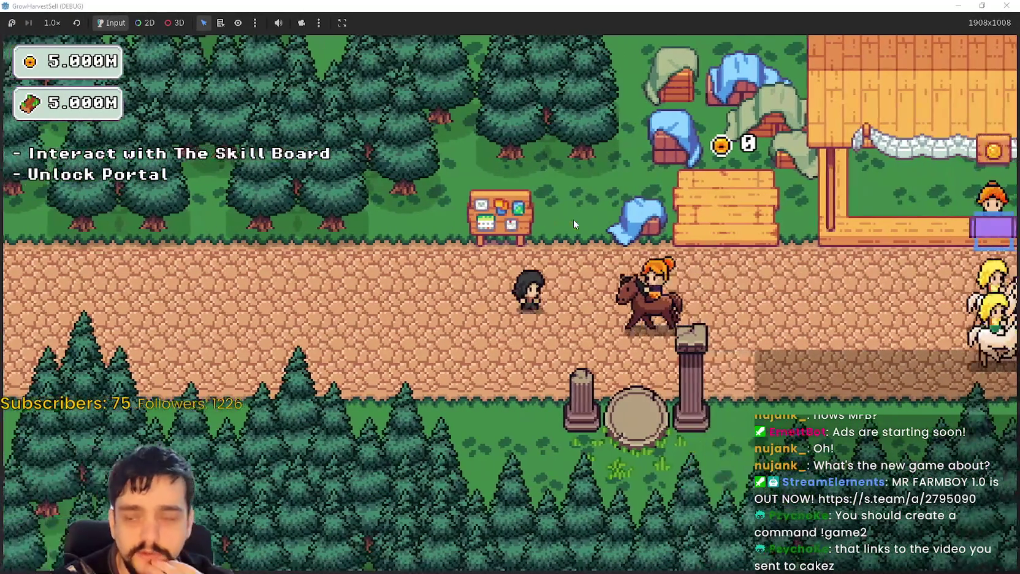
pyautogui.press('a')
pyautogui.press('w')
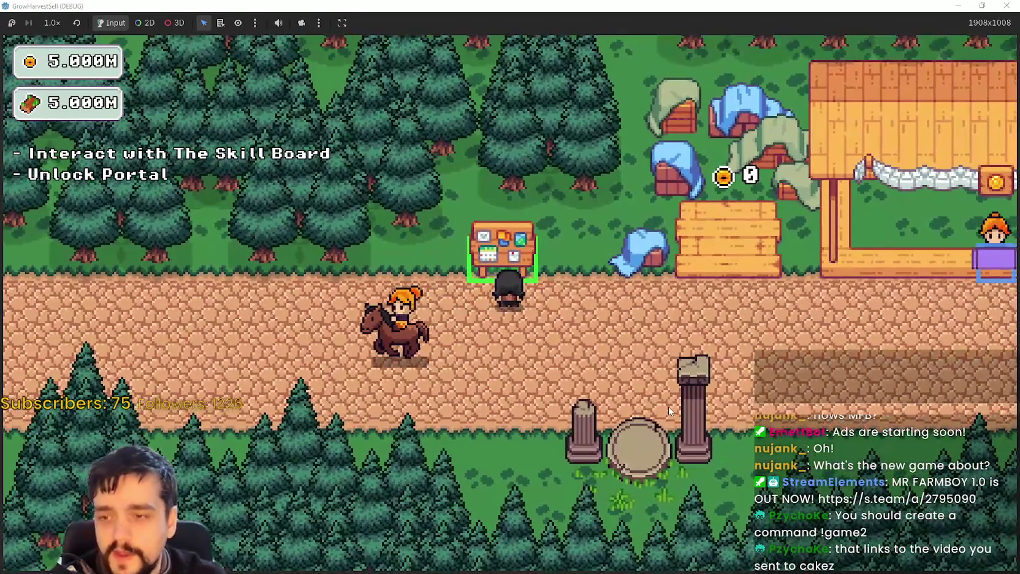
pyautogui.press('s')
pyautogui.press('d')
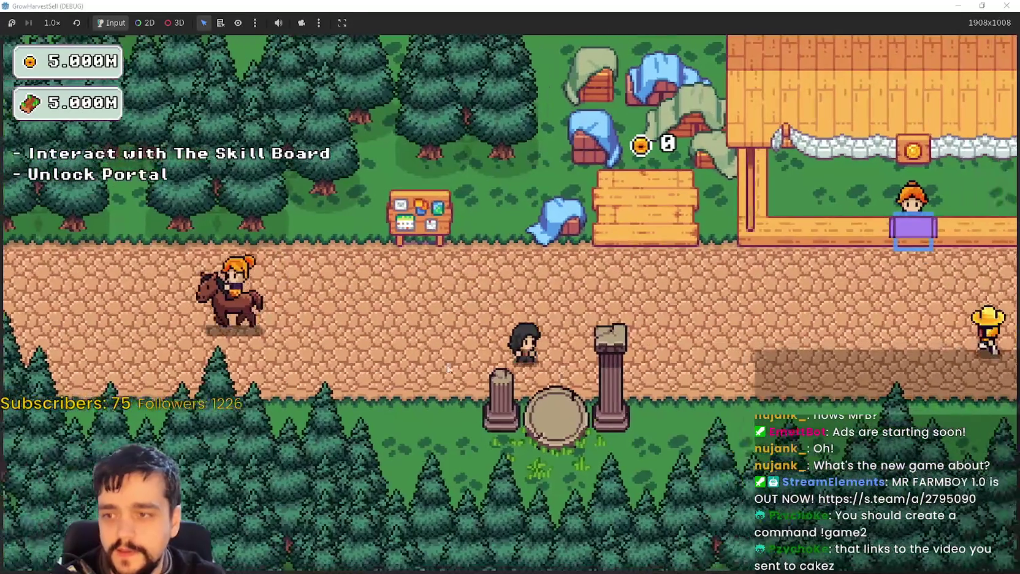
pyautogui.press('a')
pyautogui.press('w')
pyautogui.press('e')
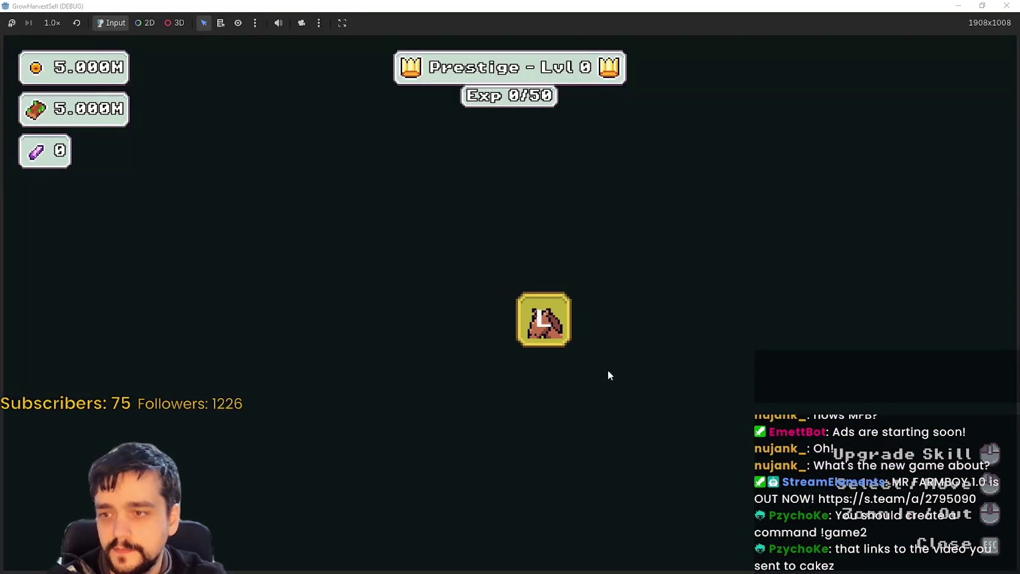
# Unlock the Portal skill node and walk over to stand before the village portal.
pyautogui.click(539, 320)
pyautogui.press('Escape')
pyautogui.press('d')
pyautogui.press('s')
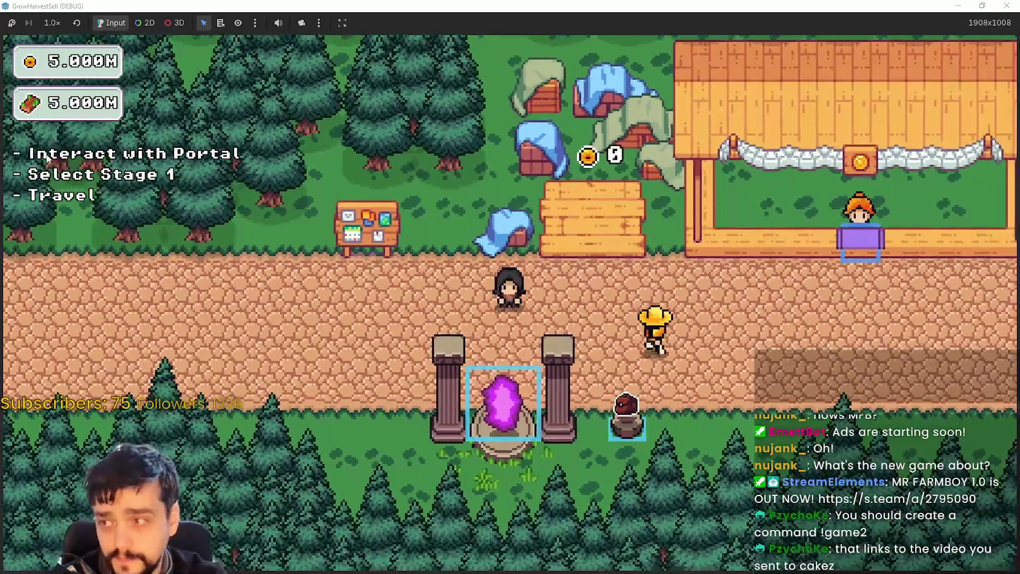
pyautogui.press('a')
pyautogui.press('w')
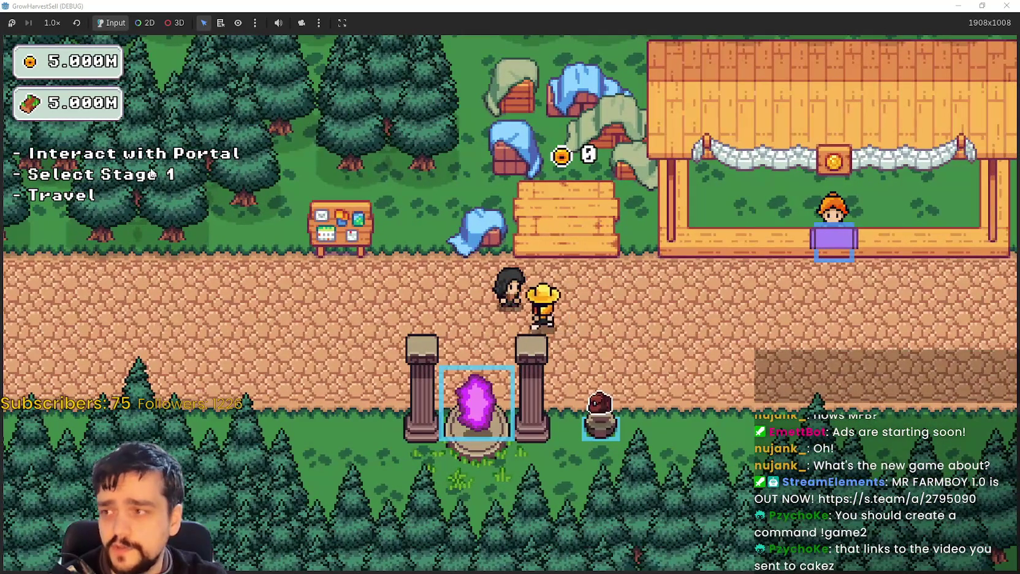
pyautogui.press('s')
pyautogui.press('a')
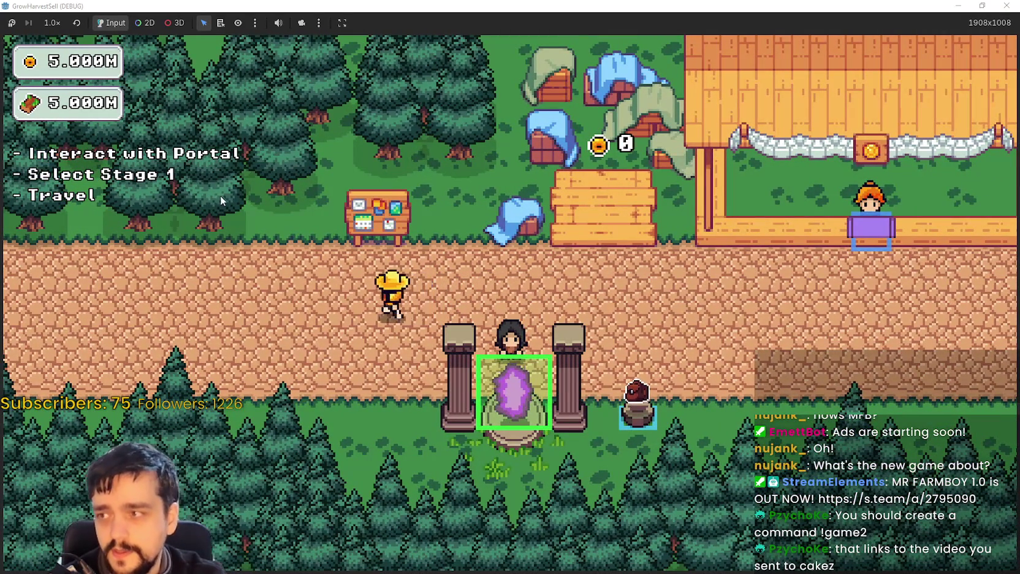
# Travel from the portal to forest Stage 1 and harvest plants across the field.
pyautogui.press('e')
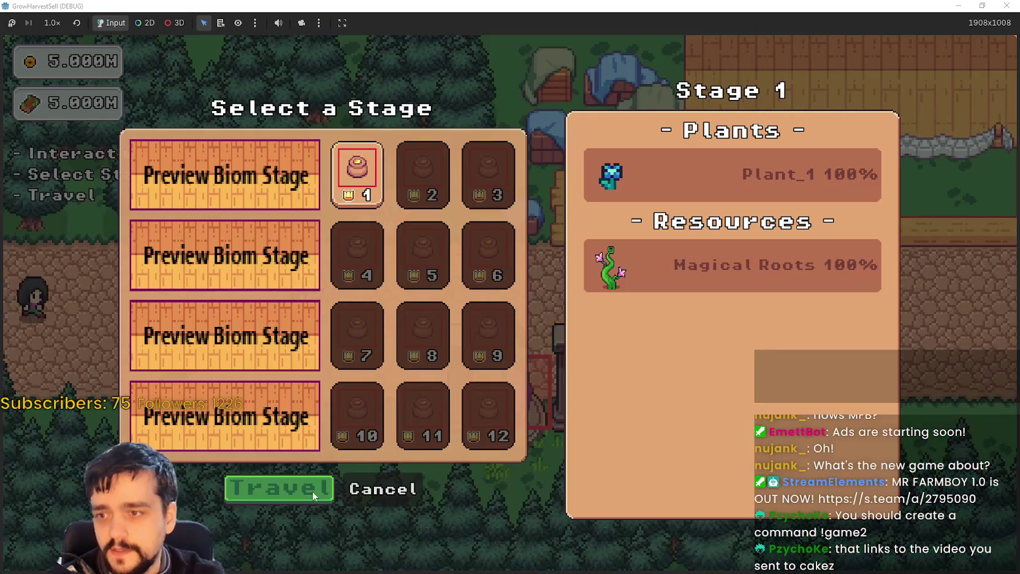
pyautogui.press('Return')
pyautogui.press('a')
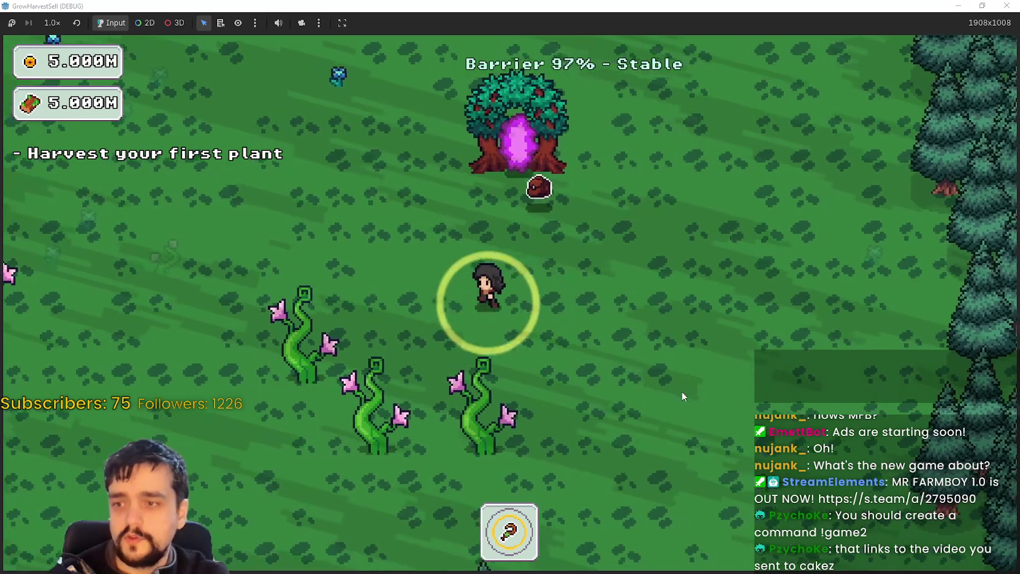
pyautogui.press('w')
pyautogui.press('w')
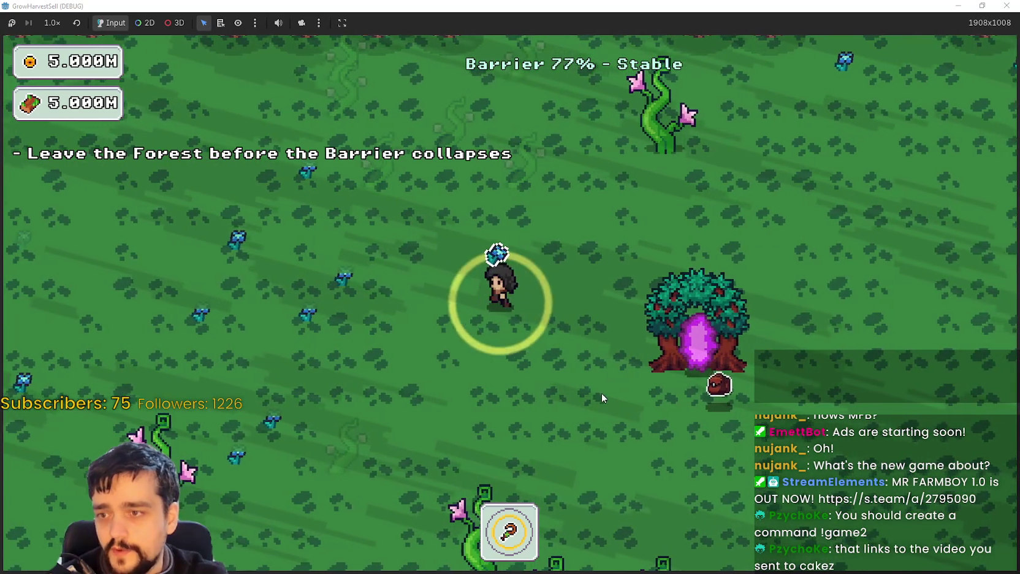
pyautogui.press('a')
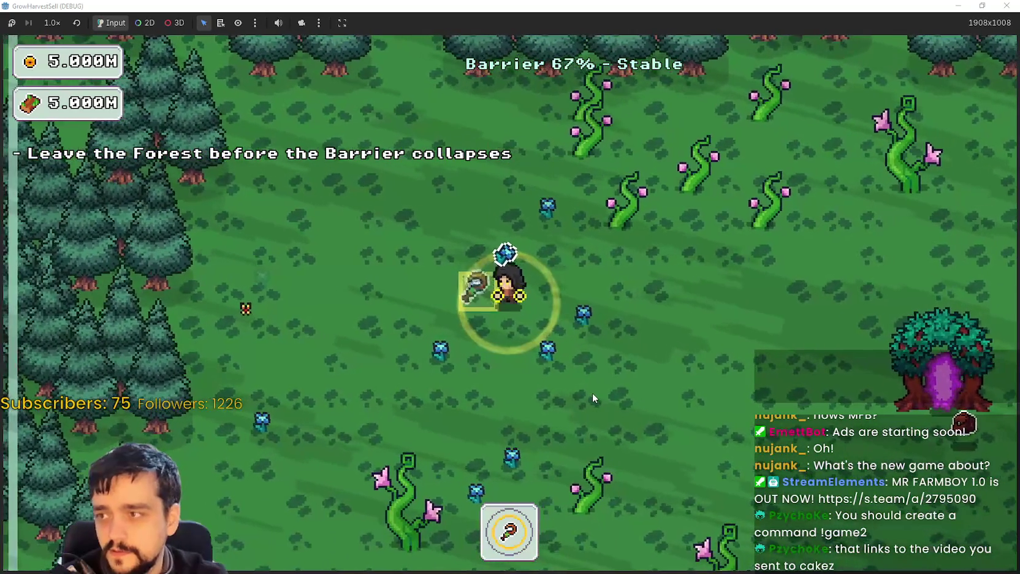
pyautogui.press('w')
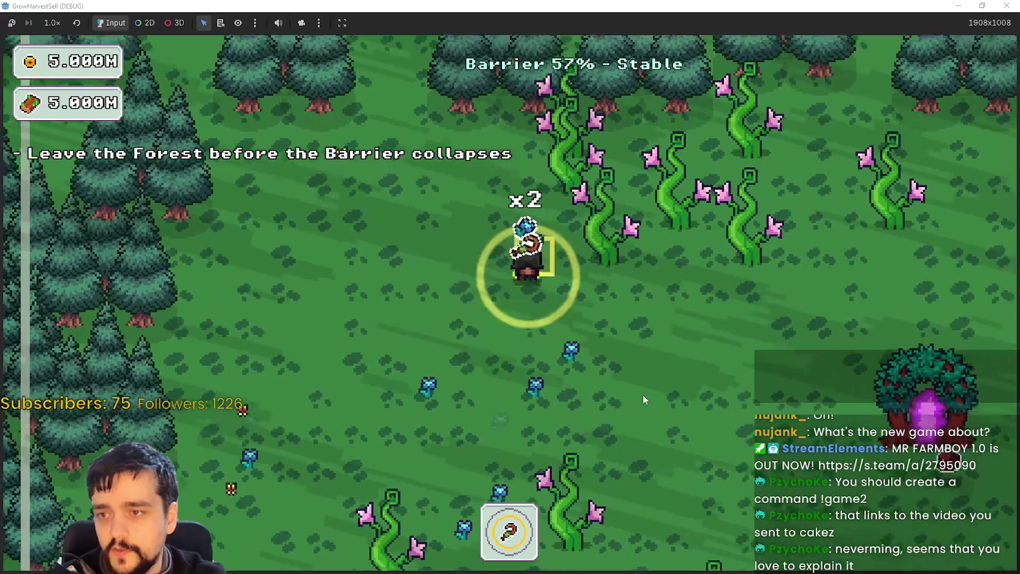
pyautogui.press('w')
pyautogui.press('d')
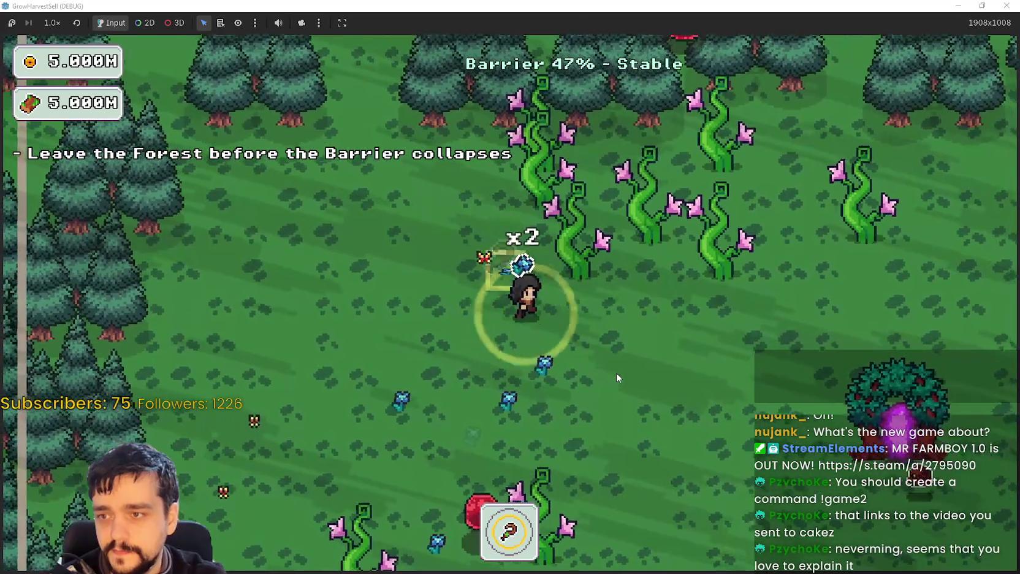
pyautogui.press('d')
pyautogui.press('s')
# Keep harvesting the vine plants until the barrier collapses and the village loads.
pyautogui.press('d')
pyautogui.press('s')
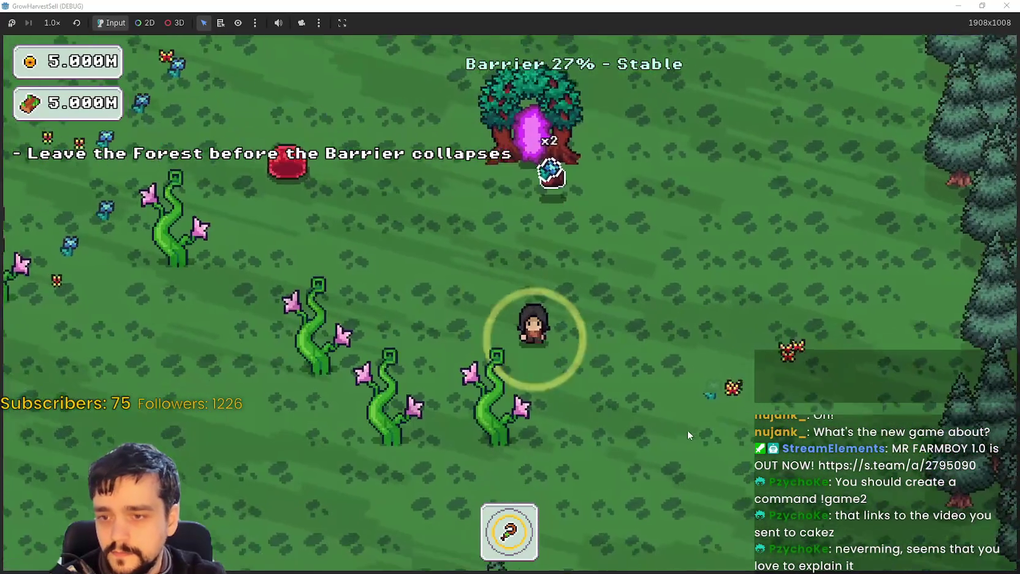
pyautogui.press('a')
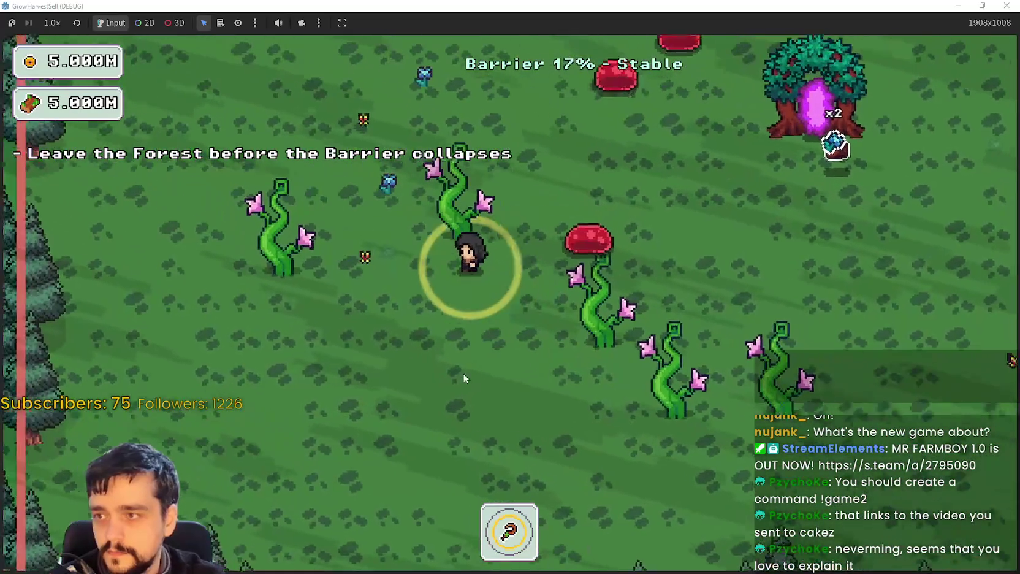
pyautogui.press('a')
pyautogui.press('w')
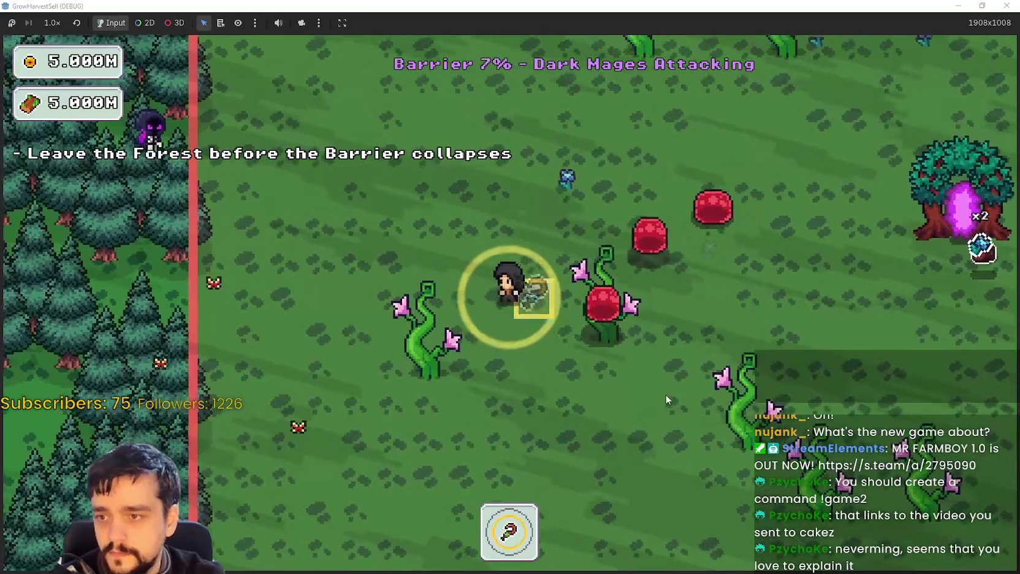
pyautogui.press('w')
pyautogui.press('d')
pyautogui.press('d')
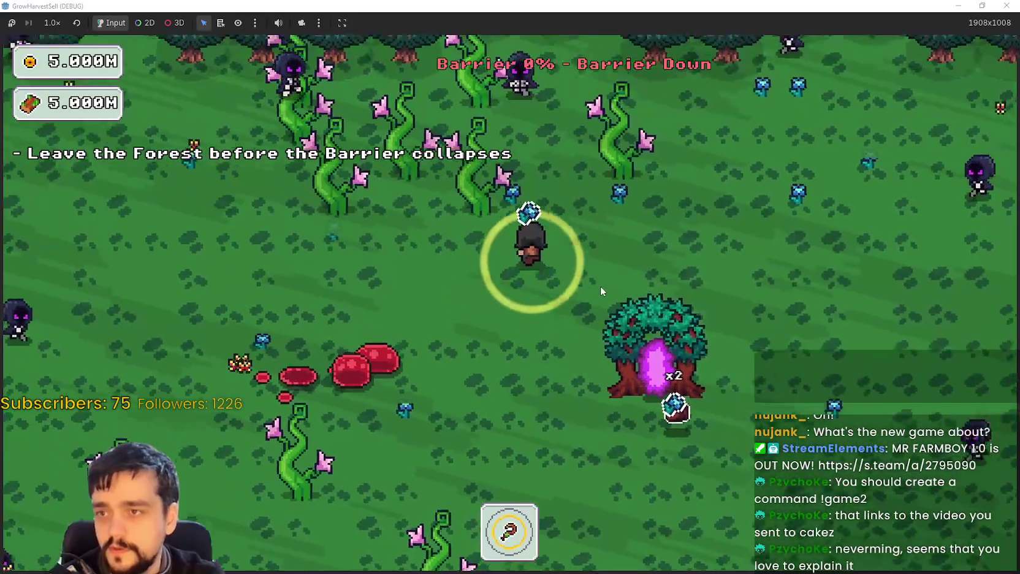
pyautogui.press('w')
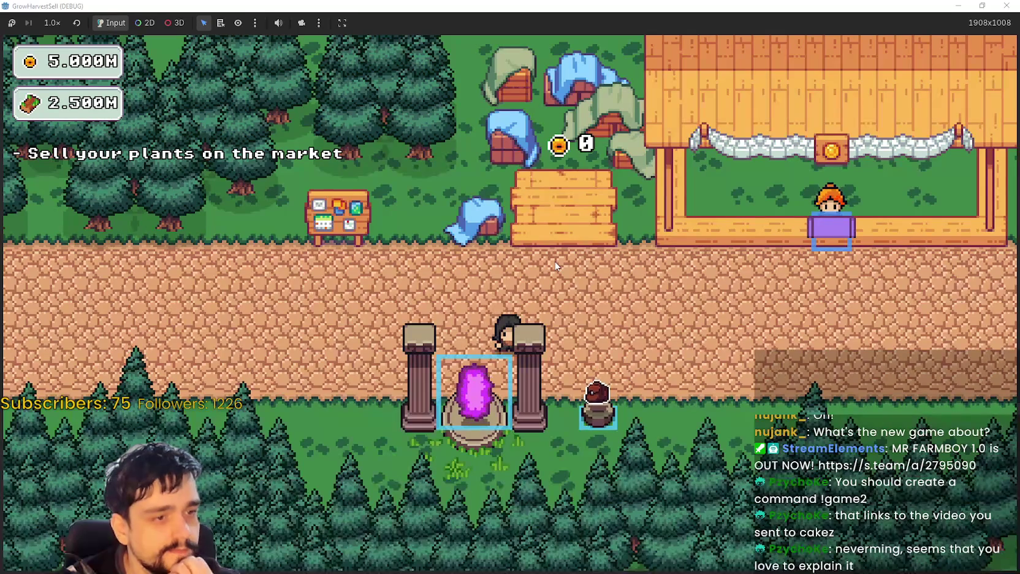
# Walk by the market stall, then return to the portal and travel to the forest stage again.
pyautogui.press('w')
pyautogui.press('d')
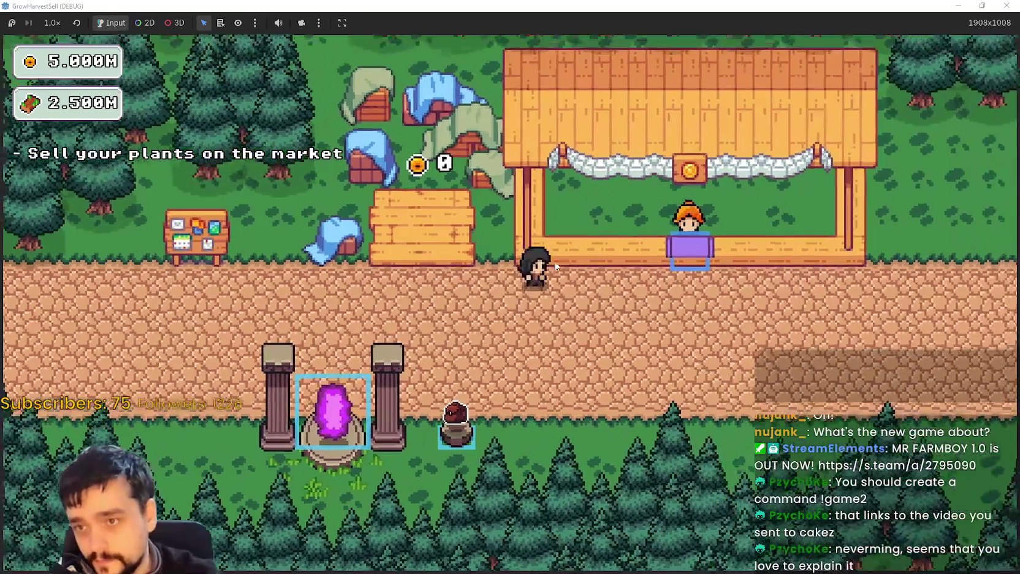
pyautogui.press('a')
pyautogui.press('s')
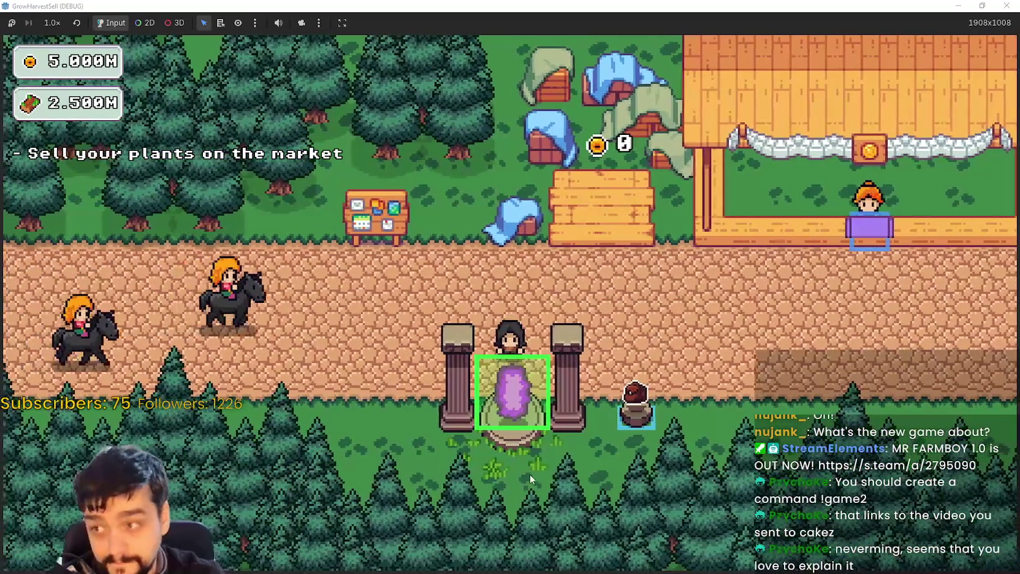
pyautogui.press('s')
pyautogui.press('d')
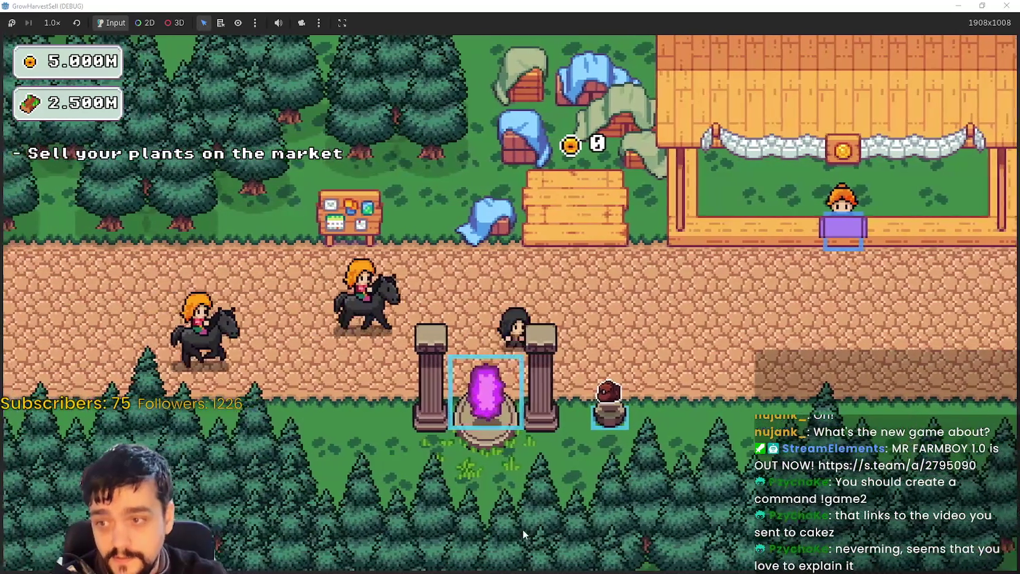
pyautogui.press('e')
pyautogui.press('Return')
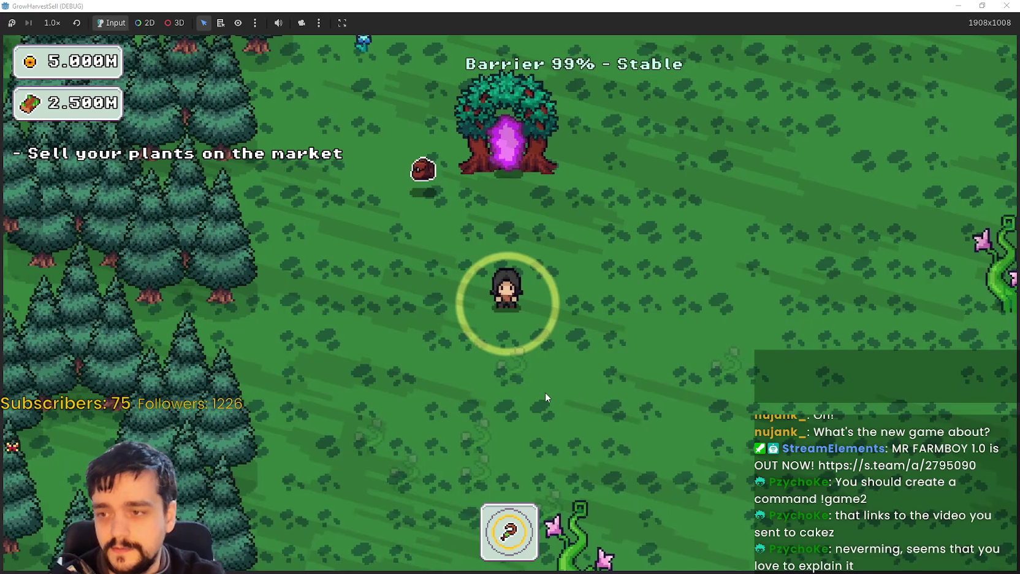
# Collect the vine plants around the portal tree and toward the forest edge.
pyautogui.press('s')
pyautogui.press('w')
pyautogui.press('d')
pyautogui.press('w')
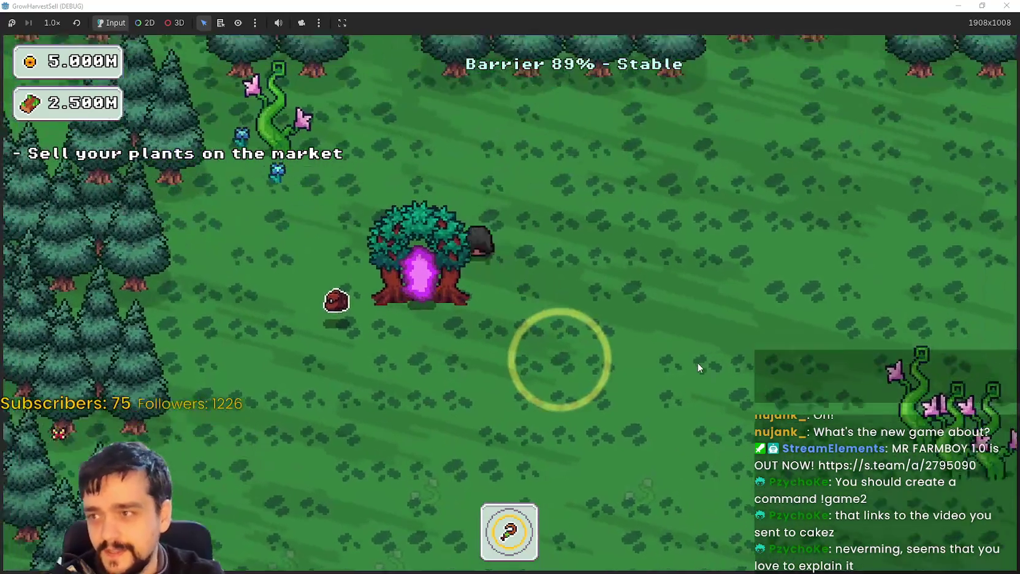
pyautogui.press('w')
pyautogui.press('a')
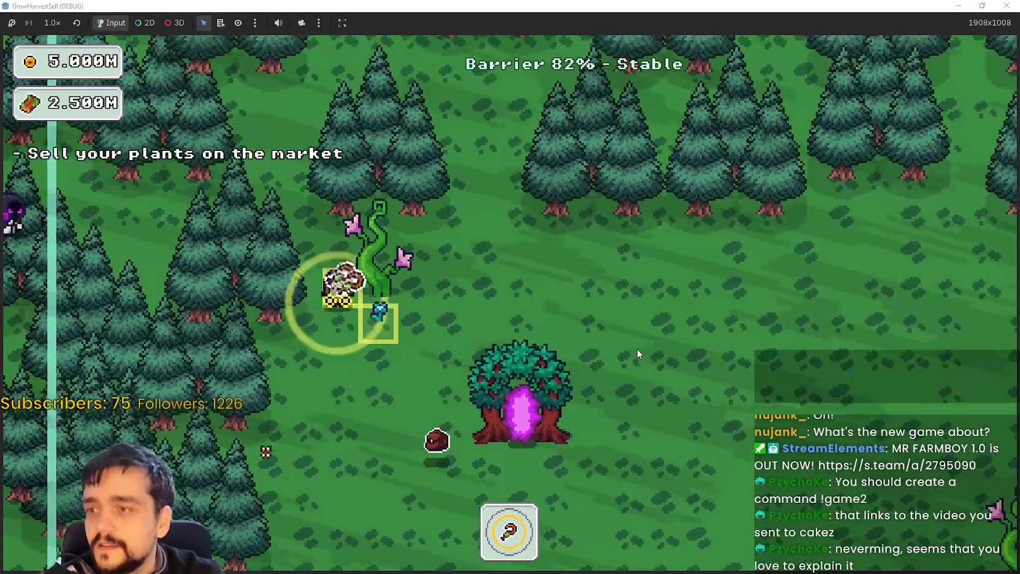
pyautogui.press('s')
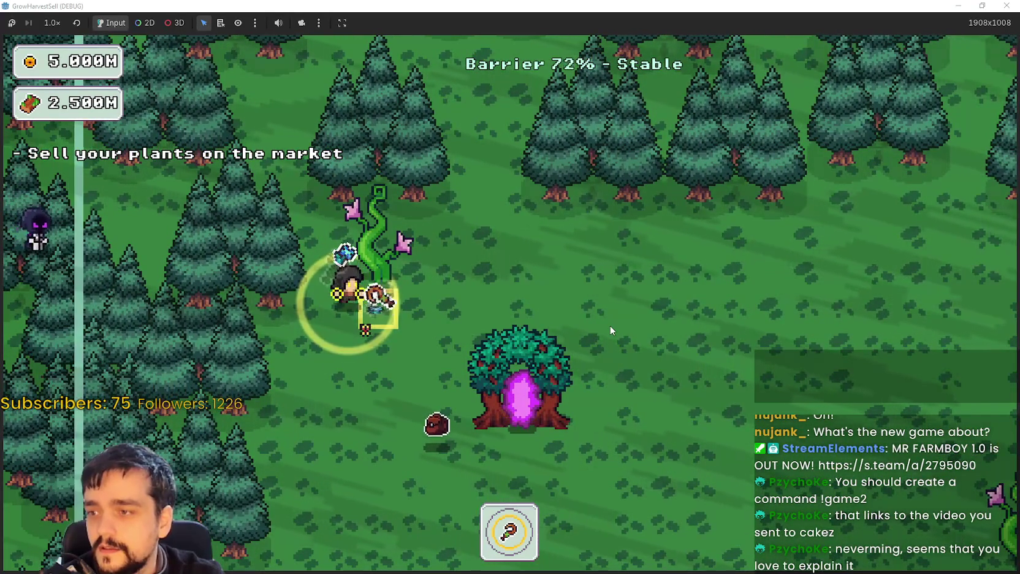
pyautogui.press('s')
pyautogui.press('d')
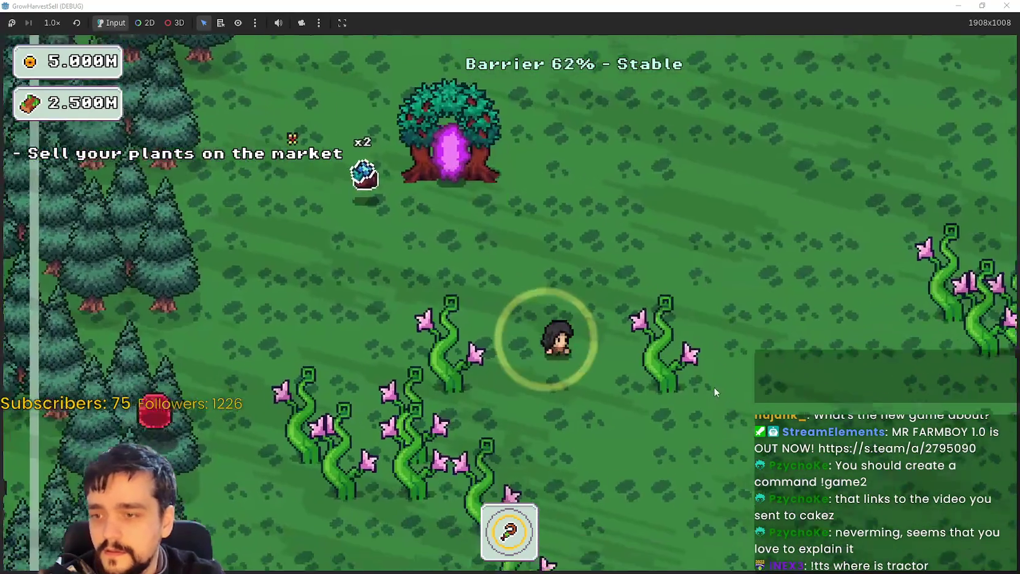
pyautogui.press('s')
pyautogui.press('d')
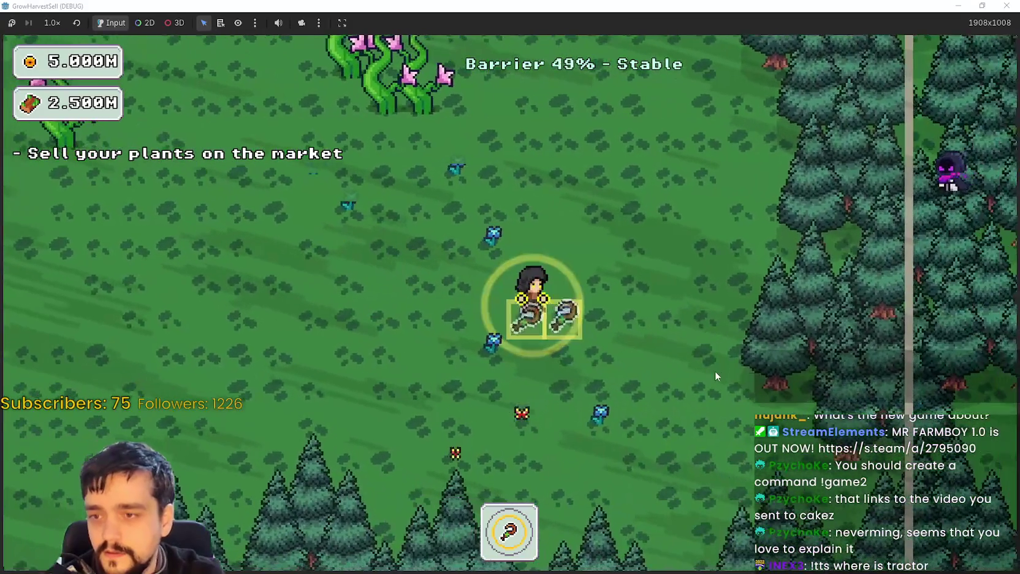
pyautogui.press('d')
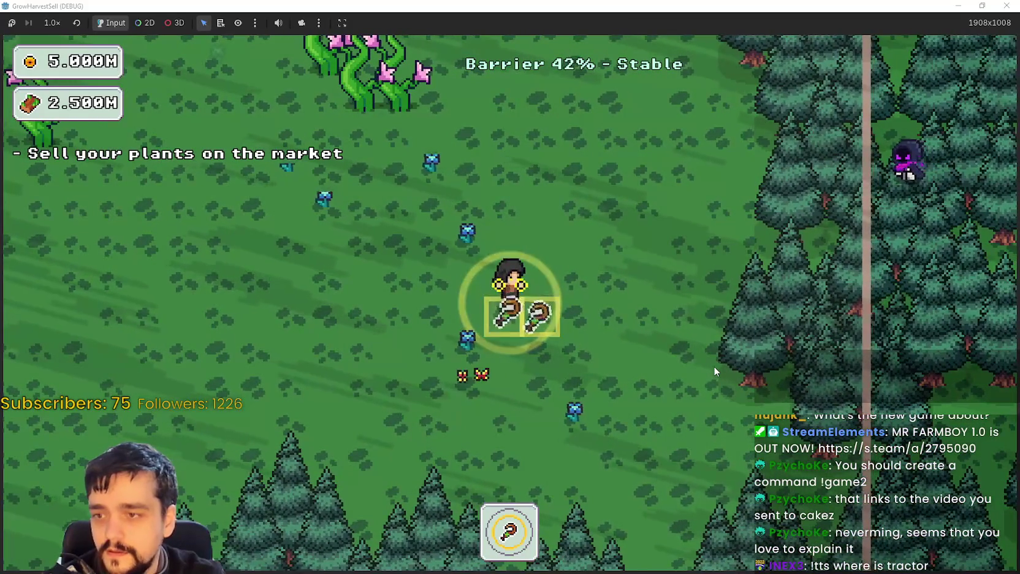
# Fight the slimes, then walk into the portal tree to return to the village.
pyautogui.press('a')
pyautogui.press('w')
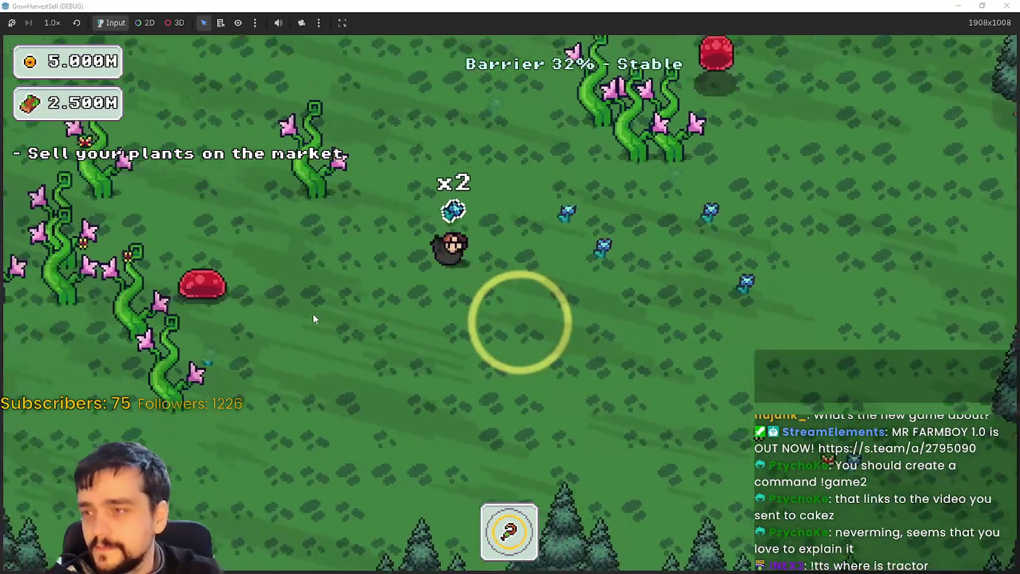
pyautogui.press('a')
pyautogui.press('w')
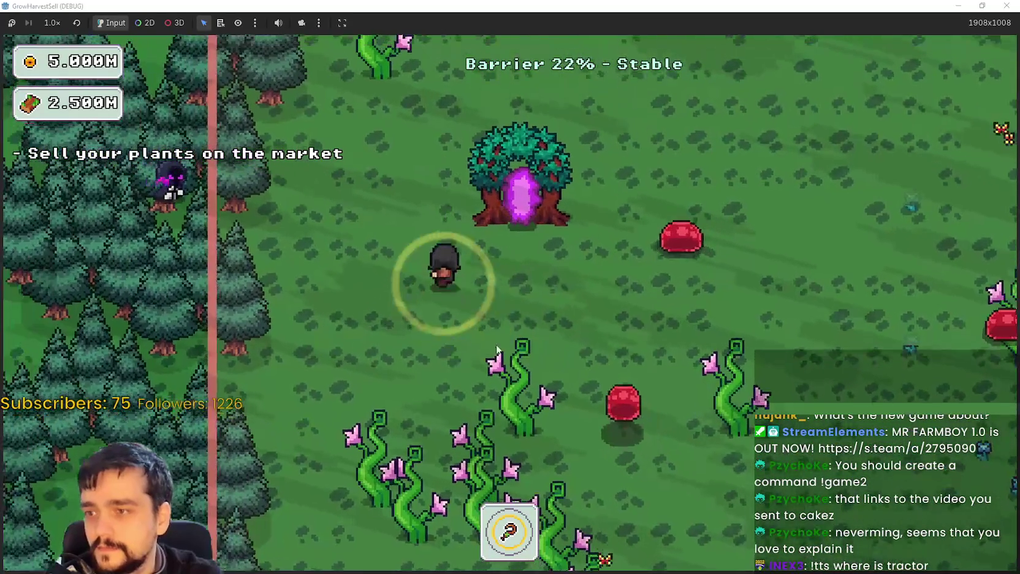
pyautogui.press('d')
pyautogui.press('s')
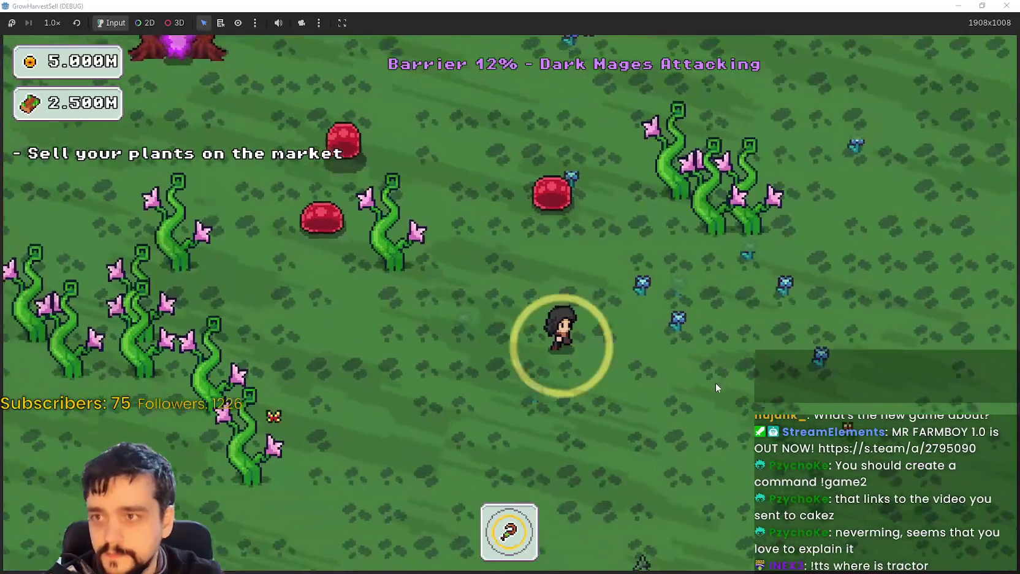
pyautogui.press('d')
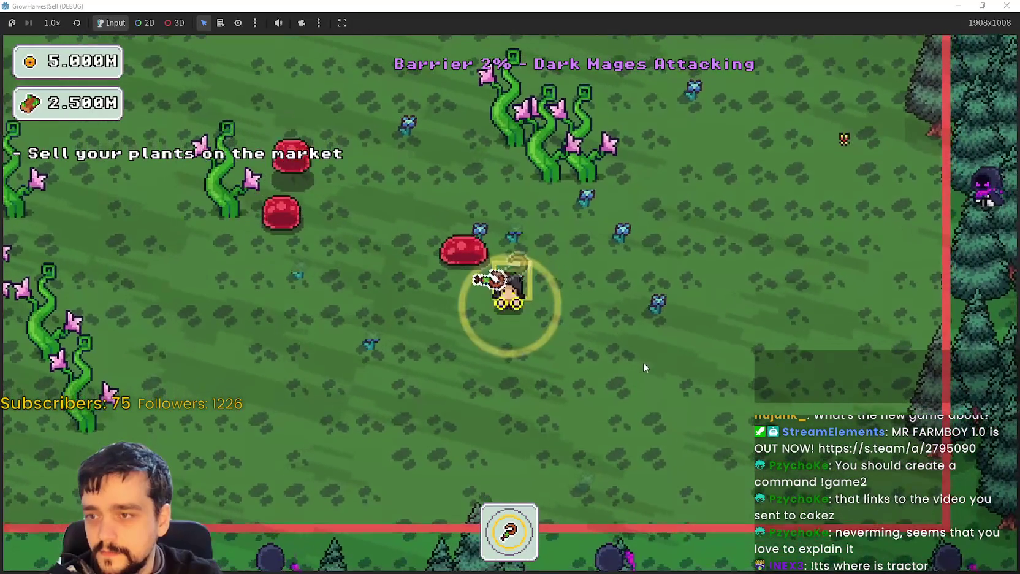
pyautogui.press('w')
pyautogui.press('a')
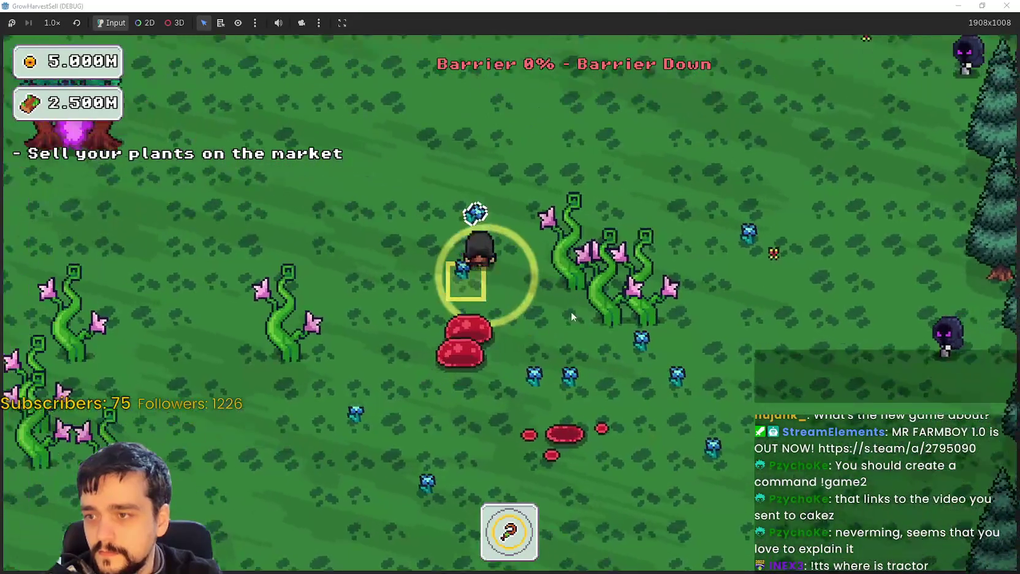
pyautogui.press('s')
pyautogui.press('w')
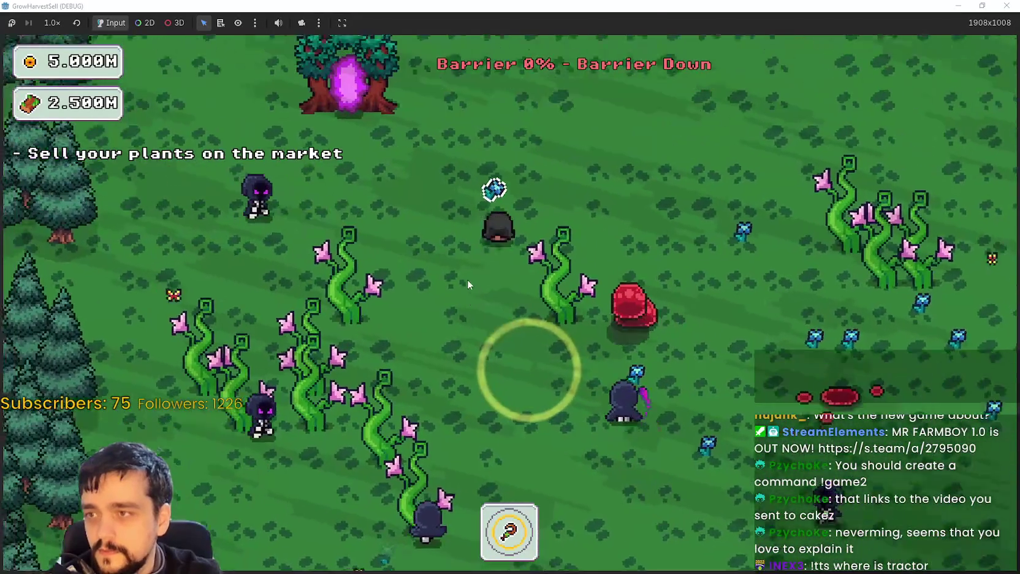
pyautogui.press('a')
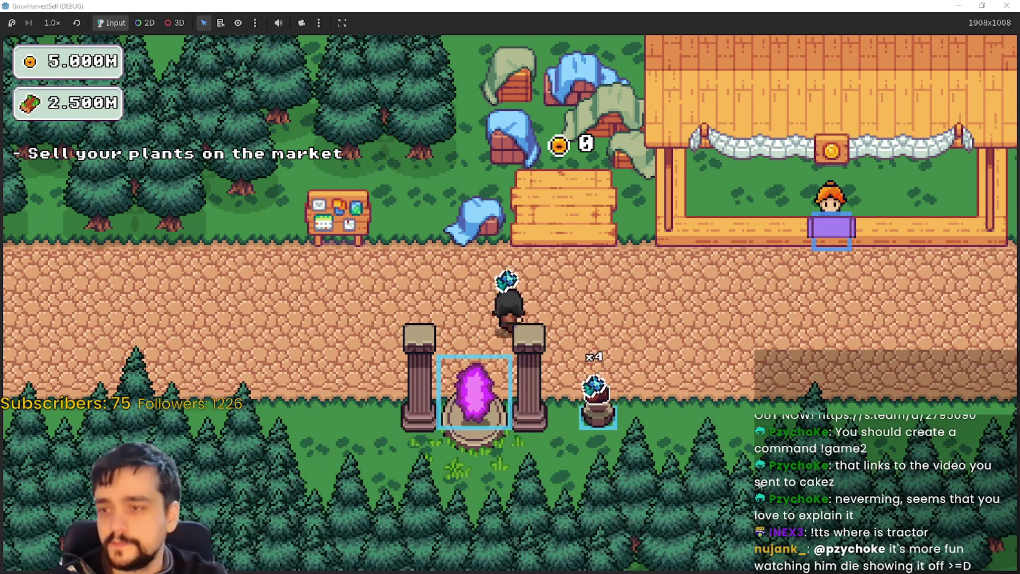
# Sell plants at the market stall, collect the bank gold, and walk up to the Skill Board.
pyautogui.press('d')
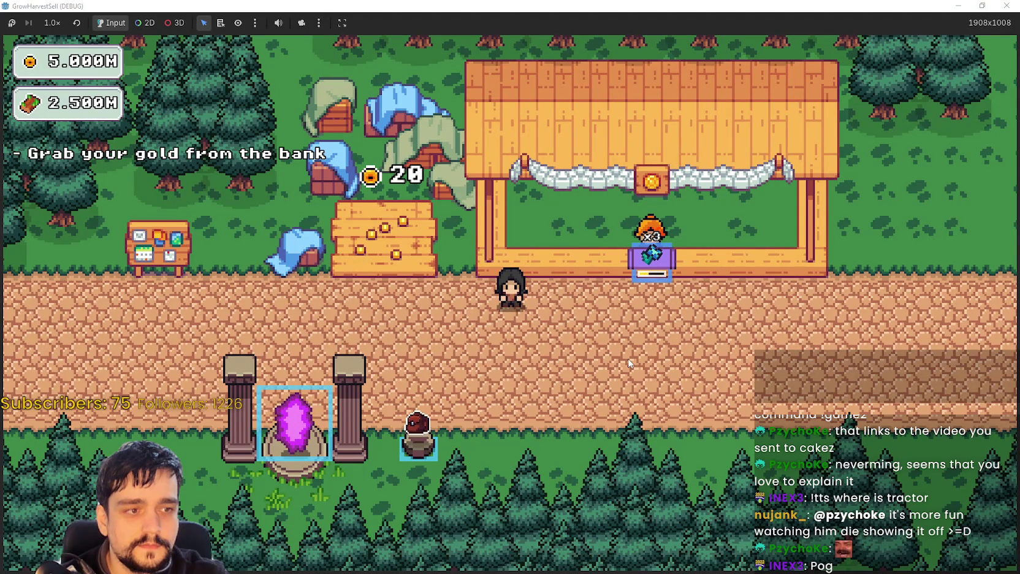
pyautogui.press('a')
pyautogui.press('w')
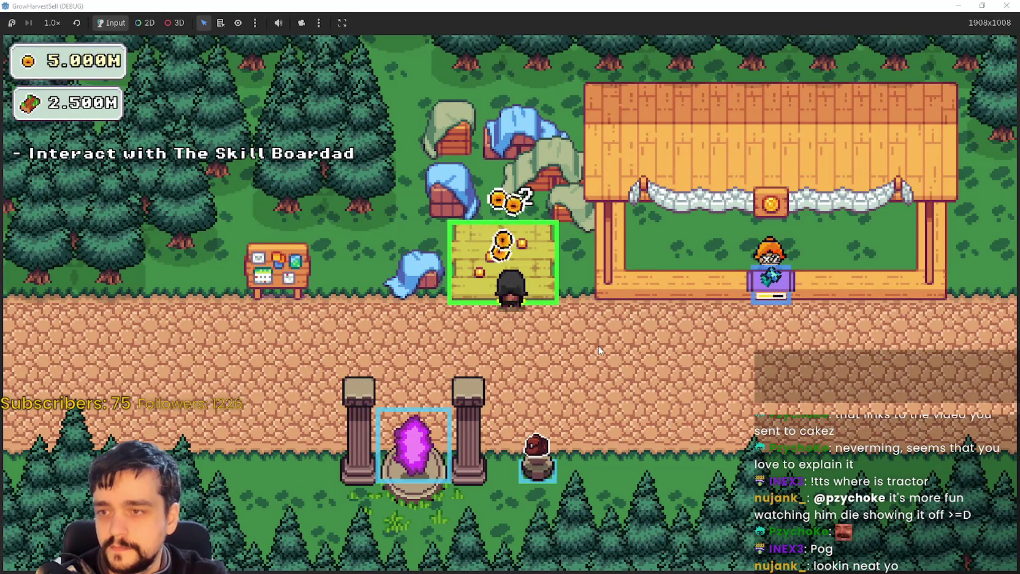
pyautogui.press('s')
pyautogui.press('a')
pyautogui.press('a')
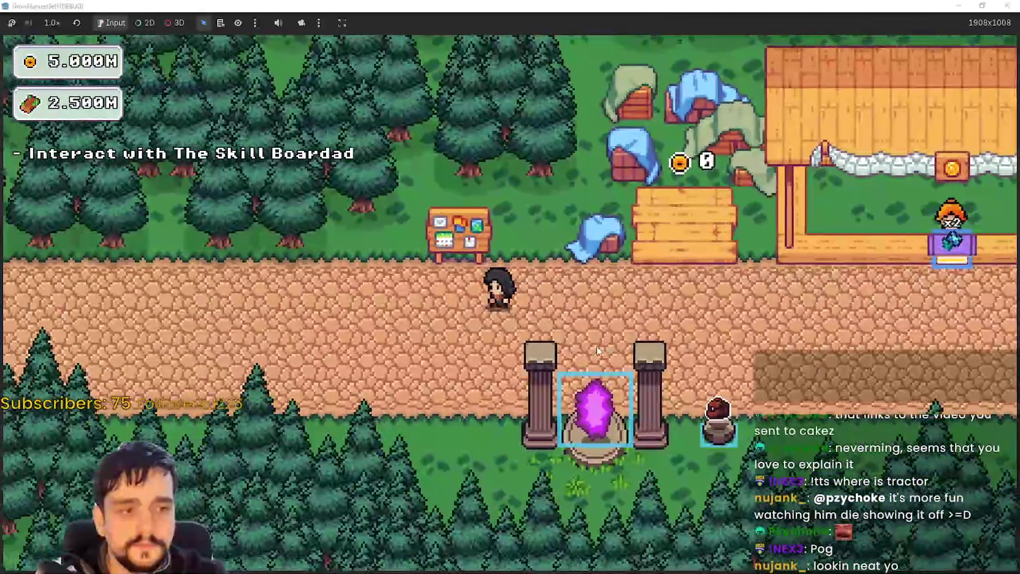
pyautogui.press('w')
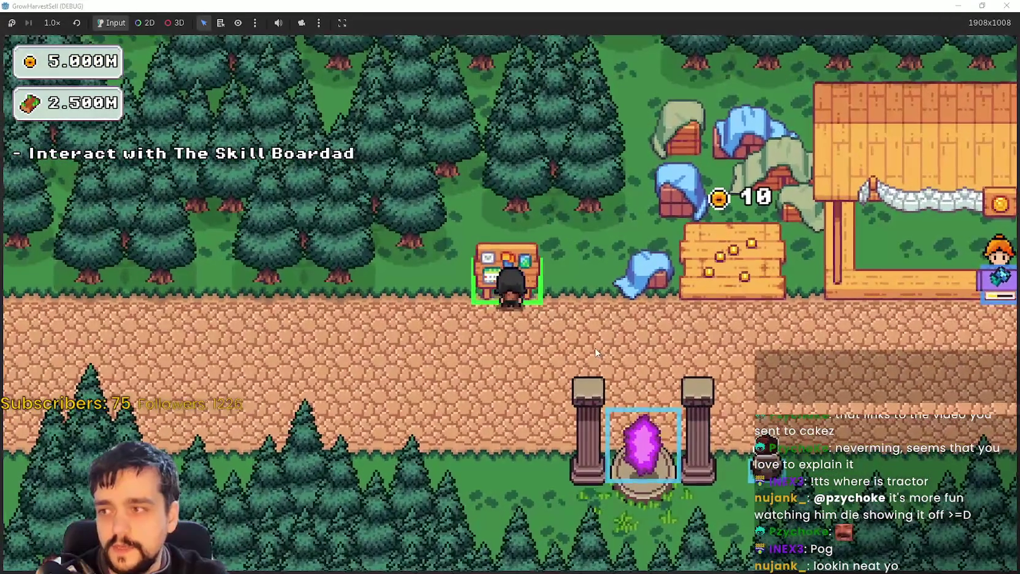
# In the Skill Board tree, unlock Resource Domain and Plant Domain Damage, then exit to the village.
pyautogui.press('e')
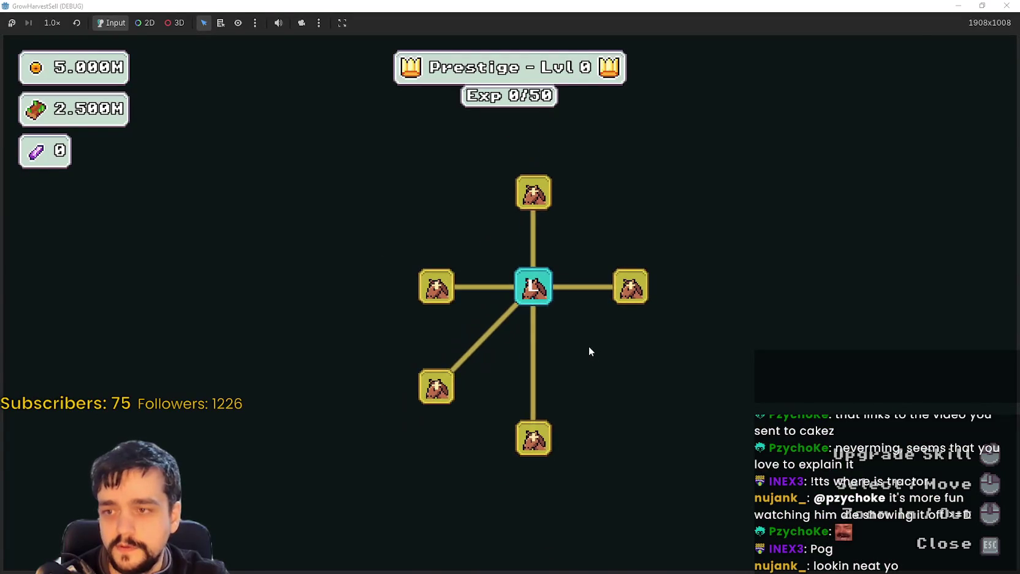
pyautogui.scroll(1, 586, 410)
pyautogui.scroll(-2, 581, 407)
pyautogui.scroll(2, 581, 411)
pyautogui.moveTo(604, 303)
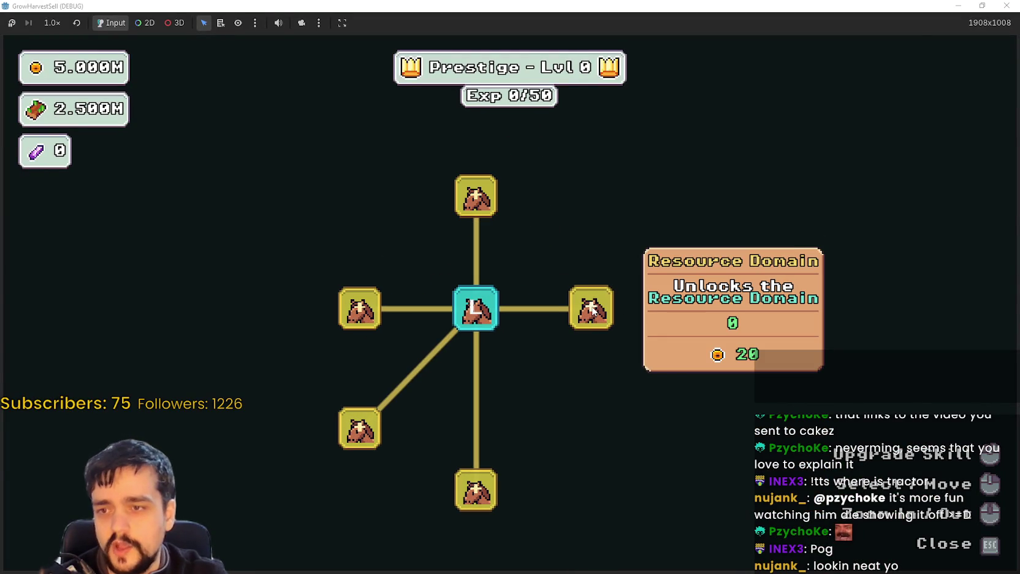
pyautogui.click(592, 310)
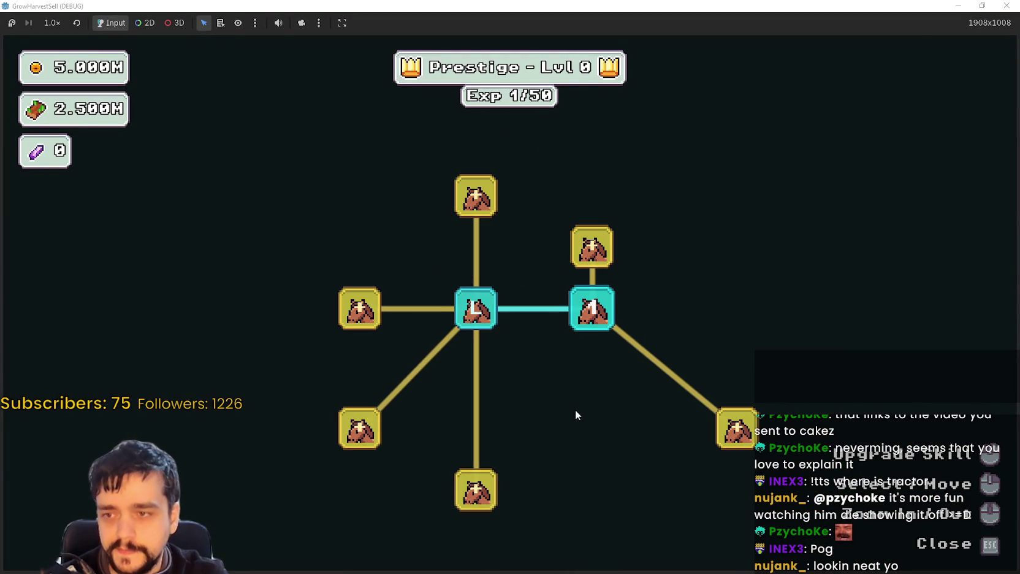
pyautogui.moveTo(493, 211)
pyautogui.moveTo(360, 310)
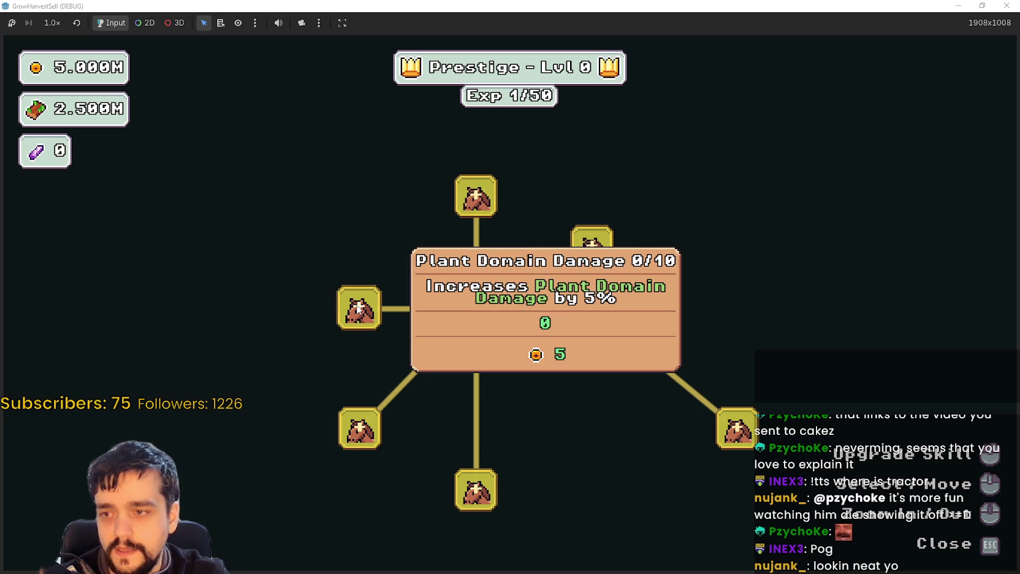
pyautogui.click(360, 310)
pyautogui.press('Escape')
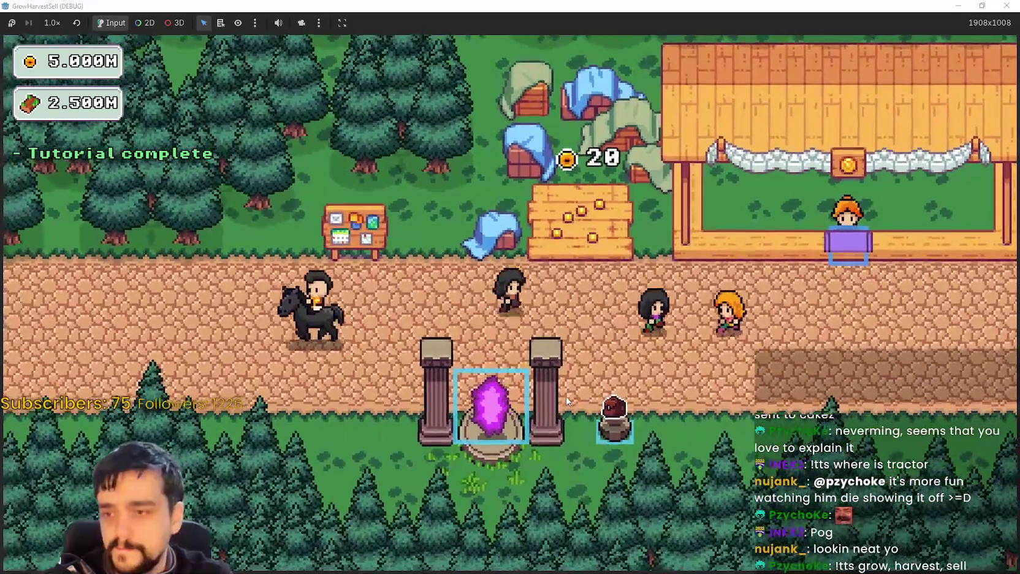
# Travel to forest Stage 1 and switch to the axe with key 2.
pyautogui.press('s')
pyautogui.press('e')
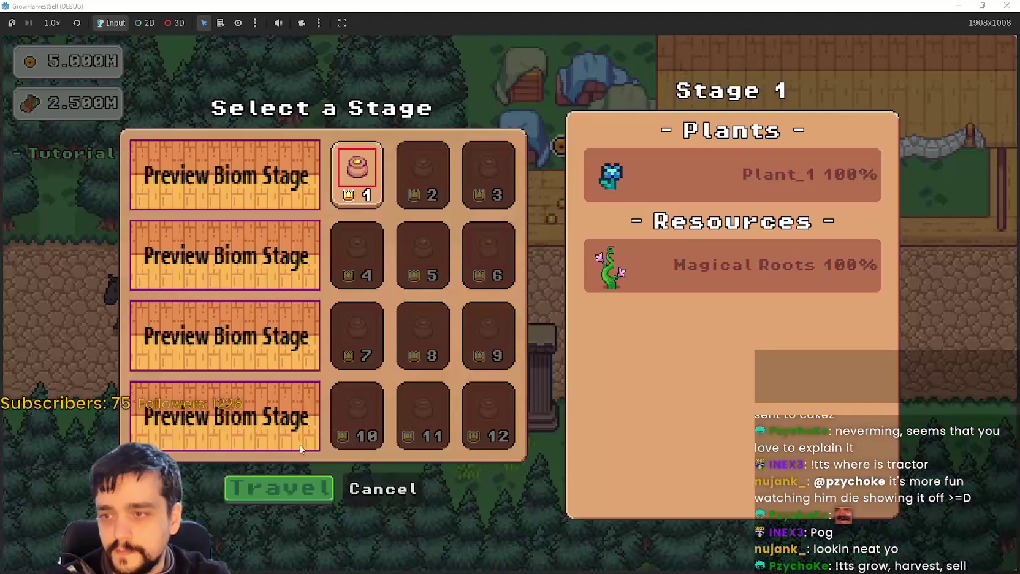
pyautogui.click(269, 490)
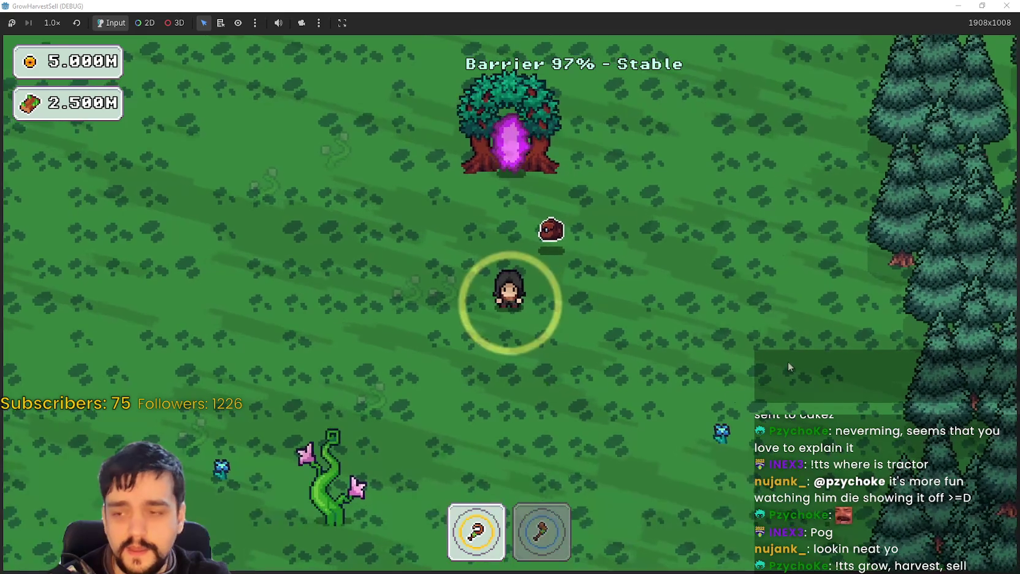
pyautogui.press('a')
pyautogui.press('s')
pyautogui.press('2')
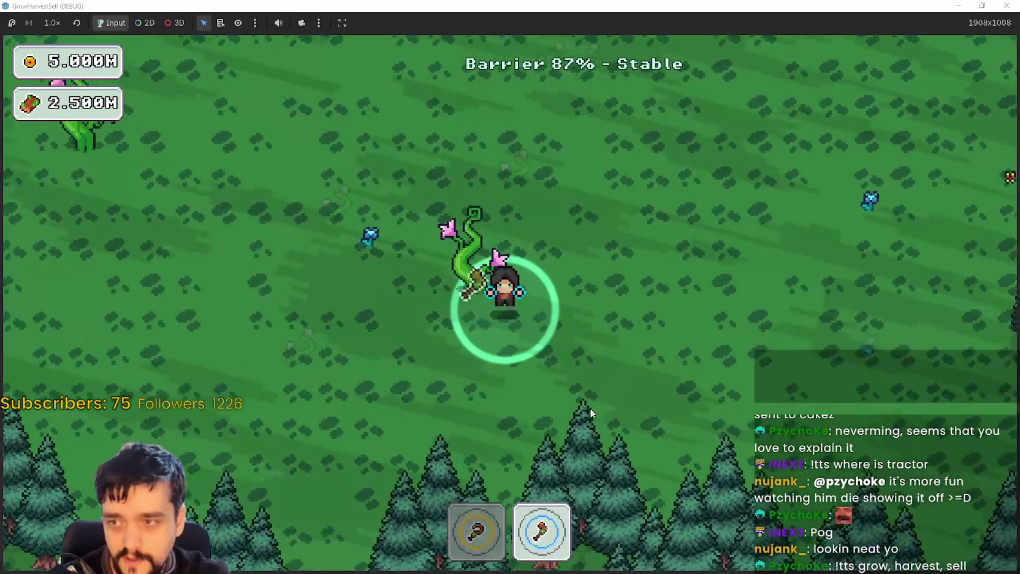
pyautogui.press('w')
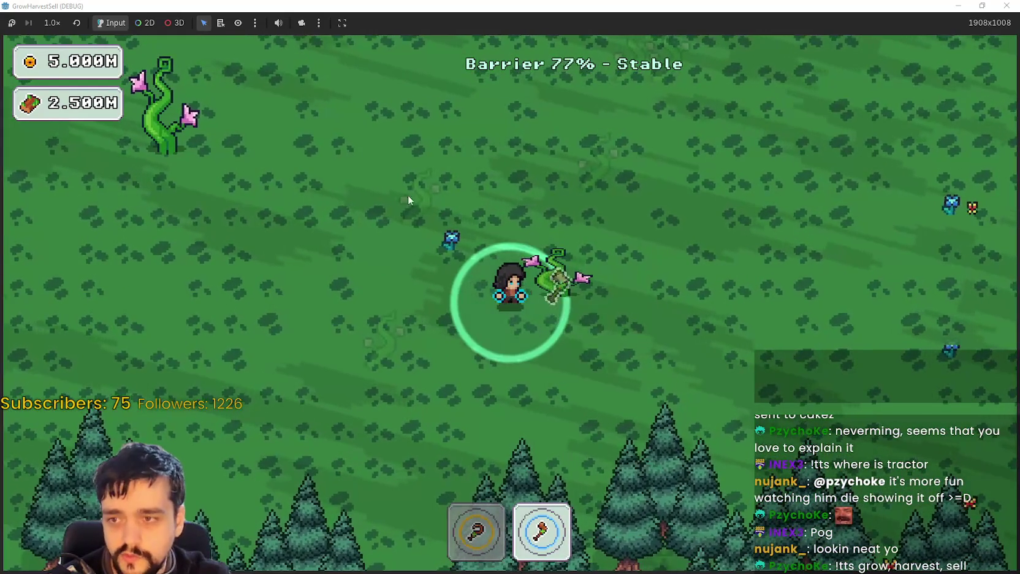
# Cut plants while walking left and up toward the vine plants.
pyautogui.press('w')
pyautogui.press('d')
pyautogui.press('a')
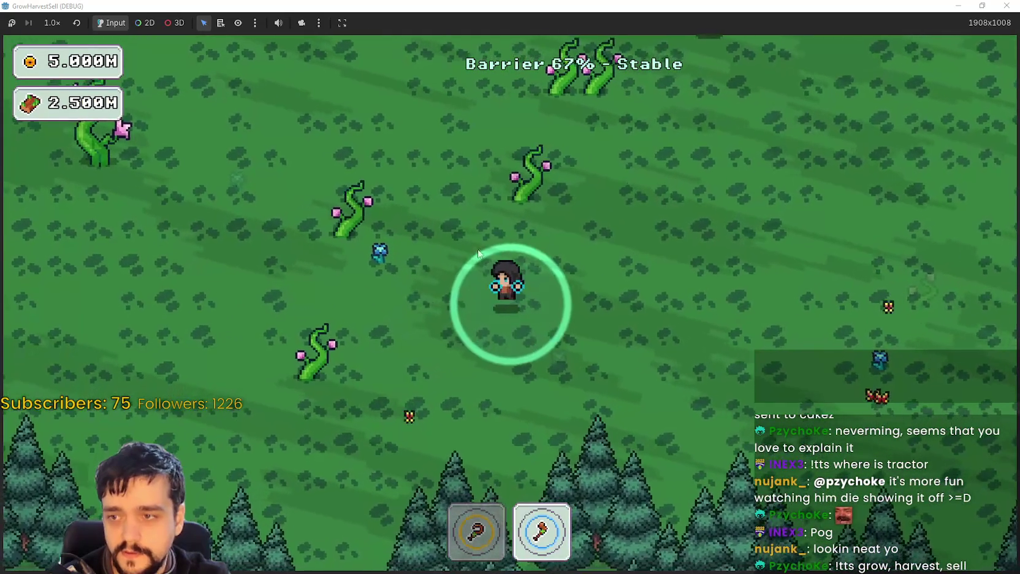
pyautogui.press('a')
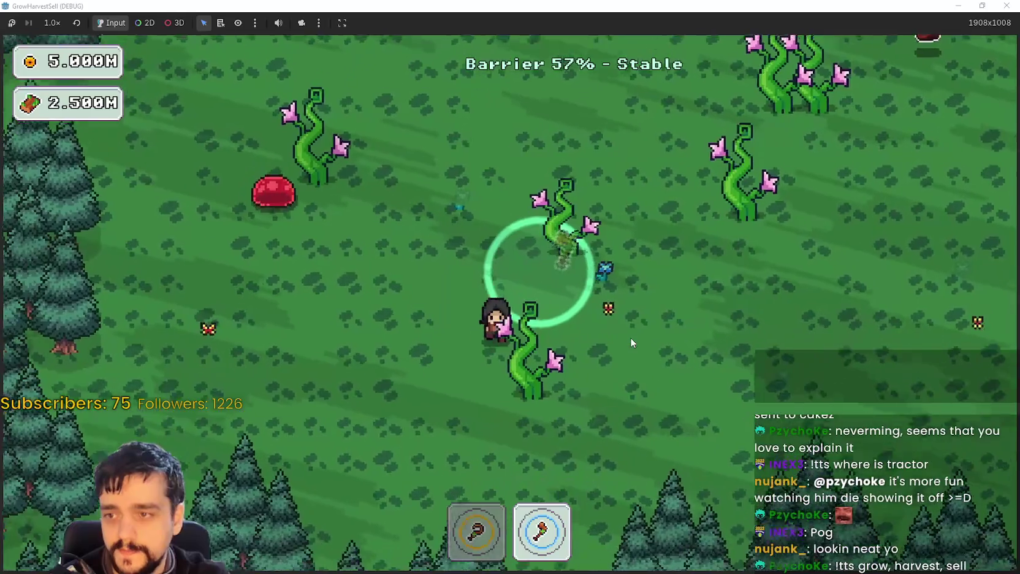
pyautogui.press('w')
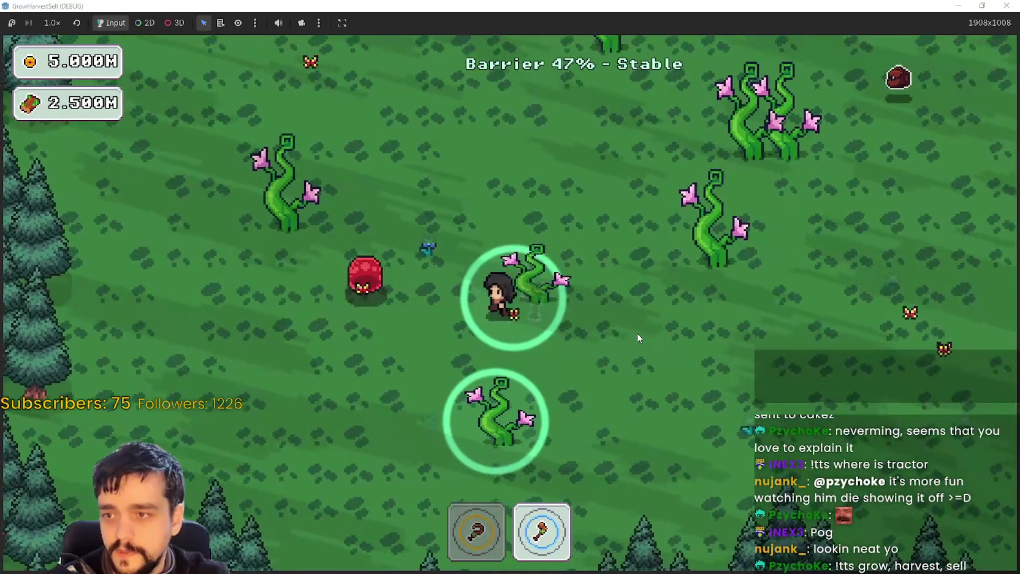
pyautogui.press('s')
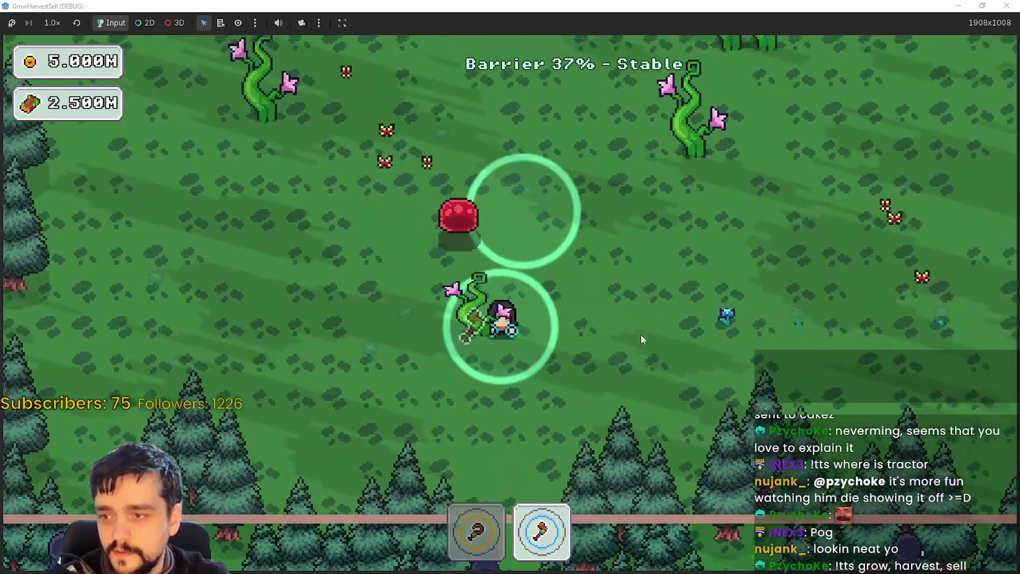
pyautogui.press('a')
pyautogui.press('w')
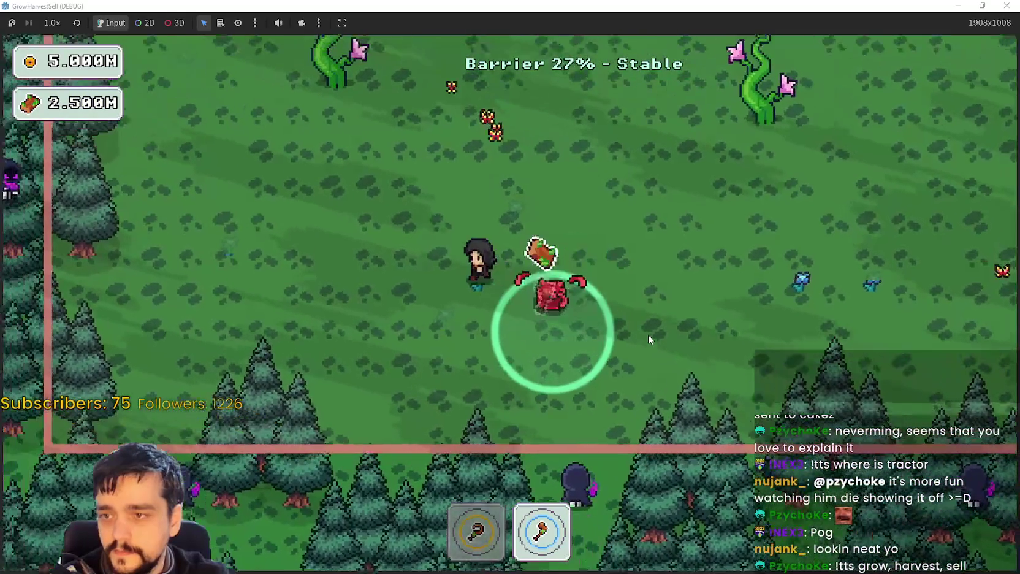
pyautogui.press('a')
pyautogui.press('w')
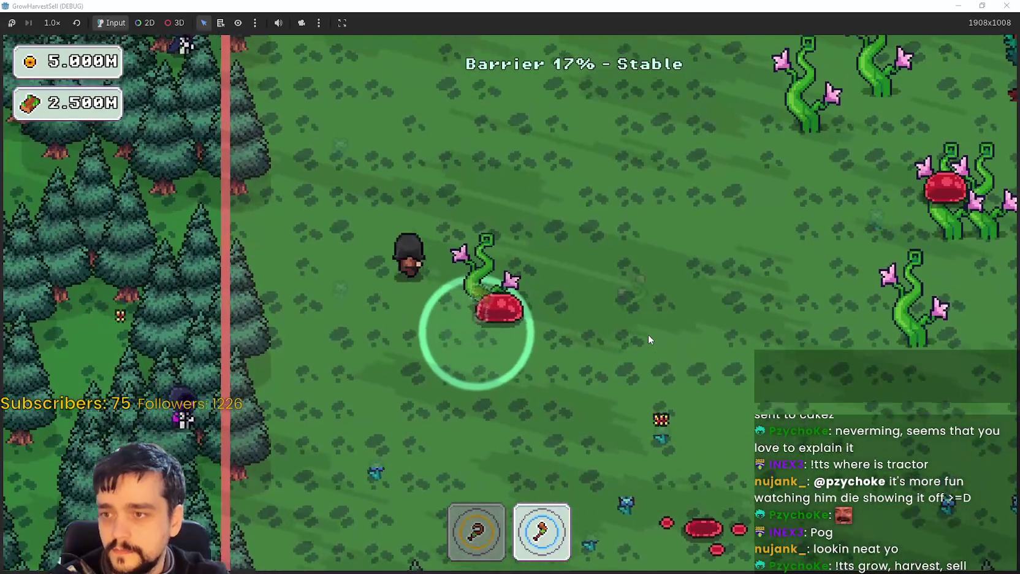
# Finish harvesting, avoid the mages, and reach the portal tree back to the village.
pyautogui.press('s')
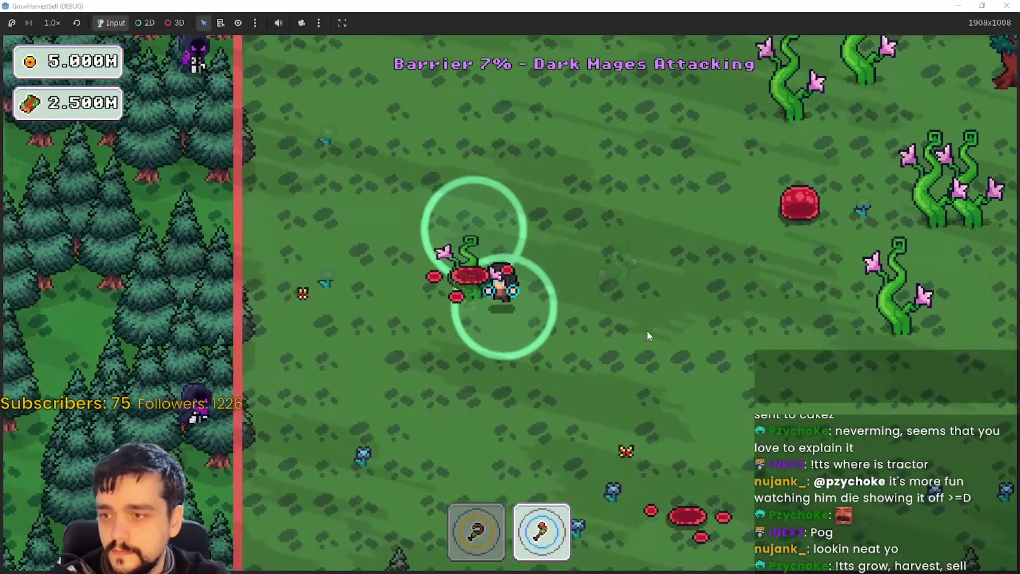
pyautogui.press('a')
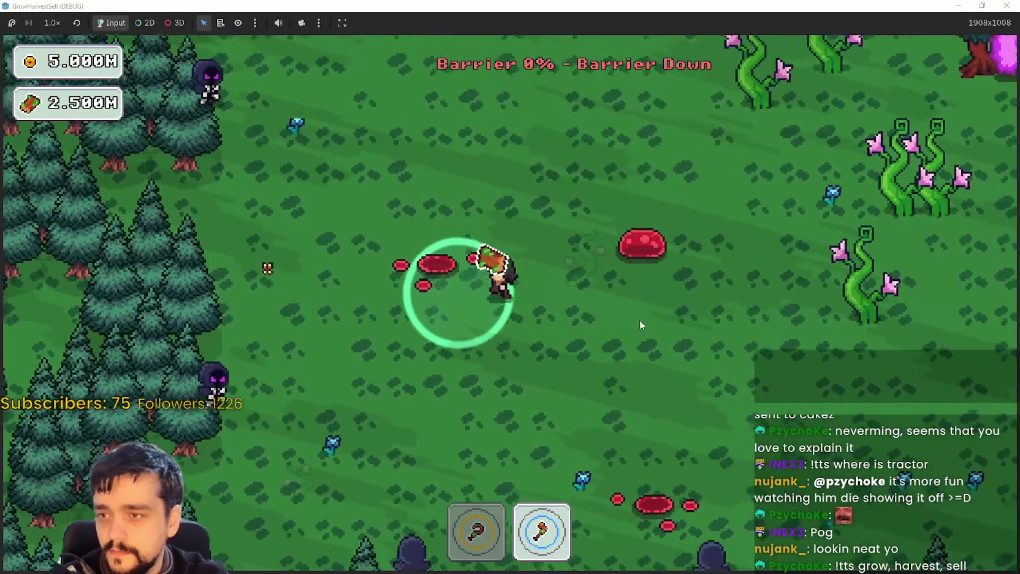
pyautogui.press('d')
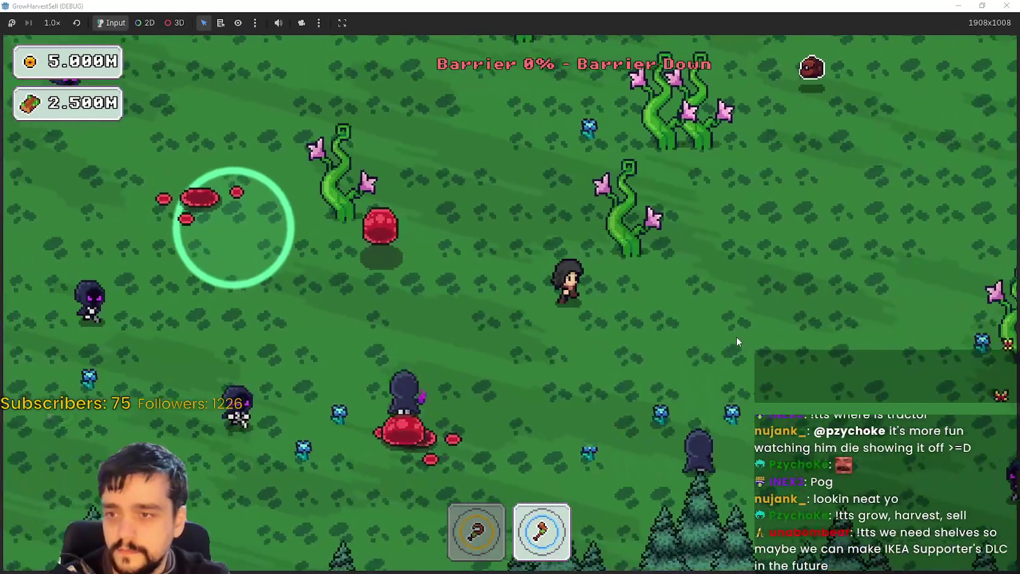
pyautogui.press('w')
pyautogui.press('d')
pyautogui.press('w')
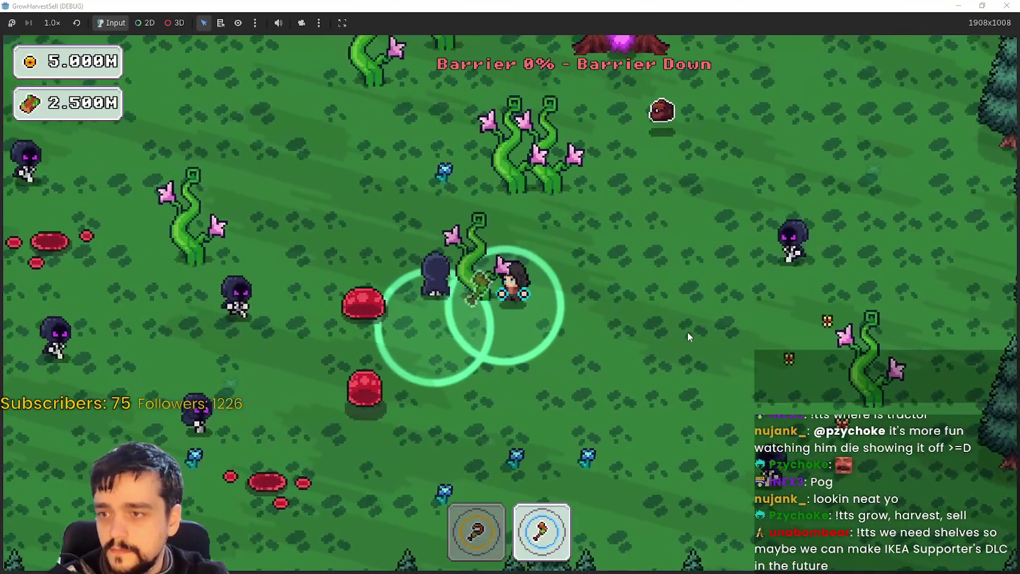
pyautogui.press('w')
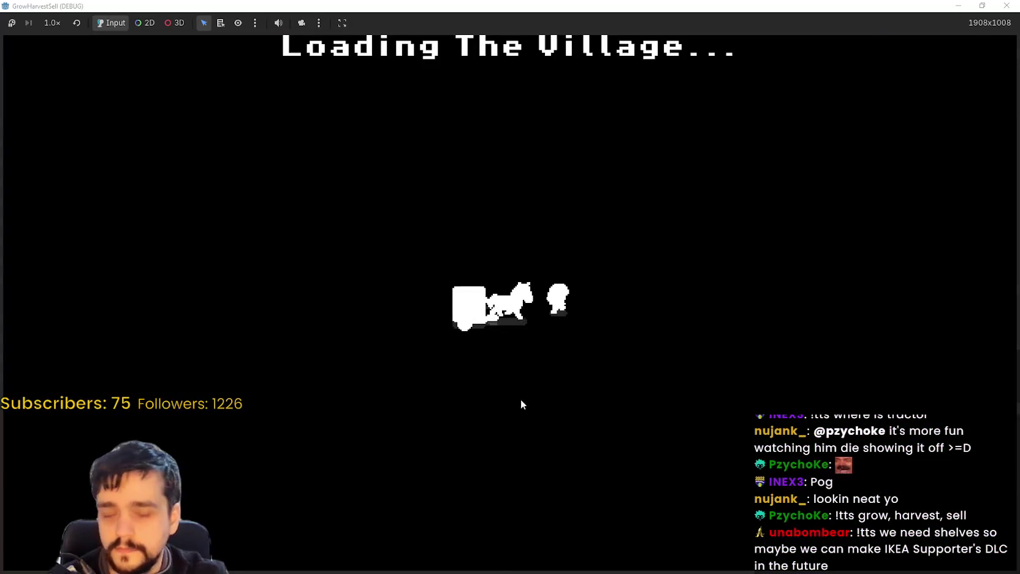
# Walk to the Skill Board and open the prestige skill tree.
pyautogui.press('d')
pyautogui.press('w')
pyautogui.press('a')
pyautogui.press('w')
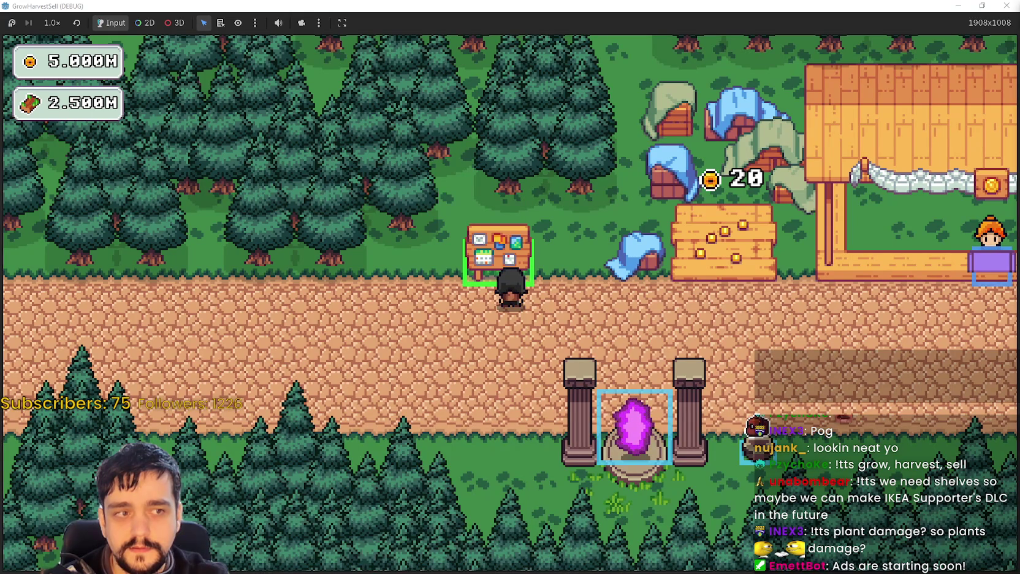
pyautogui.press('e')
pyautogui.scroll(-2, 587, 417)
pyautogui.scroll(1, 574, 347)
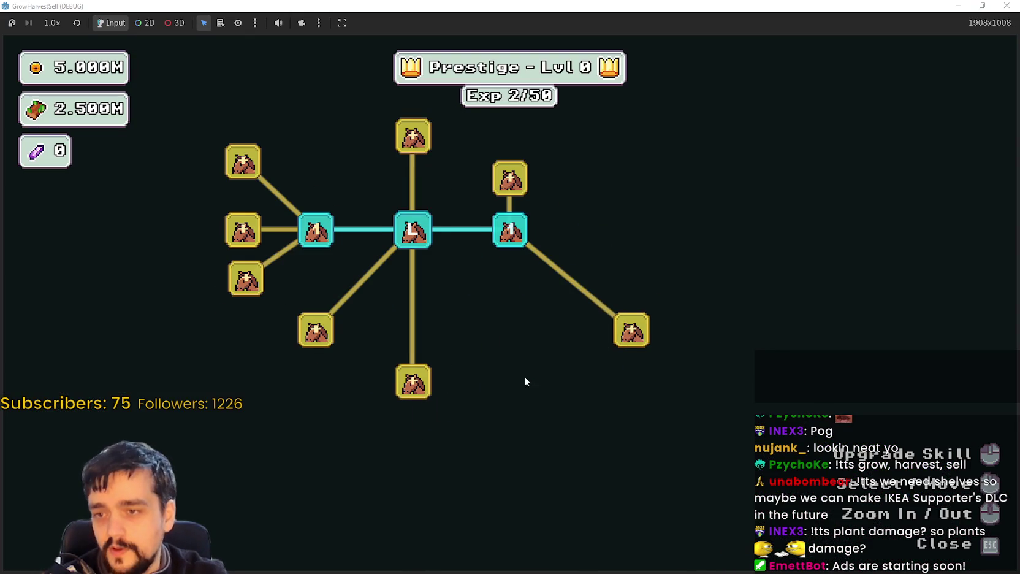
pyautogui.scroll(-2, 520, 385)
pyautogui.scroll(1, 598, 414)
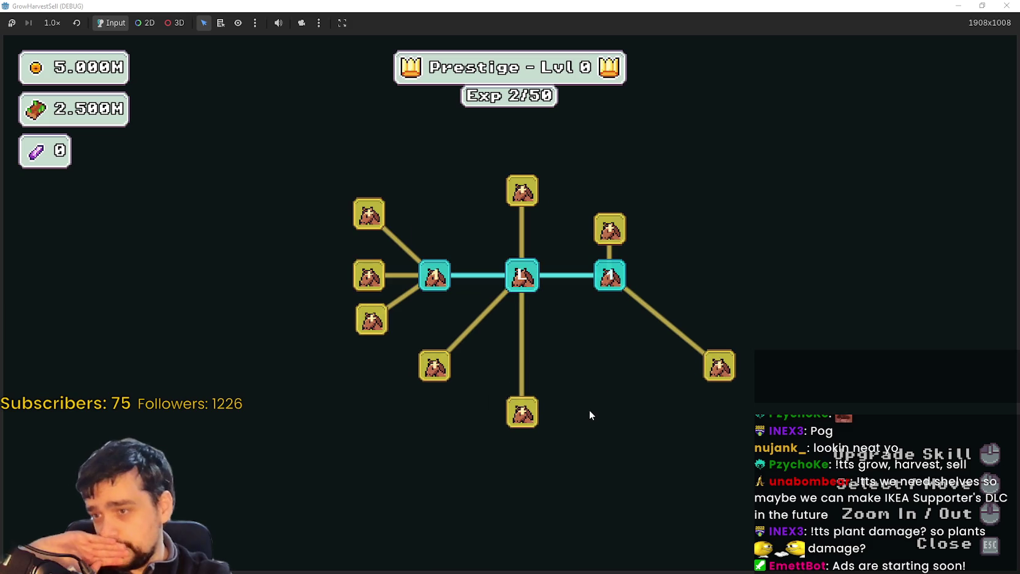
pyautogui.moveTo(526, 414)
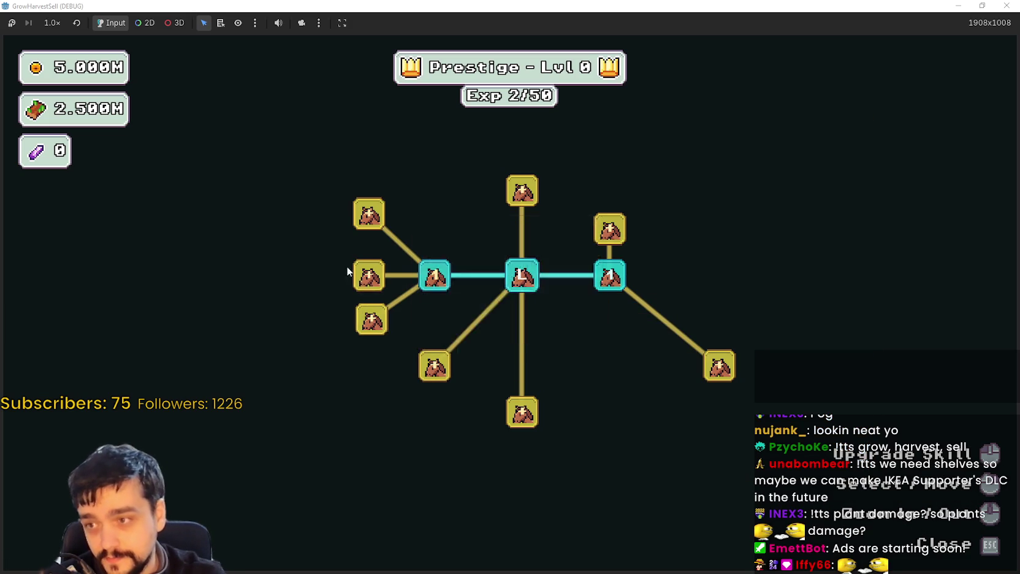
# Max Domain Expansion, raise Plant Domain Damage to 10/10, and buy one Dopple Sickle rank.
pyautogui.click(359, 278)
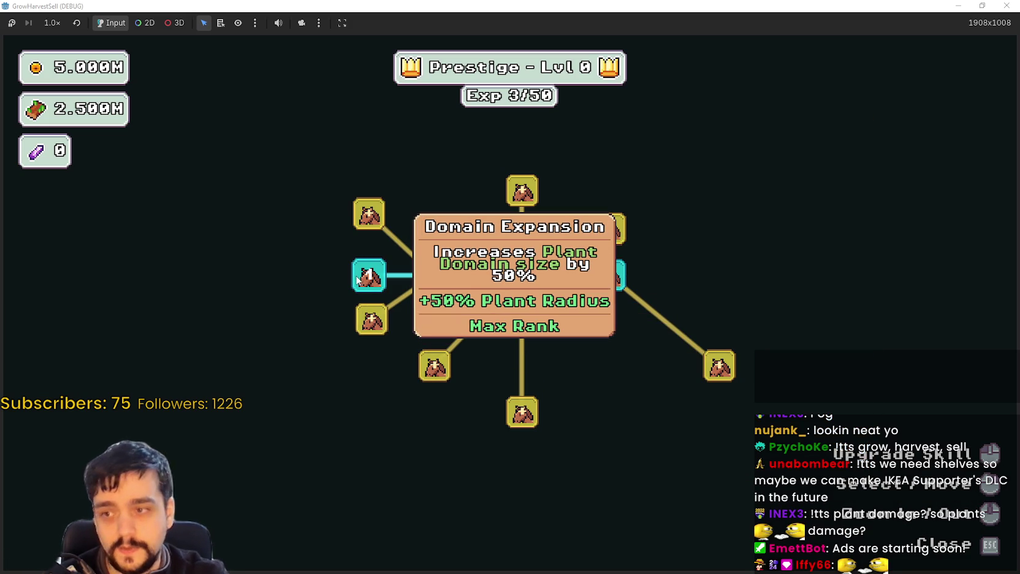
pyautogui.moveTo(359, 219)
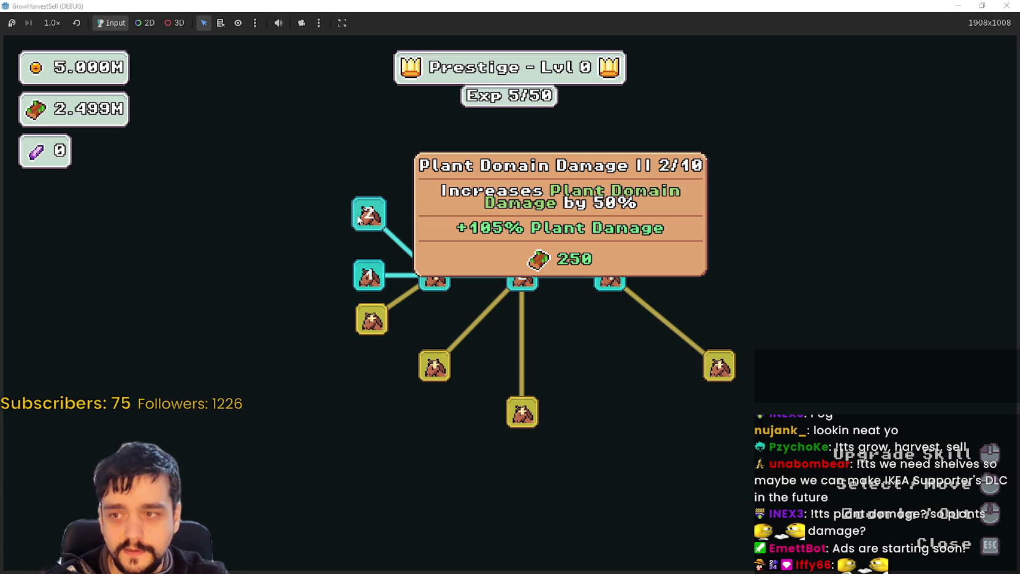
pyautogui.click(358, 219)
pyautogui.click(358, 219)
pyautogui.click(358, 219)
pyautogui.click(431, 281)
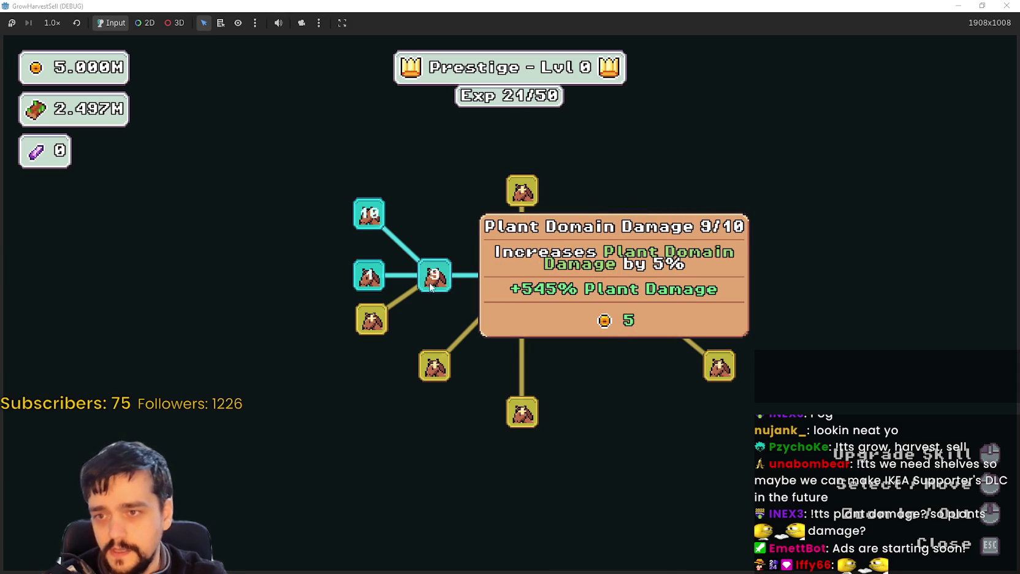
pyautogui.click(433, 285)
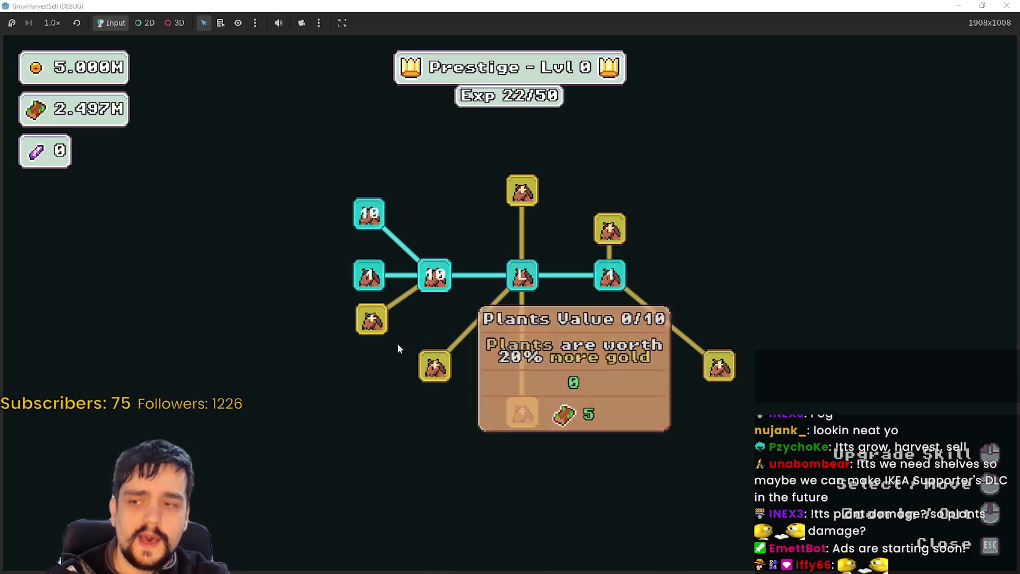
pyautogui.click(376, 327)
# Close the skill tree and travel to forest_1 from the portal.
pyautogui.press('Escape')
pyautogui.press('e')
pyautogui.click(309, 482)
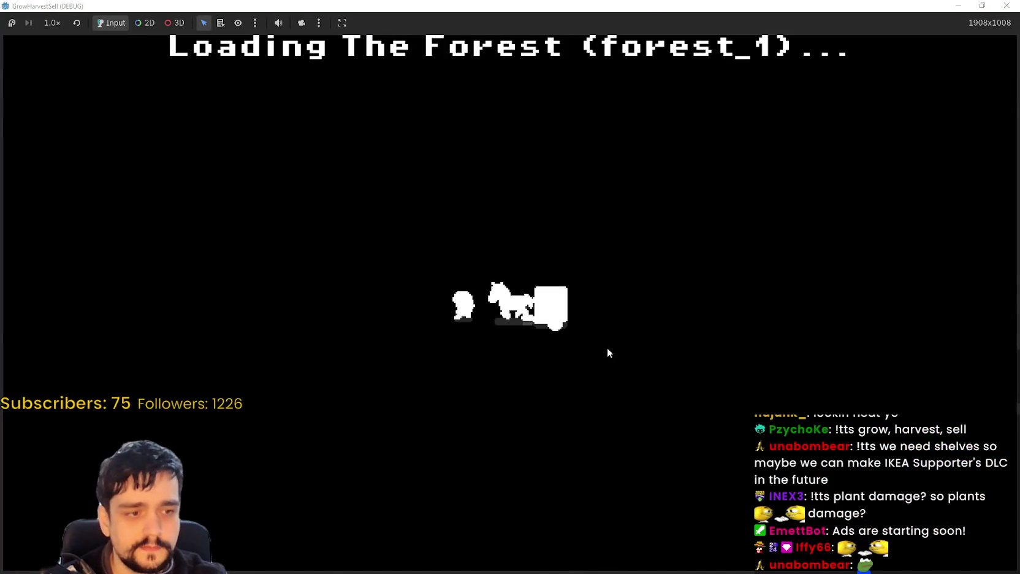
# Walk into the forest and around the clearing, heading up and left through the field.
pyautogui.press('d')
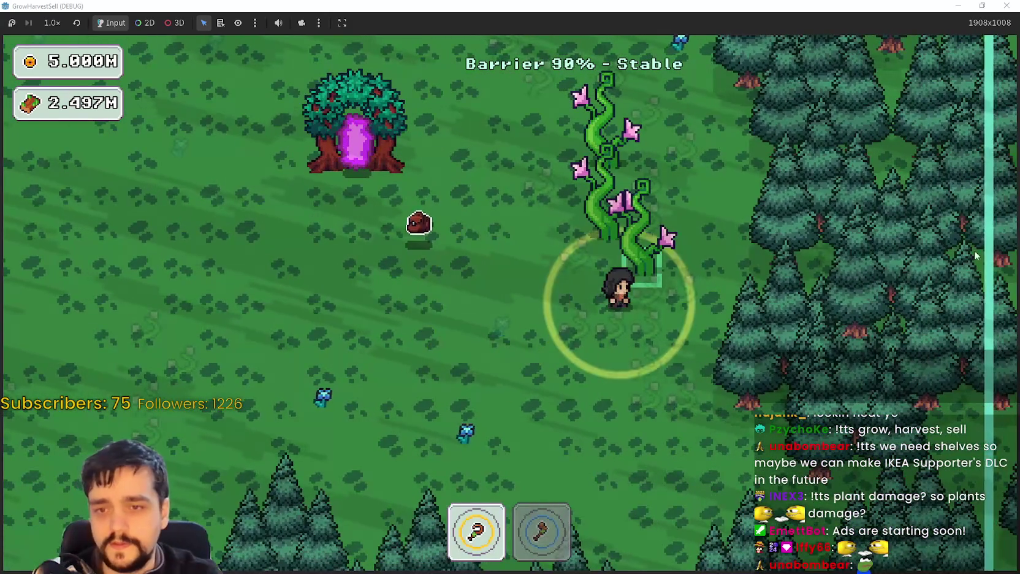
pyautogui.press('a')
pyautogui.press('d')
pyautogui.press('w')
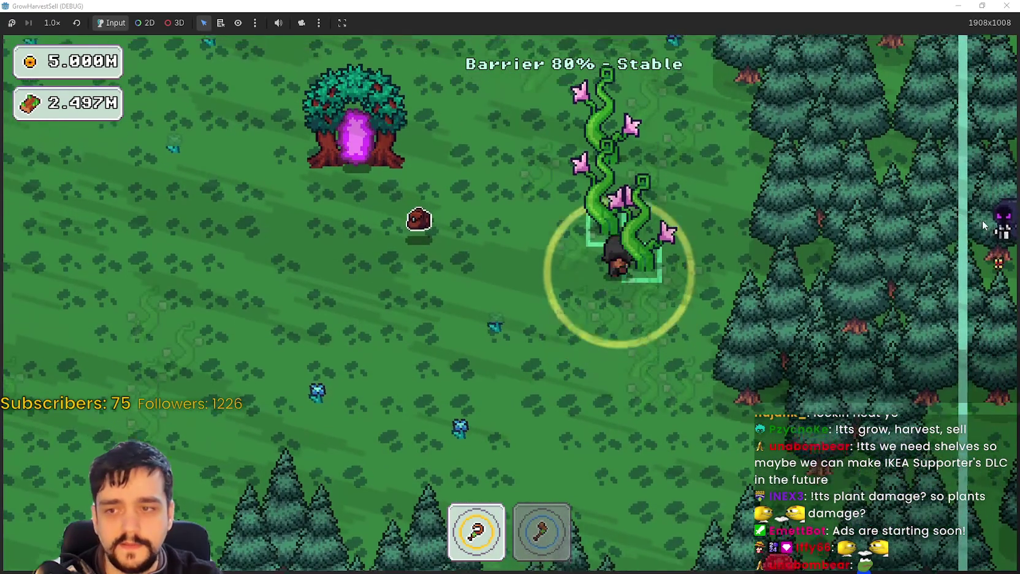
pyautogui.press('a')
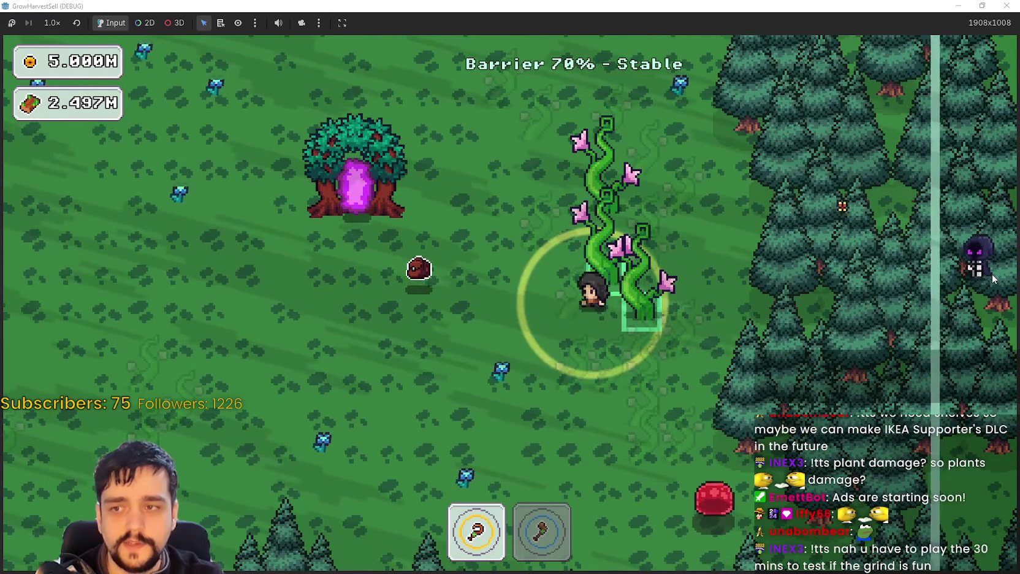
pyautogui.press('w')
pyautogui.press('a')
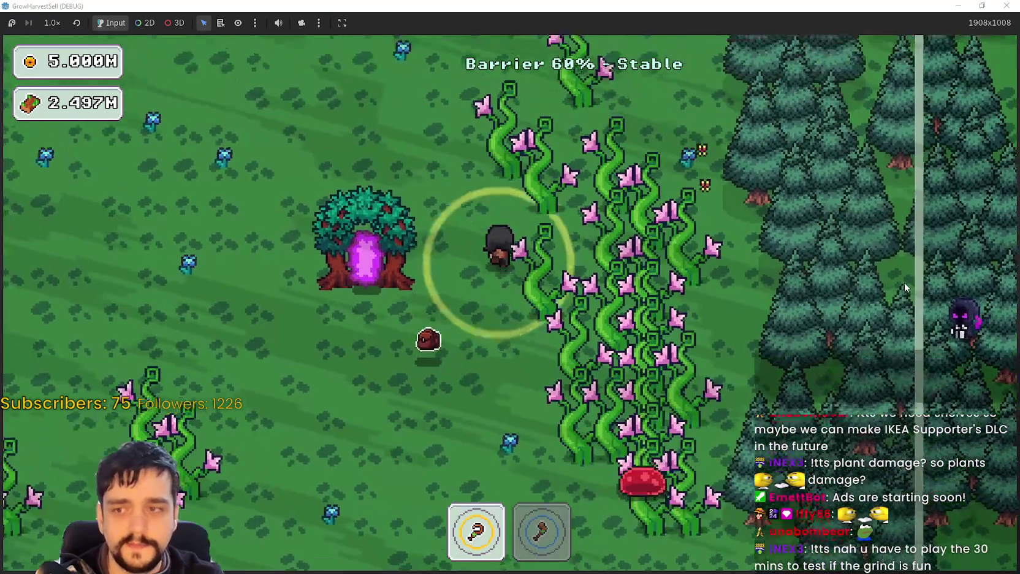
pyautogui.press('w')
pyautogui.press('d')
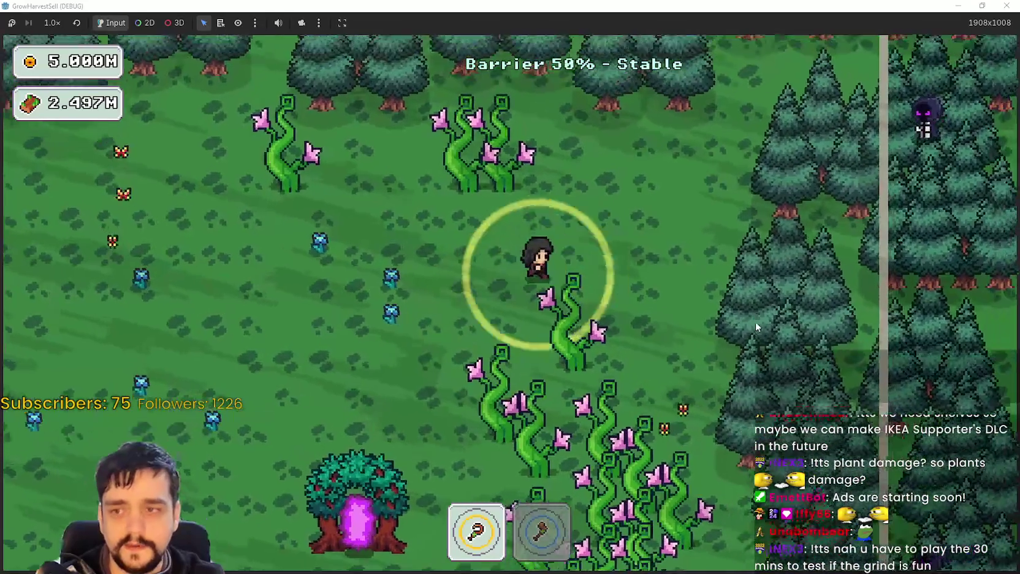
# Keep moving around the field until the barrier reaches 0% and the village returns.
pyautogui.press('w')
pyautogui.press('d')
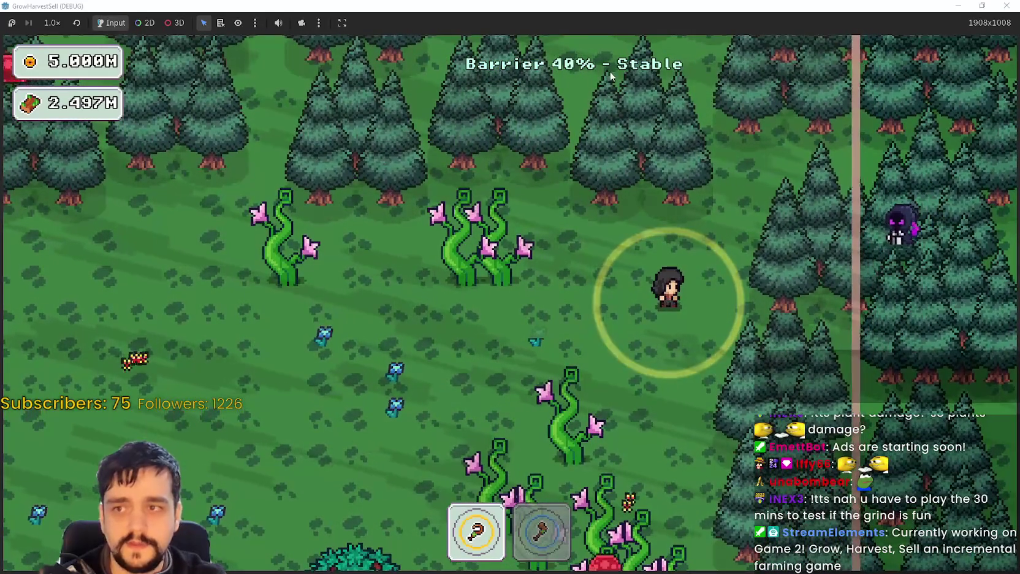
pyautogui.press('a')
pyautogui.press('w')
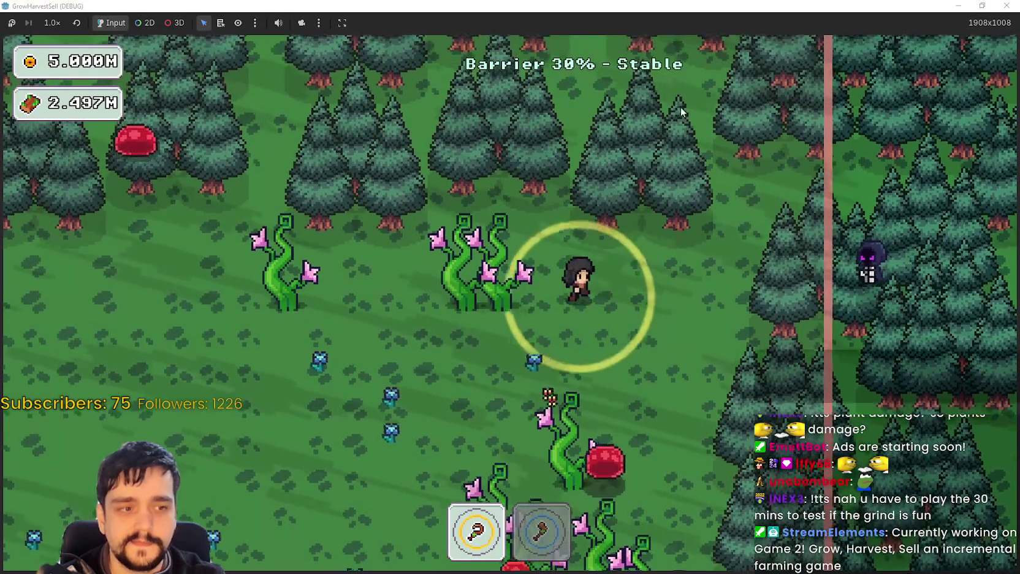
pyautogui.press('s')
pyautogui.press('d')
pyautogui.press('a')
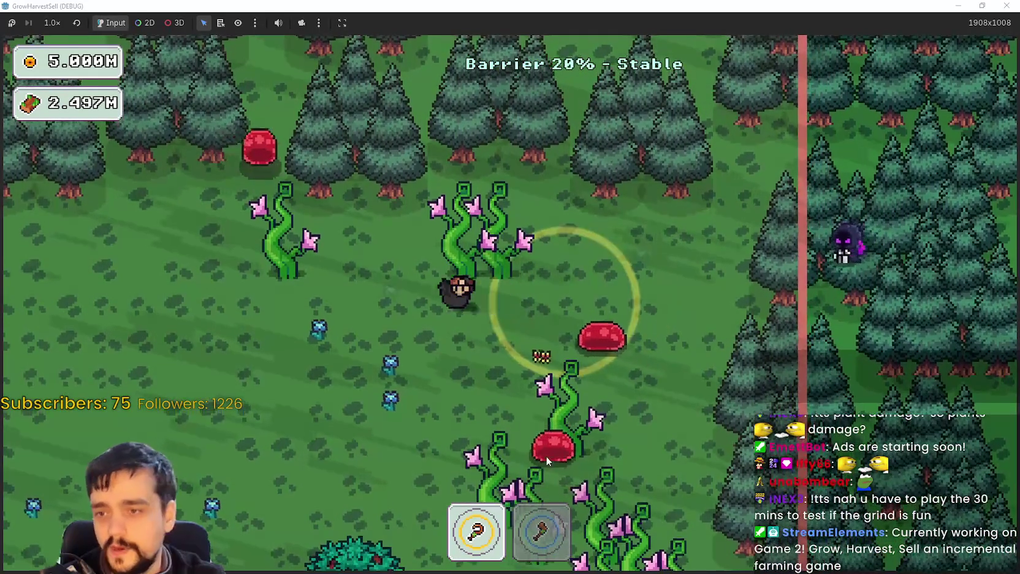
pyautogui.press('a')
pyautogui.press('a')
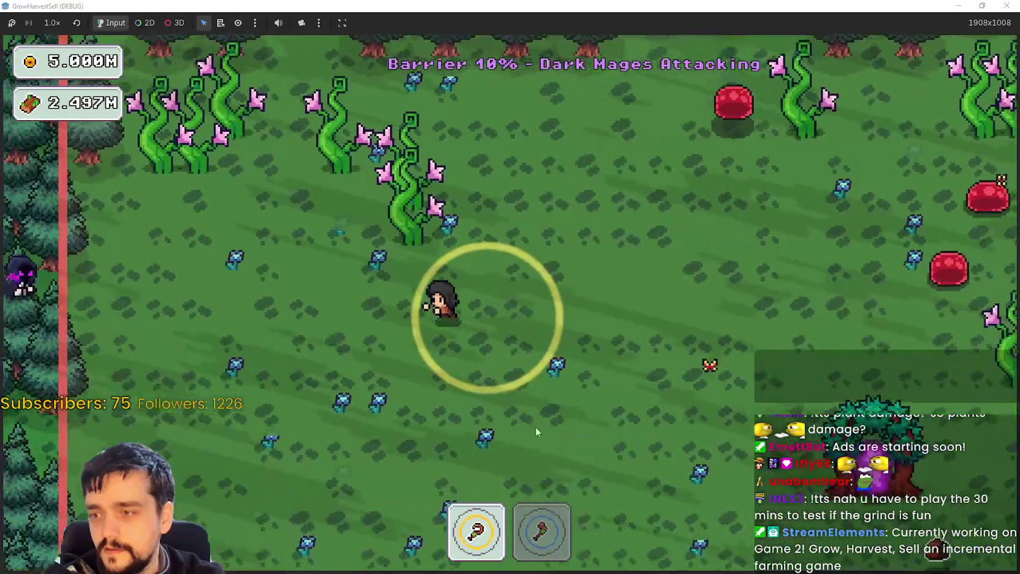
pyautogui.press('s')
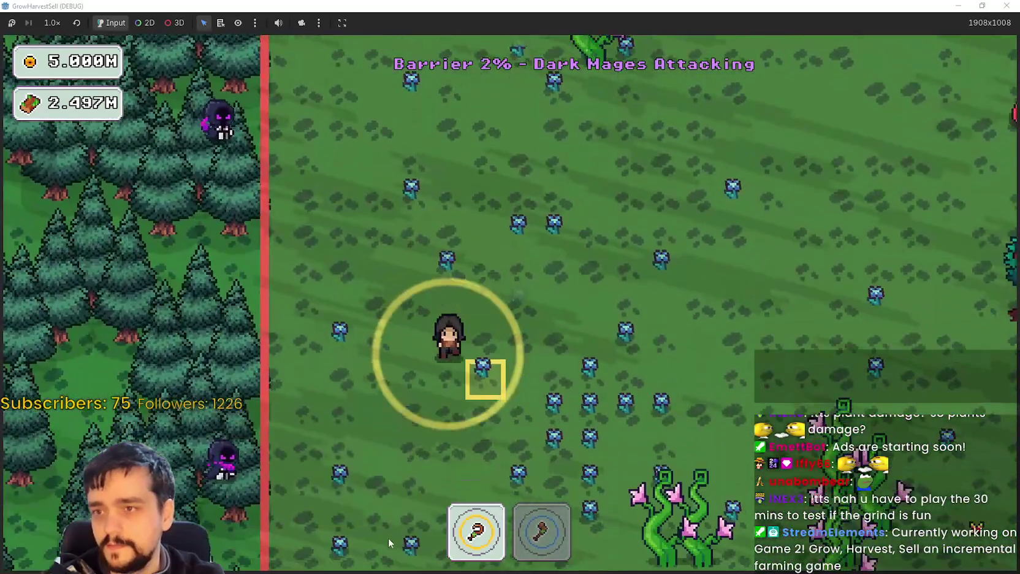
pyautogui.press('s')
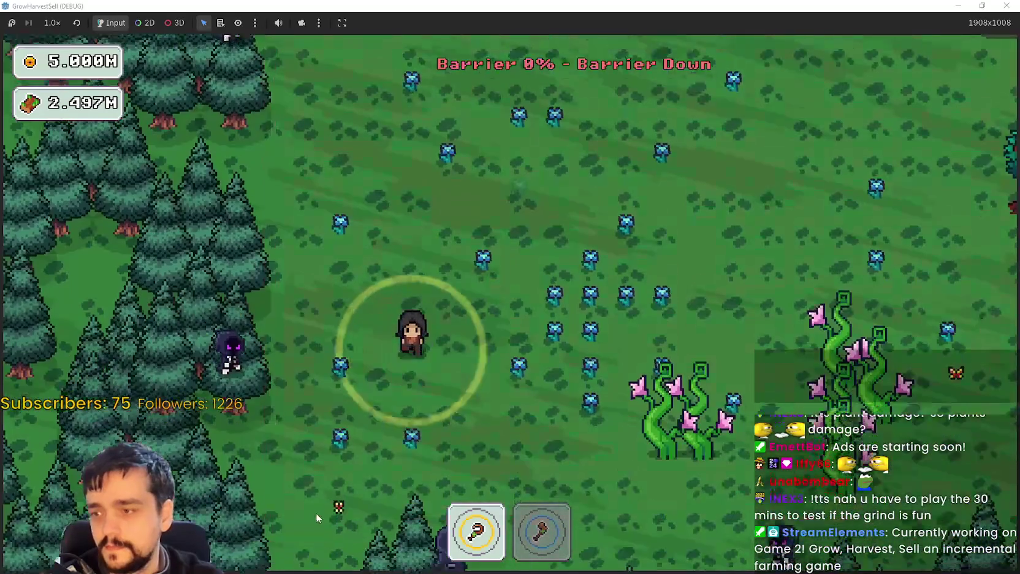
pyautogui.press('d')
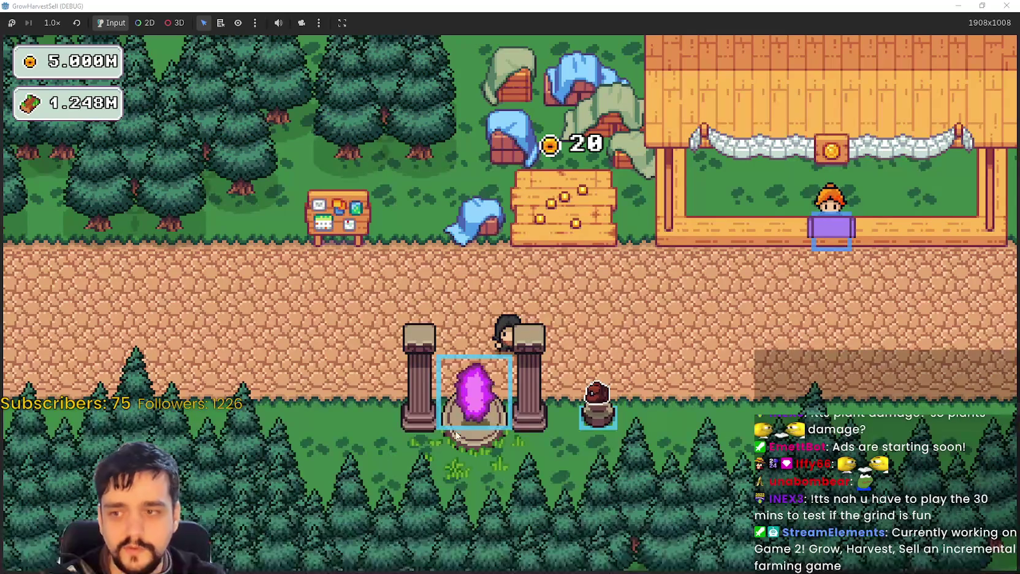
# Cancel the portal's stage selection and open the prestige skill tree at the notice board.
pyautogui.press('d')
pyautogui.press('a')
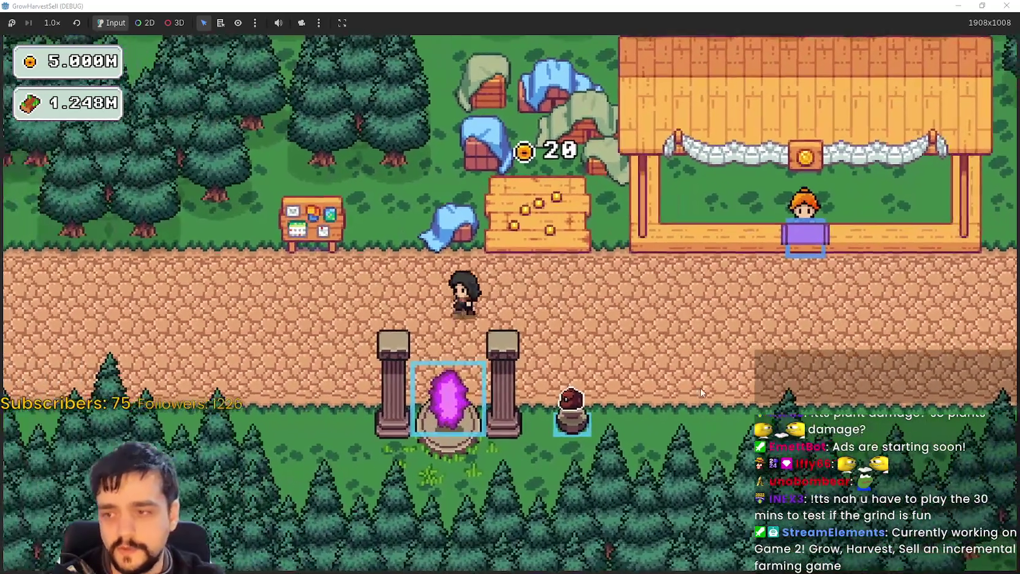
pyautogui.press('e')
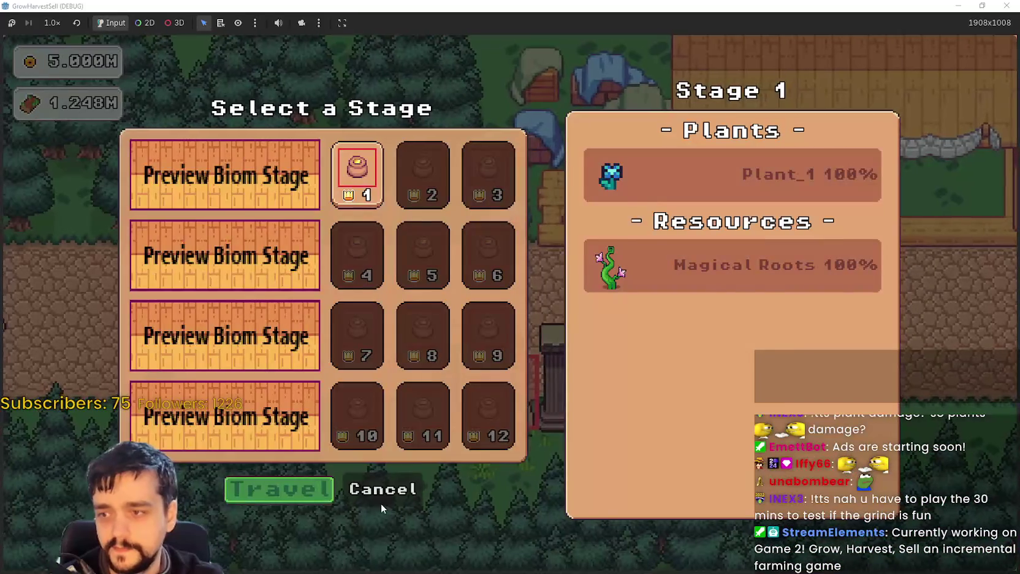
pyautogui.click(353, 503)
pyautogui.press('e')
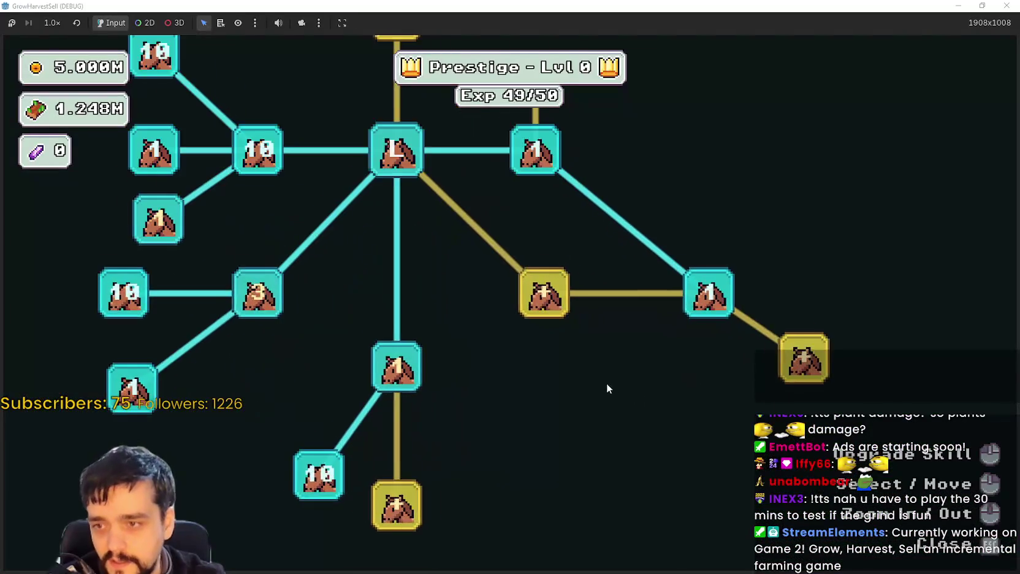
pyautogui.scroll(-1, 611, 391)
# Buy Deep Barrier, Plant Domain Energy, the node beside Barrier Energy, and Resource Domain Damage.
pyautogui.click(511, 275)
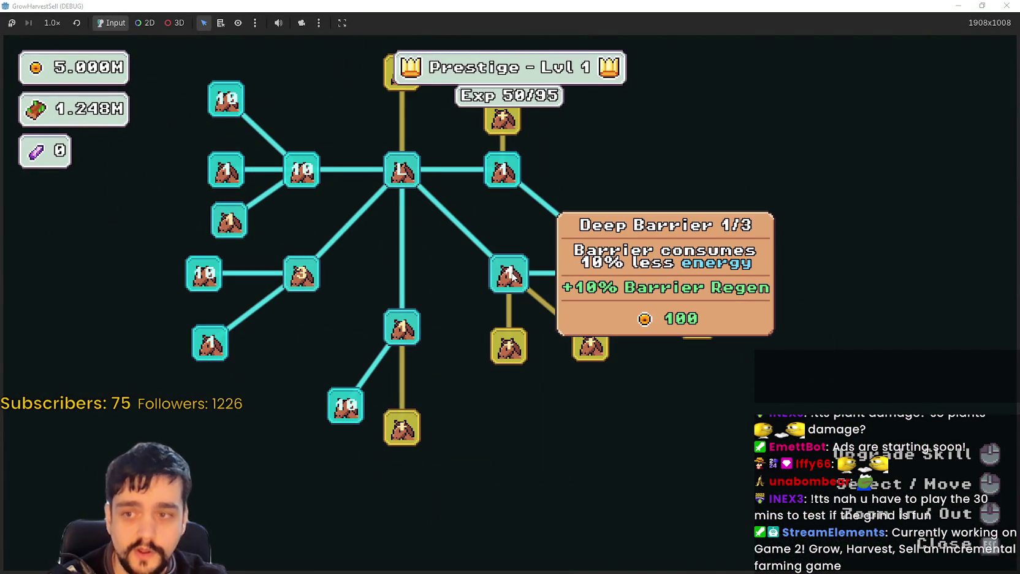
pyautogui.click(508, 356)
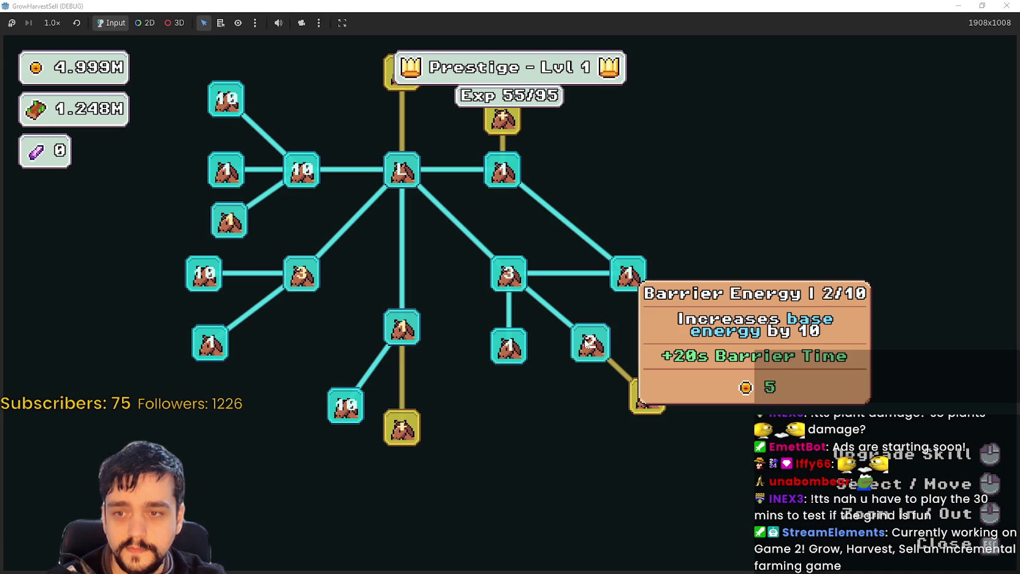
pyautogui.click(695, 328)
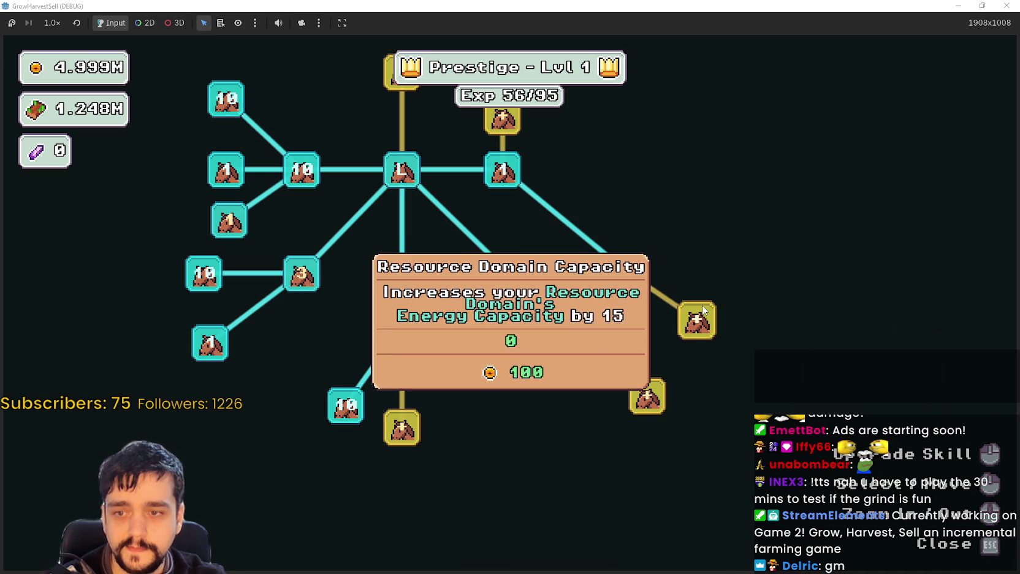
pyautogui.scroll(1, 476, 456)
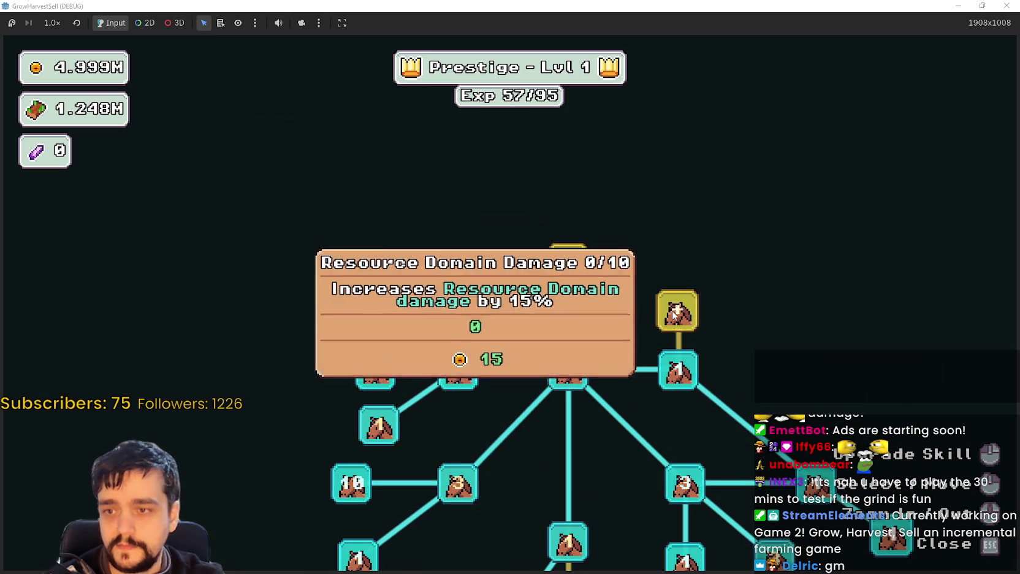
pyautogui.click(673, 314)
# Pan to the new branches and buy Domain Range plus several Domain Charge ranks.
pyautogui.moveTo(760, 283); pyautogui.dragTo(657, 265)
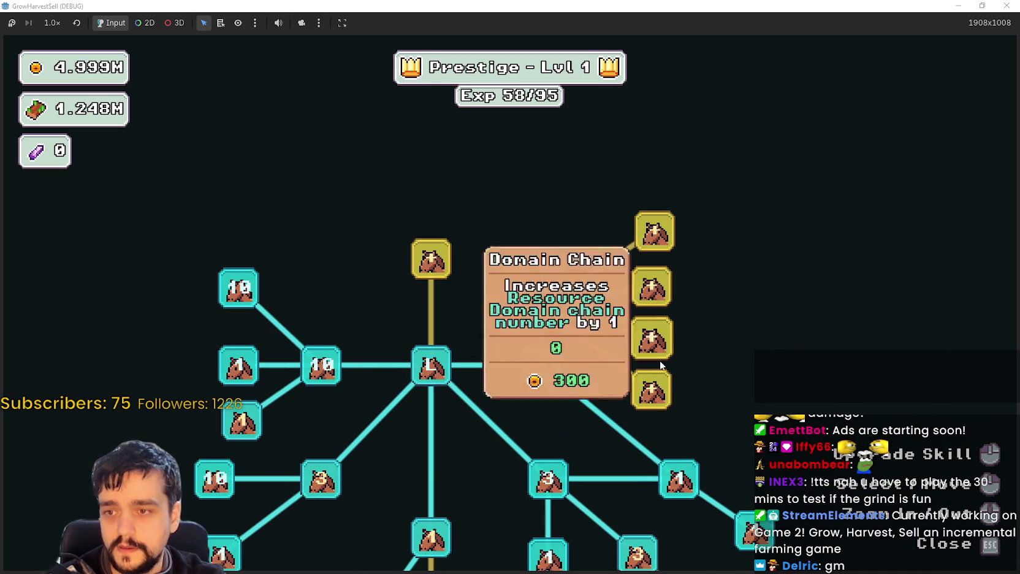
pyautogui.click(666, 401)
pyautogui.click(665, 232)
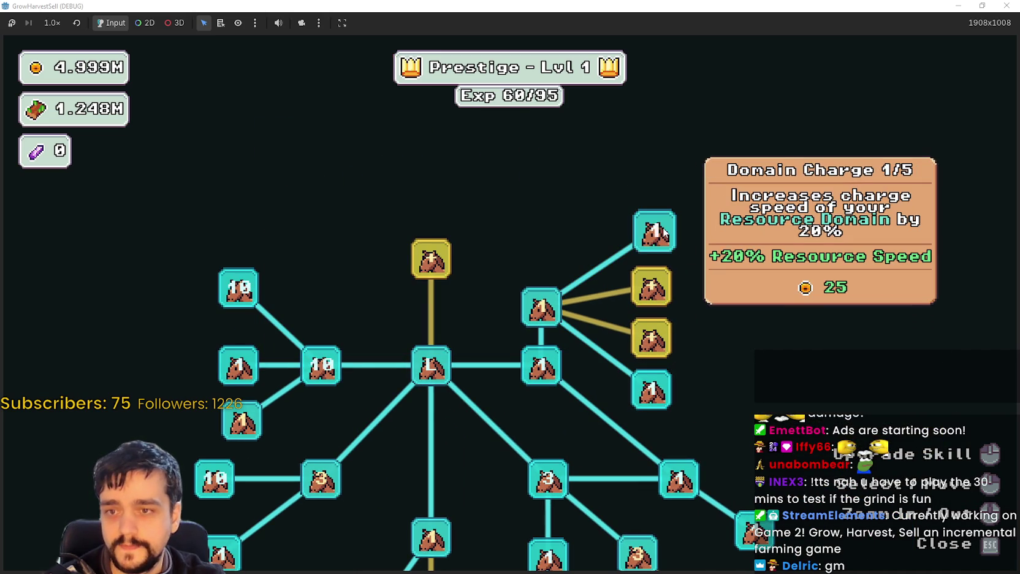
pyautogui.click(654, 301)
pyautogui.click(653, 301)
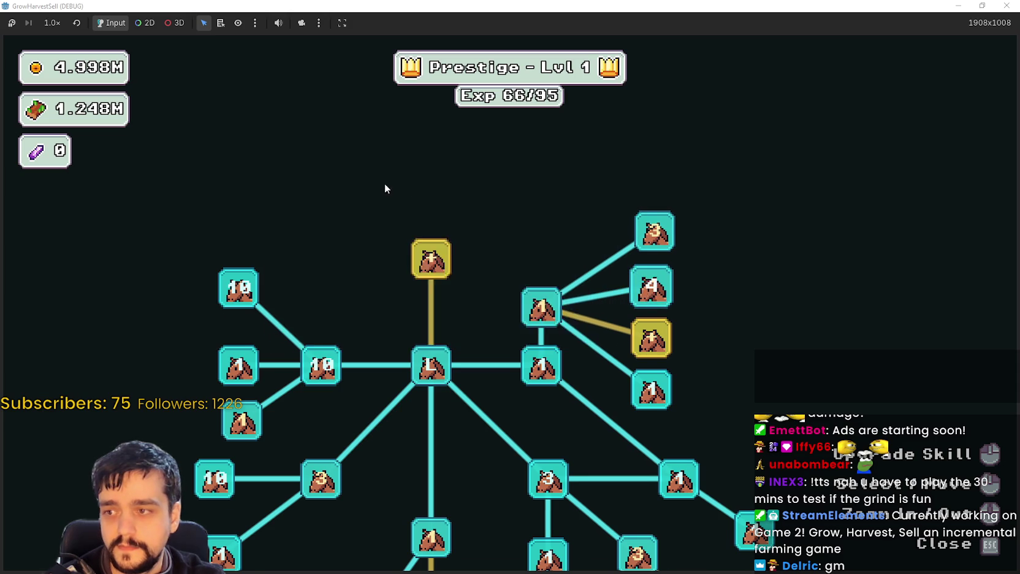
pyautogui.moveTo(385, 186); pyautogui.dragTo(516, 257)
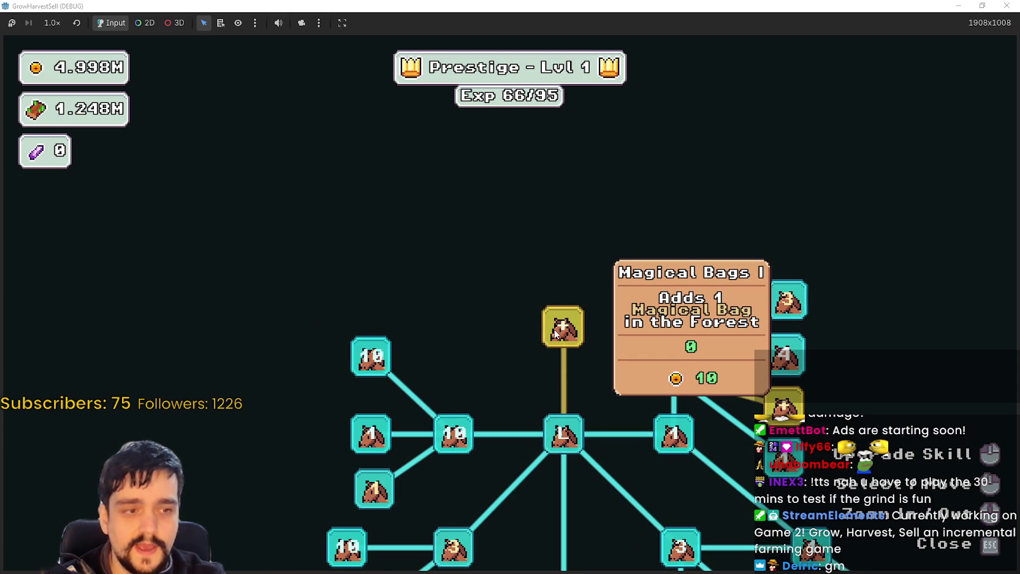
# Walk back to the notice board, reopen the skill tree and inspect its upper branch.
pyautogui.press('Escape')
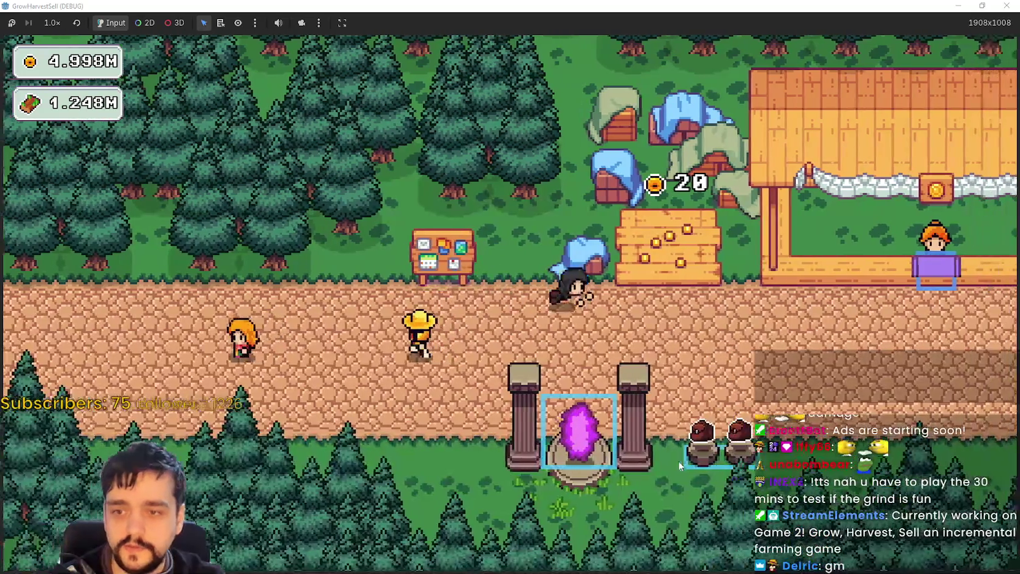
pyautogui.press('a')
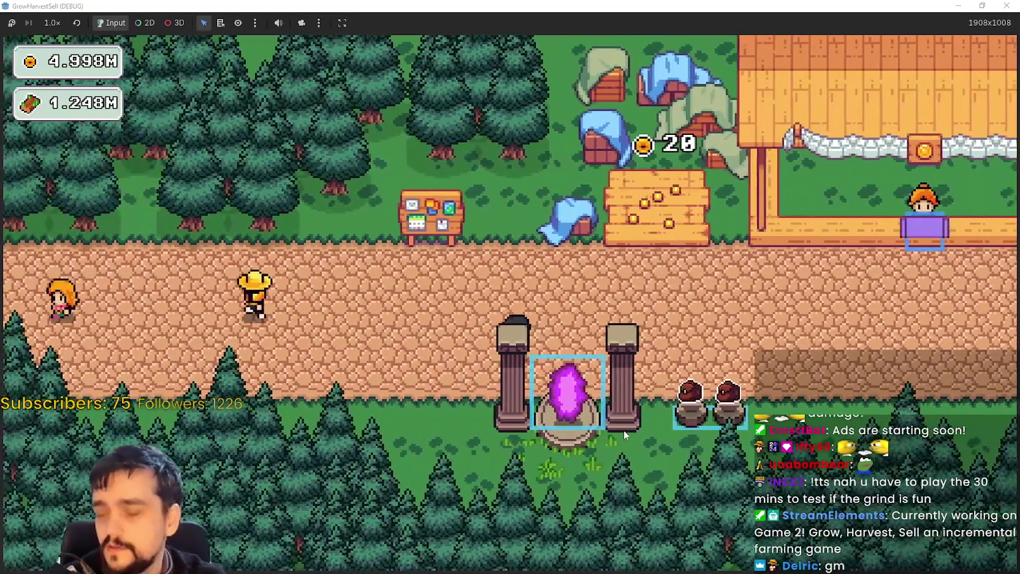
pyautogui.press('d')
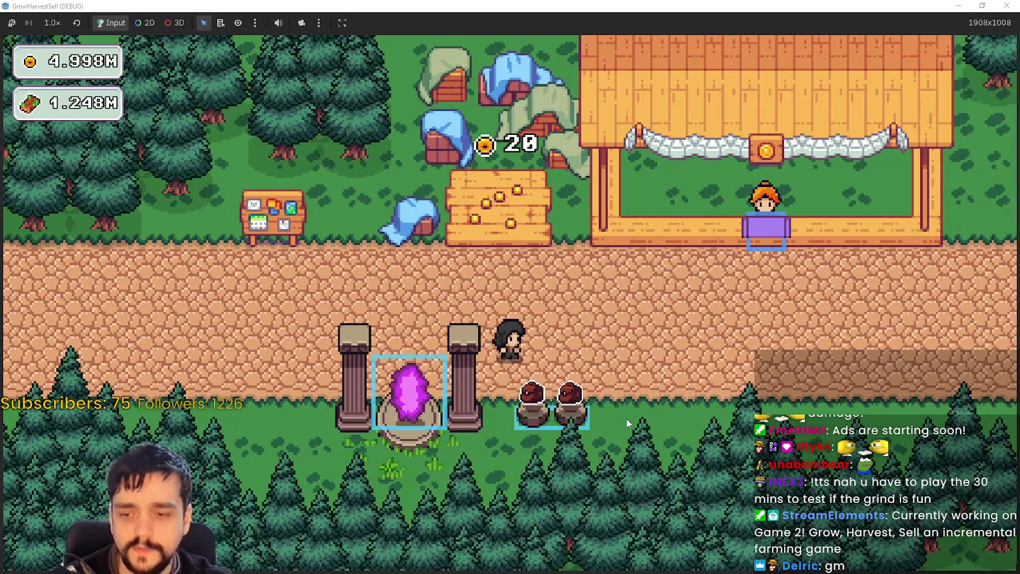
pyautogui.press('a')
pyautogui.press('w')
pyautogui.press('e')
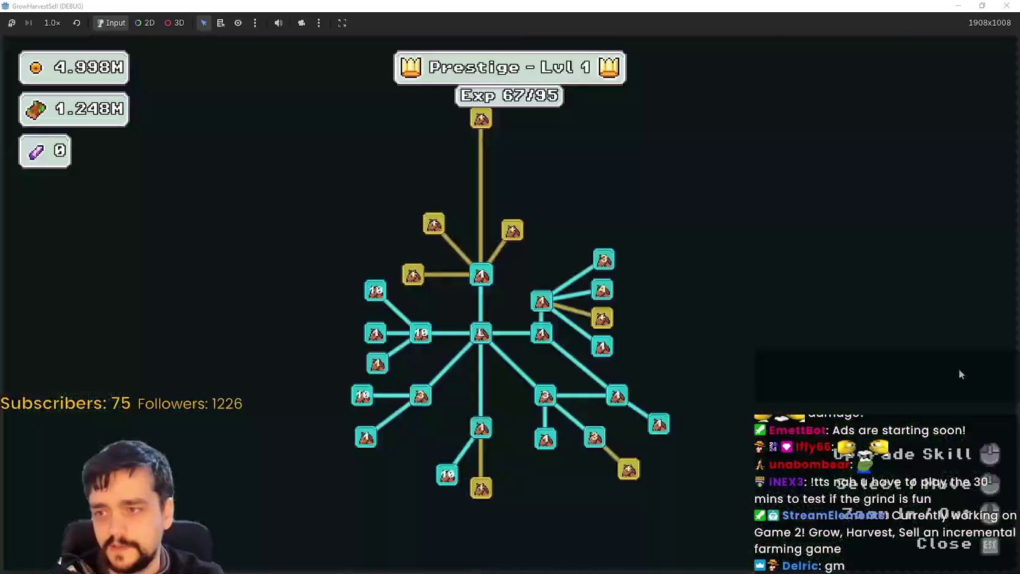
pyautogui.scroll(2, 665, 276)
pyautogui.moveTo(546, 178); pyautogui.dragTo(763, 296)
pyautogui.moveTo(637, 258)
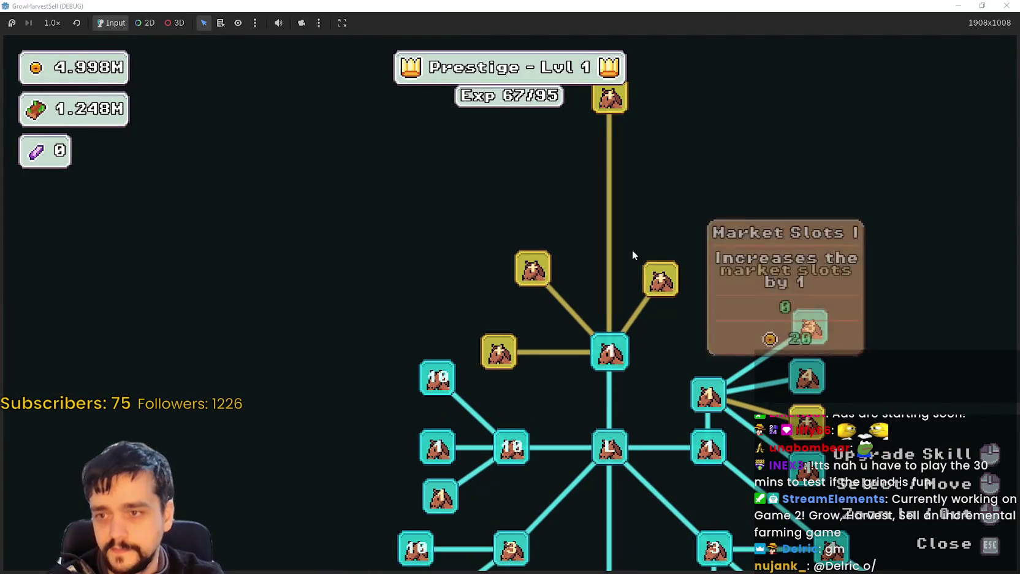
pyautogui.scroll(-3, 671, 234)
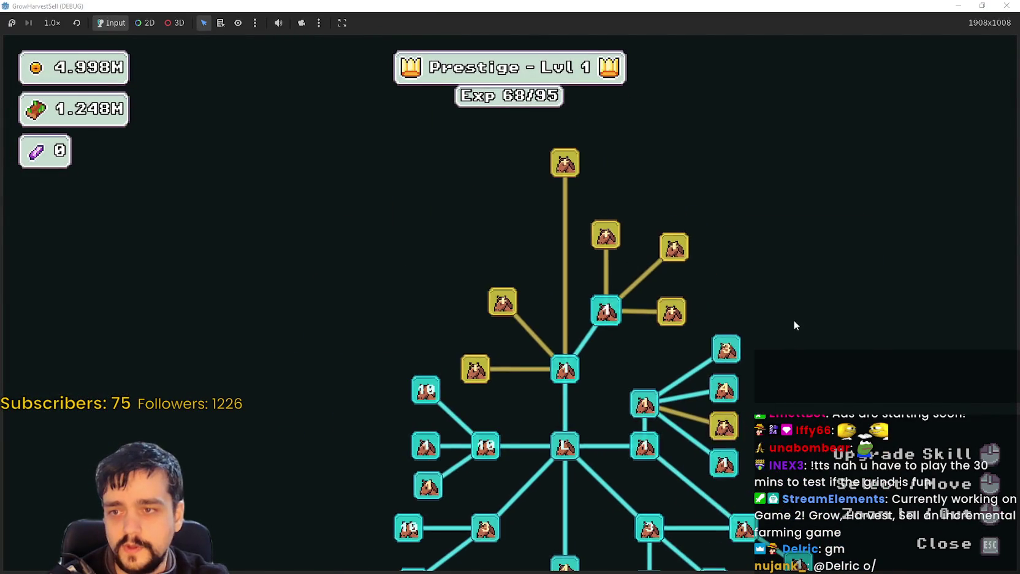
pyautogui.press('Escape')
# Reopen the skill tree, pan to the upper branches, buy Item Capacity I, and exit.
pyautogui.press('a')
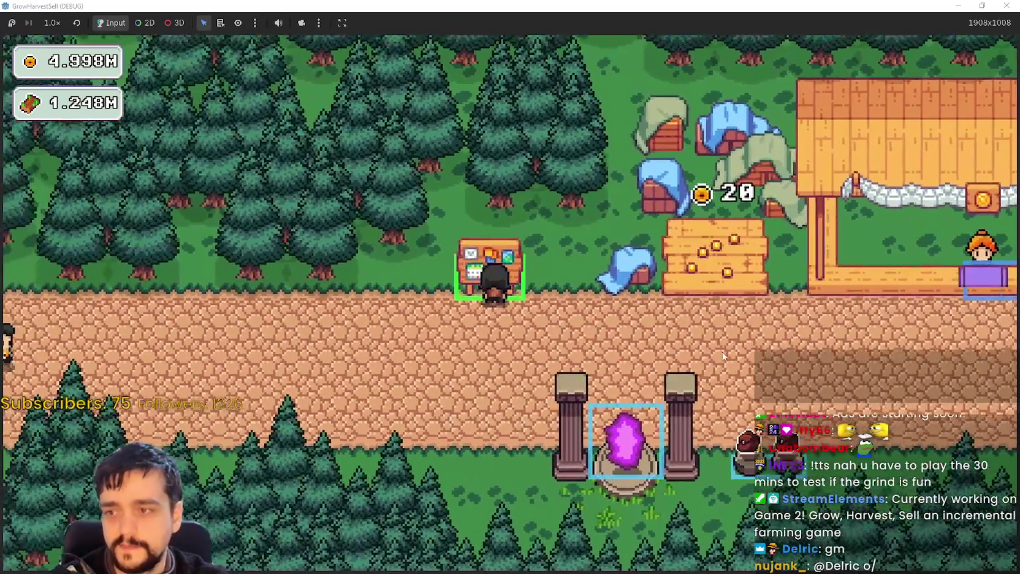
pyautogui.press('e')
pyautogui.scroll(1, 562, 230)
pyautogui.moveTo(575, 176)
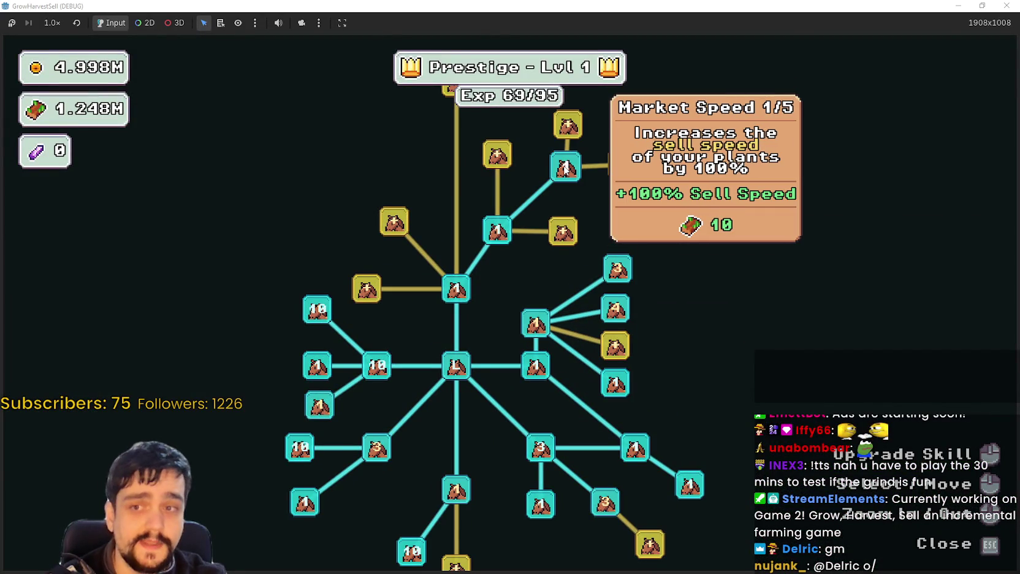
pyautogui.moveTo(588, 174); pyautogui.dragTo(593, 307)
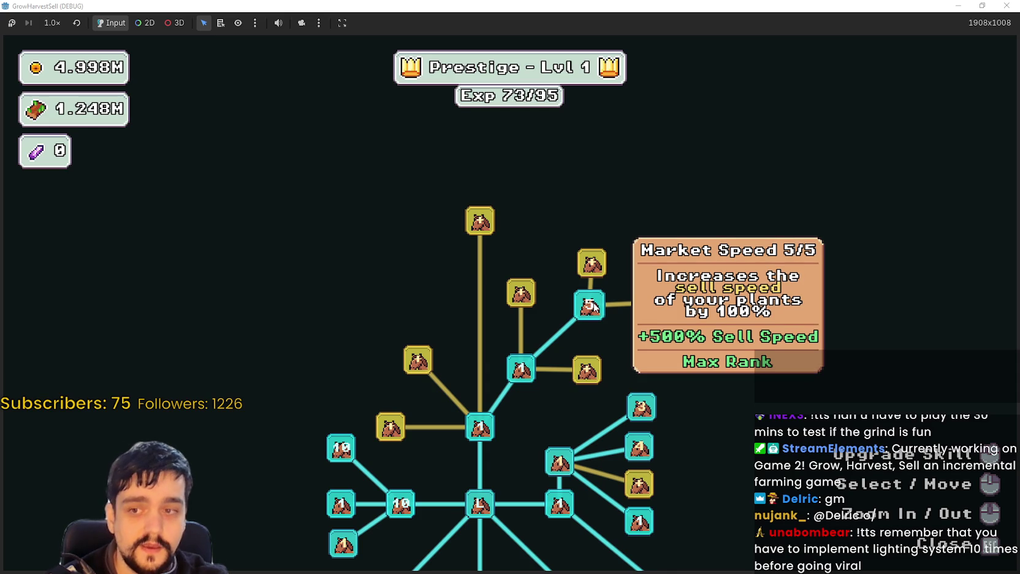
pyautogui.moveTo(384, 431)
pyautogui.scroll(1, 382, 432)
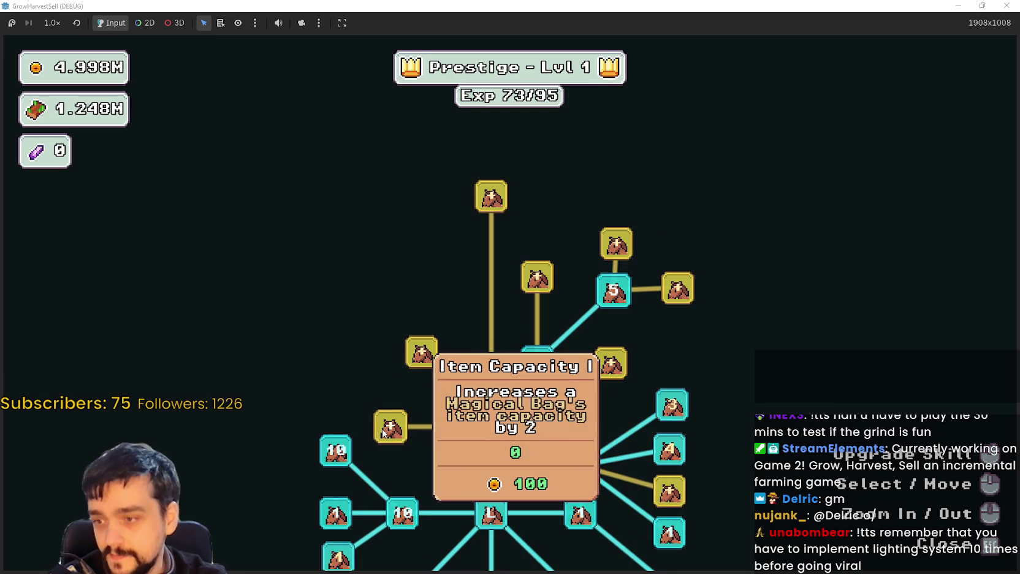
pyautogui.click(333, 350)
pyautogui.moveTo(431, 360)
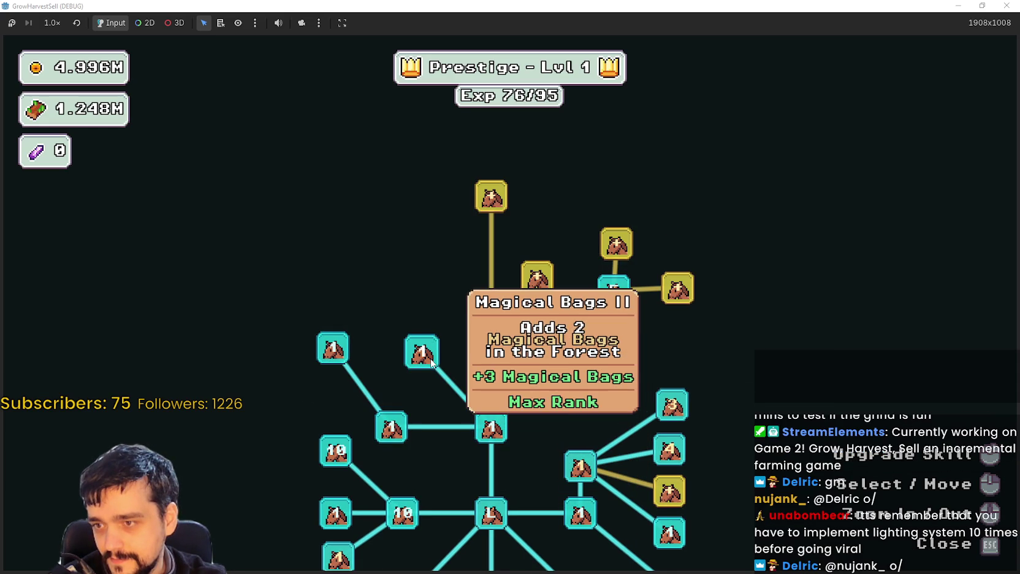
pyautogui.press('Escape')
# Start a forest stage run and walk across the field through the vine patches.
pyautogui.press('e')
pyautogui.press('Return')
pyautogui.press('d')
pyautogui.press('s')
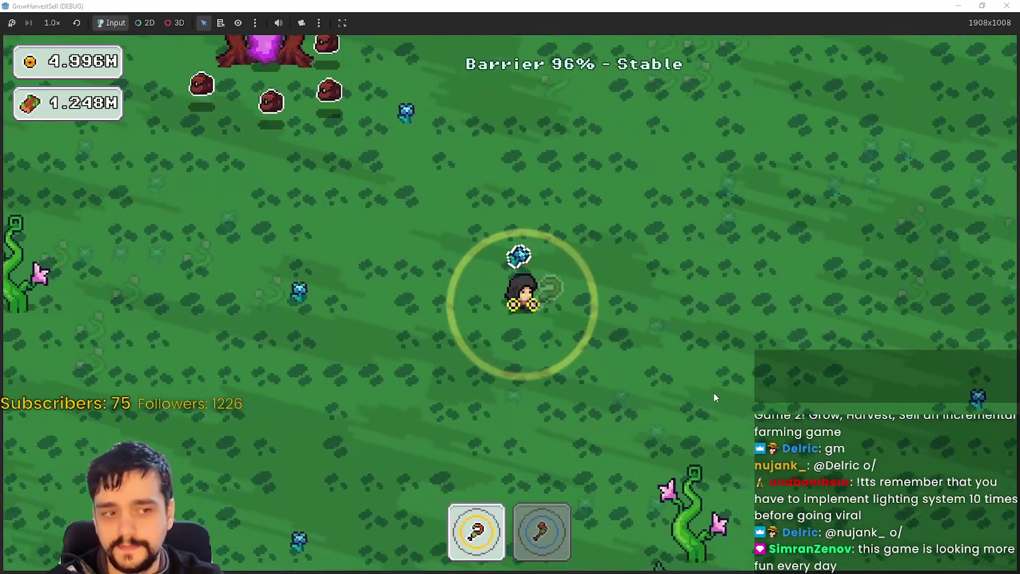
pyautogui.press('a')
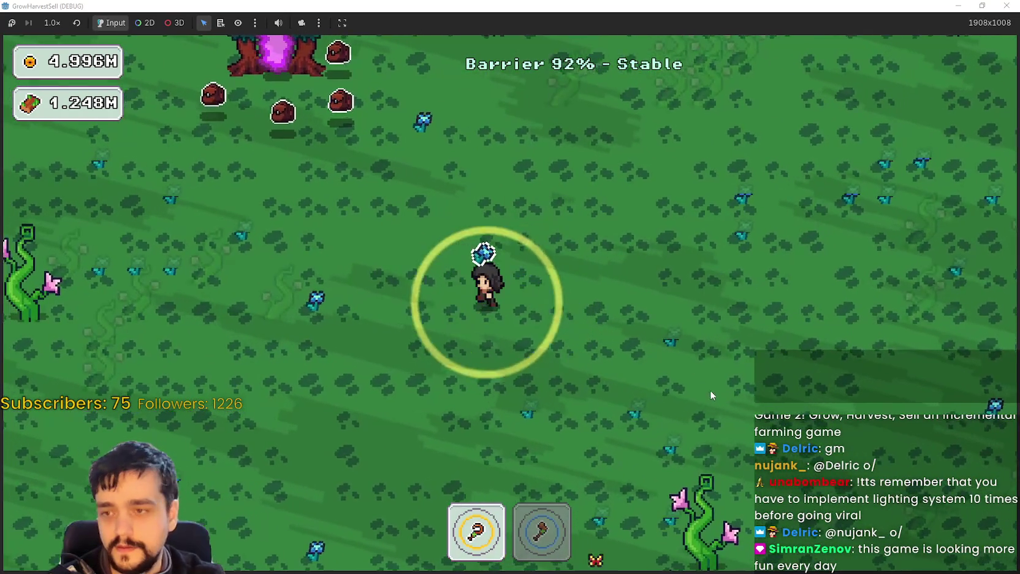
pyautogui.press('a')
pyautogui.press('w')
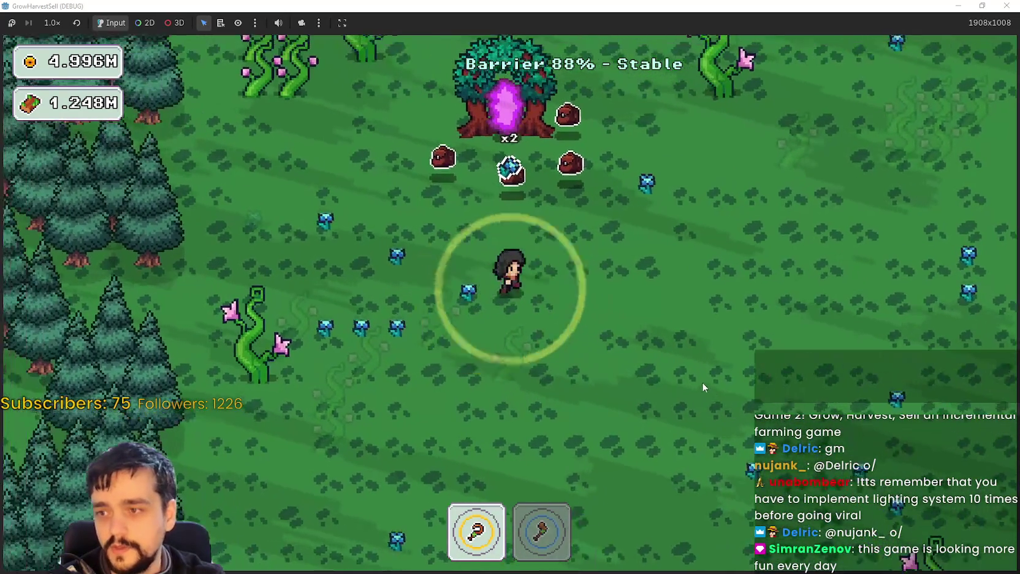
pyautogui.press('d')
pyautogui.press('s')
pyautogui.press('a')
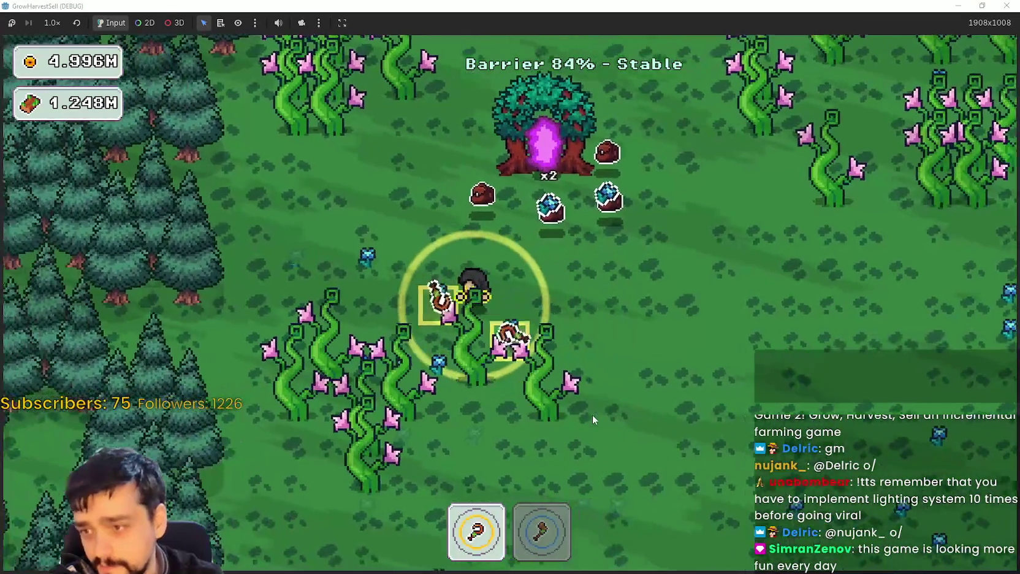
pyautogui.press('a')
pyautogui.press('w')
pyautogui.press('d')
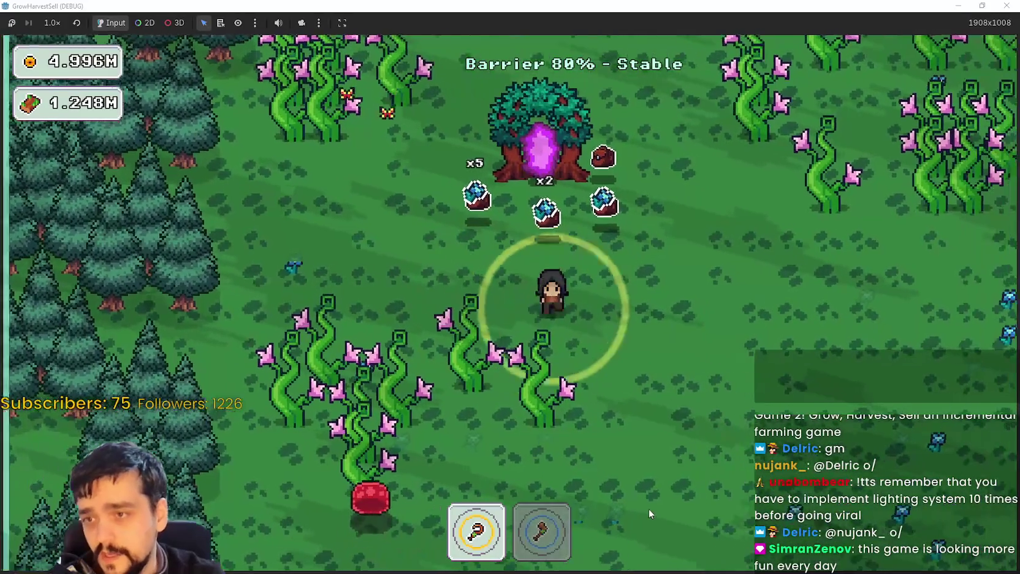
# Switch to the axe and harvest vines while heading right toward the pine trees.
pyautogui.press('2')
pyautogui.press('s')
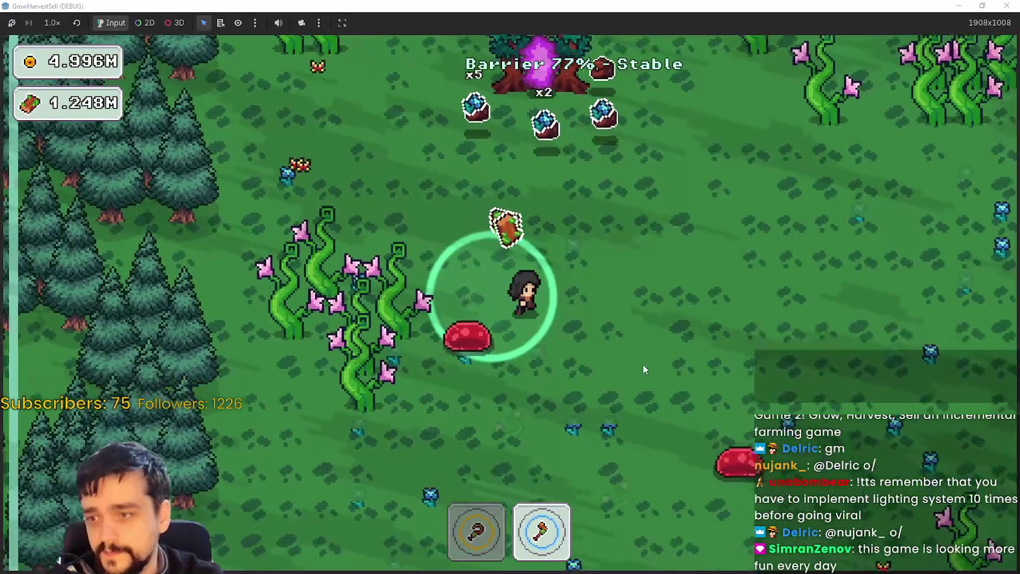
pyautogui.press('d')
pyautogui.press('w')
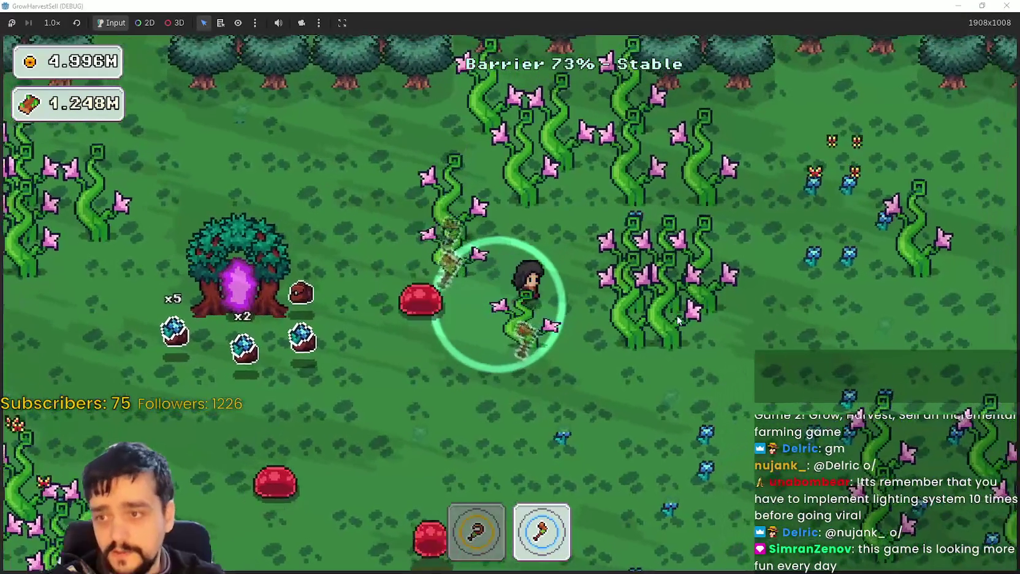
pyautogui.press('d')
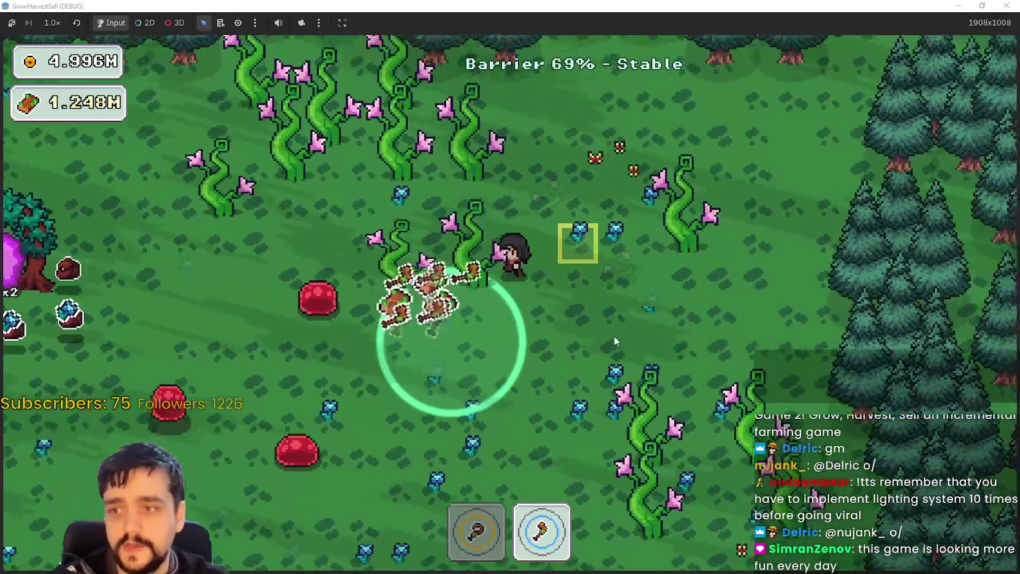
pyautogui.press('d')
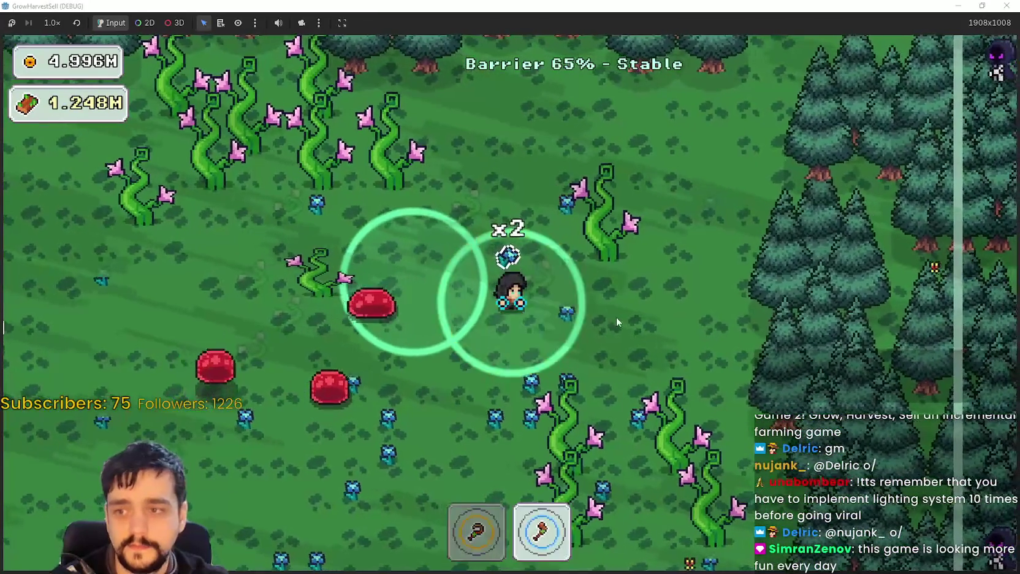
pyautogui.press('d')
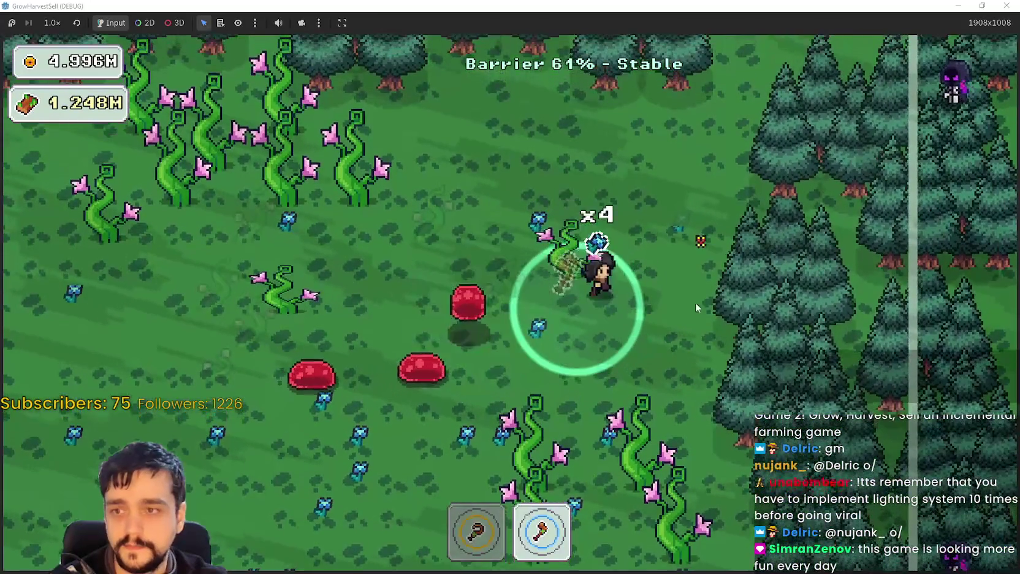
pyautogui.press('w')
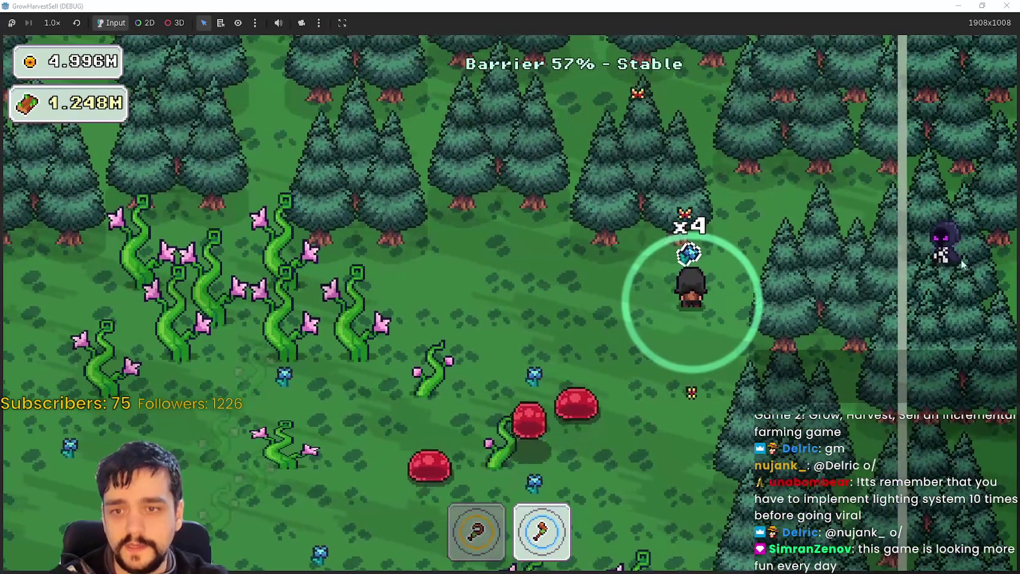
# Use the hoe on the field, destroy the red slime, and head toward the portal tree.
pyautogui.press('a')
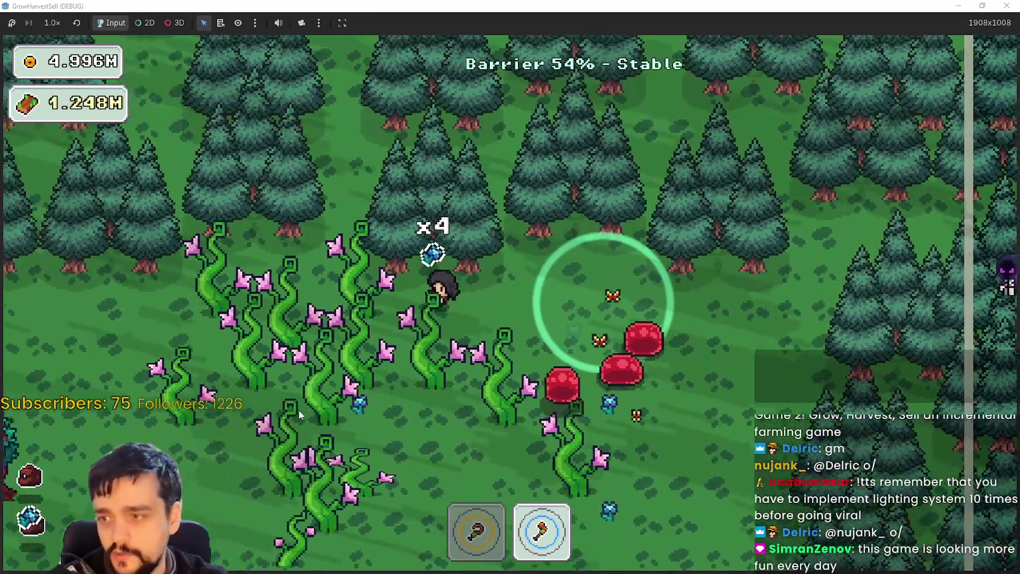
pyautogui.press('s')
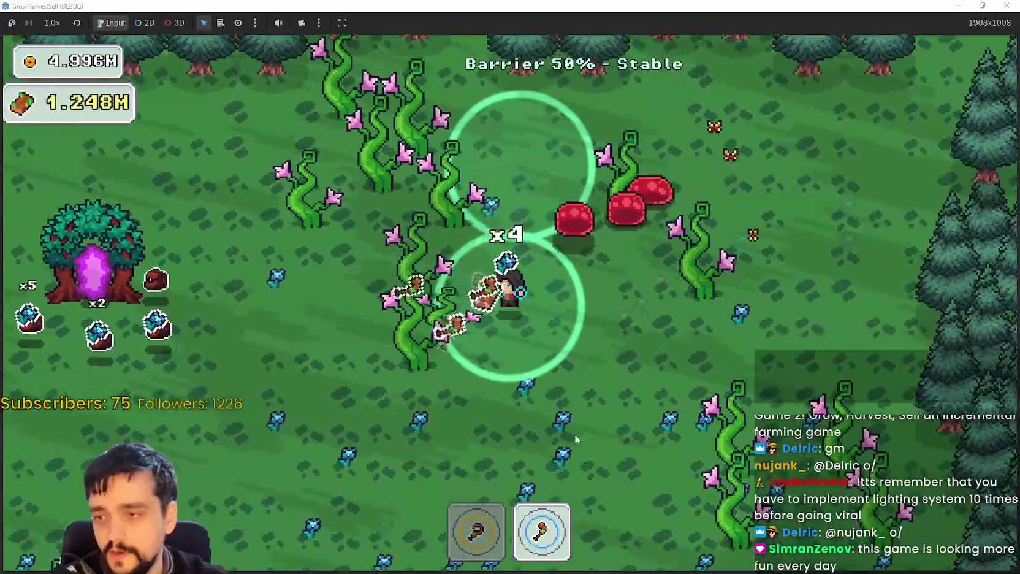
pyautogui.press('1')
pyautogui.press('s')
pyautogui.press('a')
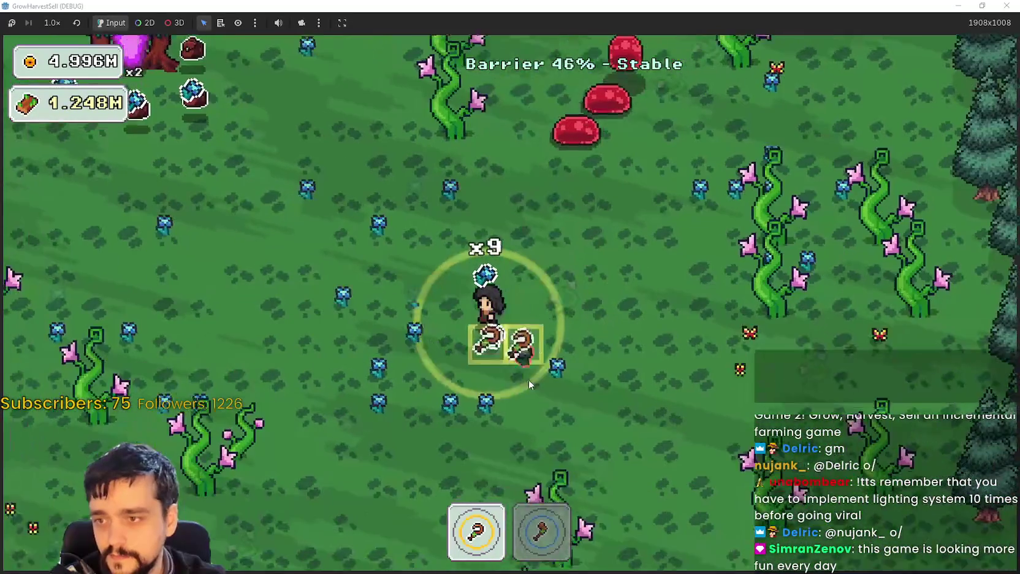
pyautogui.press('a')
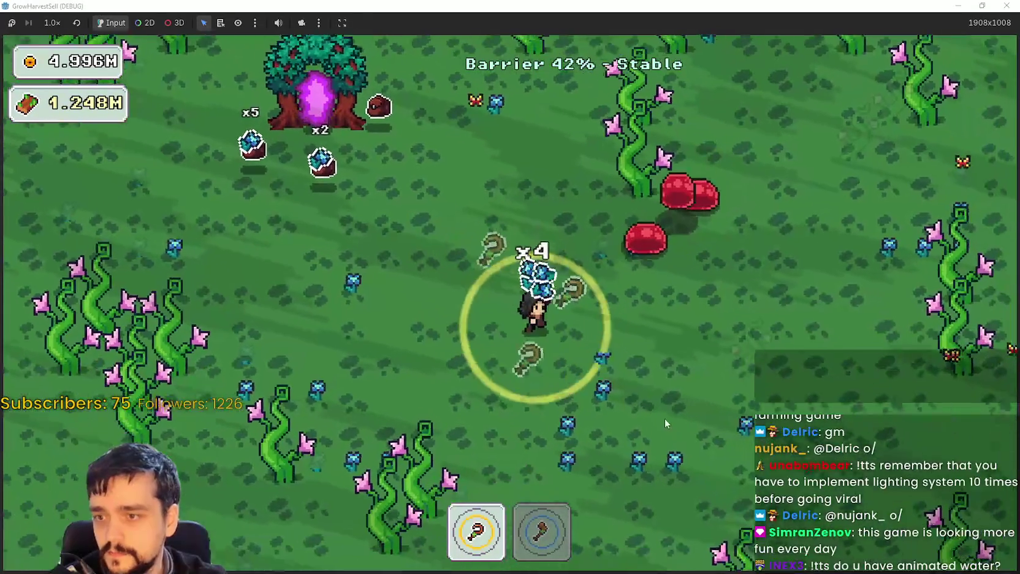
pyautogui.press('a')
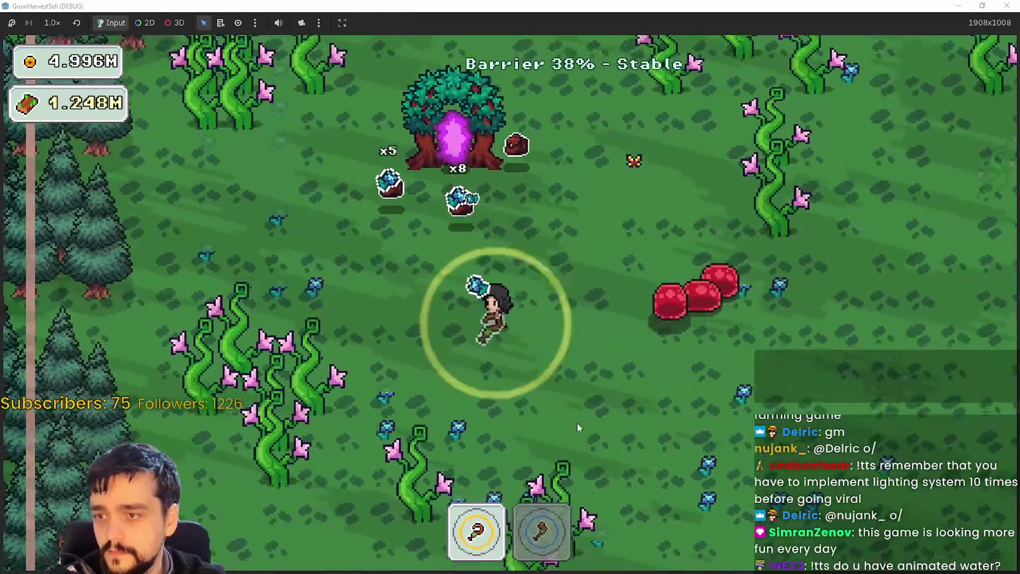
pyautogui.press('d')
pyautogui.press('w')
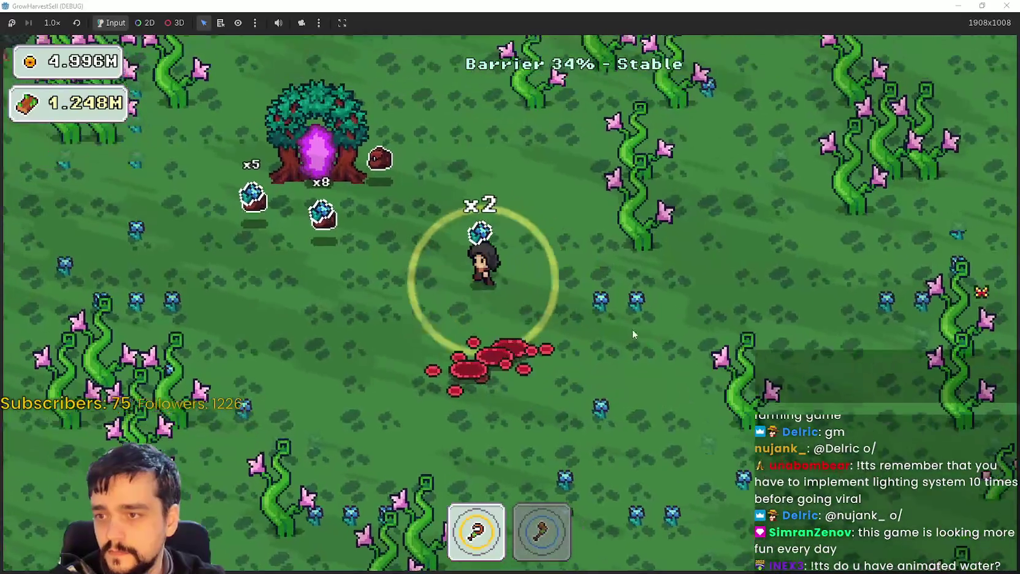
pyautogui.press('a')
pyautogui.press('w')
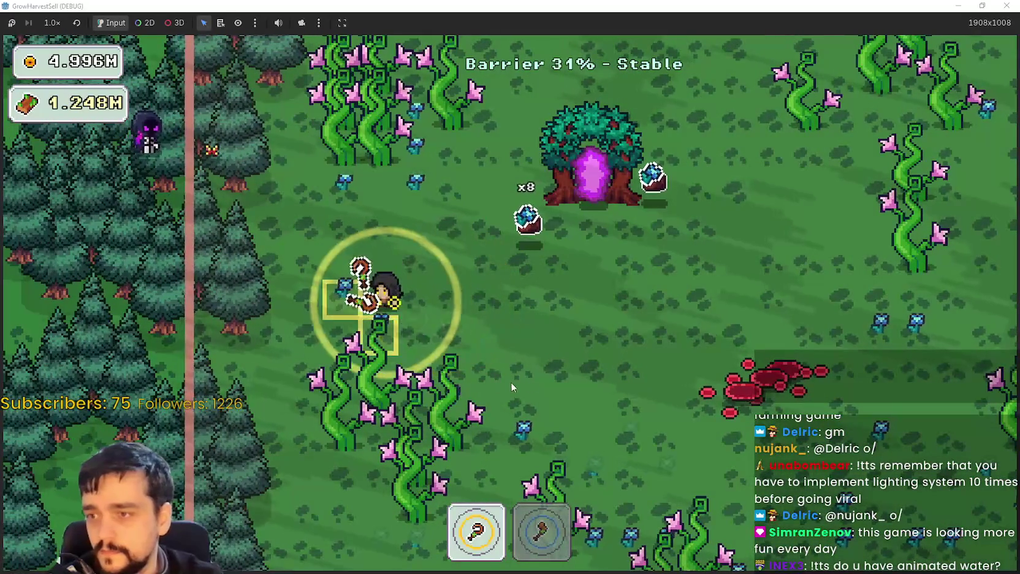
# Cut the last vines with the axe and travel back to the village through the portal.
pyautogui.press('d')
pyautogui.press('s')
pyautogui.press('2')
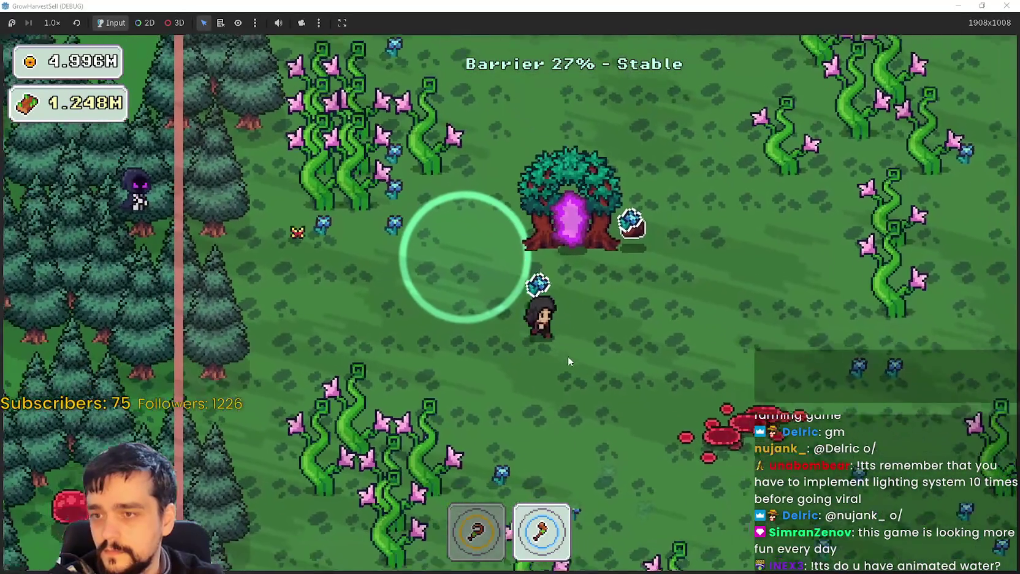
pyautogui.press('w')
pyautogui.press('e')
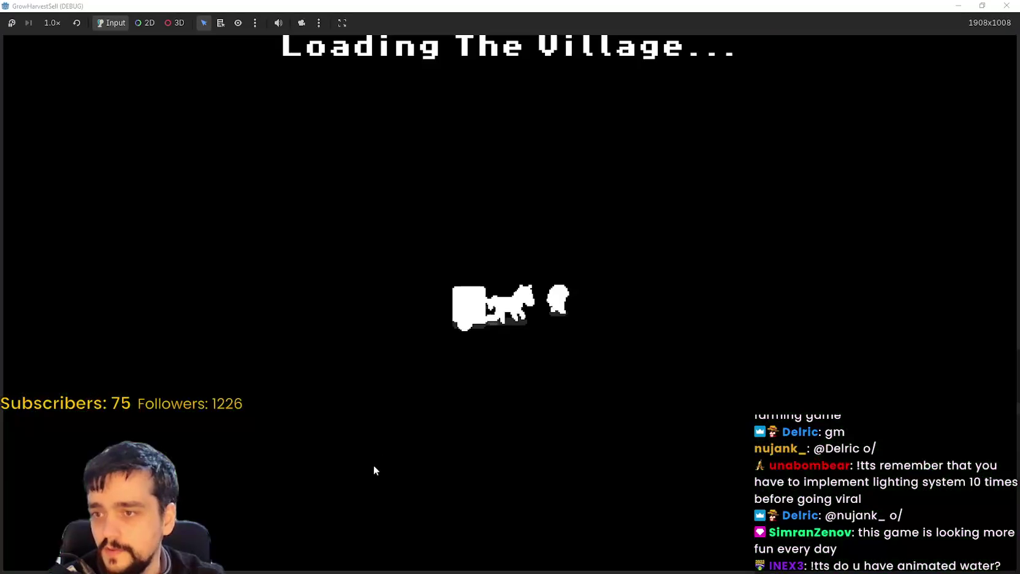
# Pick up crystals from the fourth pot and sell them at the shop counter.
pyautogui.press('d')
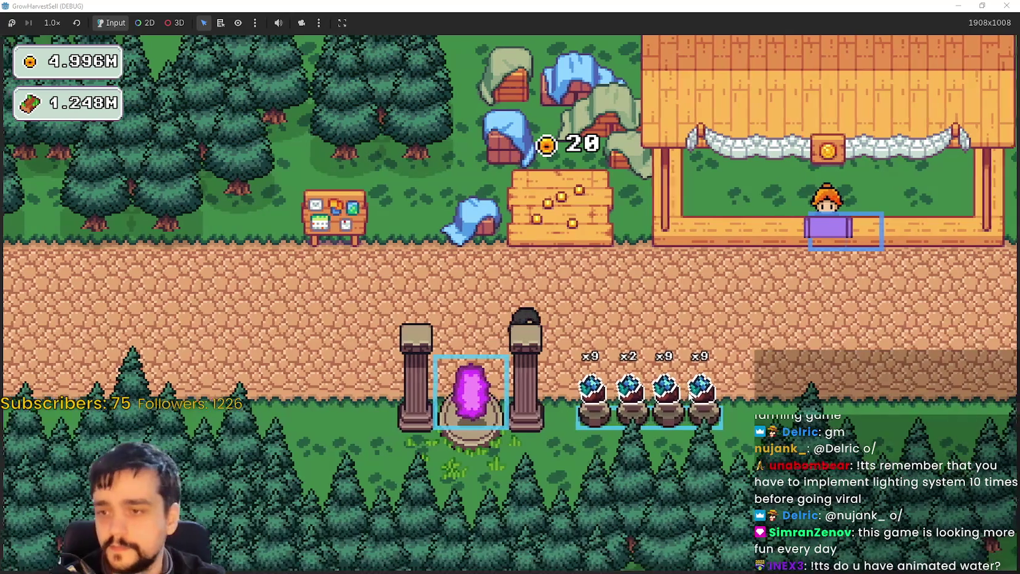
pyautogui.press('d')
pyautogui.press('e')
pyautogui.press('w')
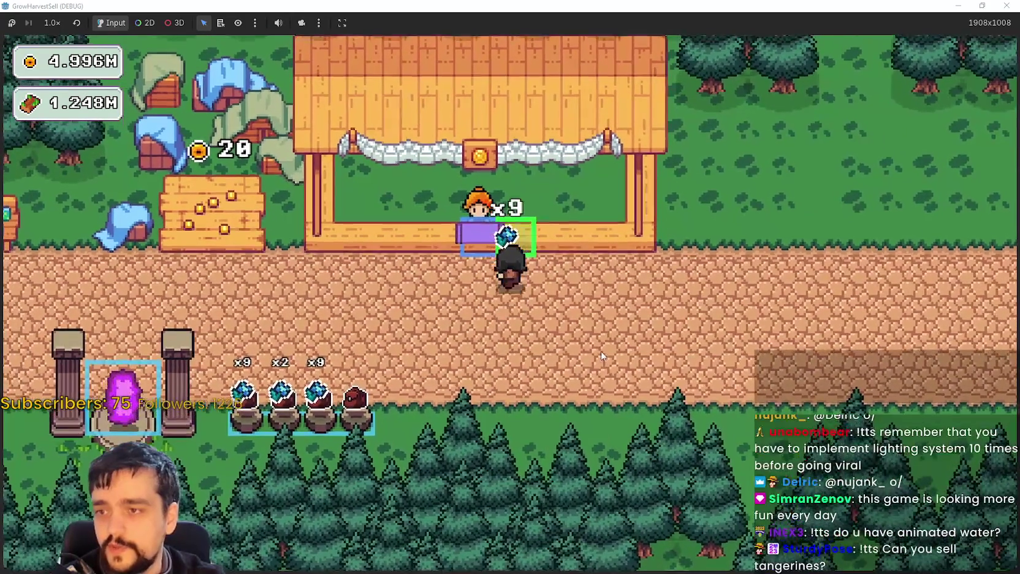
pyautogui.press('e')
pyautogui.press('s')
pyautogui.press('a')
# Bring more crystals to the counter, then open the prestige tree at the notice board.
pyautogui.press('w')
pyautogui.press('a')
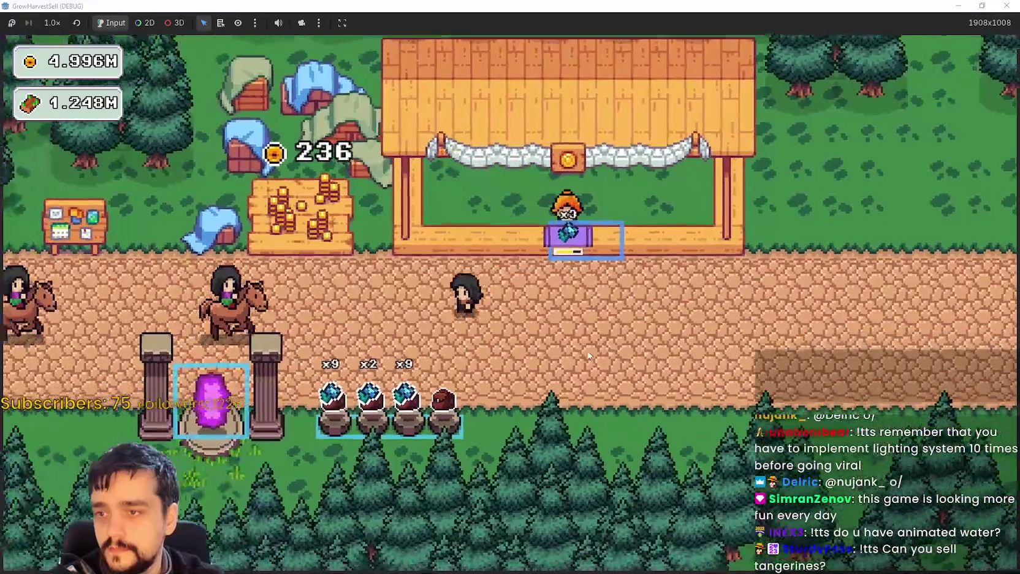
pyautogui.press('e')
pyautogui.scroll(2, 650, 251)
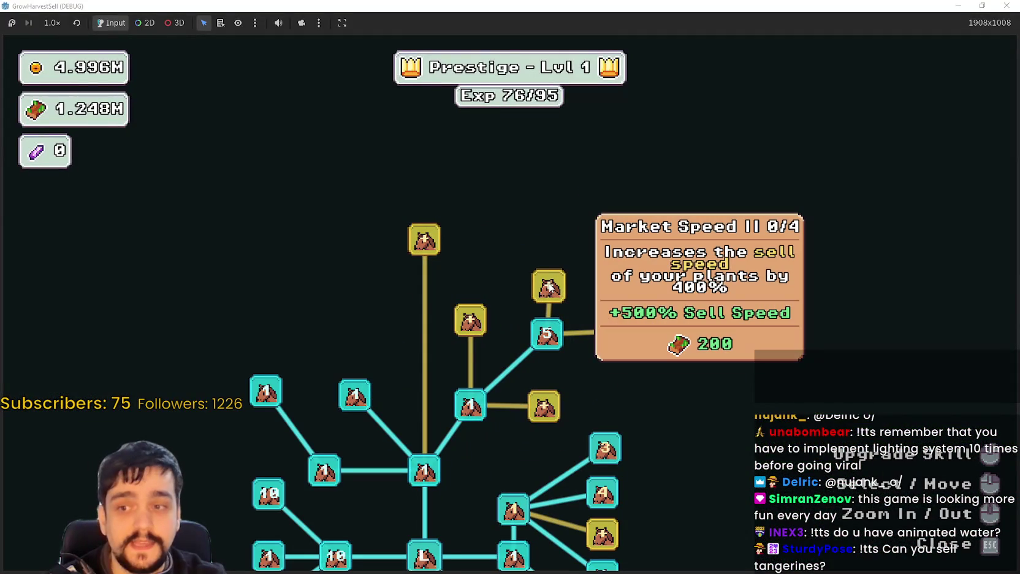
# Max out Market Speed II, buy Market Slots II, and later reopen the prestige tree with P.
pyautogui.click(550, 285)
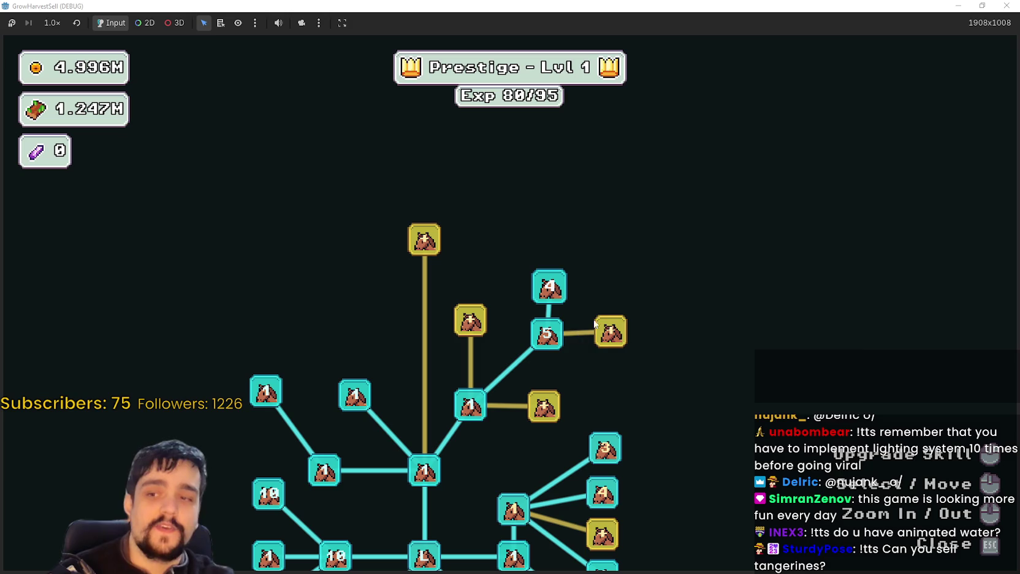
pyautogui.click(482, 319)
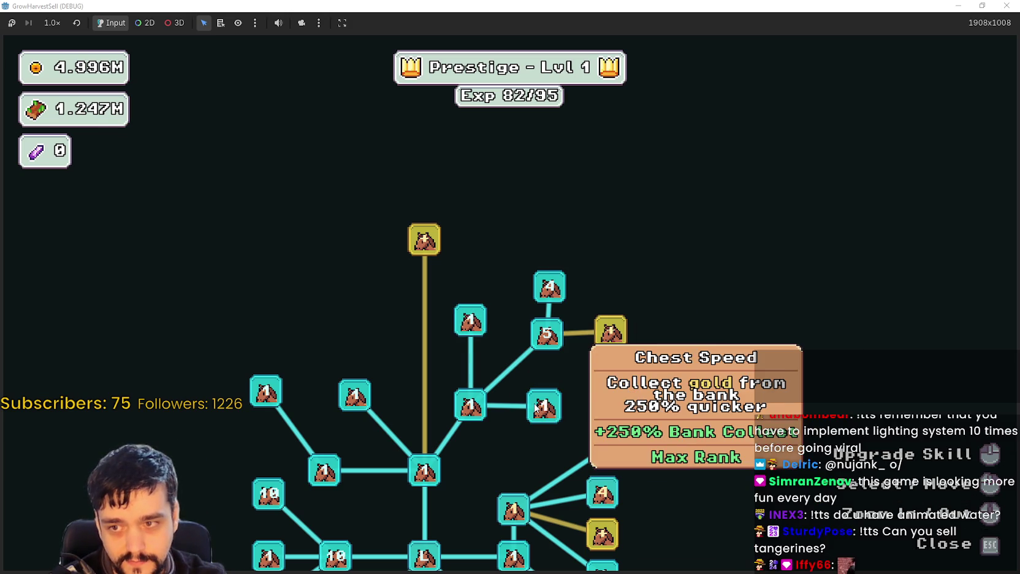
pyautogui.press('Escape')
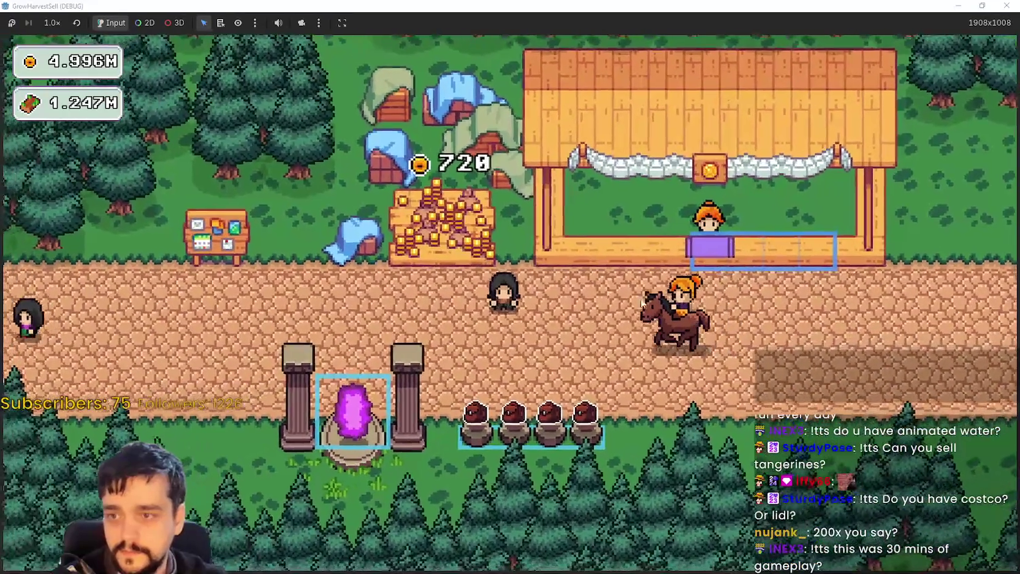
pyautogui.press('p')
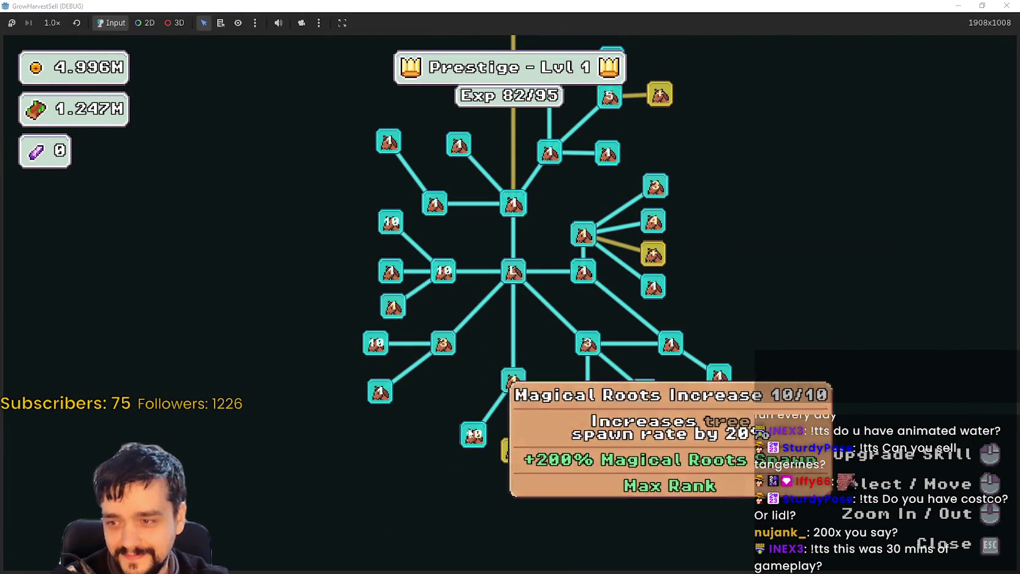
# Pan the prestige tree, buy the gold Special Magical Bag skill for 15K coins, then exit it.
pyautogui.moveTo(451, 312)
pyautogui.mouseDown()
pyautogui.moveTo(510, 386)
pyautogui.moveTo(500, 347)
pyautogui.mouseUp()
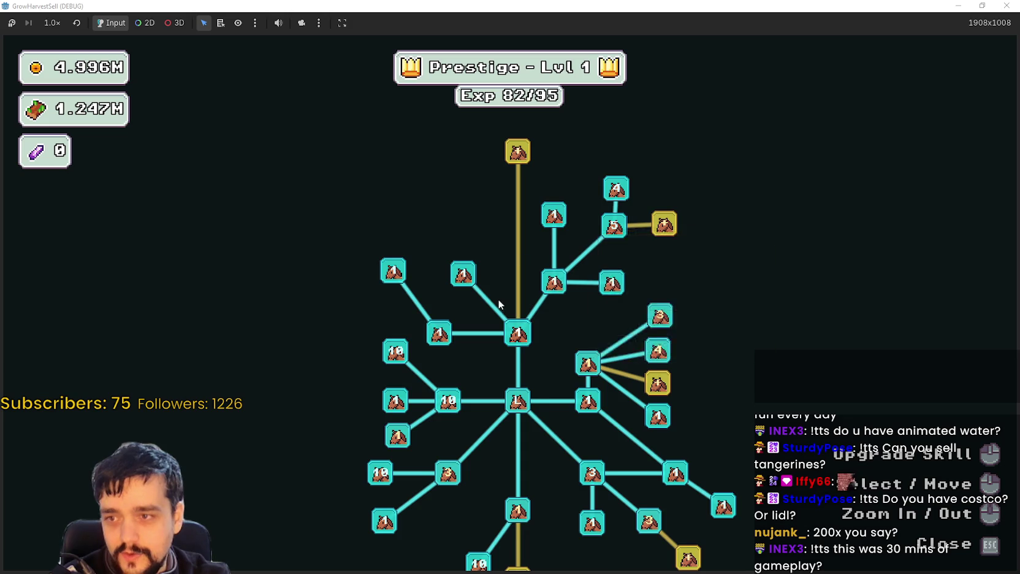
pyautogui.moveTo(504, 263); pyautogui.dragTo(492, 346)
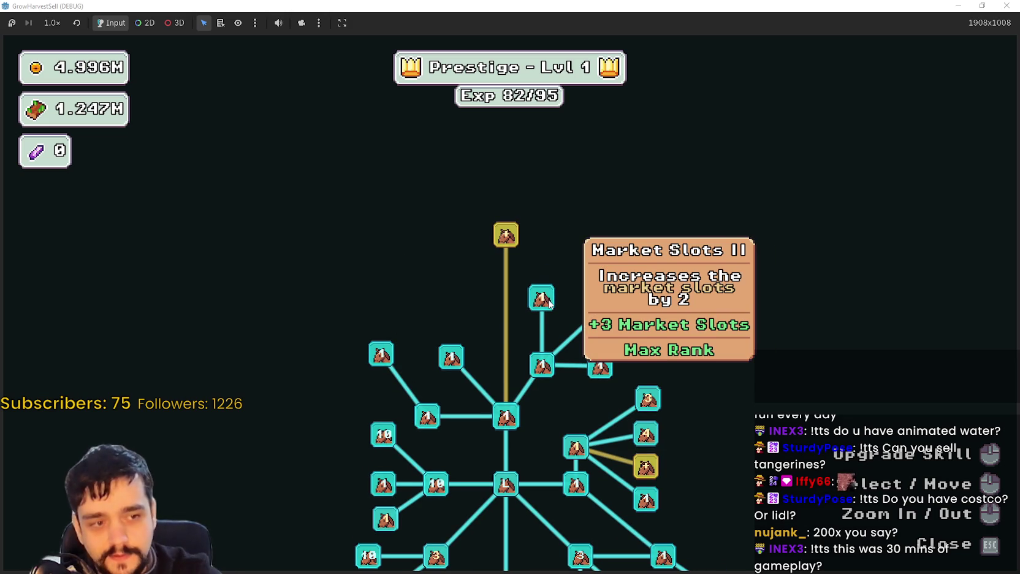
pyautogui.moveTo(507, 236)
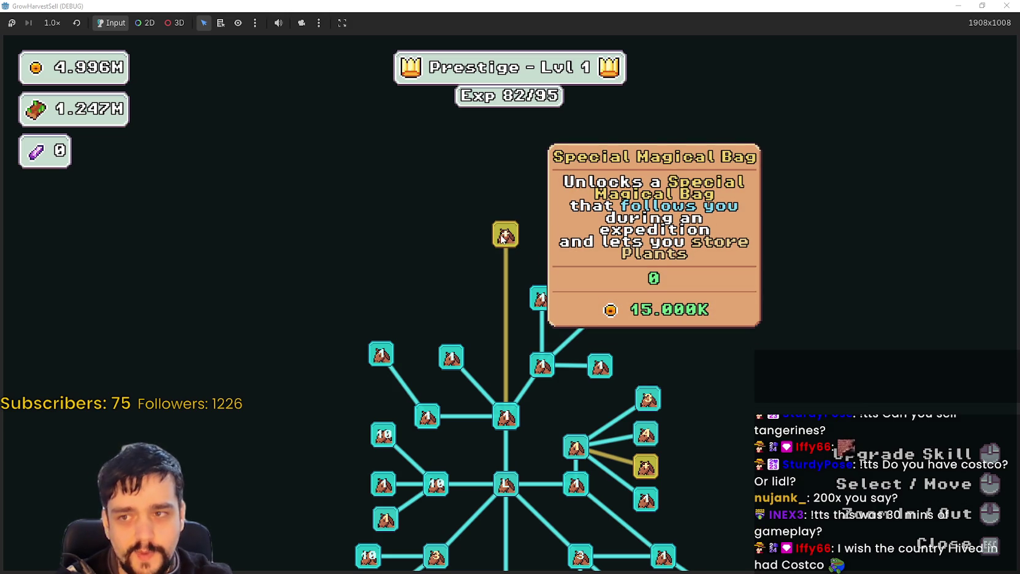
pyautogui.click(502, 237)
pyautogui.press('Escape')
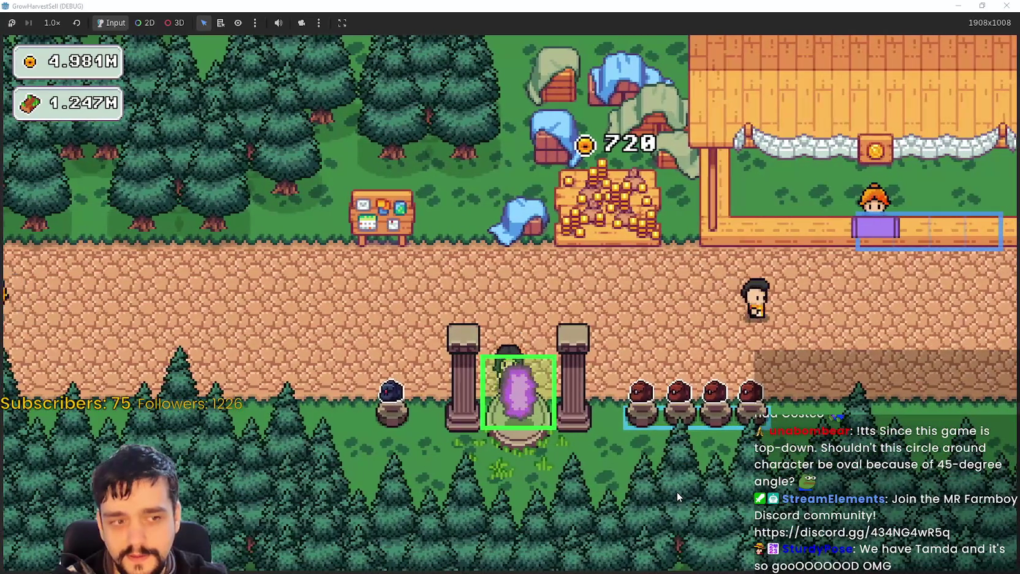
# Travel from the portal to the Stage 1 forest and walk into the clearing.
pyautogui.press('e')
pyautogui.click(305, 490)
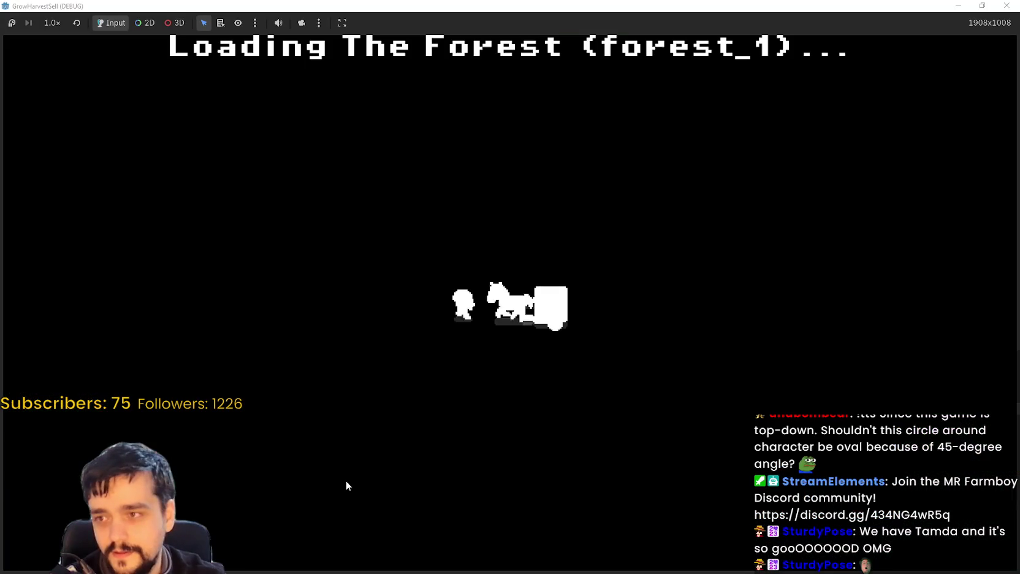
pyautogui.press('d')
pyautogui.press('s')
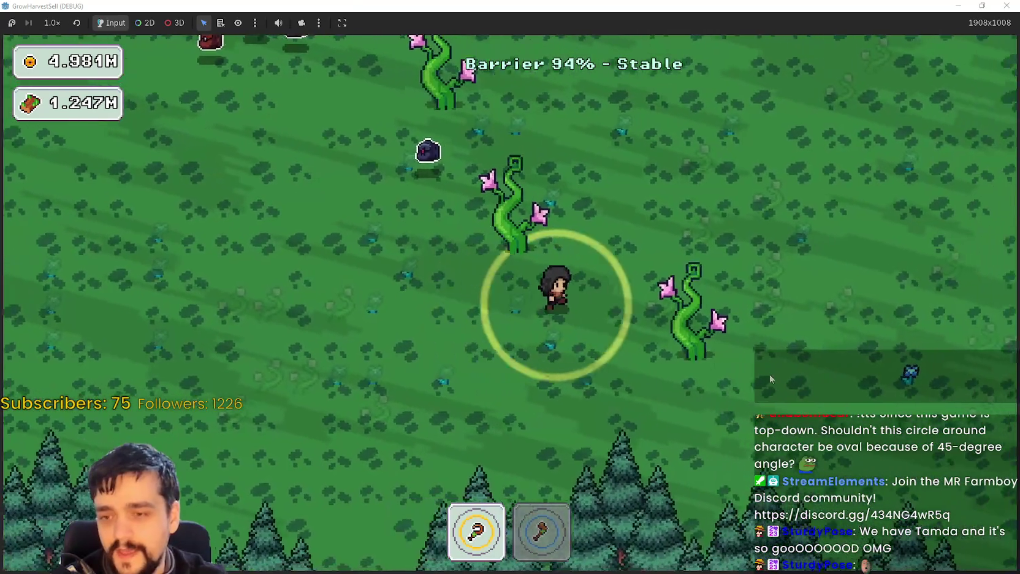
pyautogui.press('d')
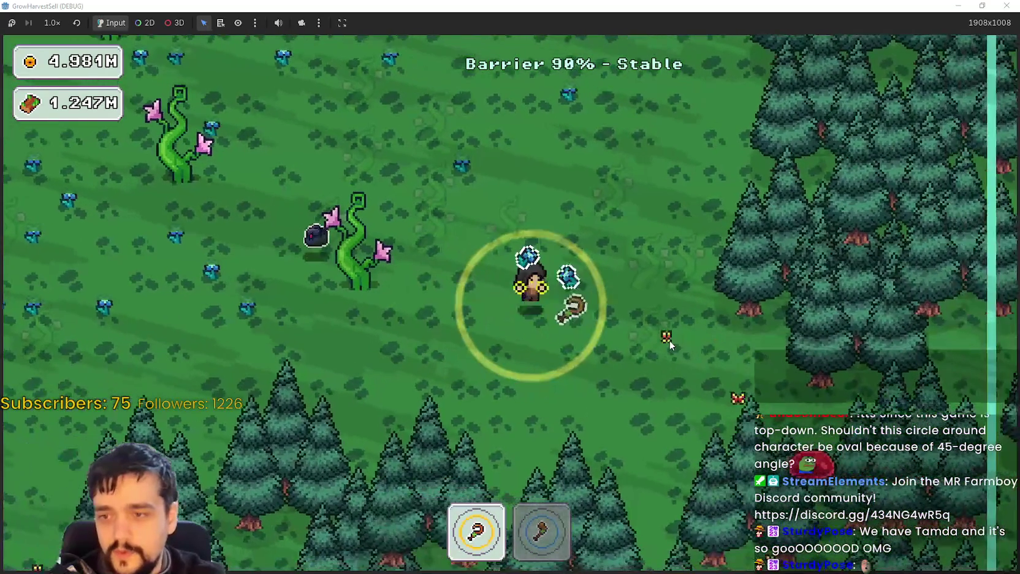
pyautogui.press('a')
pyautogui.press('w')
# Walk through the sprouting vines collecting the nearby crops.
pyautogui.press('d')
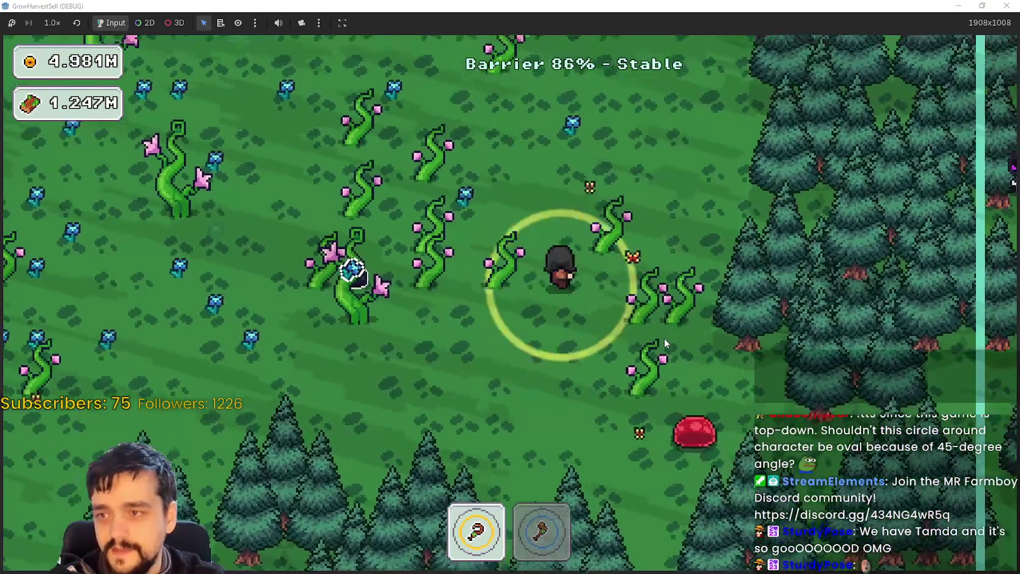
pyautogui.press('w')
pyautogui.press('a')
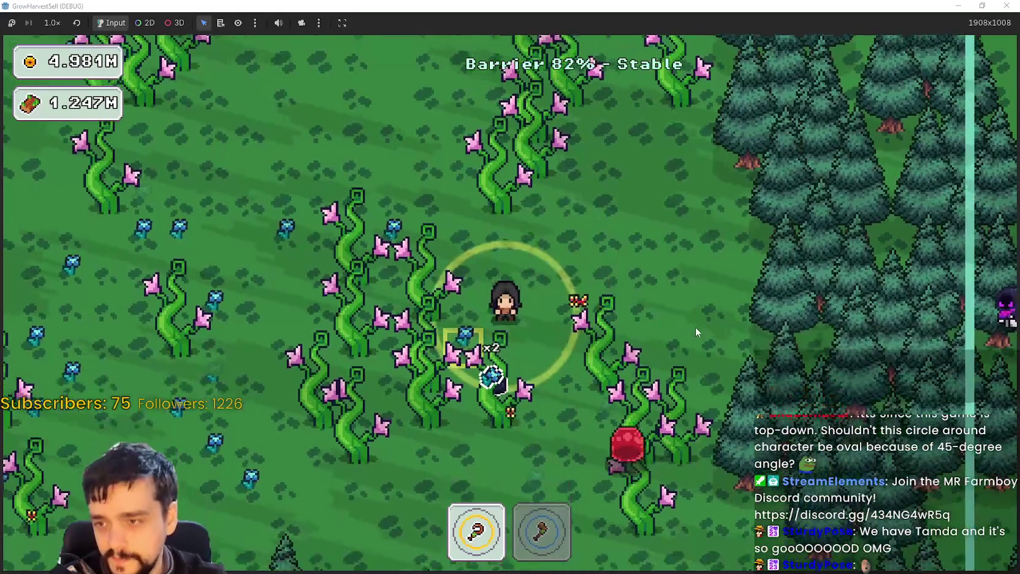
pyautogui.press('s')
pyautogui.press('d')
pyautogui.press('a')
pyautogui.press('s')
pyautogui.press('a')
pyautogui.press('a')
pyautogui.press('s')
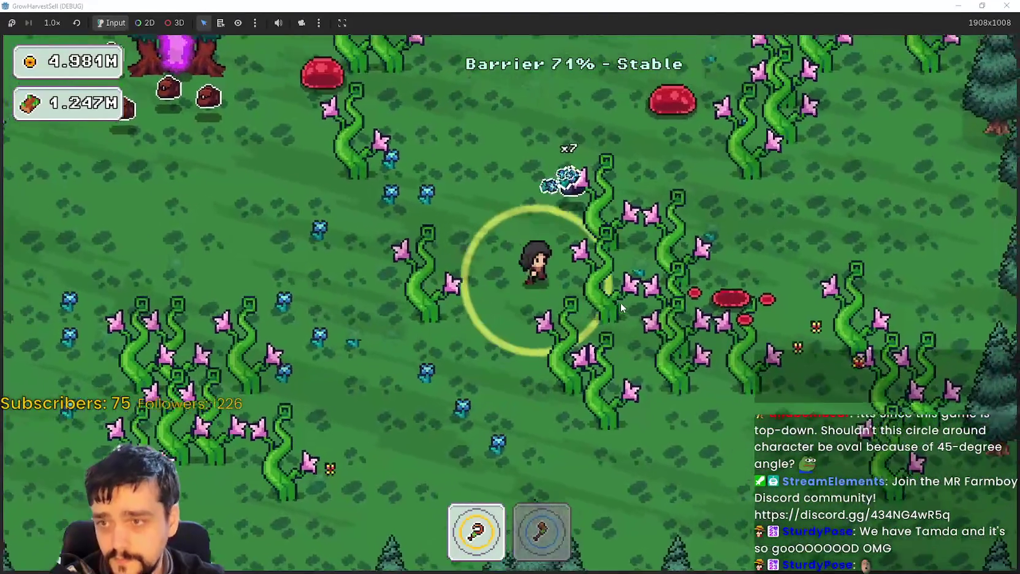
pyautogui.press('s')
# Sweep left, up and back down through the field into the plant patch.
pyautogui.press('a')
pyautogui.press('w')
pyautogui.press('a')
pyautogui.press('w')
pyautogui.press('a')
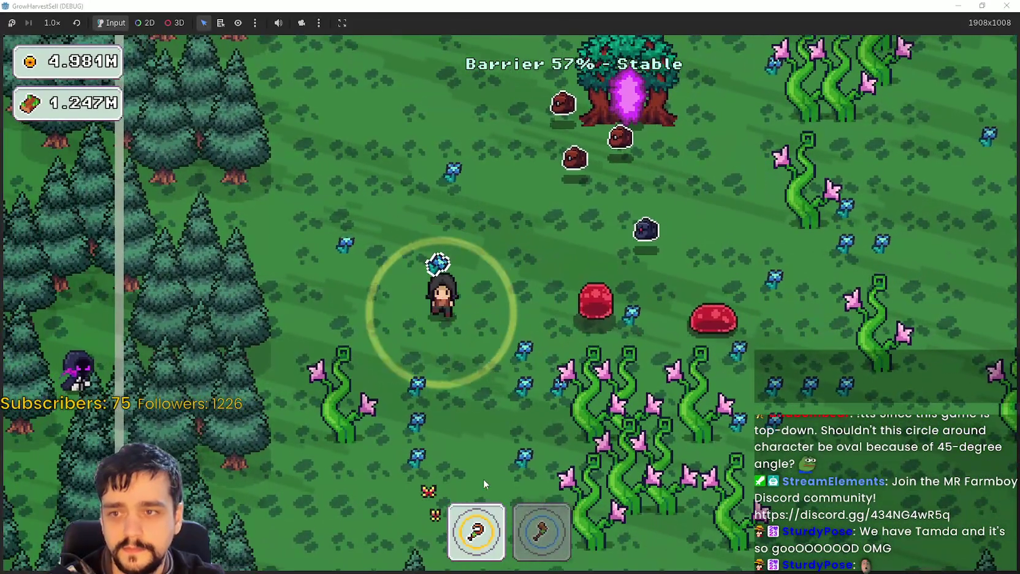
pyautogui.press('s')
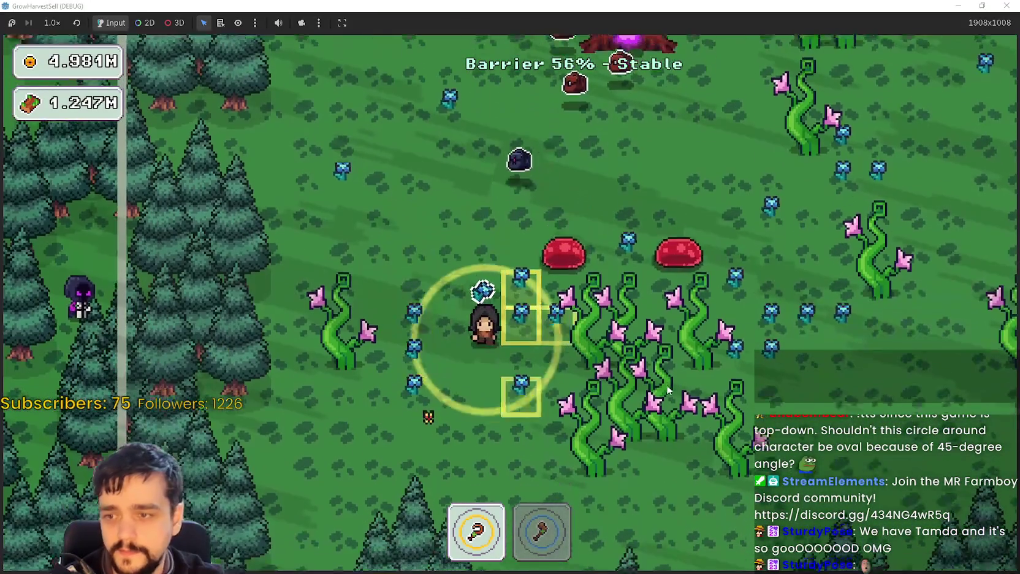
pyautogui.press('d')
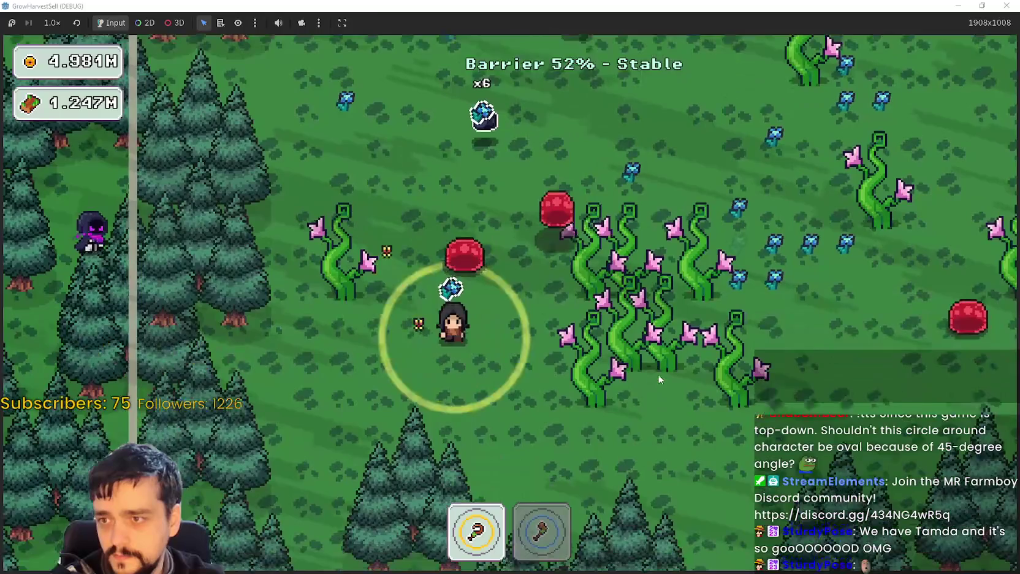
pyautogui.press('s')
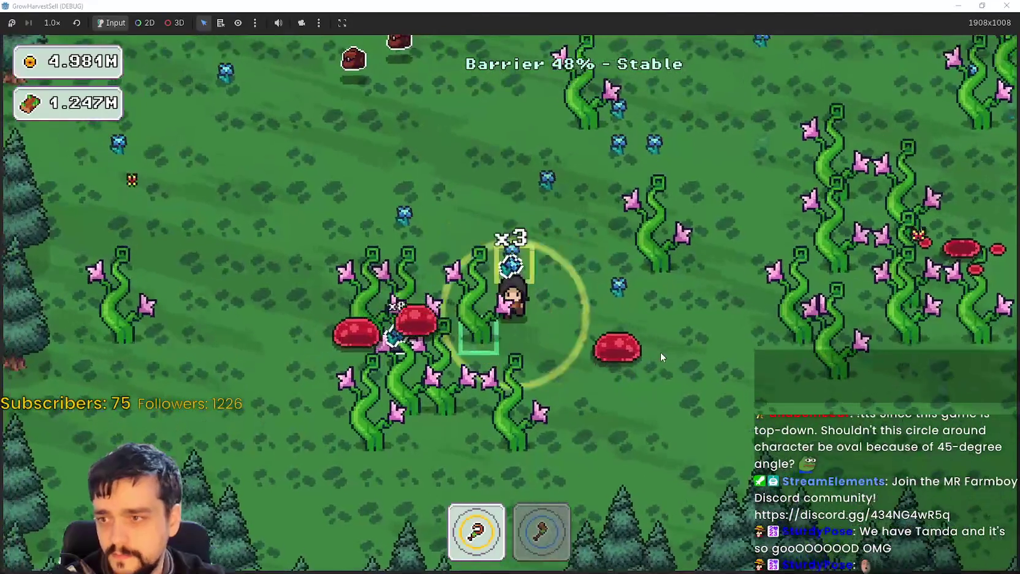
# Alternate between axe and hoe while harvesting crops up and right across the field.
pyautogui.press('2')
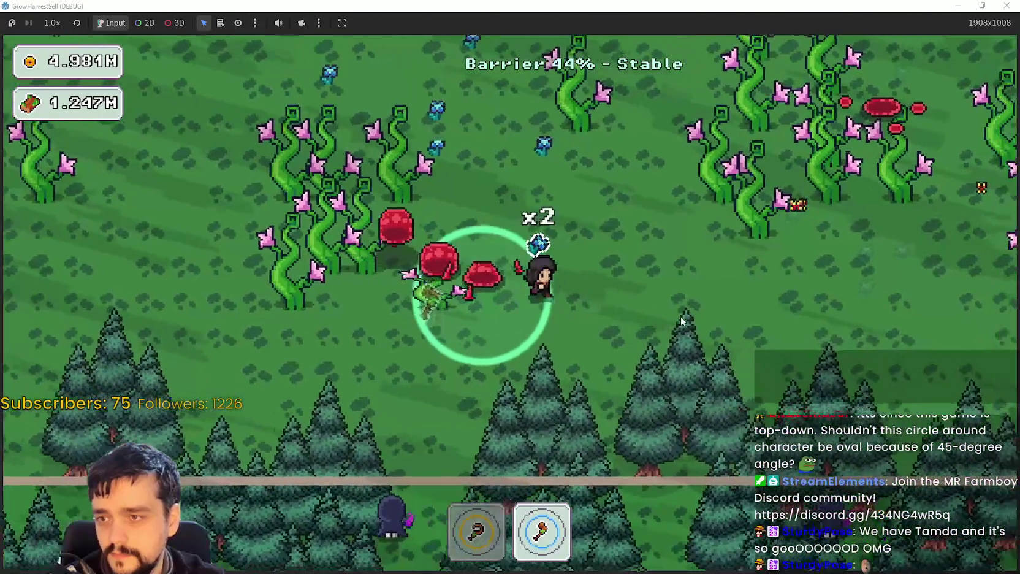
pyautogui.press('w')
pyautogui.press('a')
pyautogui.press('w')
pyautogui.press('d')
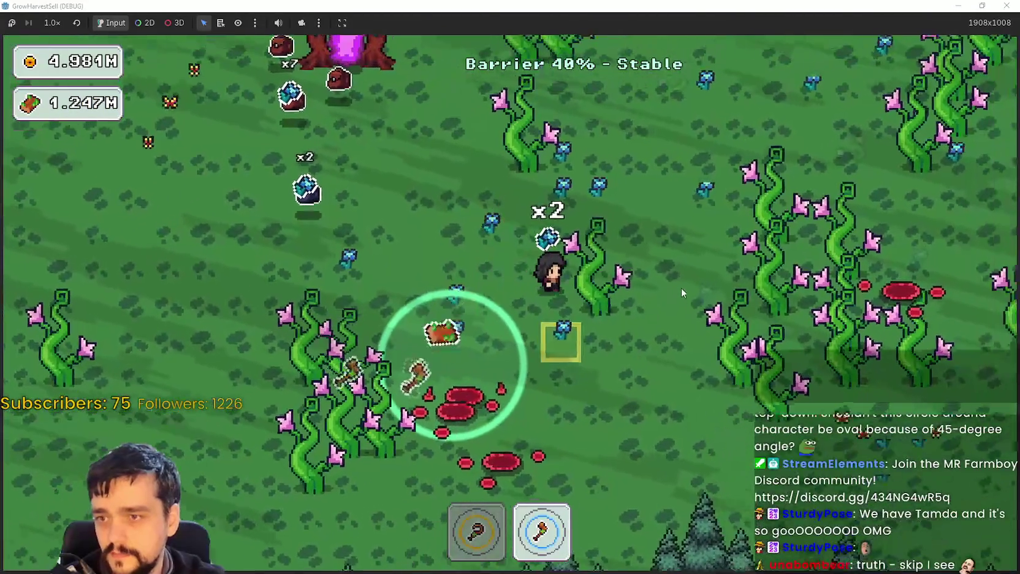
pyautogui.press('1')
pyautogui.press('w')
pyautogui.press('d')
pyautogui.press('d')
pyautogui.press('a')
pyautogui.press('a')
pyautogui.press('d')
pyautogui.press('s')
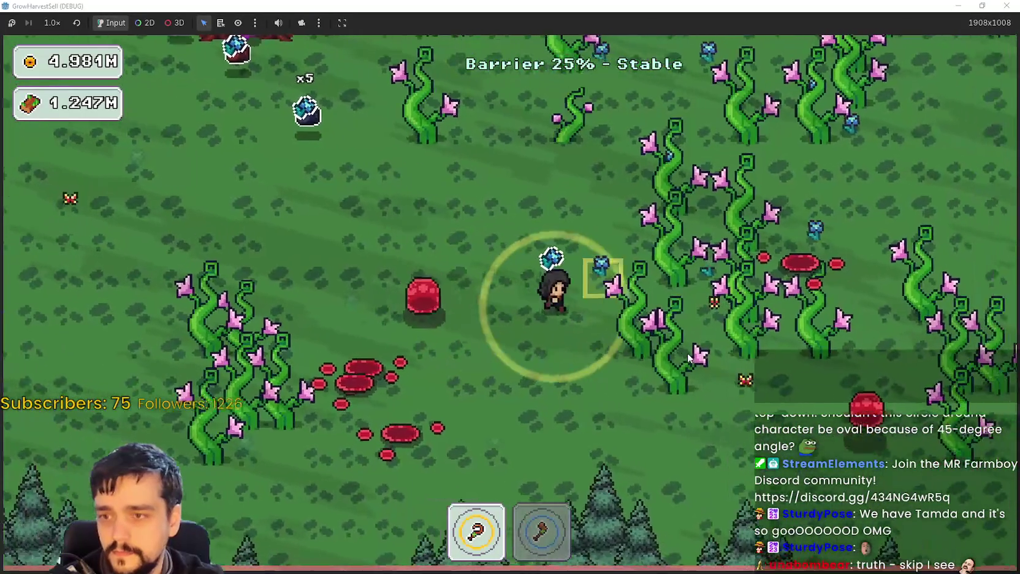
pyautogui.press('a')
pyautogui.press('w')
pyautogui.press('w')
pyautogui.press('d')
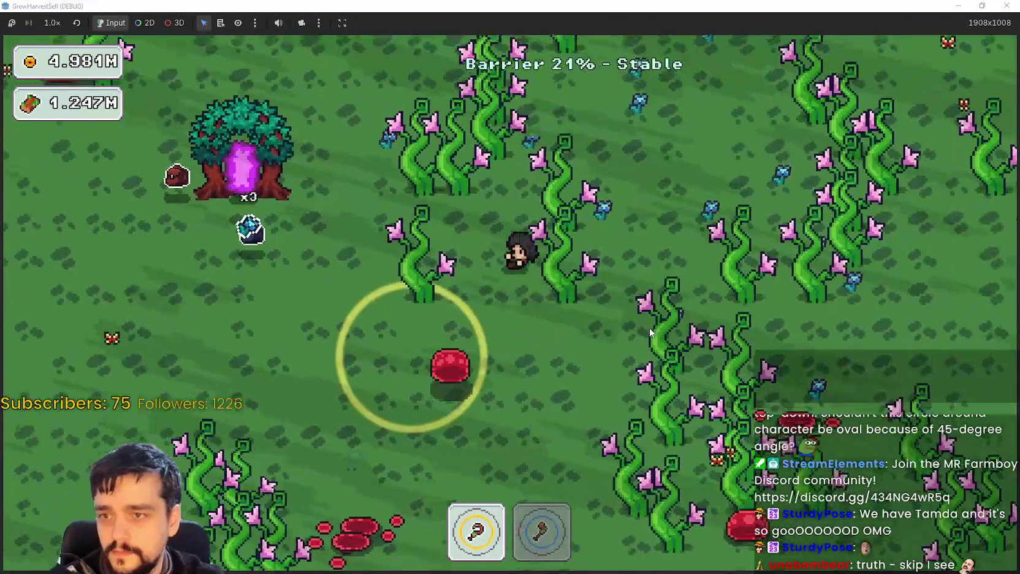
pyautogui.press('2')
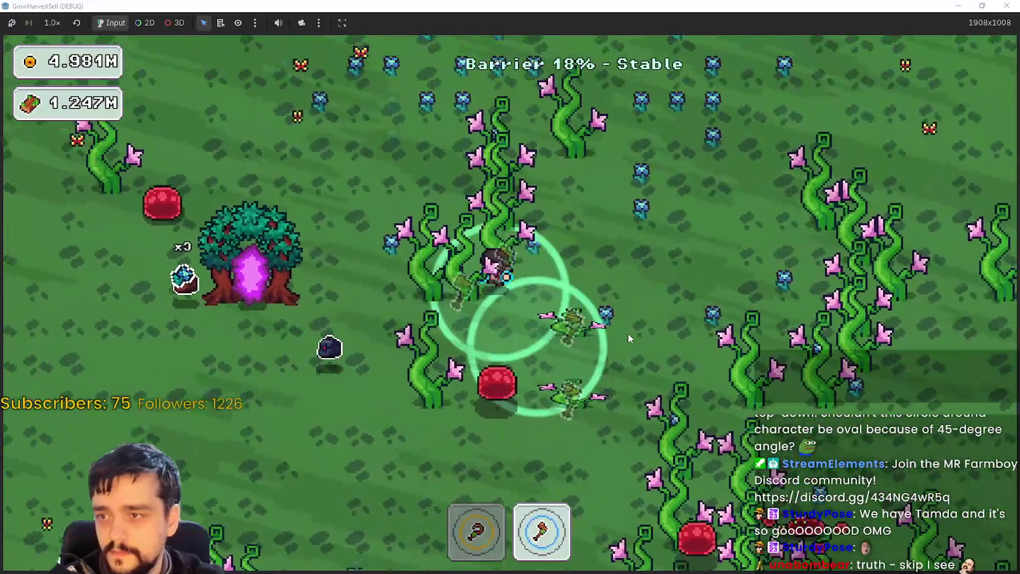
pyautogui.press('w')
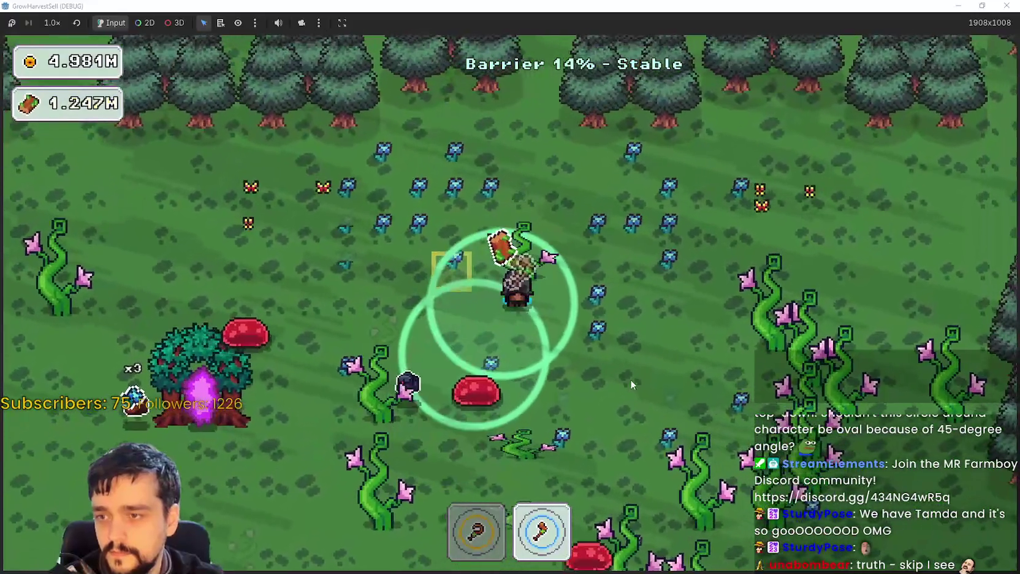
# Keep harvesting with alternating tools until the barrier drops to 0%.
pyautogui.press('1')
pyautogui.press('d')
pyautogui.press('s')
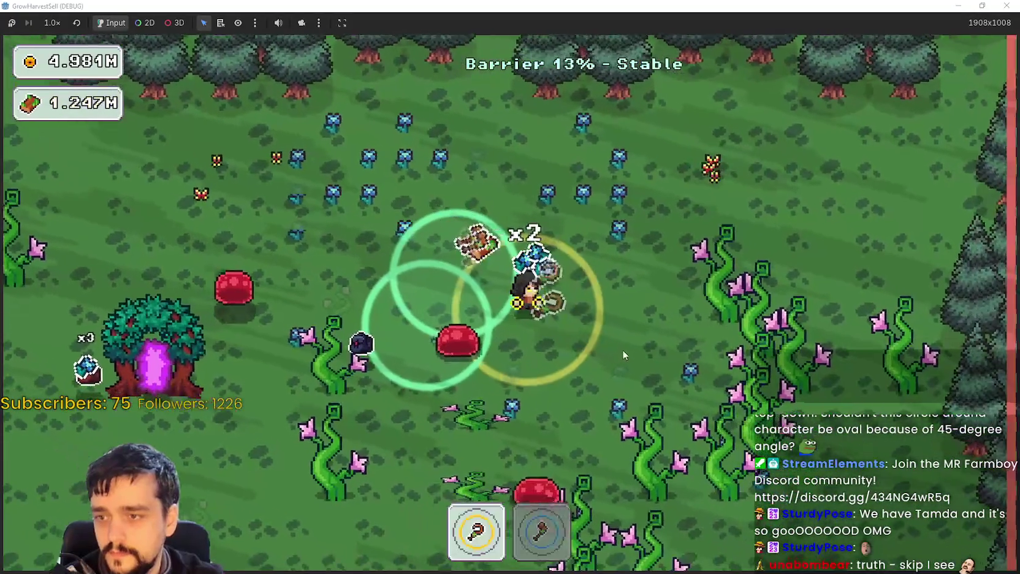
pyautogui.press('a')
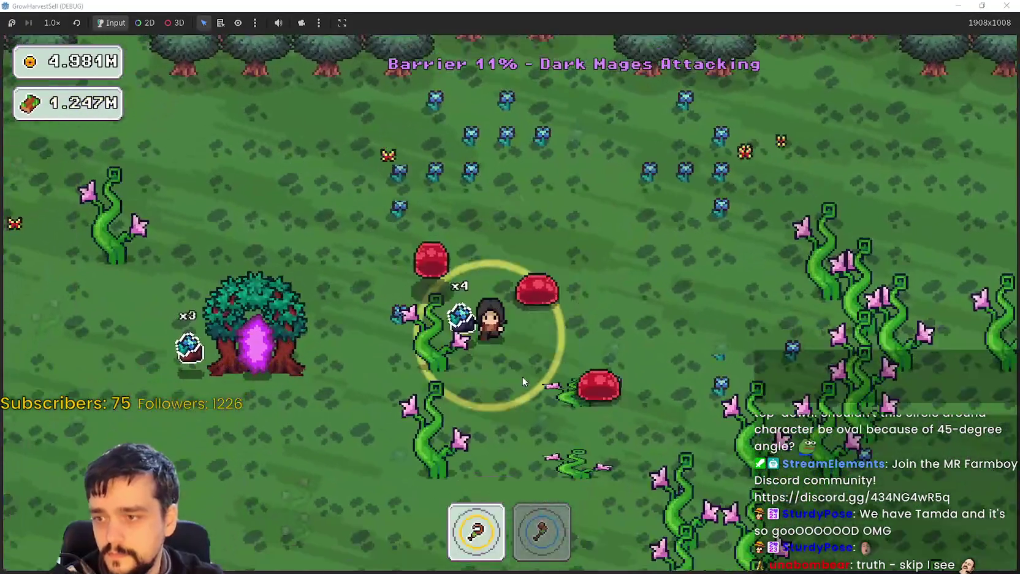
pyautogui.press('s')
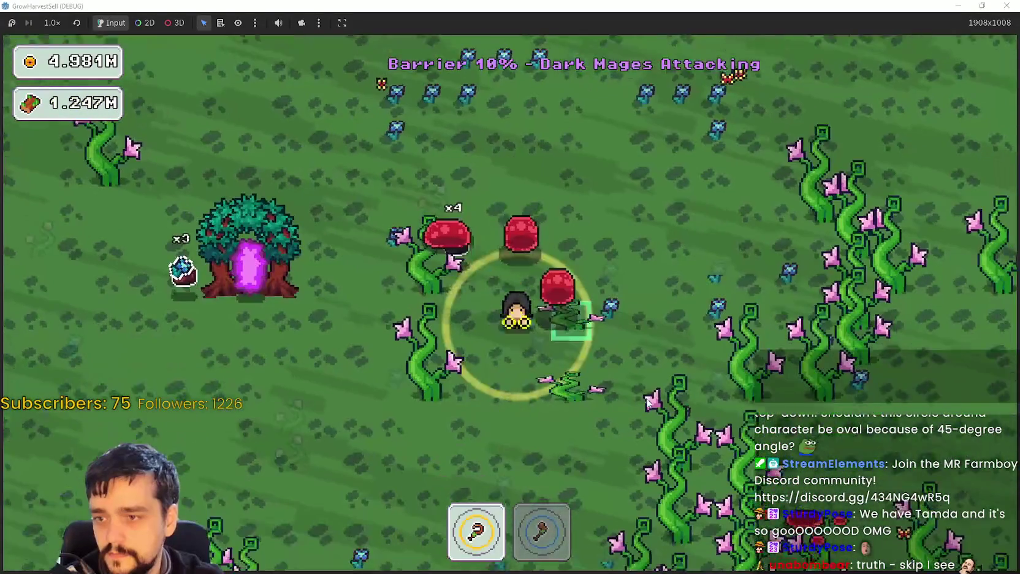
pyautogui.press('2')
pyautogui.press('a')
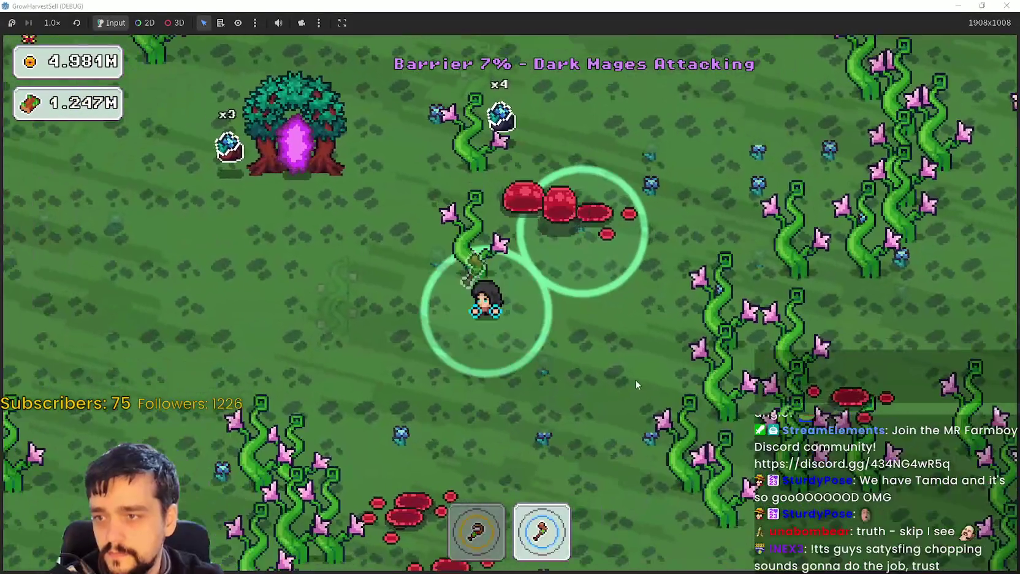
pyautogui.press('s')
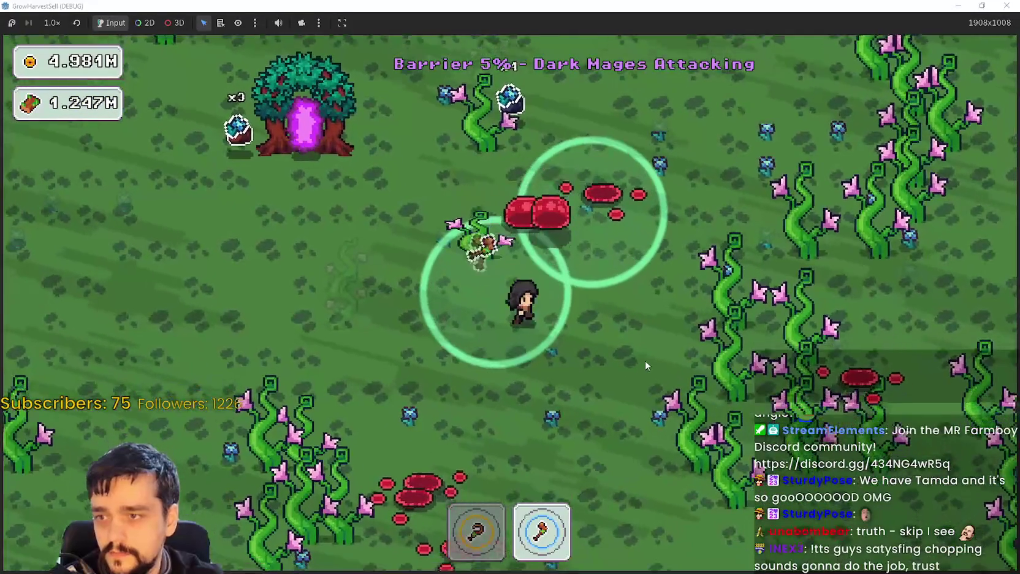
pyautogui.press('d')
pyautogui.press('1')
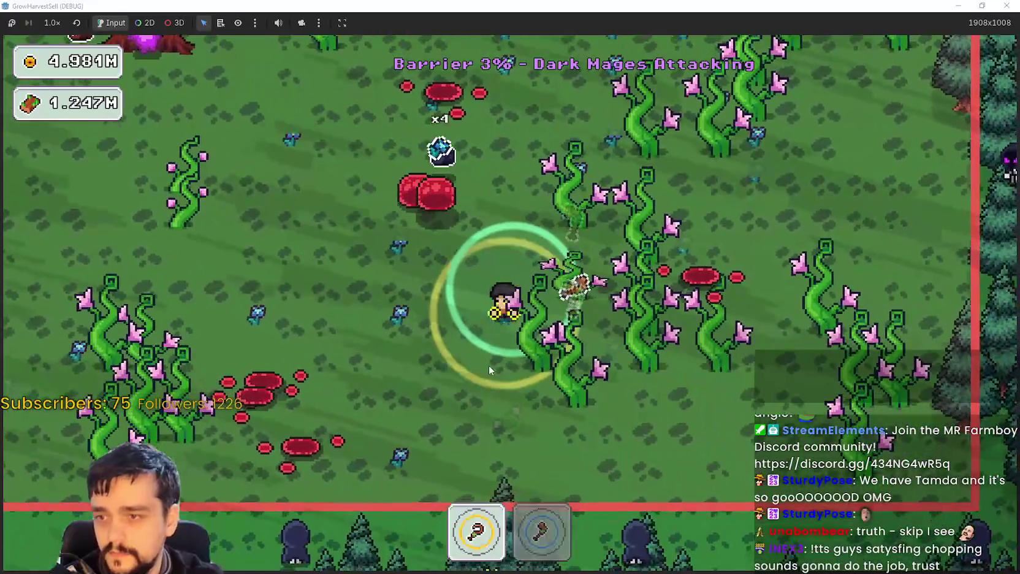
pyautogui.press('s')
pyautogui.press('a')
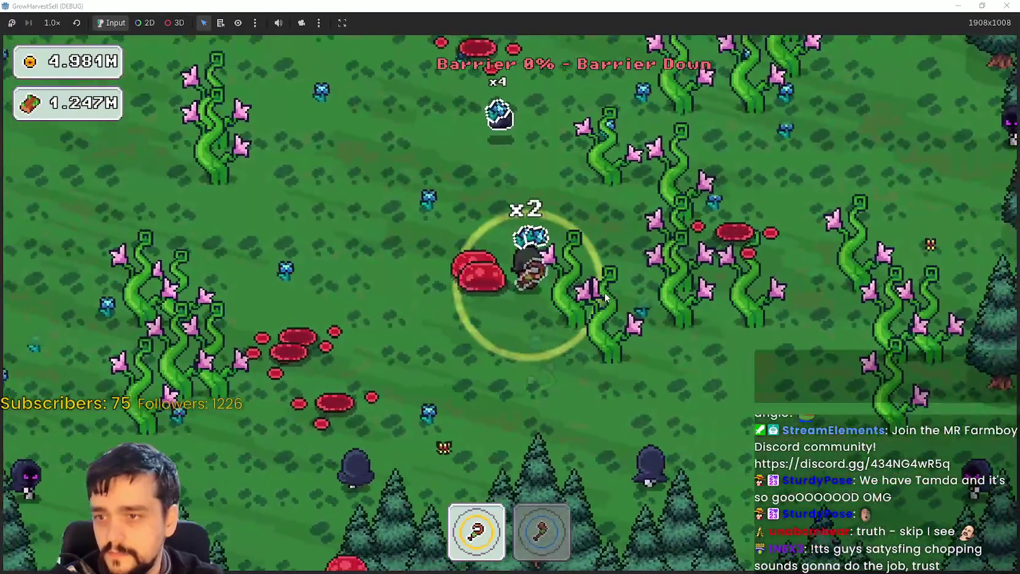
# Return through the portal to the village, where crystal pots hold 9, 9, 9 and 6.
pyautogui.press('w')
pyautogui.press('a')
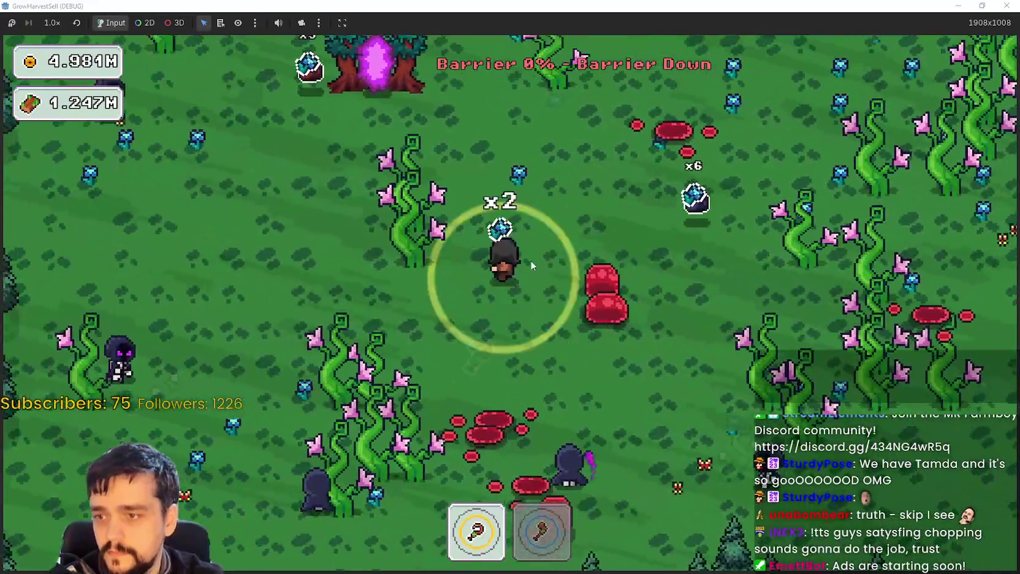
pyautogui.press('w')
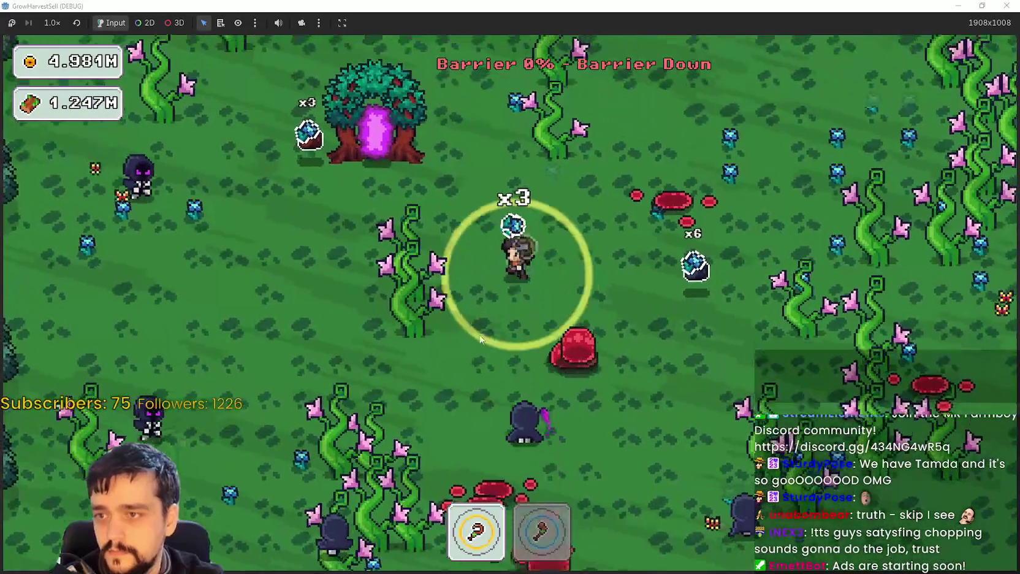
pyautogui.press('a')
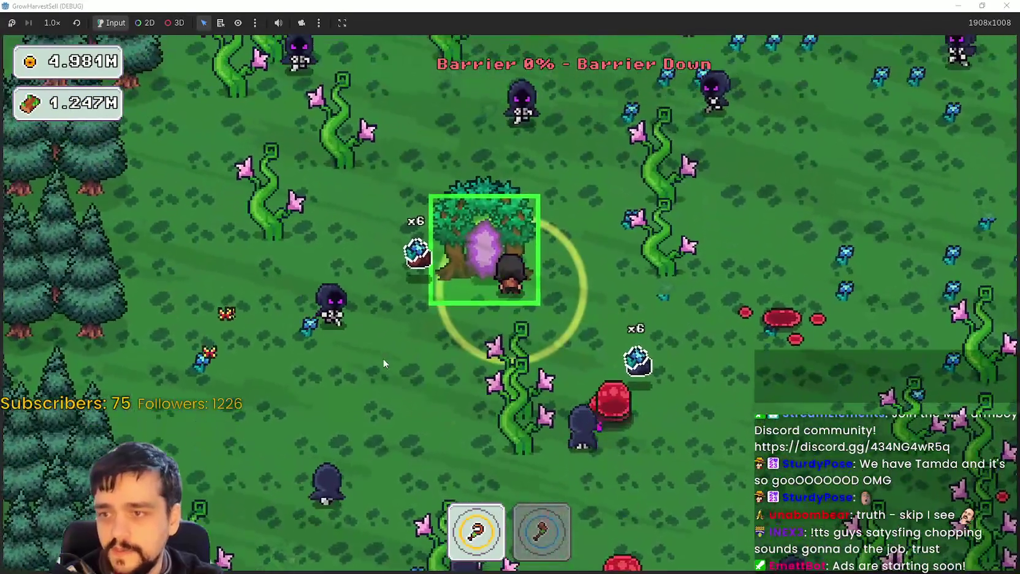
pyautogui.press('e')
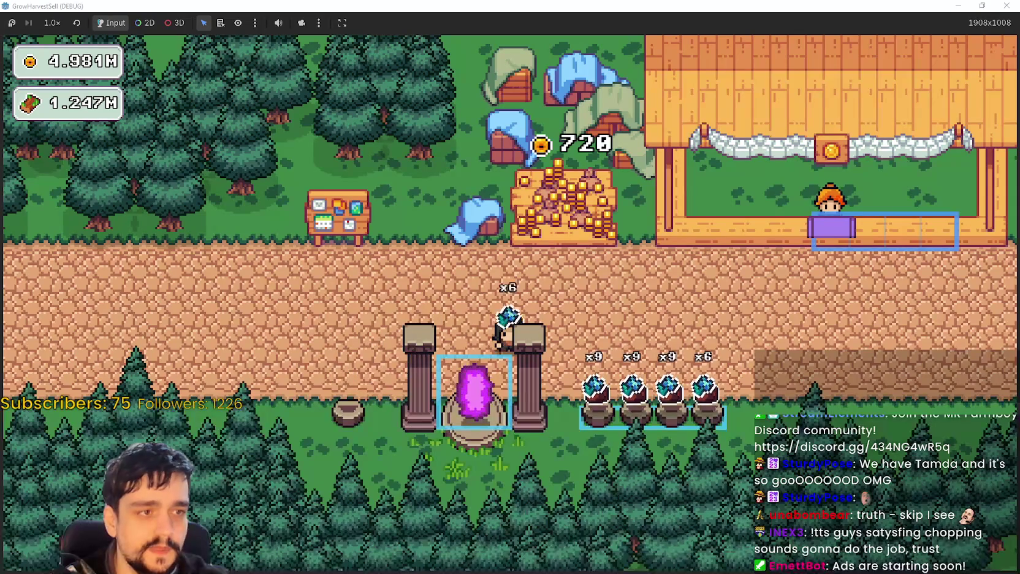
# Walk east through the village and inspect the Magical Book node in the prestige tree.
pyautogui.press('d')
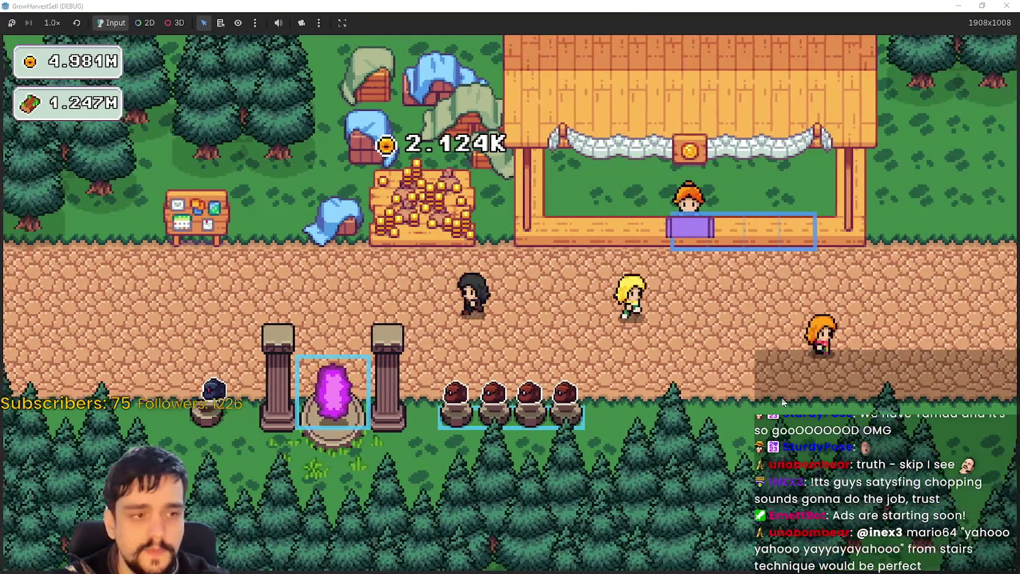
pyautogui.press('p')
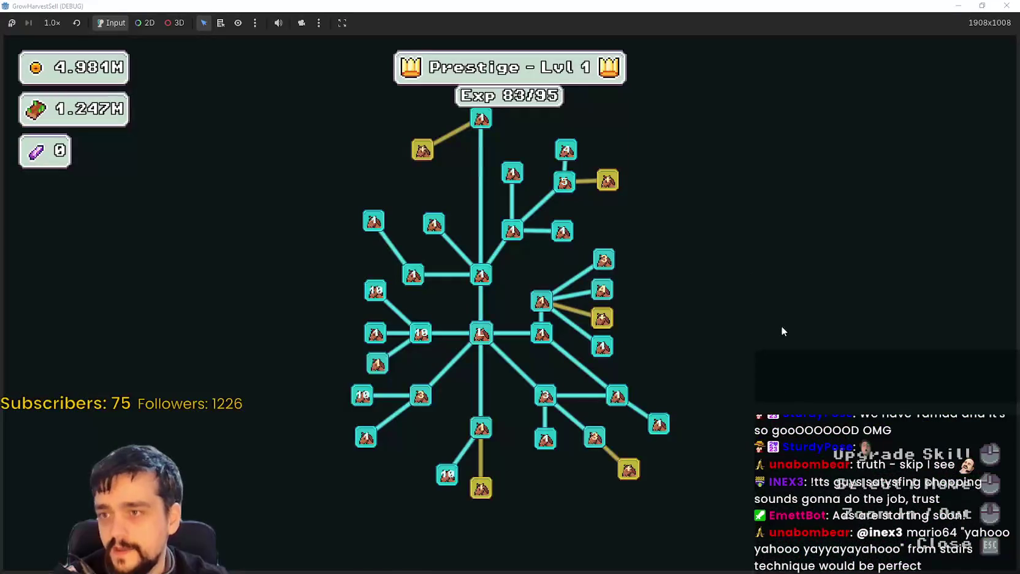
pyautogui.moveTo(538, 288)
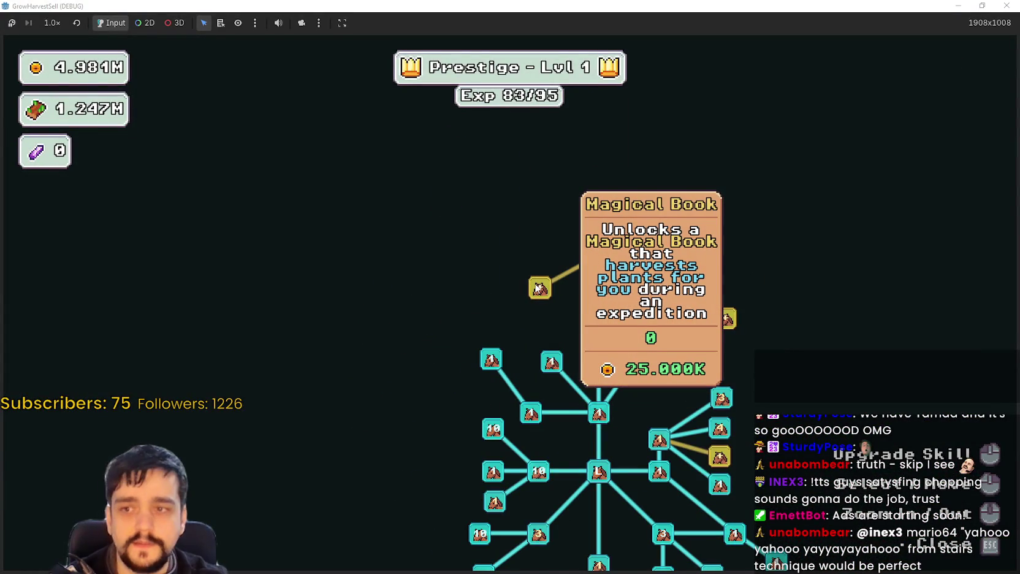
# Close the skill tree and travel from the portal to the forest_1 stage.
pyautogui.press('Escape')
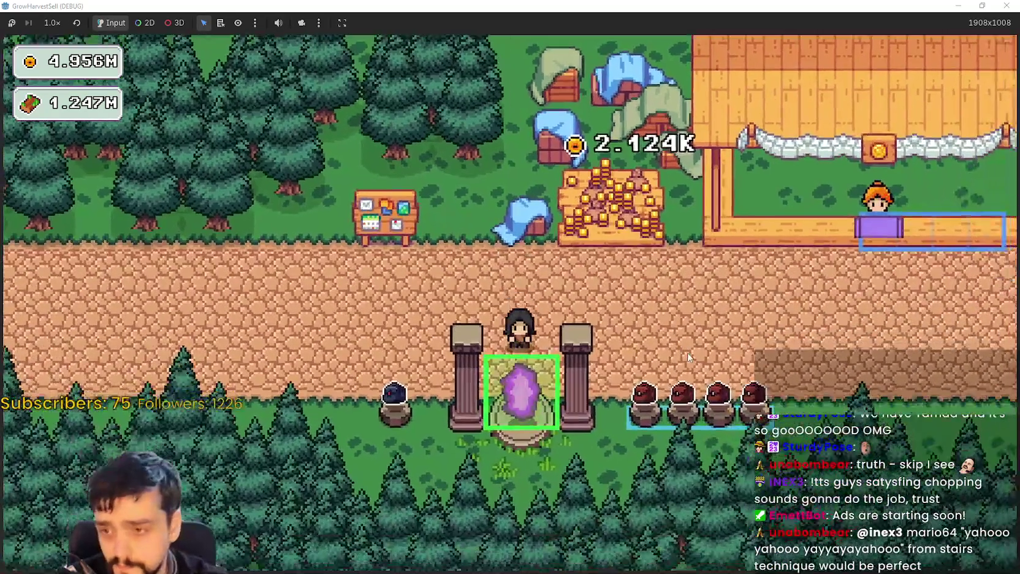
pyautogui.press('e')
pyautogui.click(301, 491)
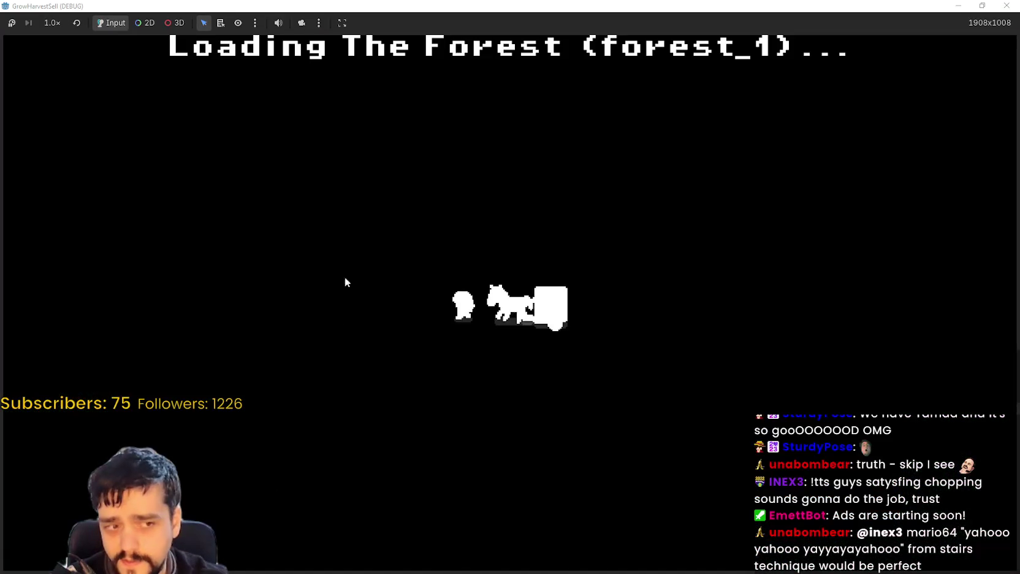
# Walk up and right into the forest, harvesting plants across the field.
pyautogui.press('w')
pyautogui.press('d')
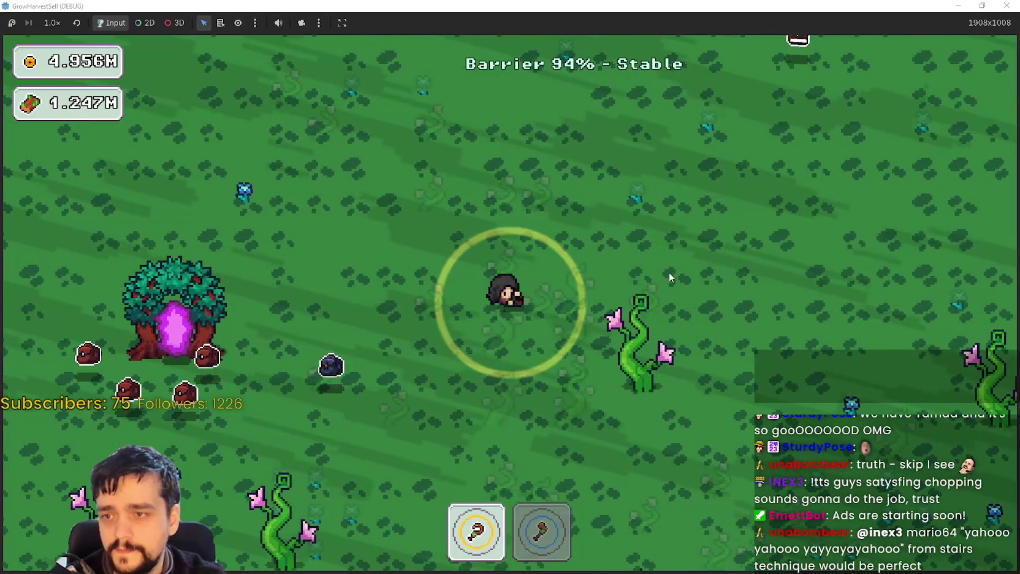
pyautogui.press('w')
pyautogui.press('d')
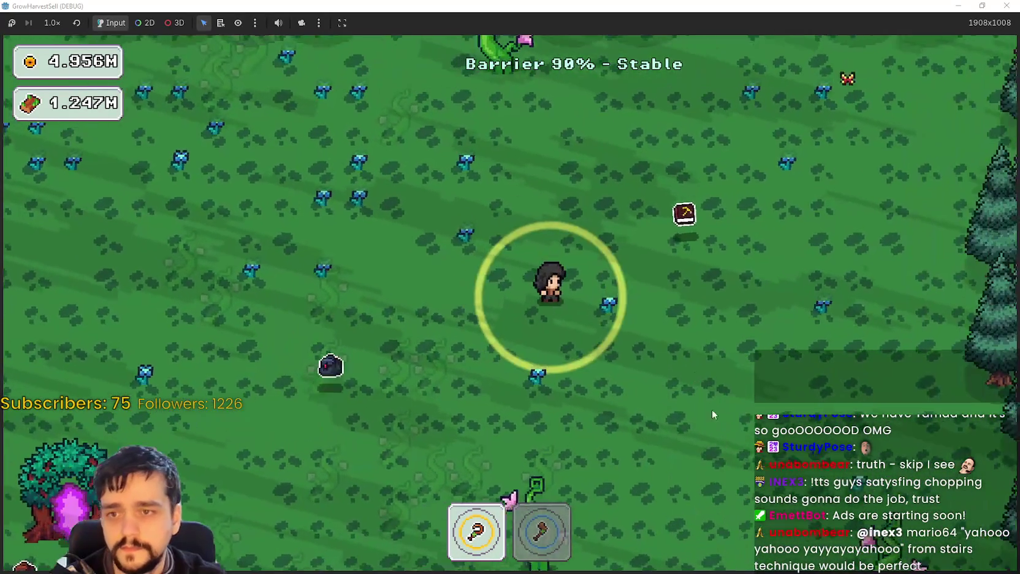
pyautogui.press('s')
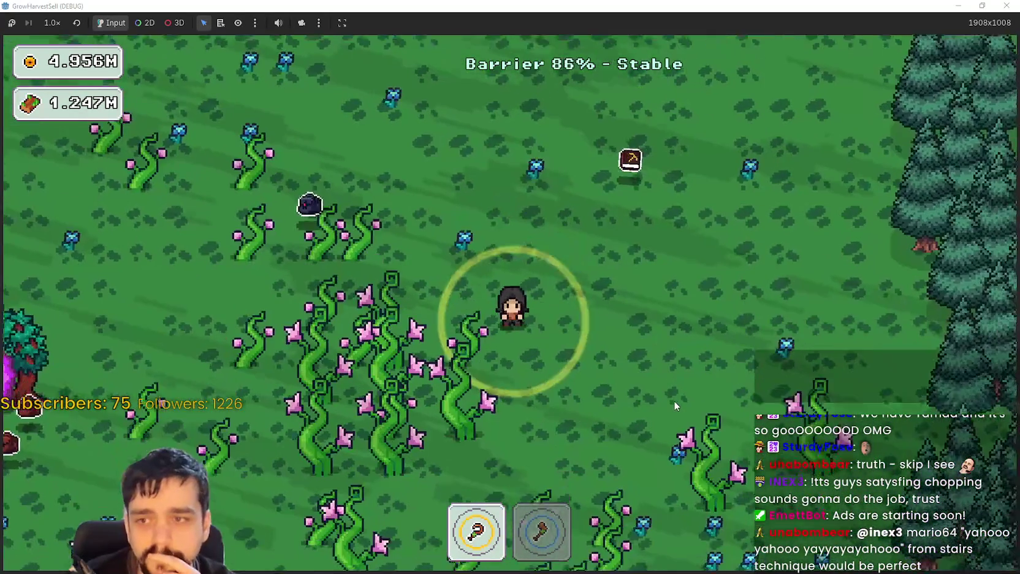
pyautogui.press('d')
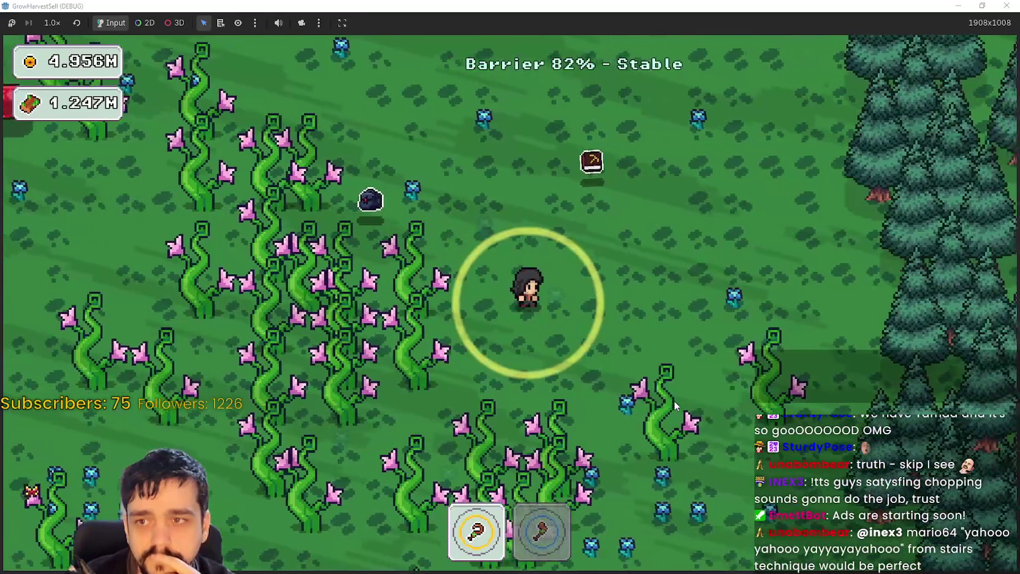
pyautogui.press('w')
pyautogui.press('w')
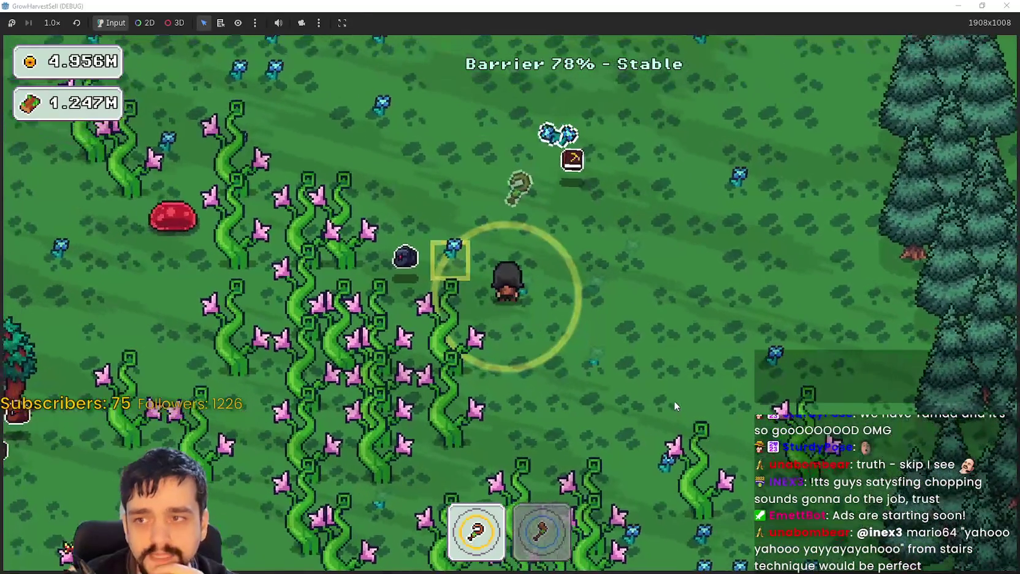
# Harvest more plants down, left and past the mushrooms.
pyautogui.press('a')
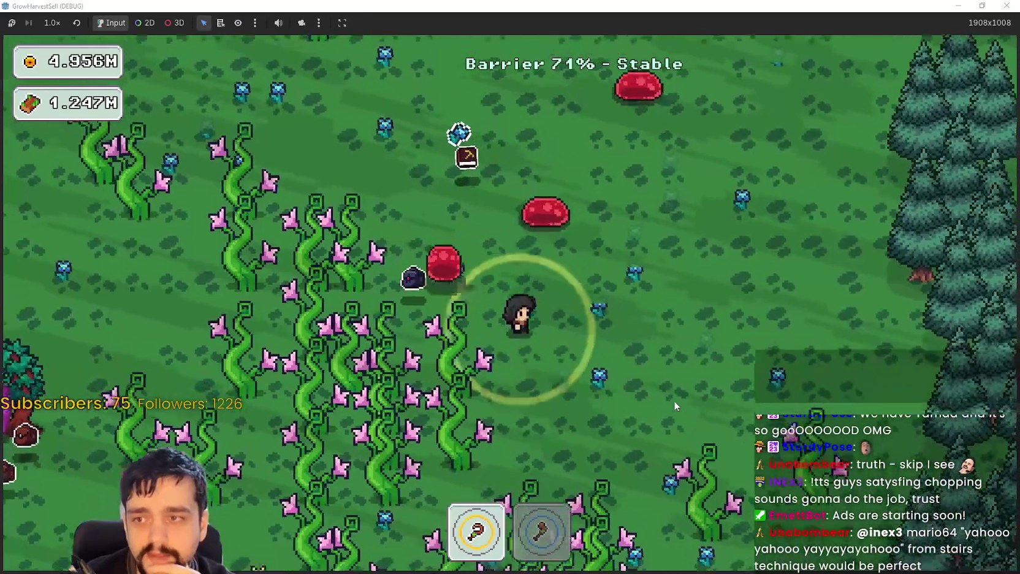
pyautogui.press('s')
pyautogui.press('a')
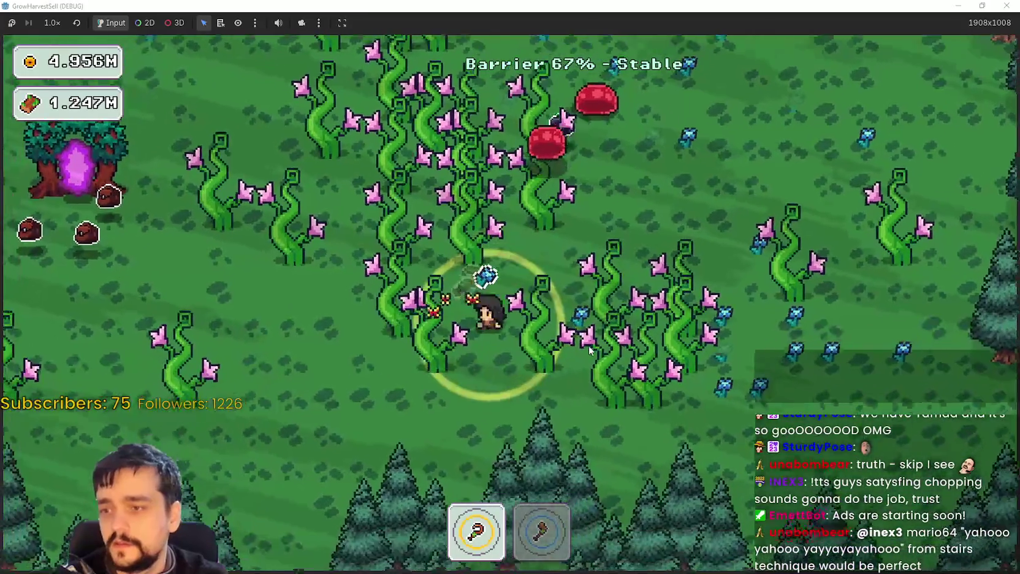
pyautogui.press('w')
pyautogui.press('w')
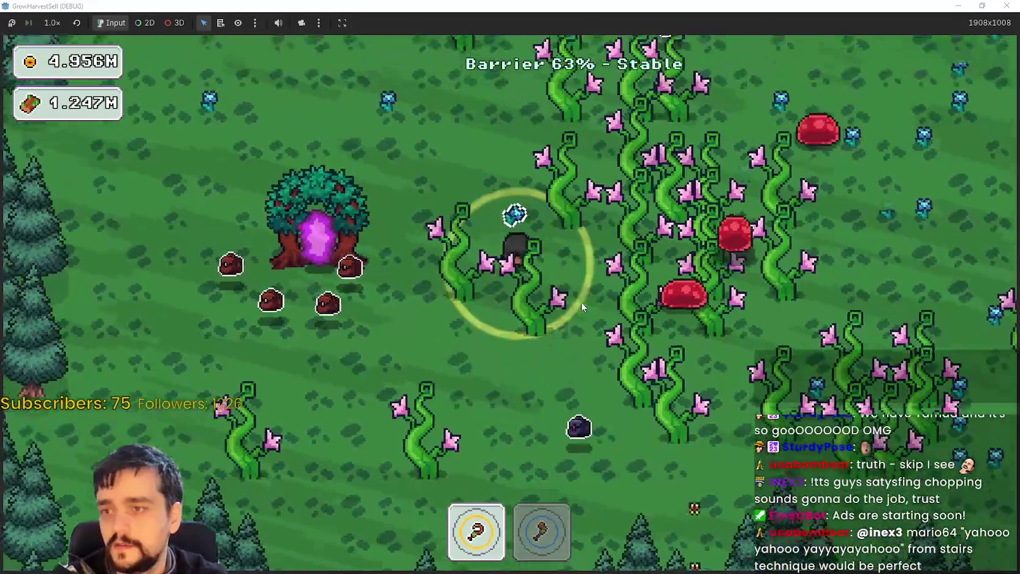
pyautogui.press('w')
pyautogui.press('d')
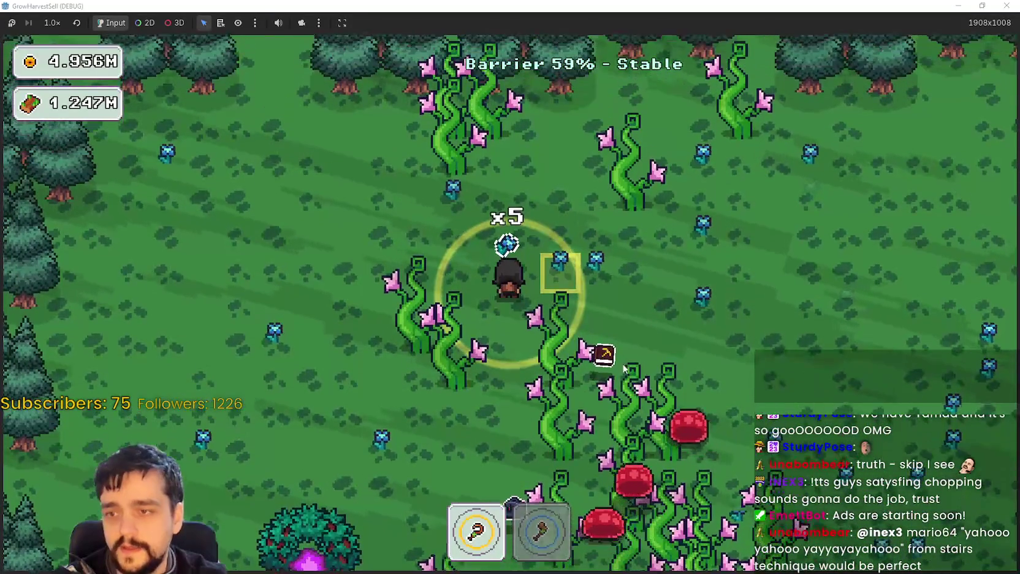
pyautogui.press('s')
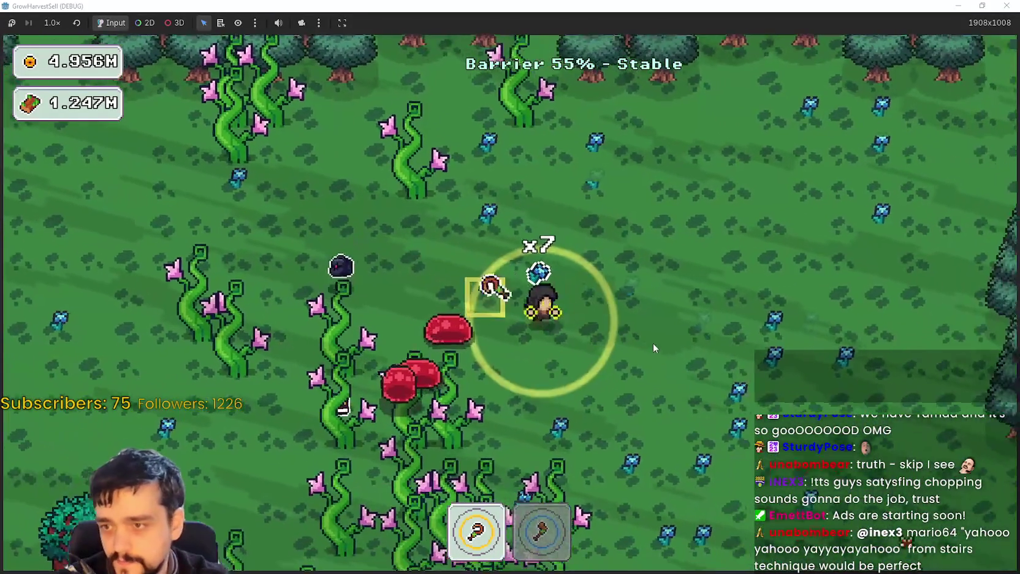
pyautogui.press('a')
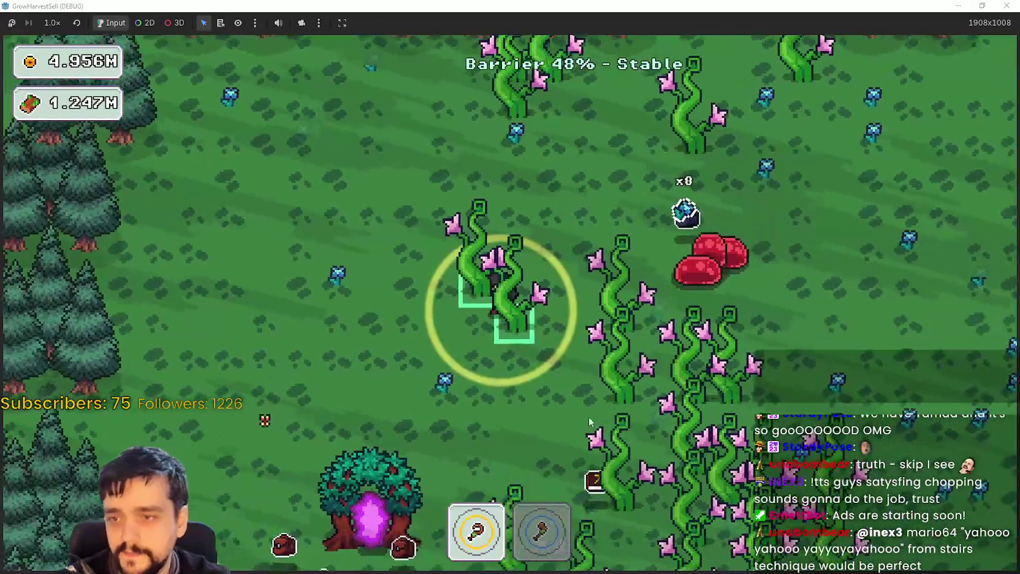
# Alternate between axe and sickle to chop vines and harvest crops.
pyautogui.press('d')
pyautogui.press('2')
pyautogui.press('w')
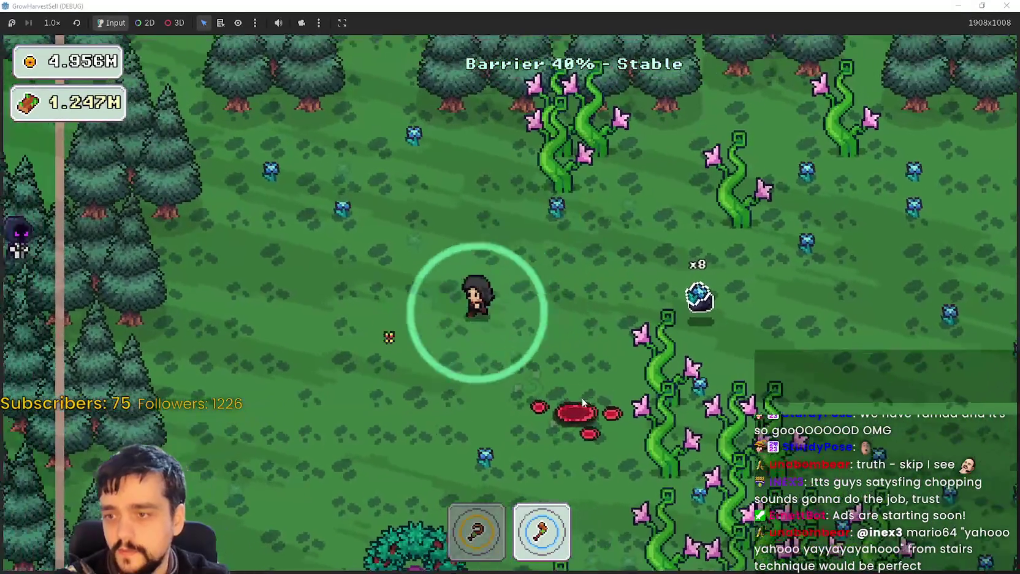
pyautogui.press('s')
pyautogui.press('1')
pyautogui.press('s')
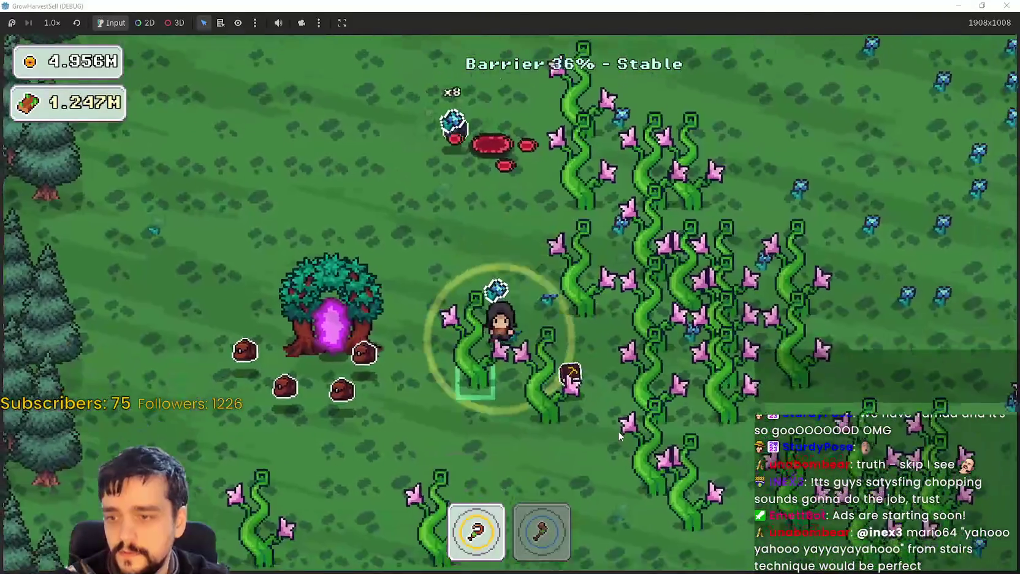
pyautogui.press('2')
pyautogui.press('d')
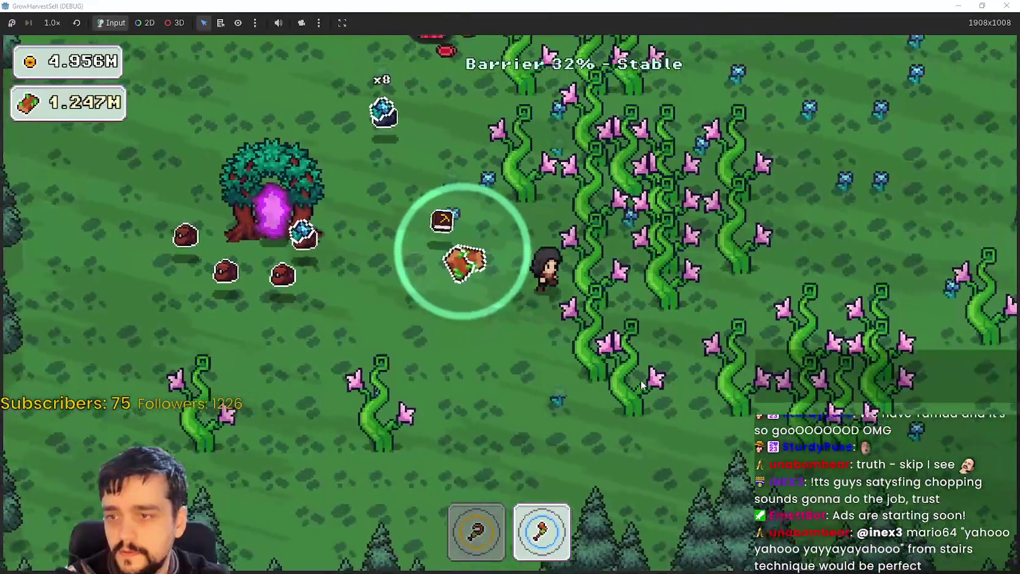
pyautogui.press('w')
pyautogui.press('1')
# Keep swapping tools while moving around and chopping the nearby vines.
pyautogui.press('a')
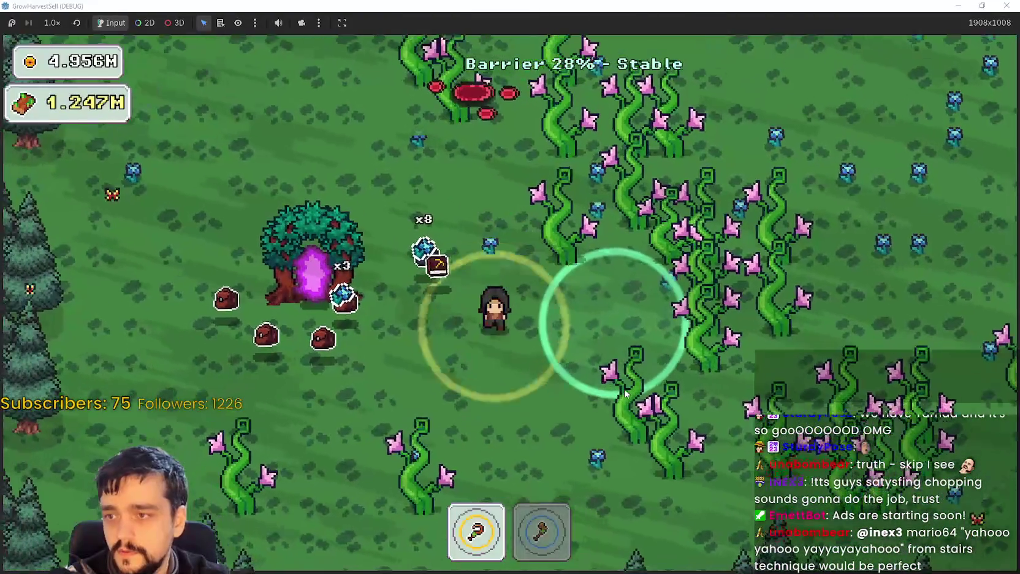
pyautogui.press('s')
pyautogui.press('d')
pyautogui.press('2')
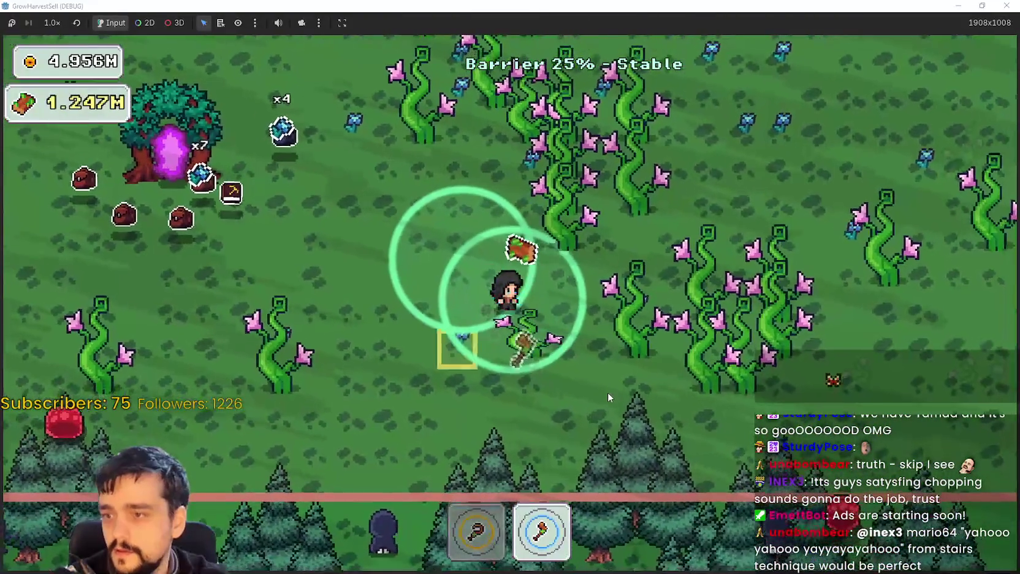
pyautogui.press('a')
pyautogui.press('s')
pyautogui.press('1')
pyautogui.press('d')
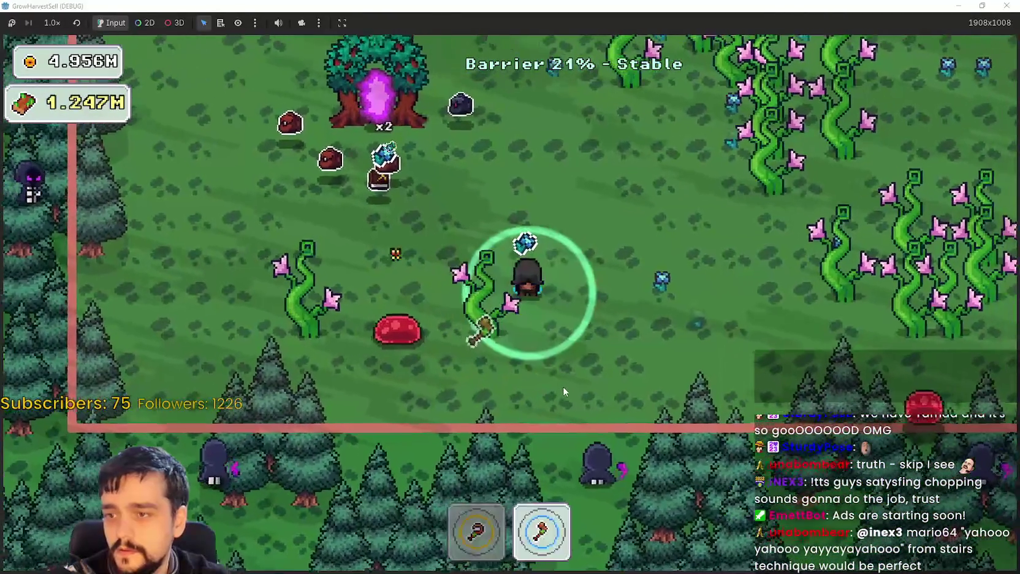
pyautogui.press('w')
pyautogui.press('w')
pyautogui.press('d')
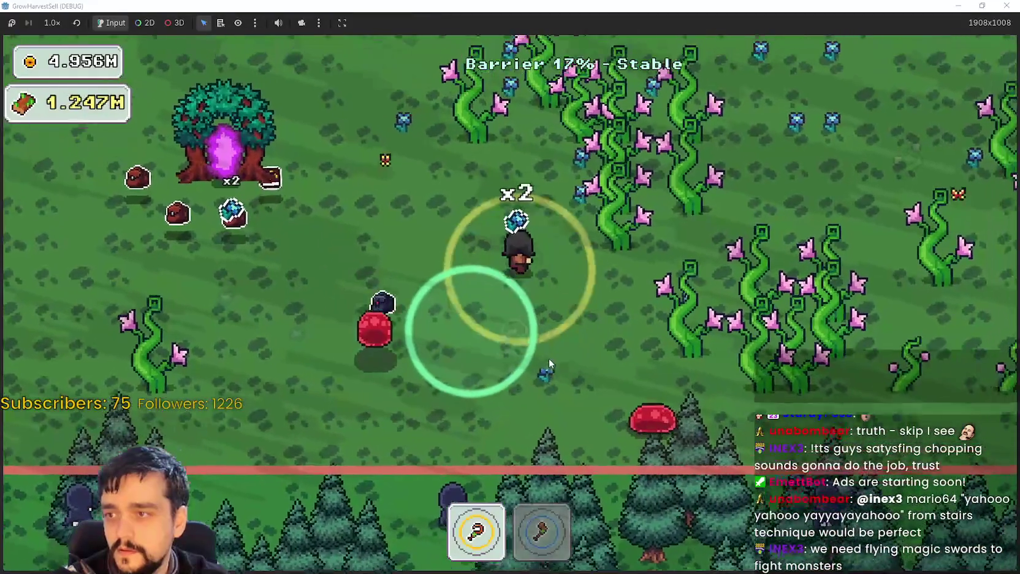
pyautogui.press('2')
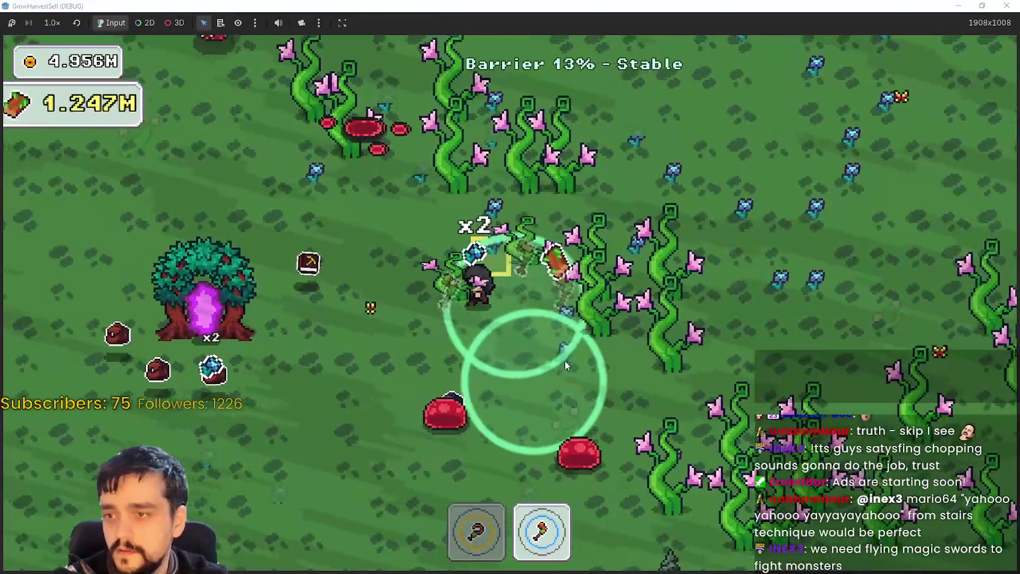
# Harvest flowers near the fence with the sickle until the barrier reaches 0%.
pyautogui.press('a')
pyautogui.press('s')
pyautogui.press('d')
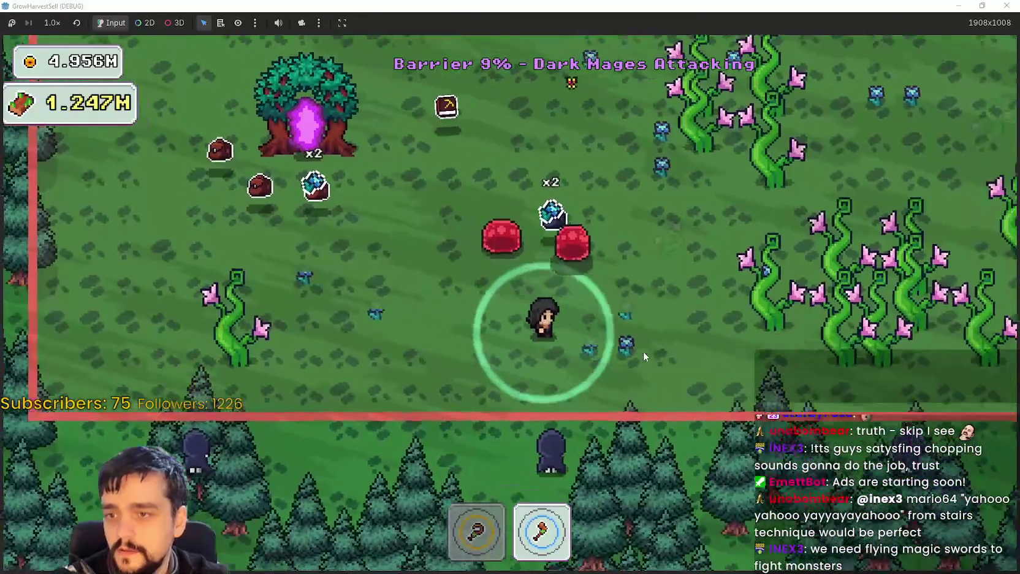
pyautogui.press('1')
pyautogui.press('w')
pyautogui.press('w')
pyautogui.press('a')
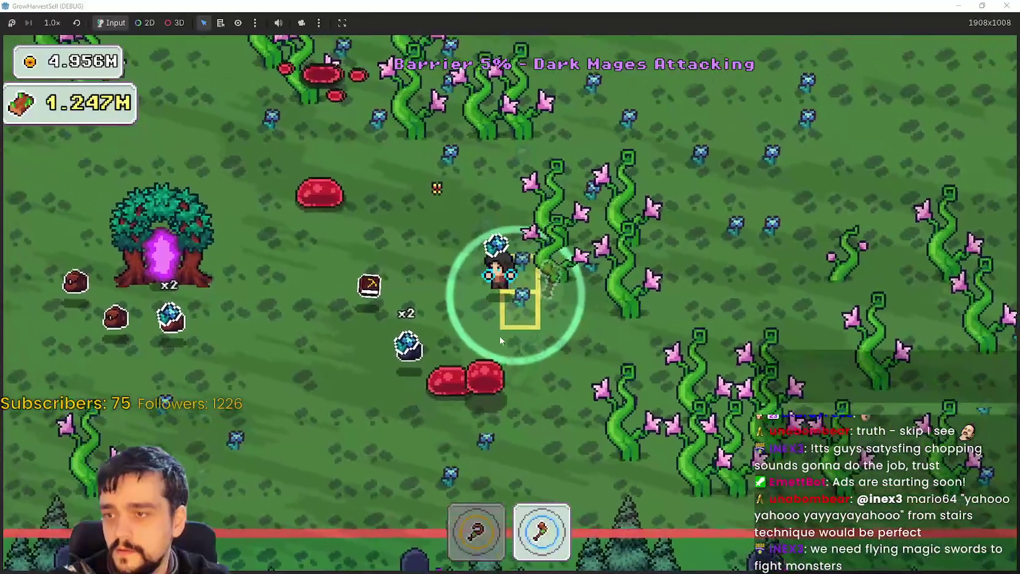
pyautogui.press('d')
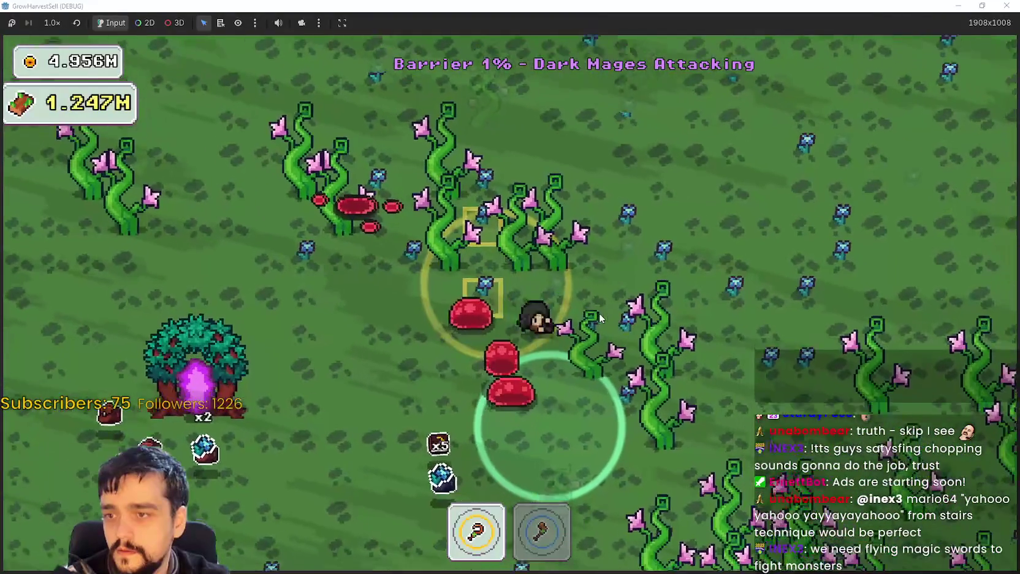
# Walk back to the portal tree and travel to The Village.
pyautogui.press('s')
pyautogui.press('a')
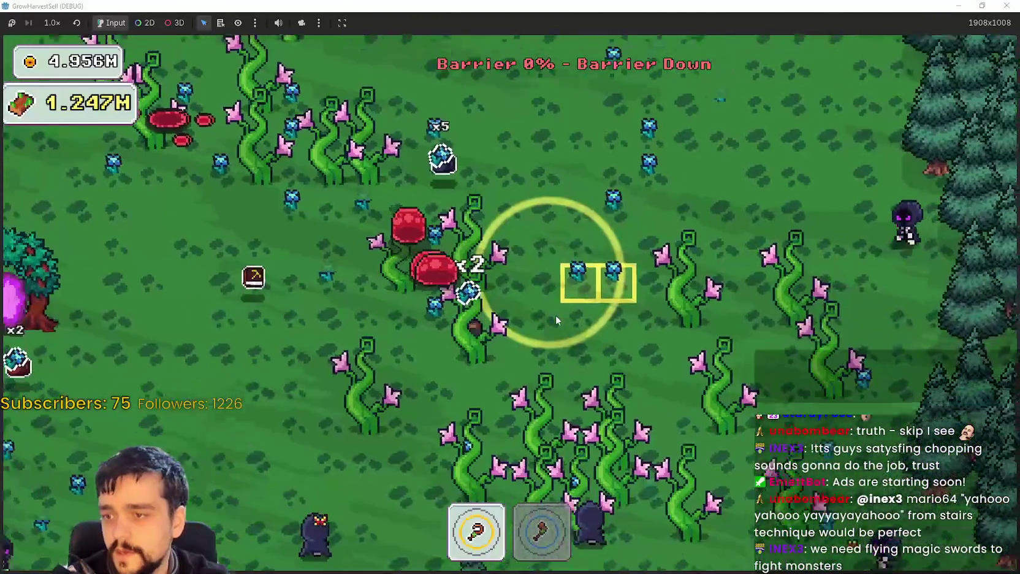
pyautogui.press('a')
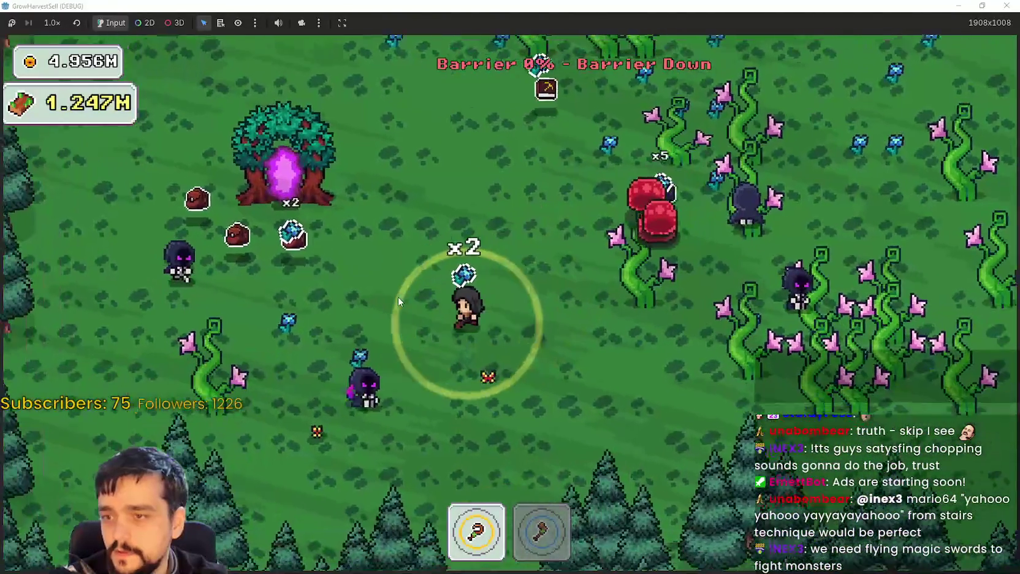
pyautogui.press('w')
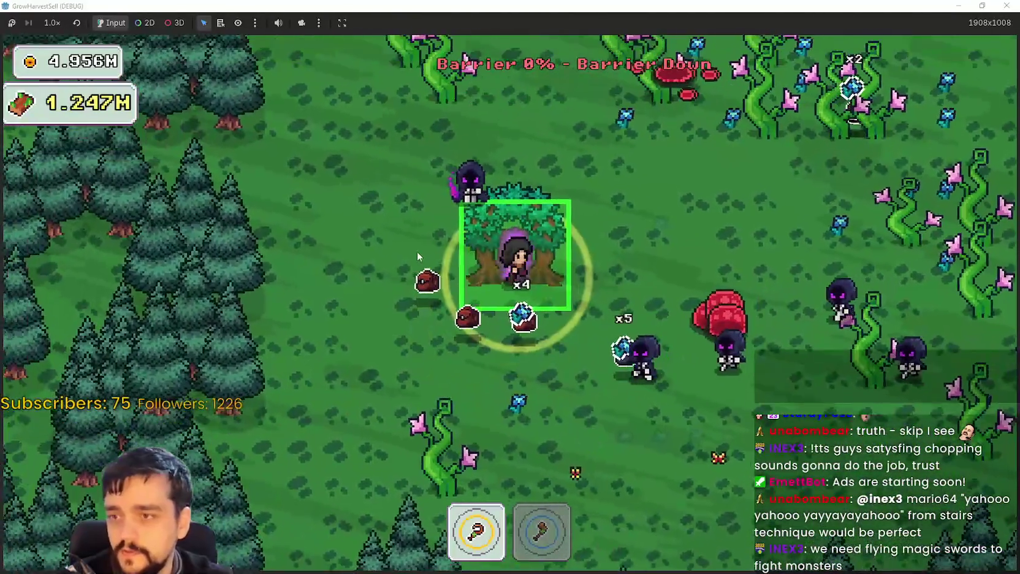
pyautogui.click(456, 264)
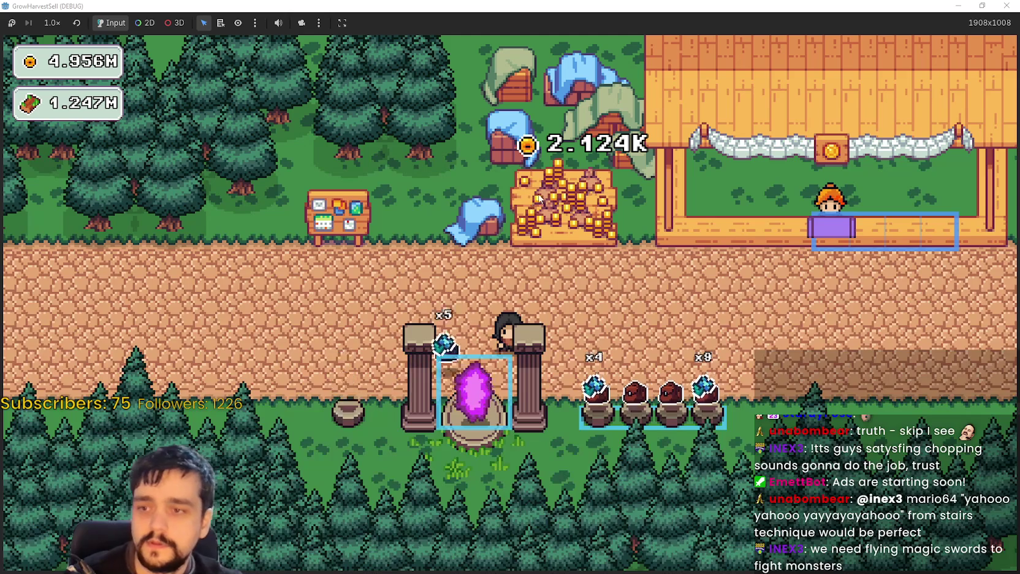
# Walk past the plant pots to the shop counter and sell the plants, reaching 2.772K coins.
pyautogui.press('d')
pyautogui.press('s')
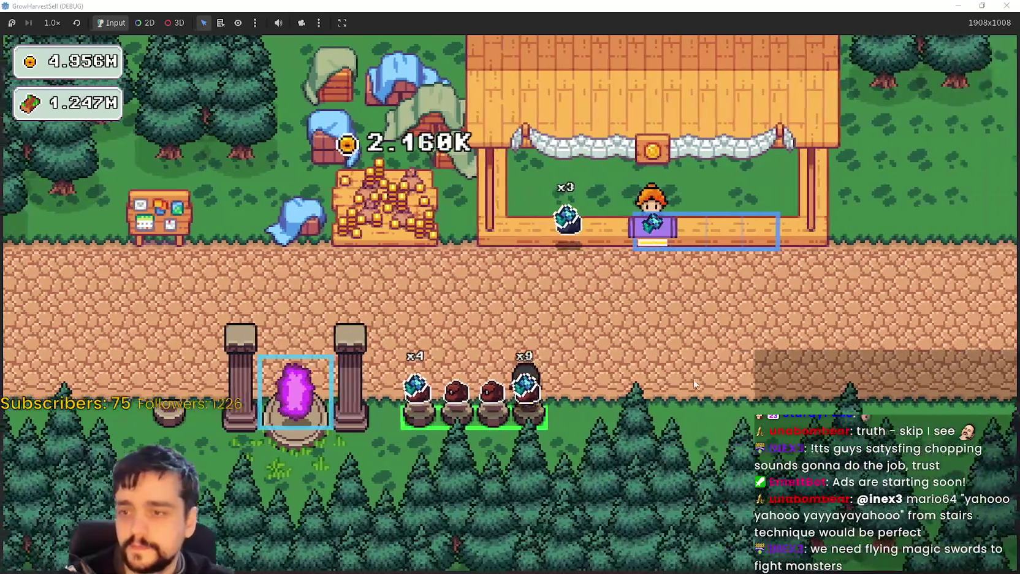
pyautogui.press('d')
pyautogui.press('w')
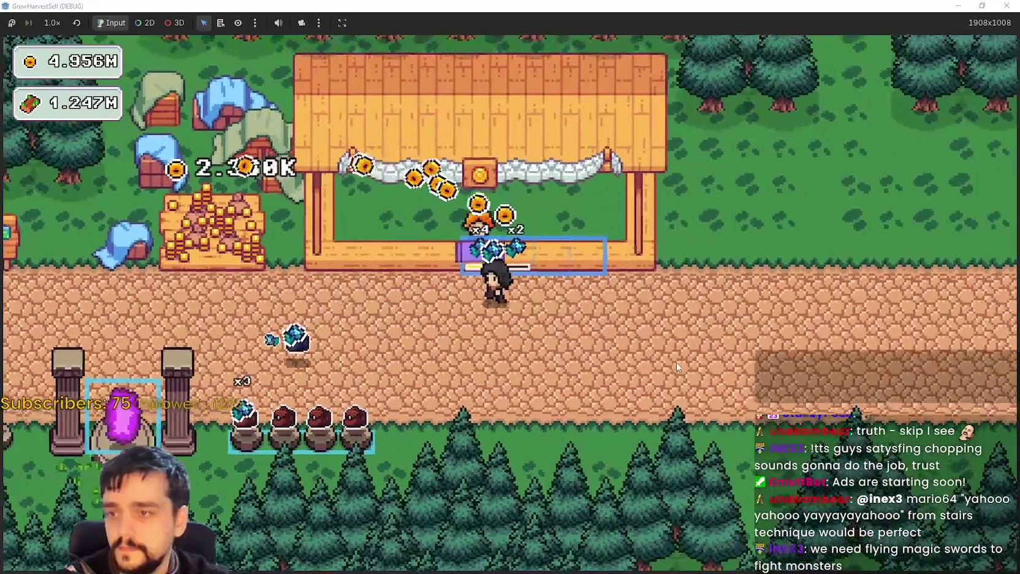
pyautogui.press('a')
pyautogui.press('d')
pyautogui.press('a')
pyautogui.press('s')
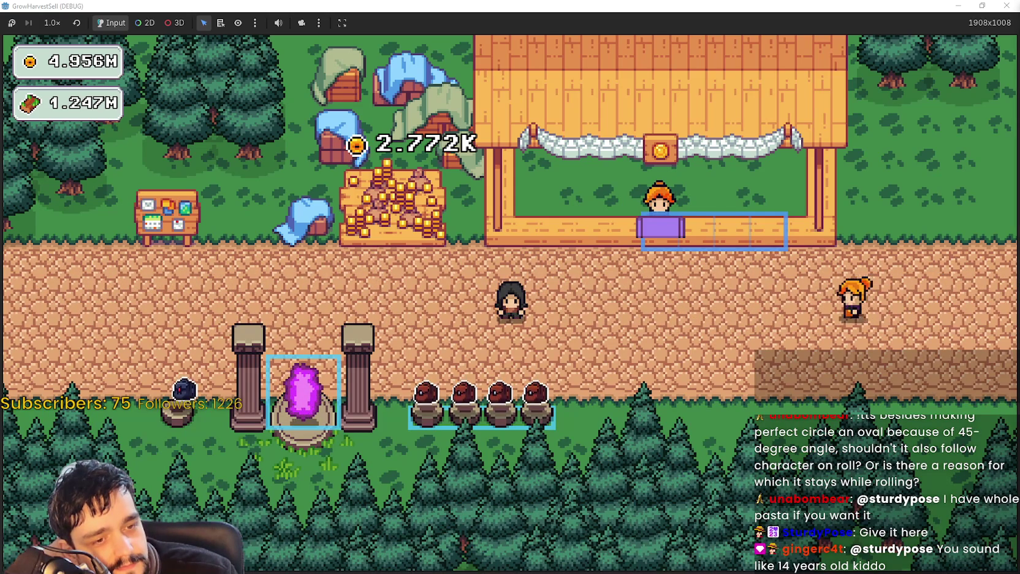
pyautogui.hotkey('alt', 'Tab')
pyautogui.click(765, 158)
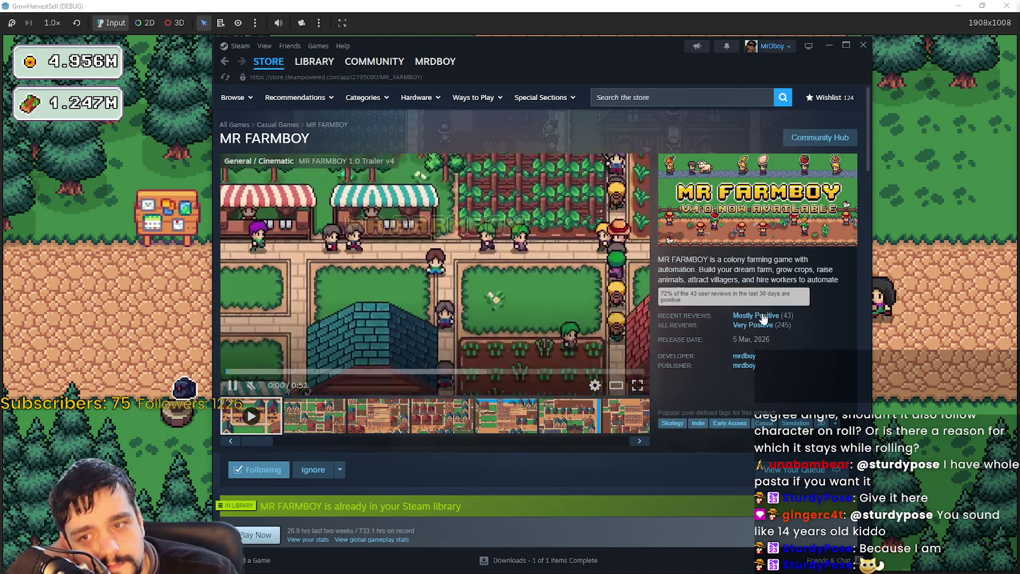
pyautogui.hotkey('shift', 'Tab')
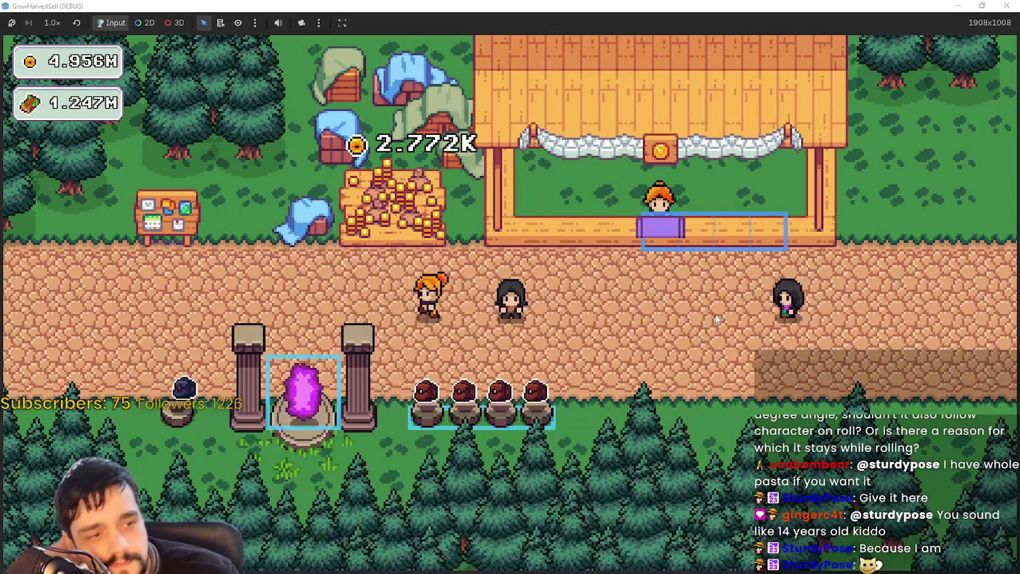
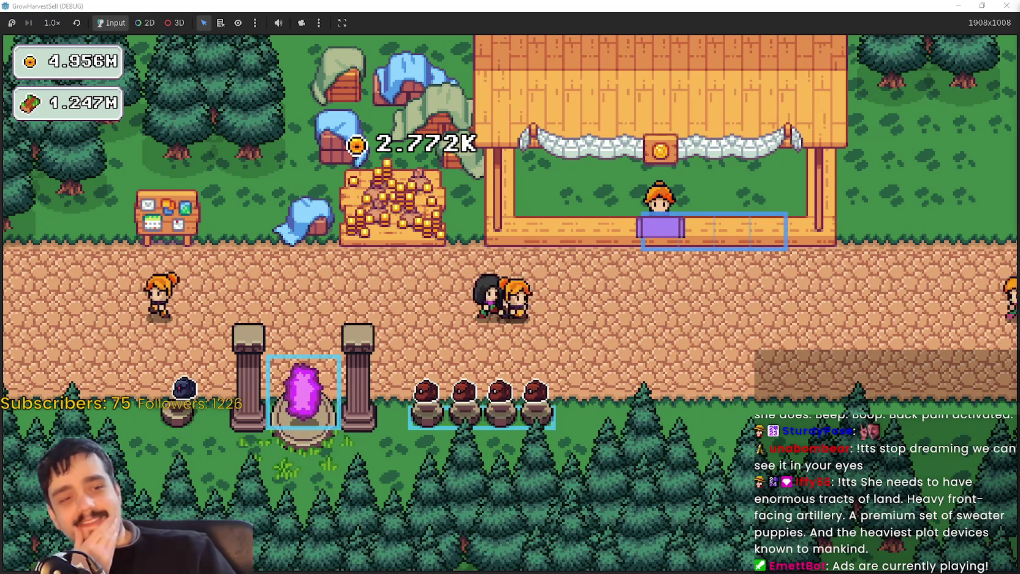
# Close the GrowHarvestSell debug game window to get back to the TheForest_2 scene in the editor.
pyautogui.click(1006, 5)
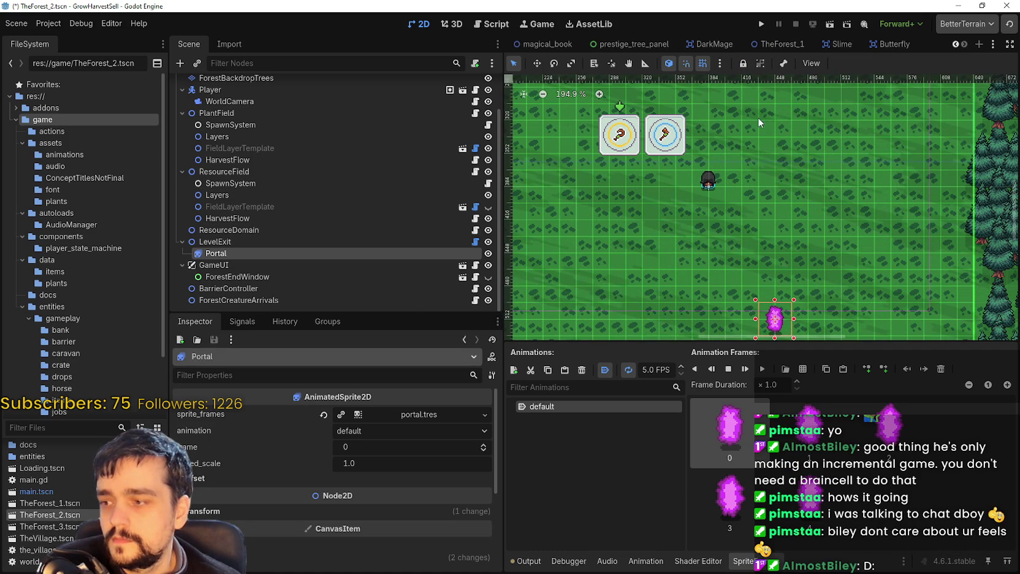
pyautogui.doubleClick(98, 504)
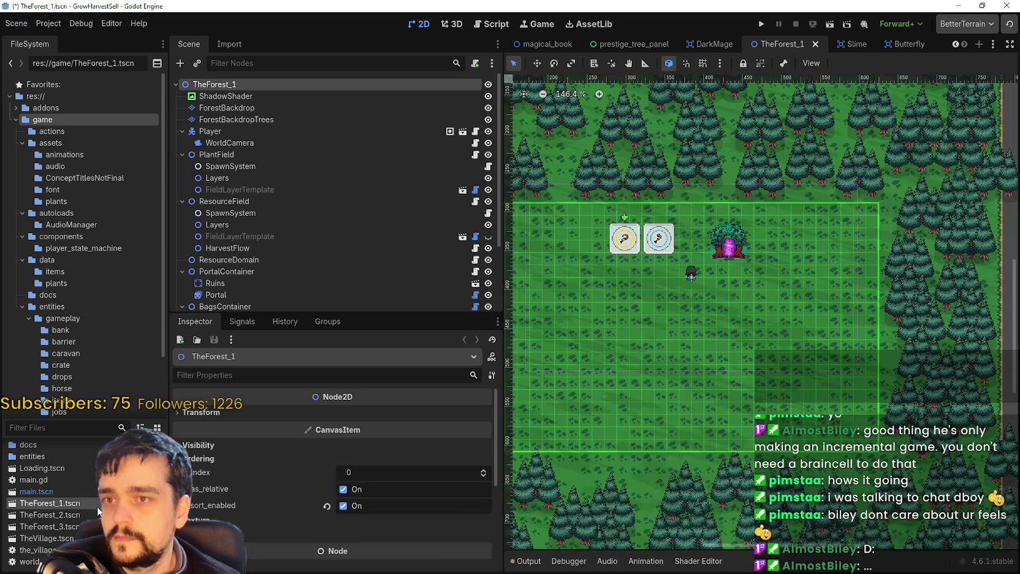
pyautogui.doubleClick(49, 514)
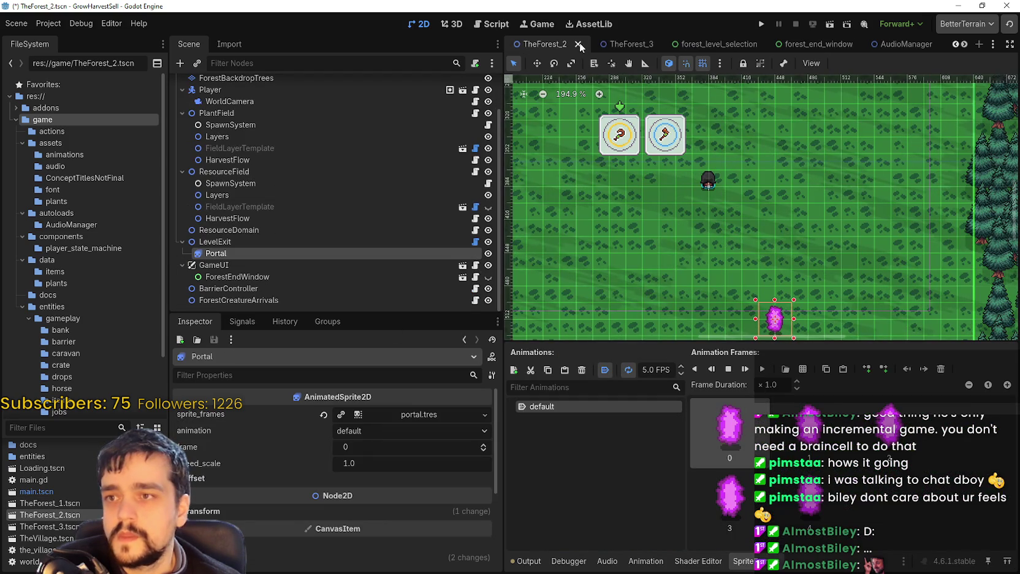
pyautogui.click(578, 44)
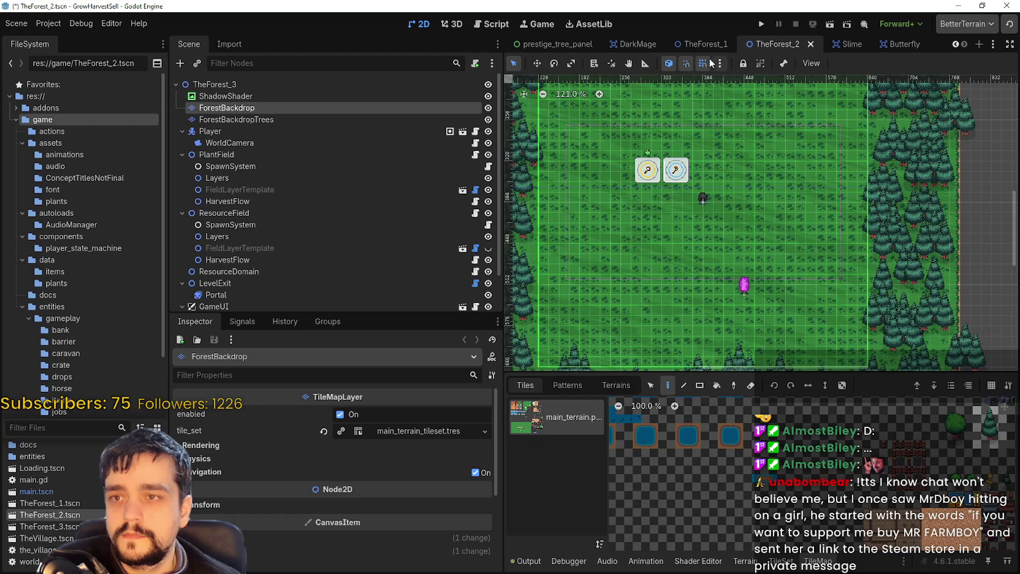
pyautogui.click(693, 45)
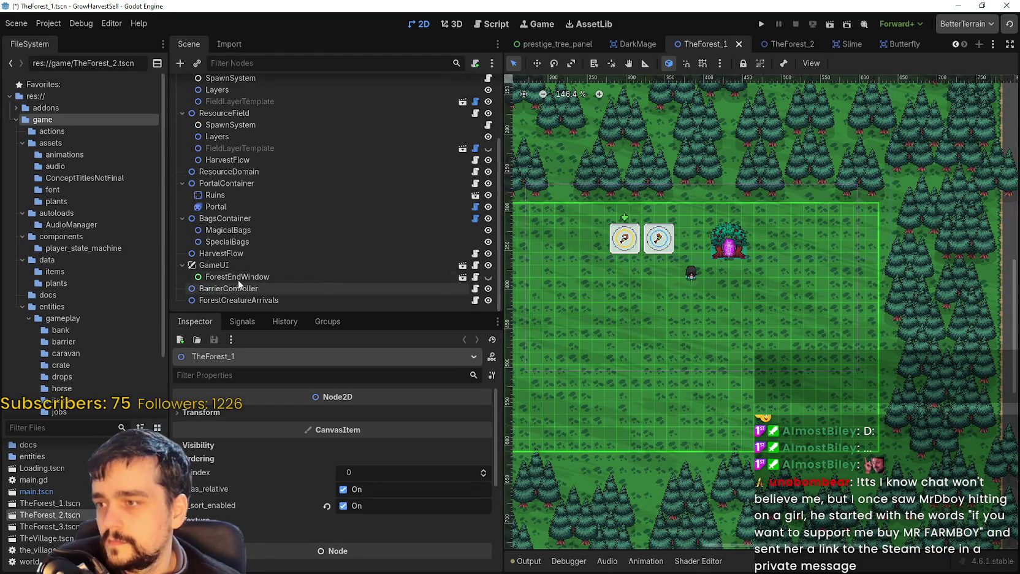
pyautogui.scroll(3, 233, 213)
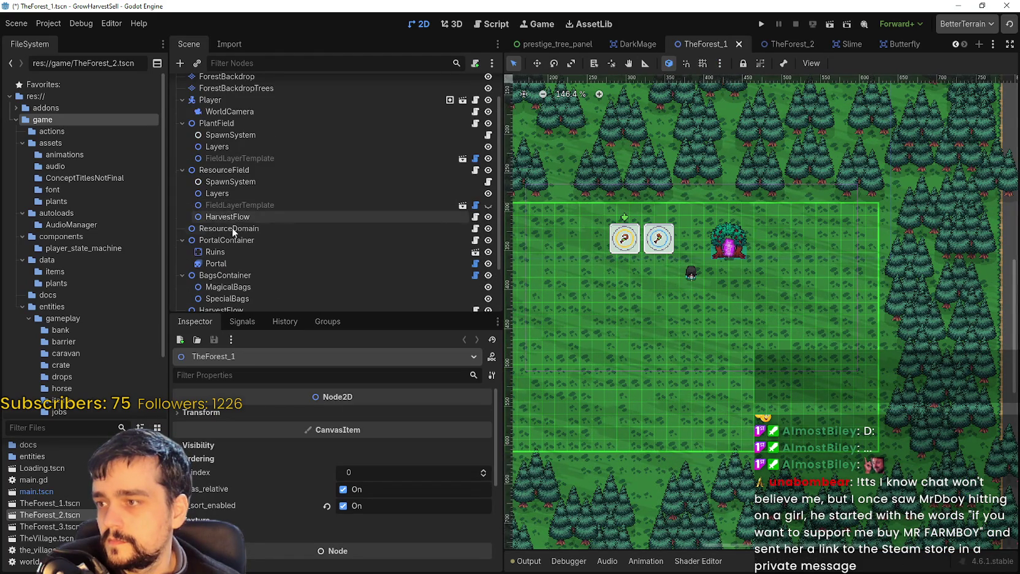
pyautogui.scroll(2, 230, 230)
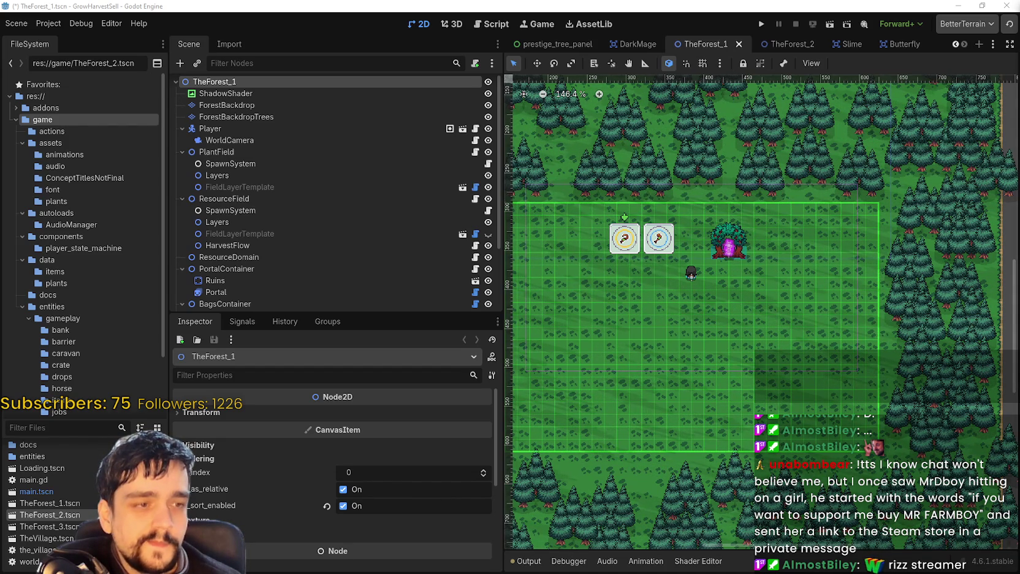
pyautogui.scroll(-2, 788, 290)
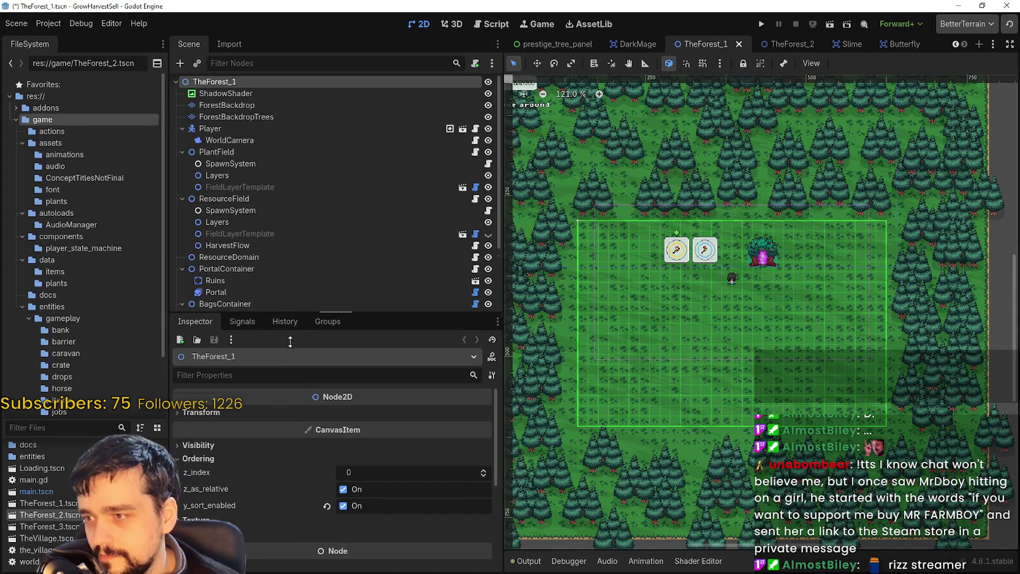
pyautogui.moveTo(288, 313); pyautogui.dragTo(288, 473)
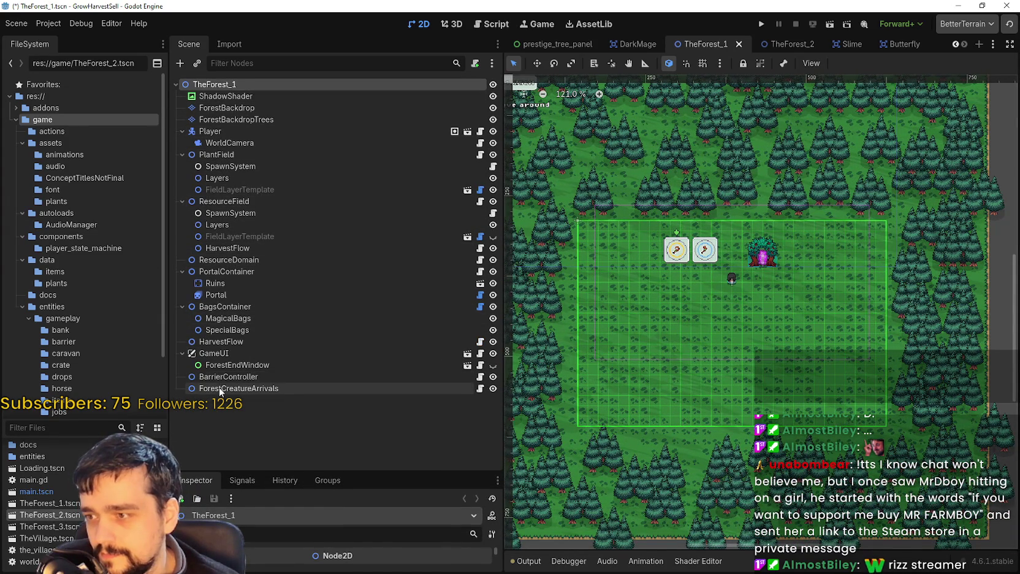
pyautogui.click(243, 271)
pyautogui.scroll(5, 714, 295)
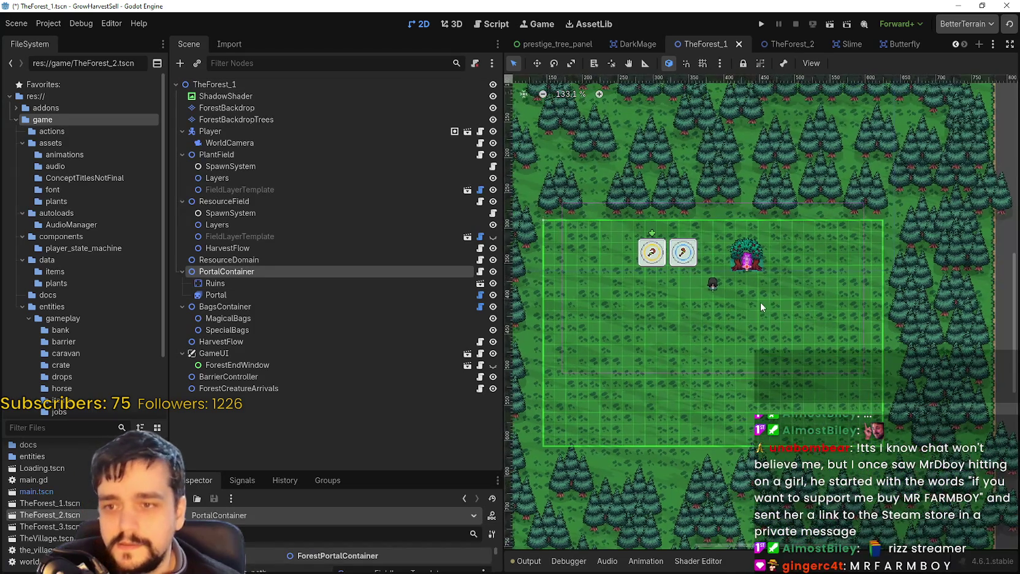
pyautogui.click(784, 43)
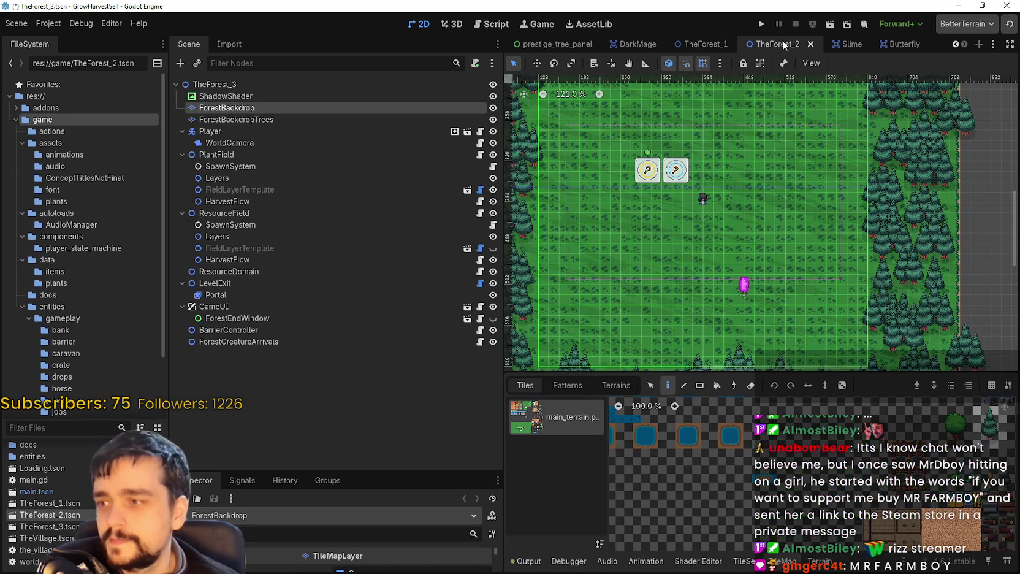
# Delete the LevelExit node and its Portal child from the TheForest_2 scene tree.
pyautogui.click(205, 284)
pyautogui.scroll(2, 754, 254)
pyautogui.scroll(-3, 753, 249)
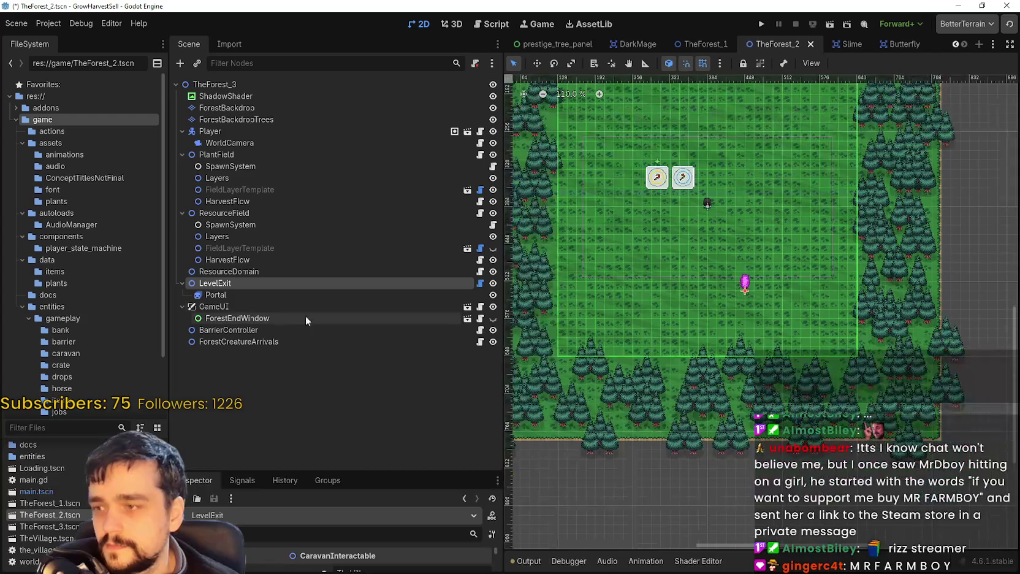
pyautogui.rightClick(257, 285)
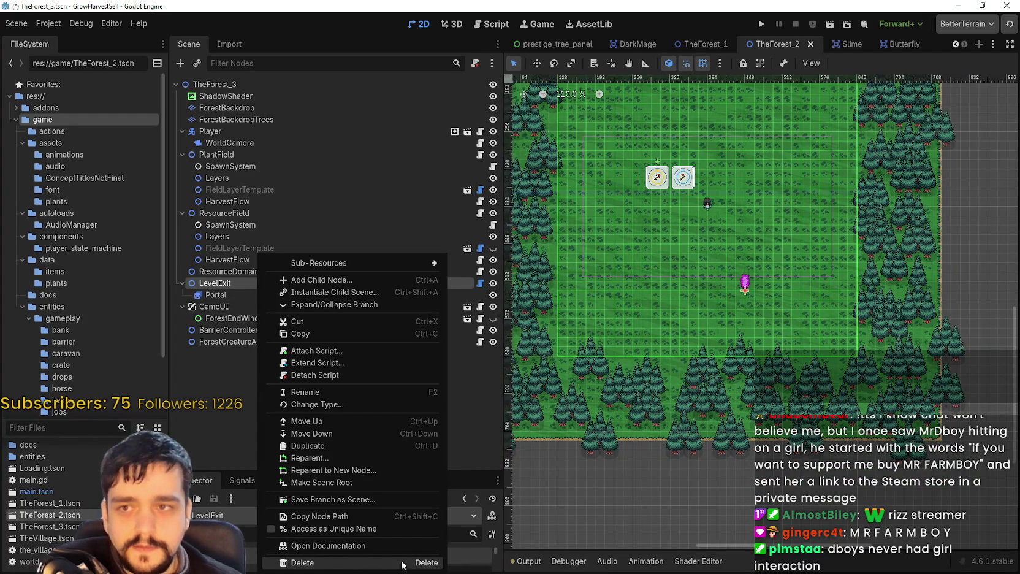
pyautogui.click(383, 562)
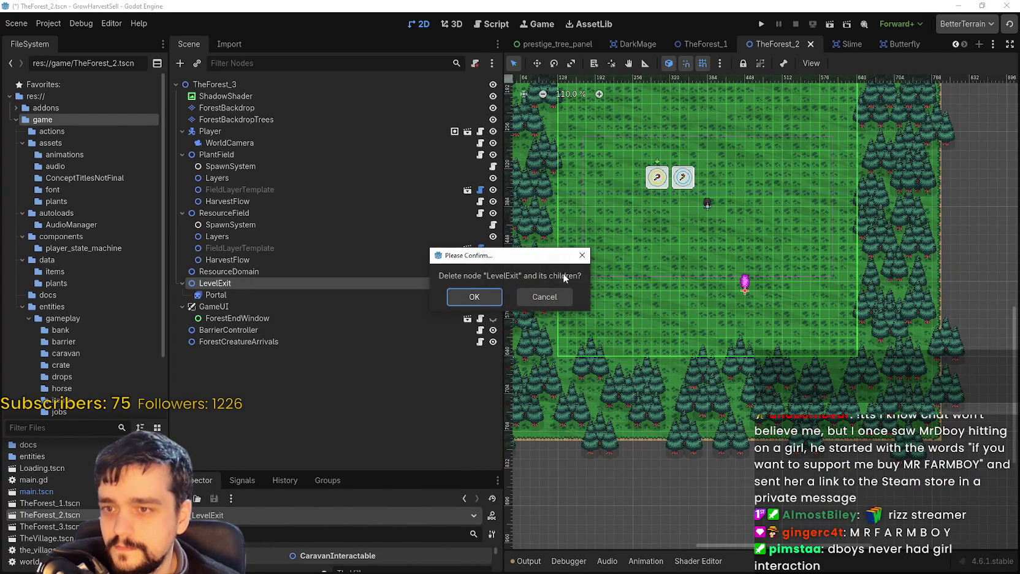
pyautogui.click(474, 298)
# Inspect TheForest_1's BagsContainer and PortalContainer nodes for comparison.
pyautogui.click(712, 46)
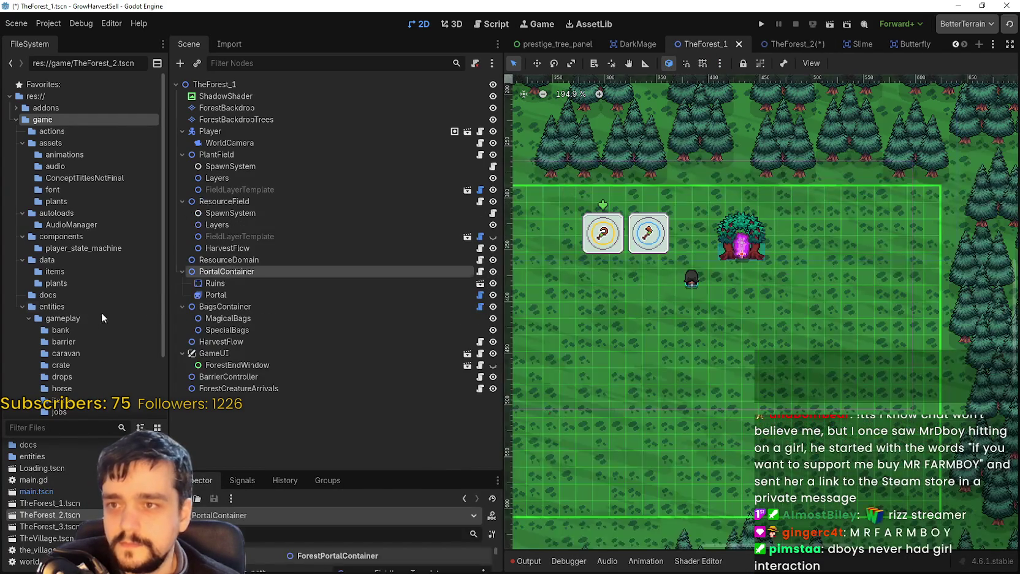
pyautogui.click(241, 308)
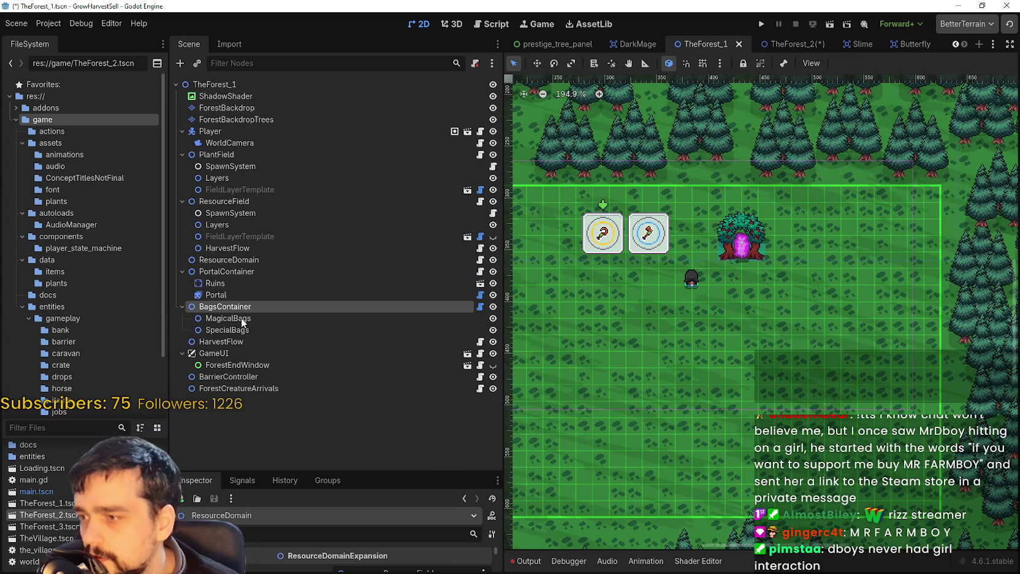
pyautogui.click(220, 273)
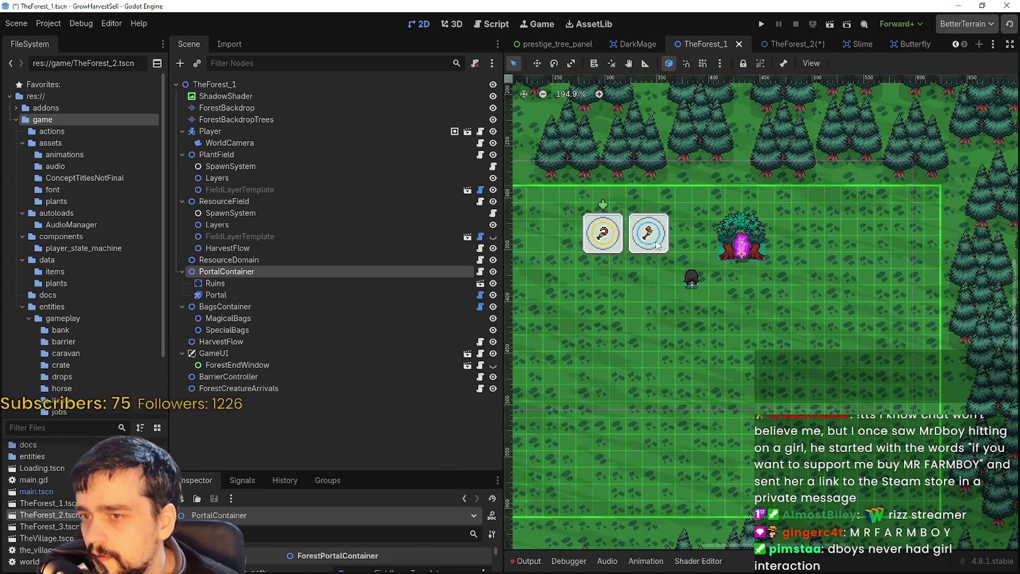
pyautogui.scroll(-3, 656, 247)
# Return to TheForest_2 and shrink the tile panel to enlarge the scene view.
pyautogui.click(775, 44)
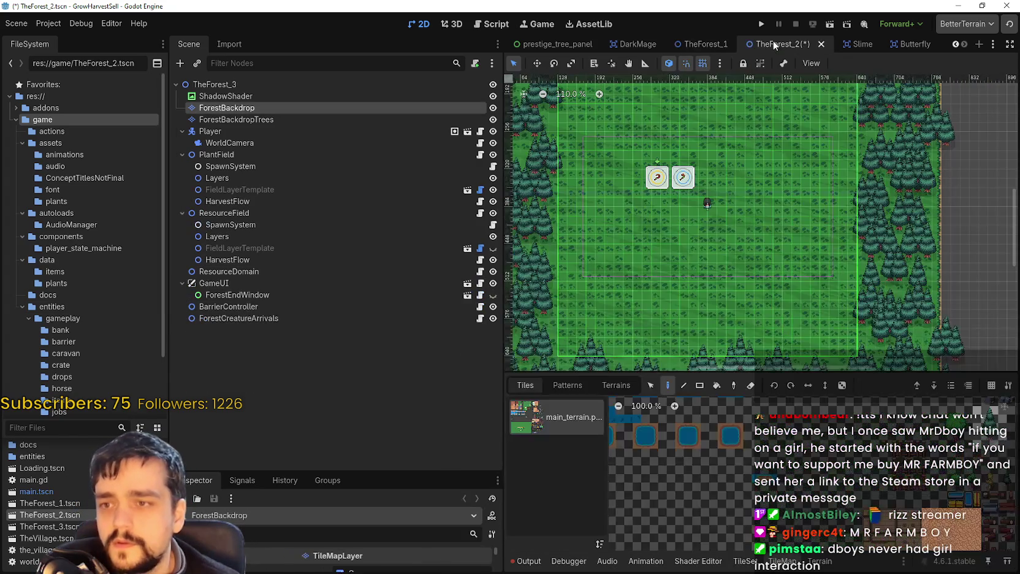
pyautogui.scroll(-2, 745, 202)
pyautogui.moveTo(824, 373); pyautogui.dragTo(824, 439)
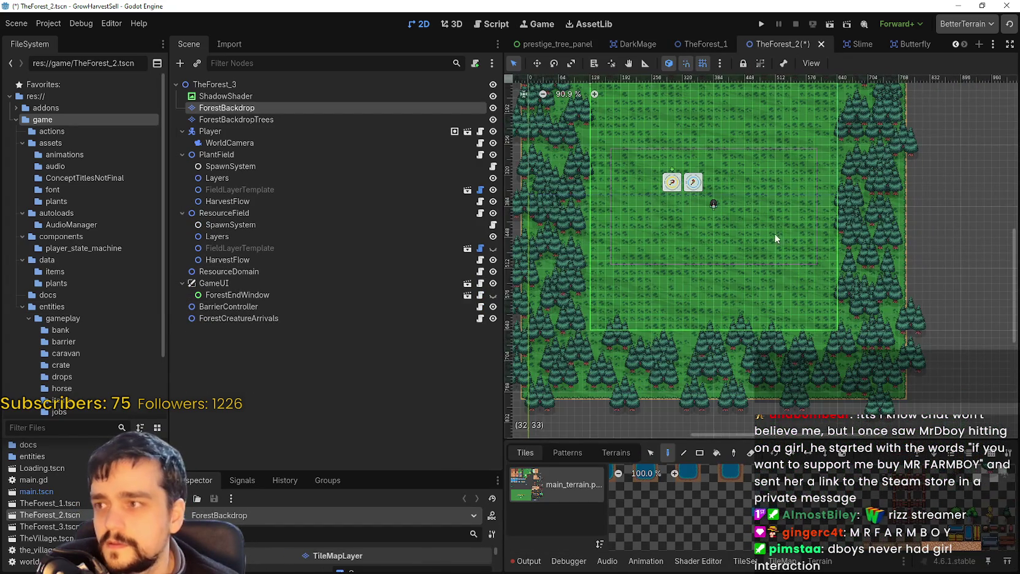
pyautogui.scroll(3, 774, 245)
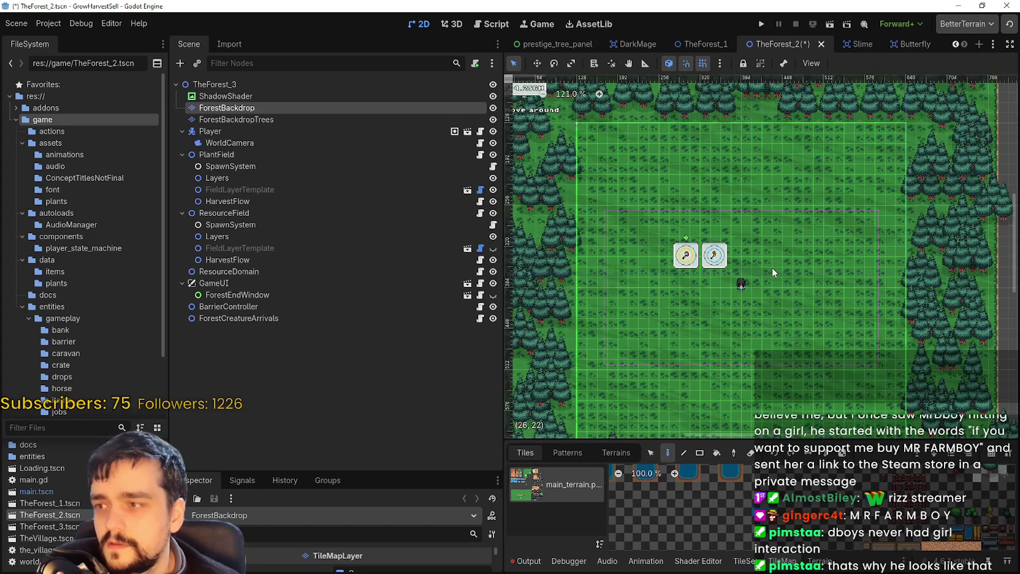
pyautogui.scroll(2, 772, 263)
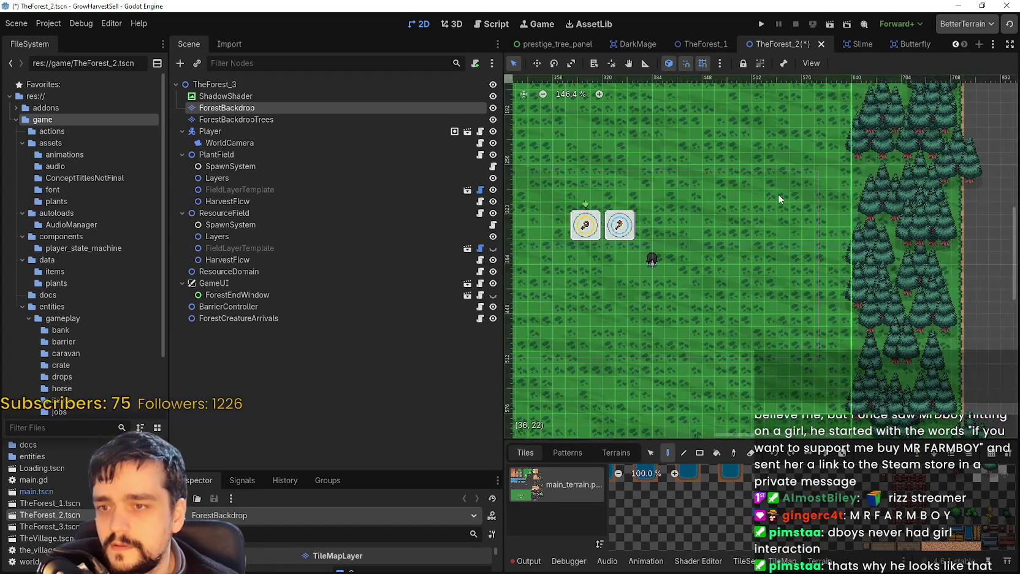
# Glance at TheForest_1 again, then save the edited TheForest_2 scene.
pyautogui.click(709, 43)
pyautogui.scroll(-6, 816, 256)
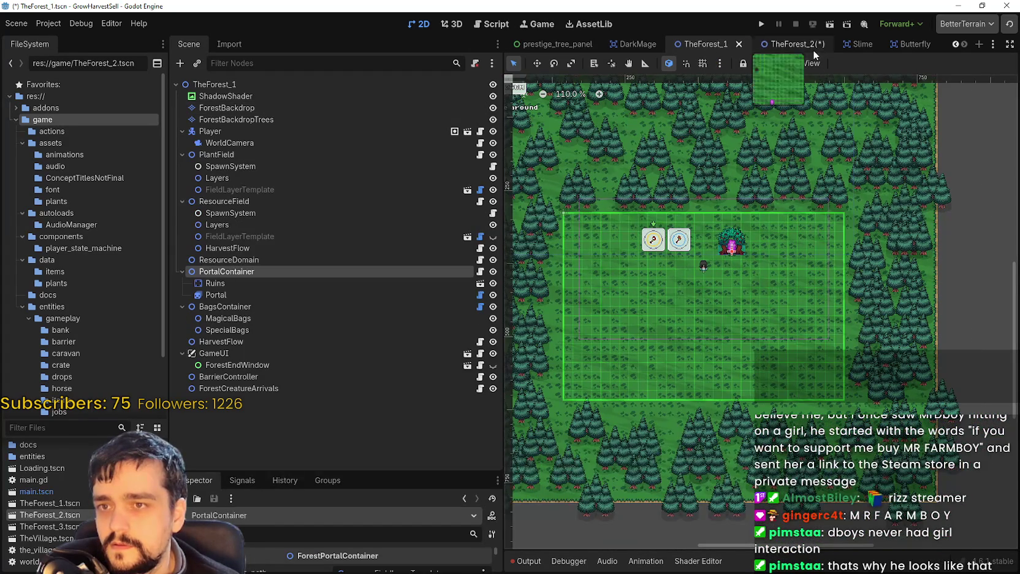
pyautogui.scroll(5, 749, 227)
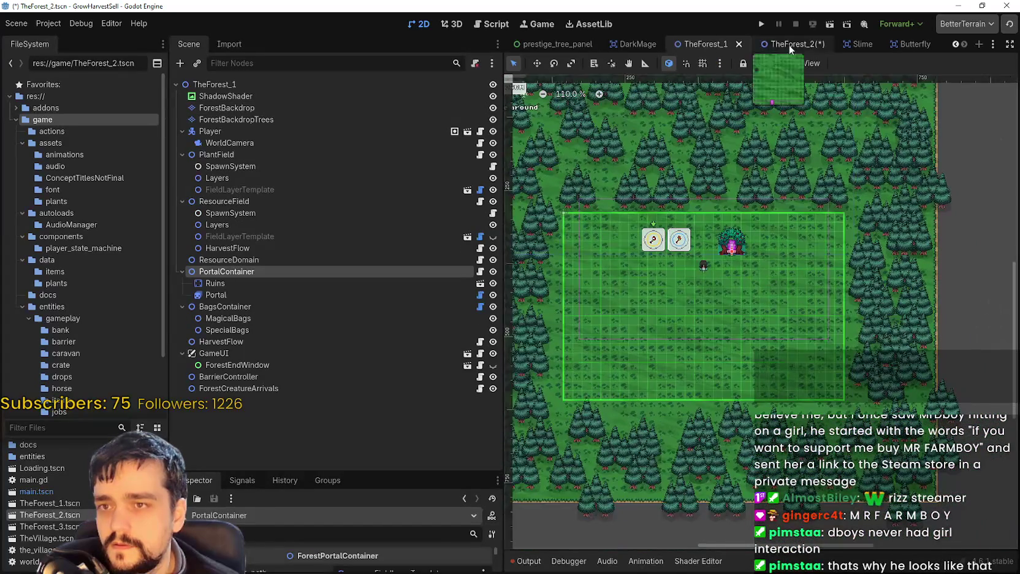
pyautogui.click(789, 45)
pyautogui.scroll(-6, 762, 205)
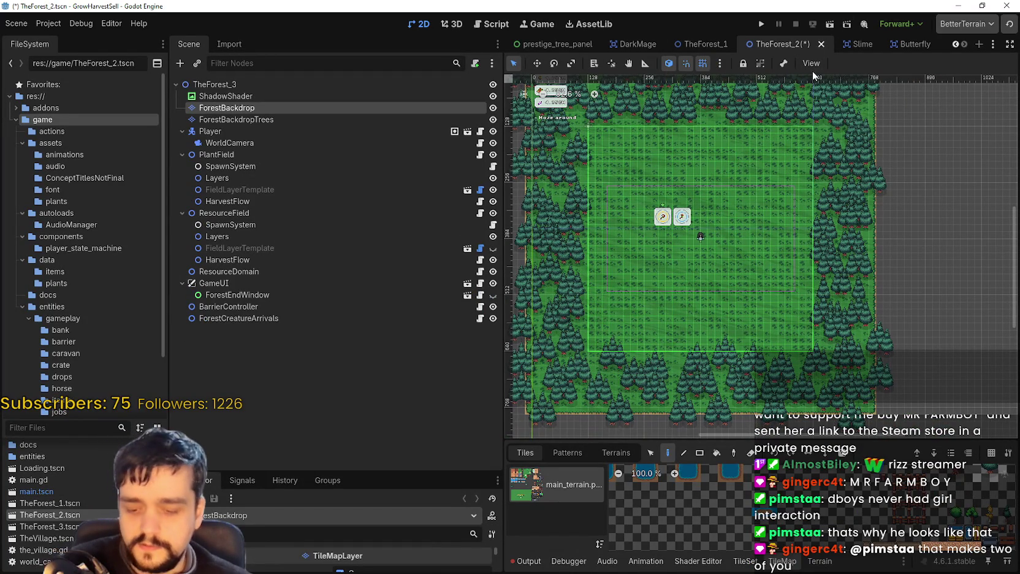
pyautogui.hotkey('ctrl', 's')
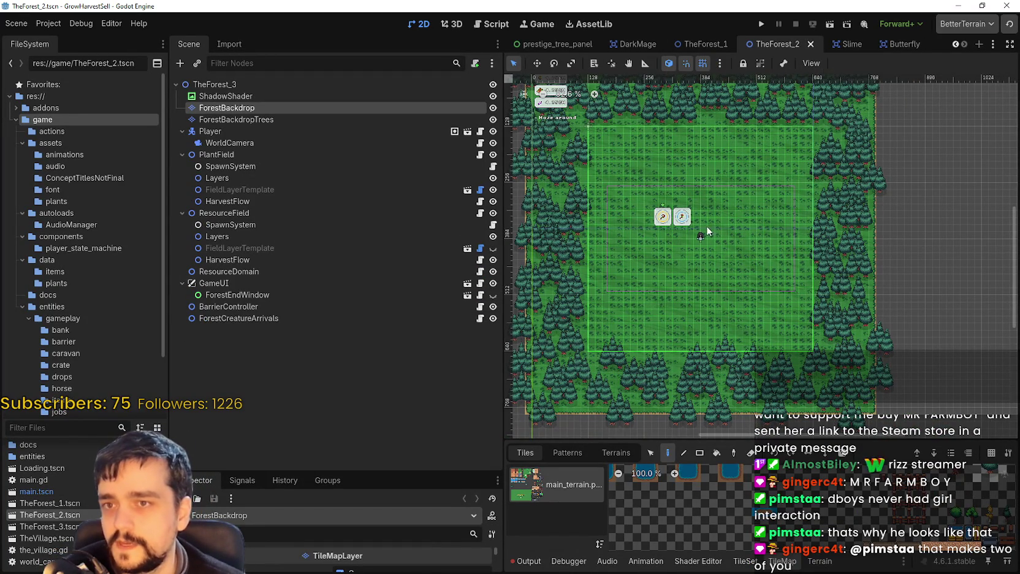
# Close TheForest_2, briefly open and close TheForest_3, then reopen TheForest_2.tscn.
pyautogui.click(822, 44)
pyautogui.doubleClick(4, 527)
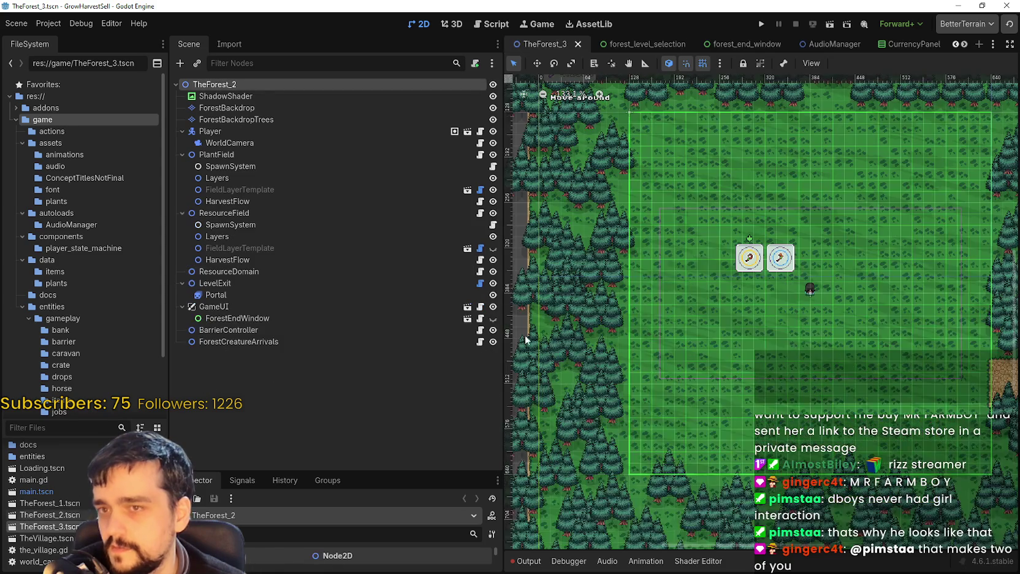
pyautogui.click(580, 44)
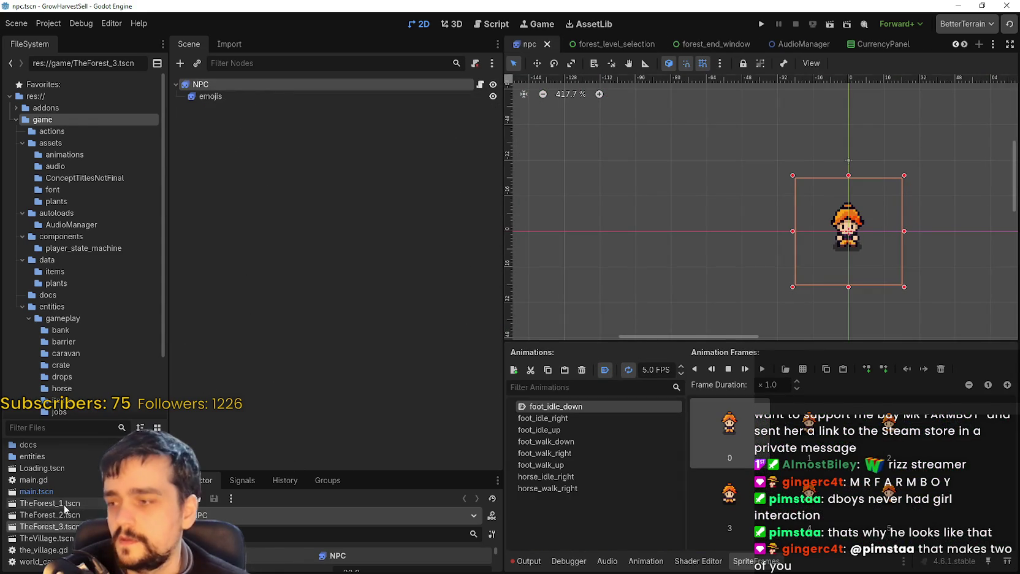
pyautogui.keyDown('ctrl'); pyautogui.click(100, 515); pyautogui.keyUp('ctrl')
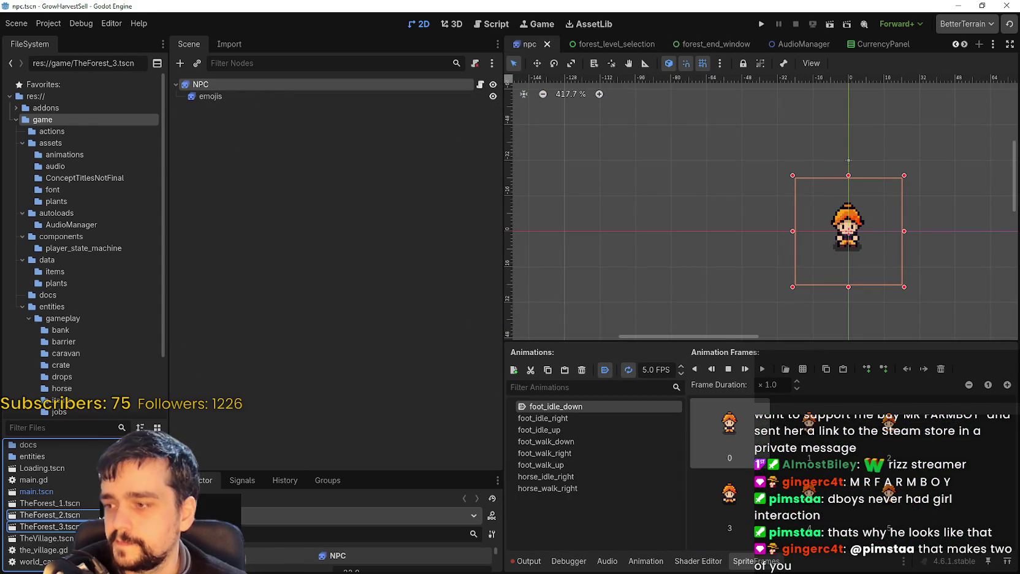
pyautogui.click(54, 517)
pyautogui.doubleClick(54, 517)
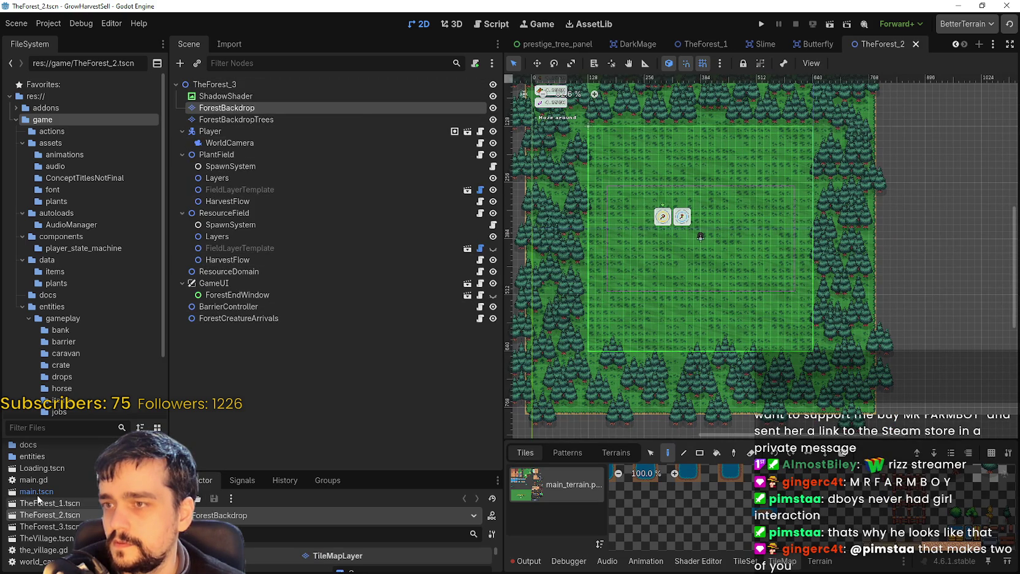
# Delete the TheForest_2.tscn and TheForest_3.tscn files from the project.
pyautogui.keyDown('ctrl'); pyautogui.click(65, 528); pyautogui.keyUp('ctrl')
pyautogui.rightClick(64, 513)
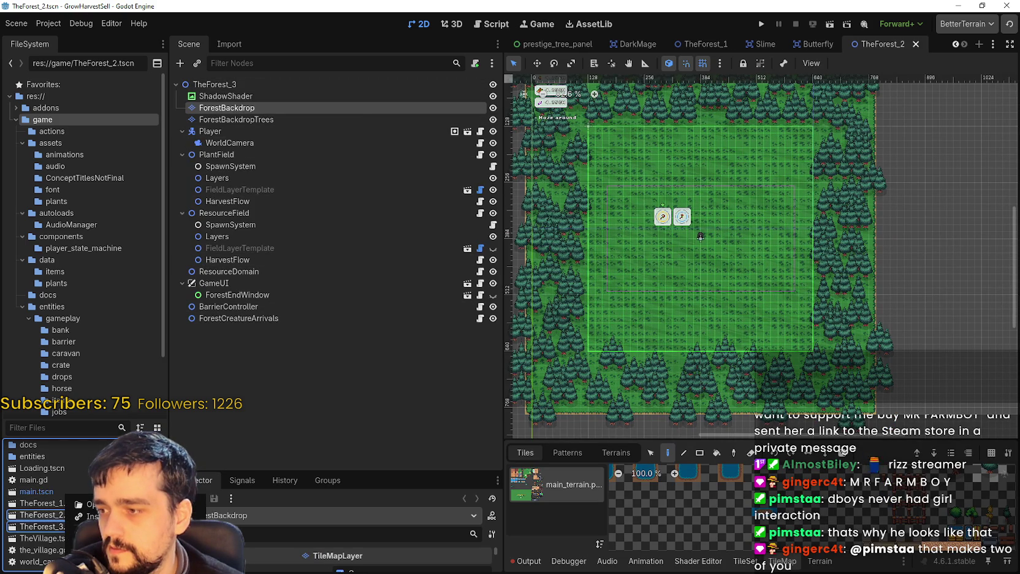
pyautogui.press('Delete')
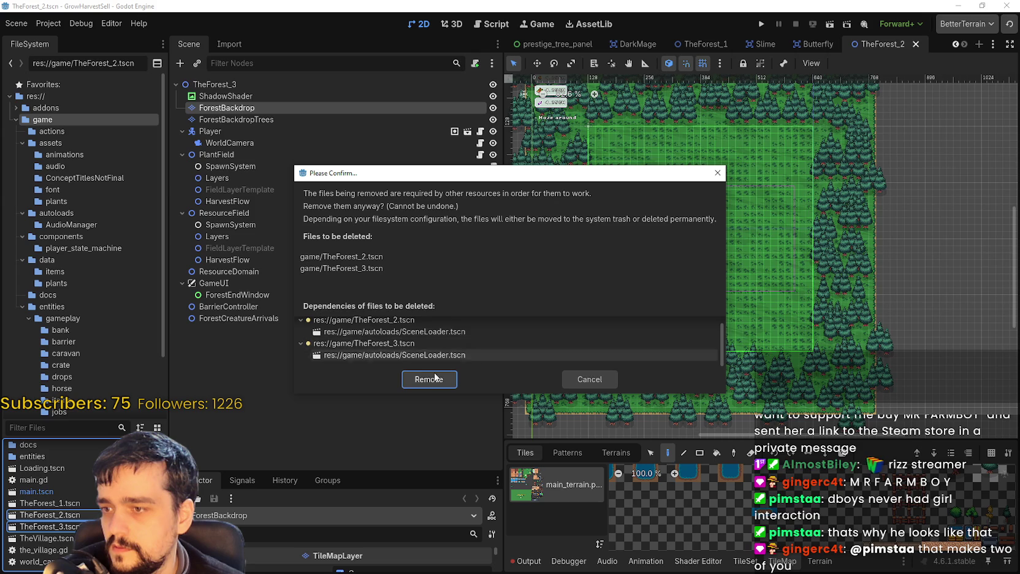
pyautogui.click(437, 380)
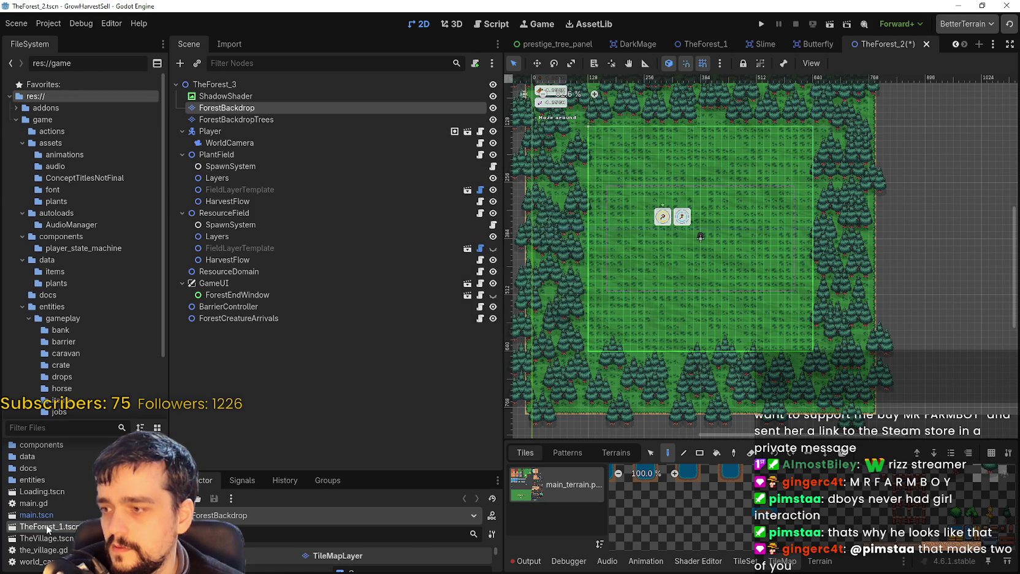
# Open TheForest_1, then close the unsaved TheForest_2 tab without saving.
pyautogui.doubleClick(48, 527)
pyautogui.rightClick(77, 527)
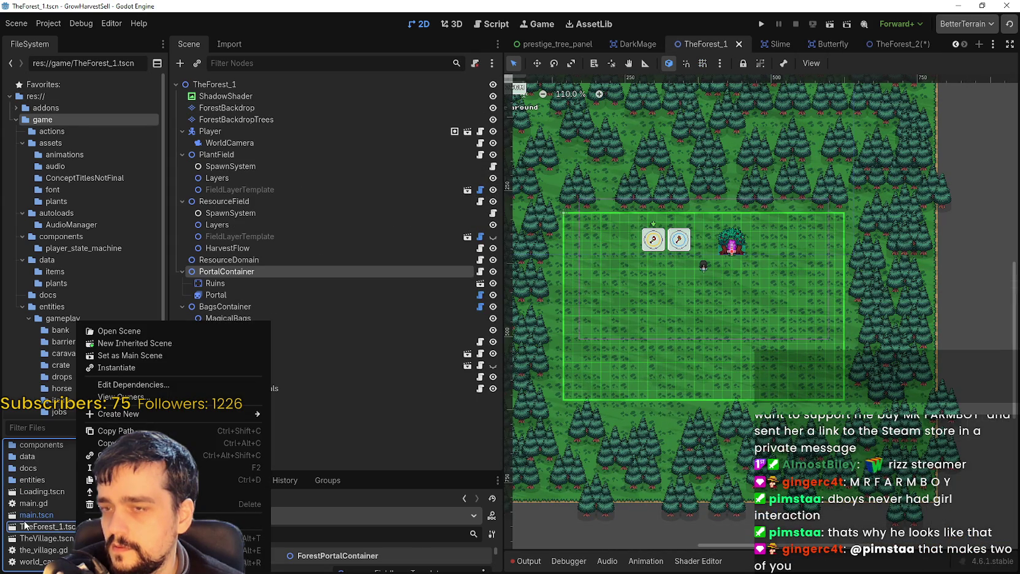
pyautogui.click(908, 38)
pyautogui.click(911, 41)
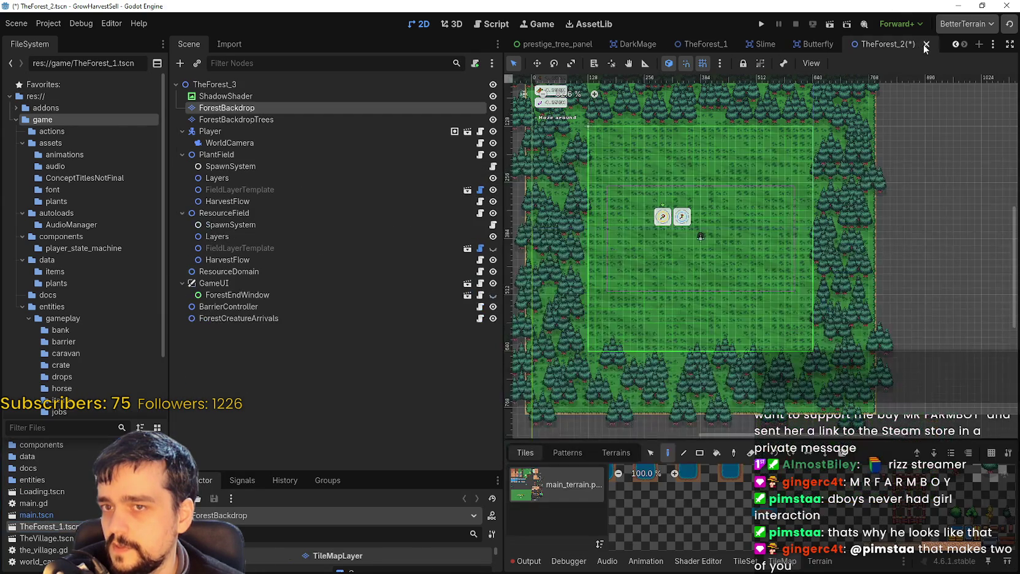
pyautogui.click(927, 44)
pyautogui.click(570, 318)
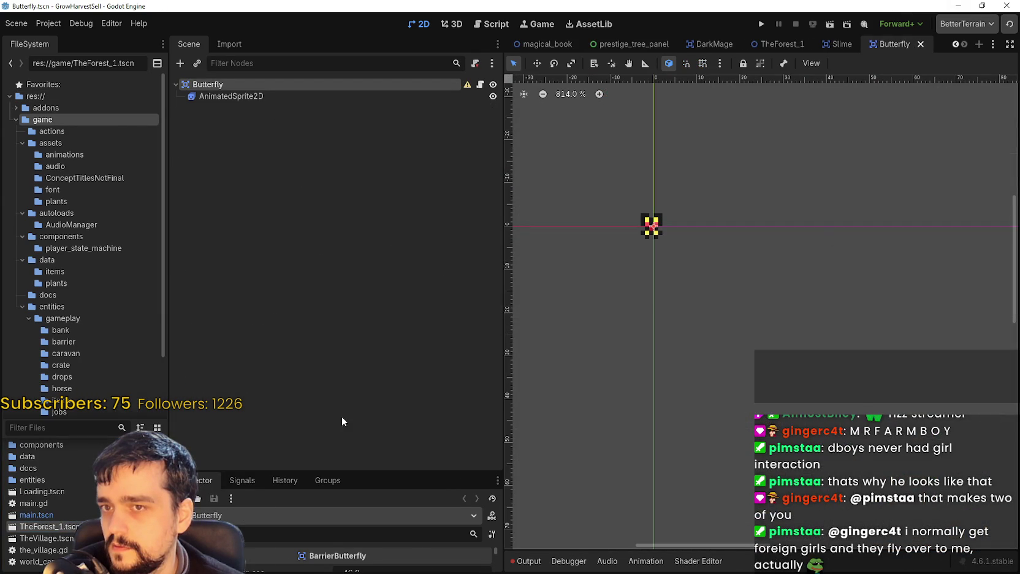
# Duplicate TheForest_1.tscn as a new file named TheForest_2.tscn.
pyautogui.rightClick(62, 529)
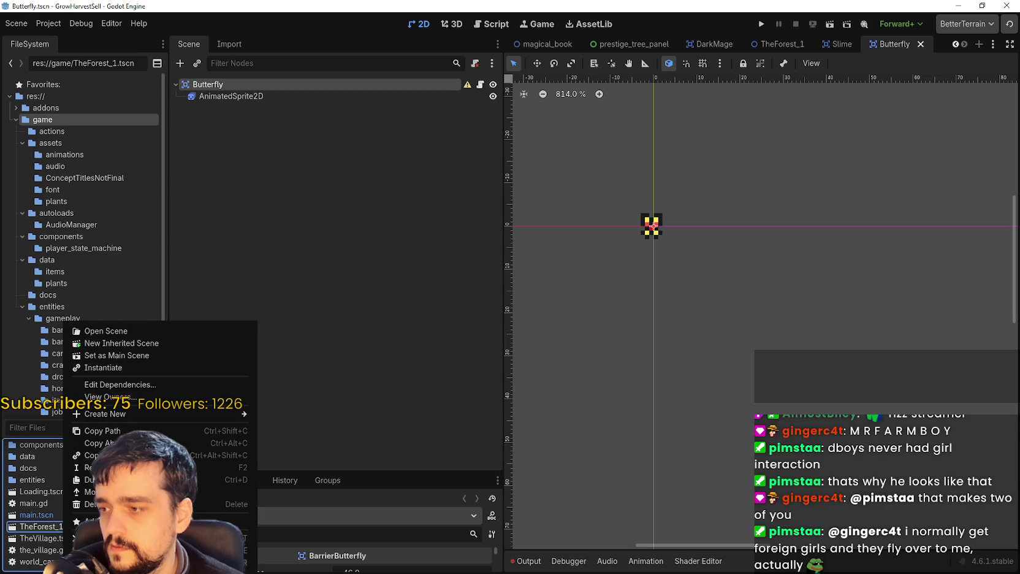
pyautogui.click(47, 526)
pyautogui.doubleClick(42, 530)
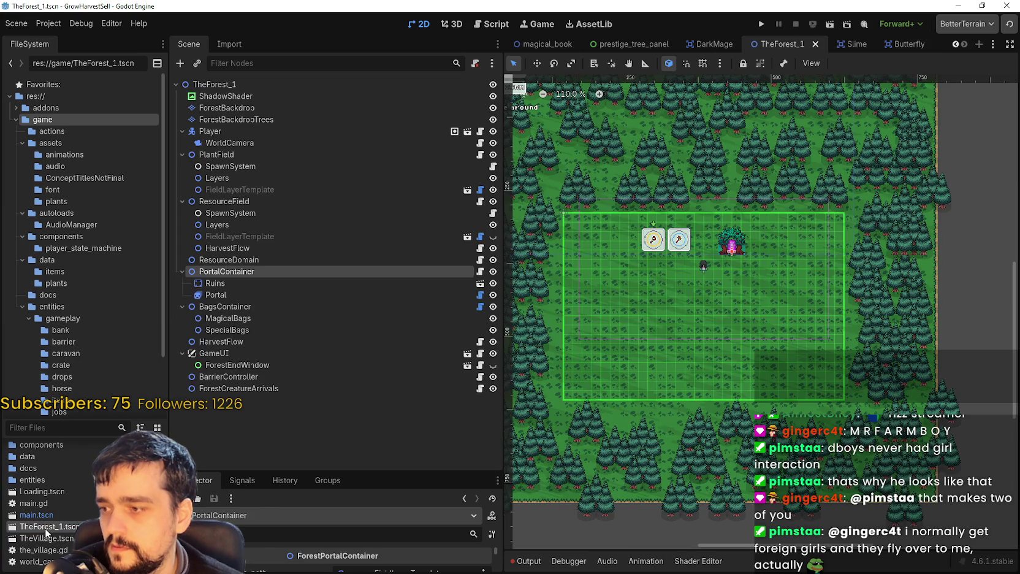
pyautogui.rightClick(45, 528)
pyautogui.click(73, 479)
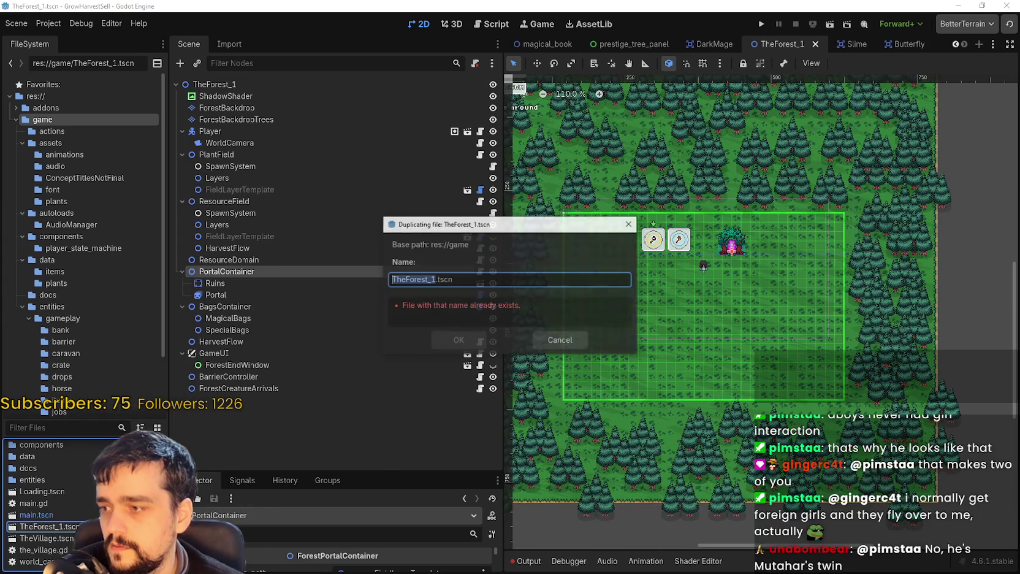
pyautogui.click(432, 280)
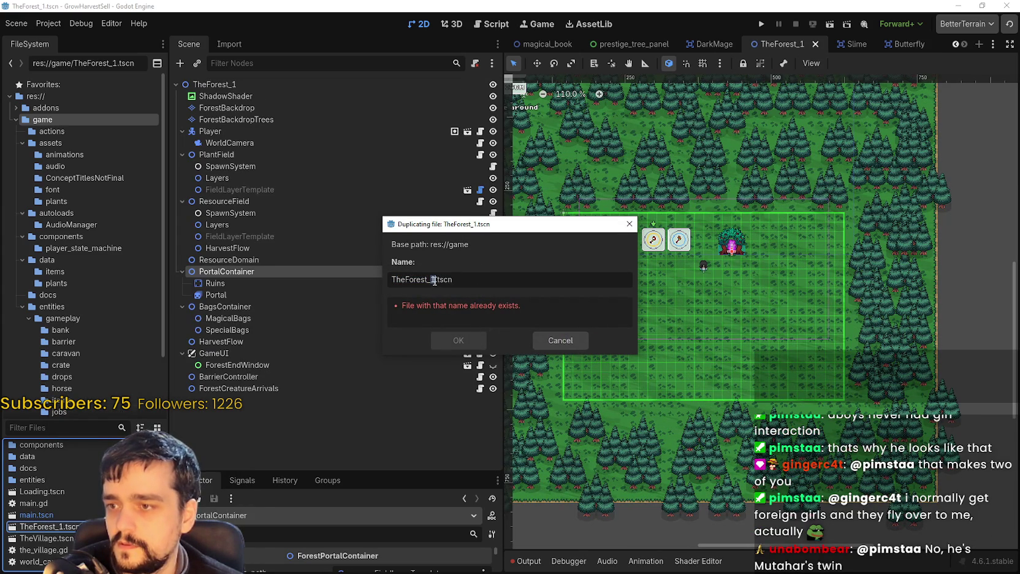
pyautogui.press('BackSpace')
pyautogui.write('2')
pyautogui.click(454, 338)
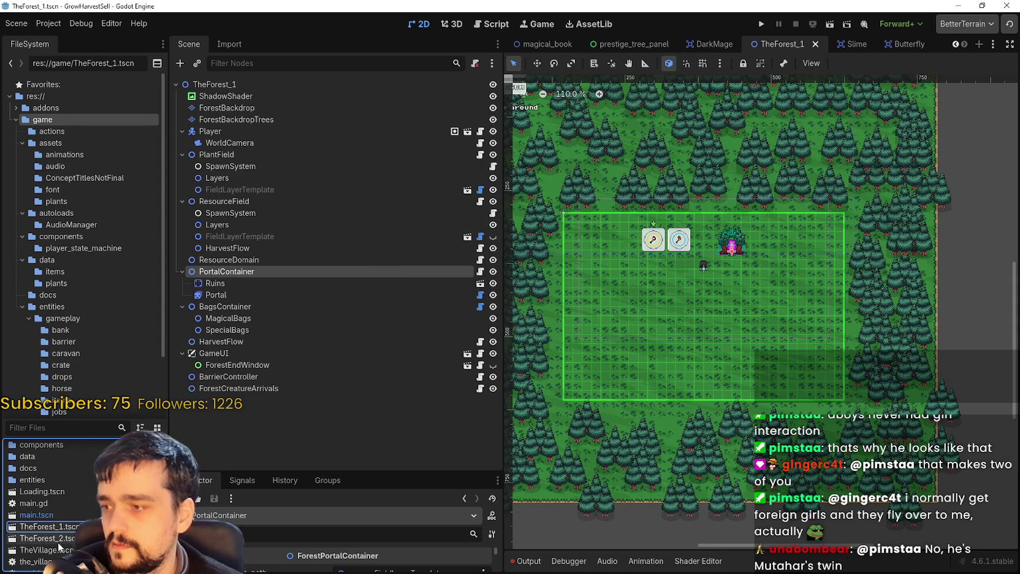
# Rename the TheForest_2 scene's root node to TheForest_2 and save it.
pyautogui.doubleClick(48, 538)
pyautogui.doubleClick(243, 84)
pyautogui.write('2')
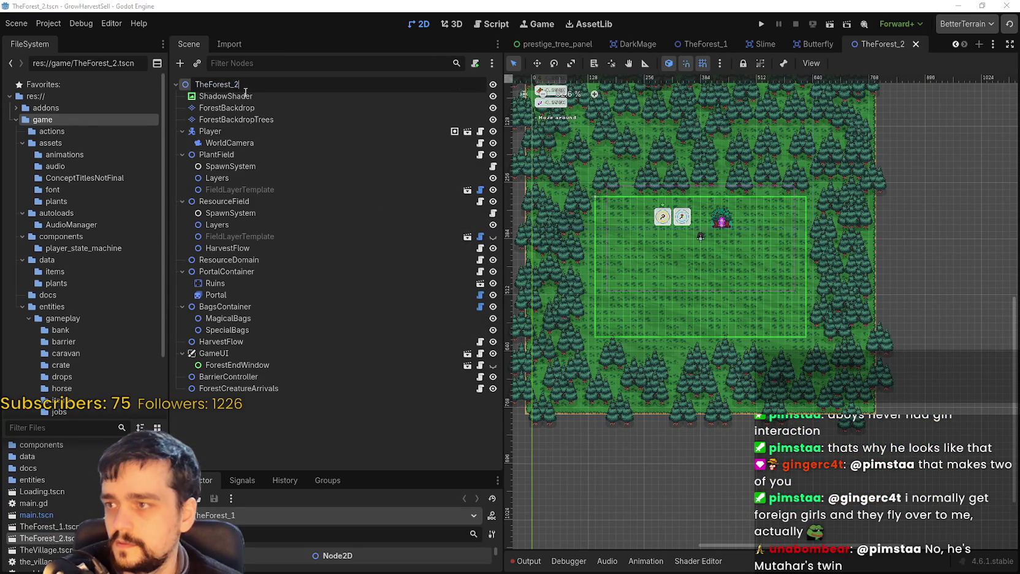
pyautogui.press('Return')
pyautogui.hotkey('ctrl', 's')
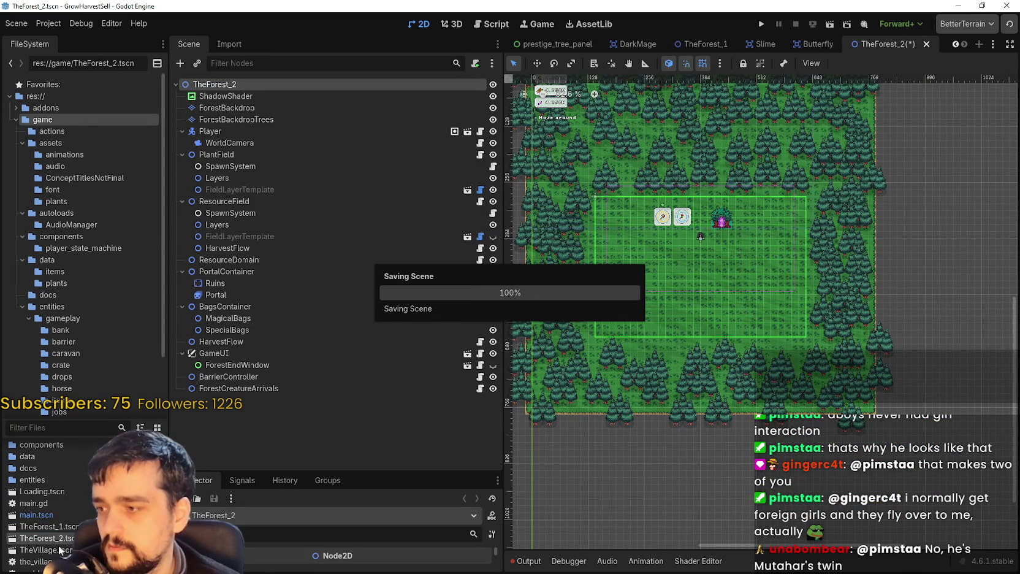
# Duplicate TheForest_2.tscn as TheForest_3.tscn, then open and save the new scene.
pyautogui.rightClick(67, 538)
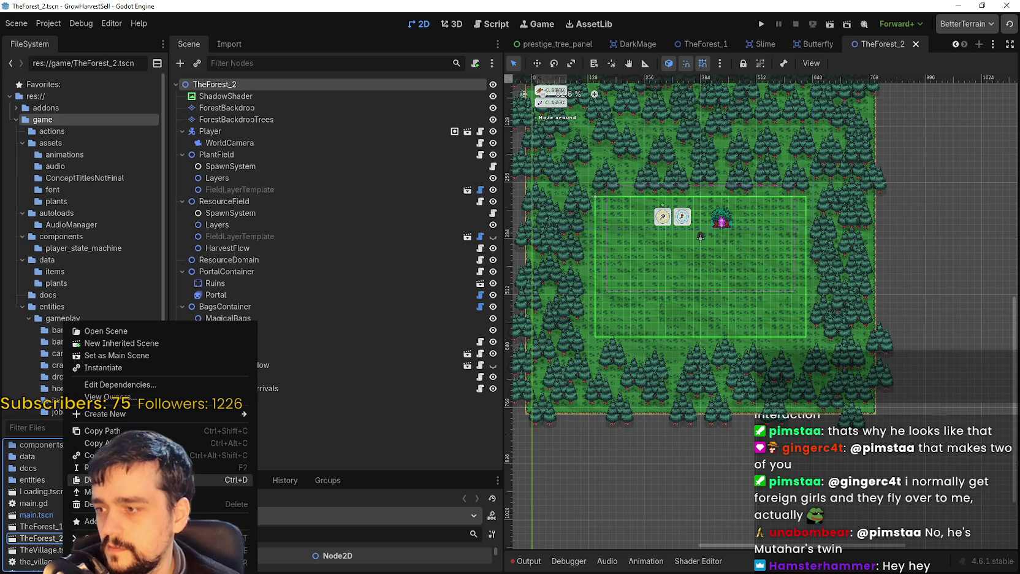
pyautogui.click(122, 480)
pyautogui.click(491, 275)
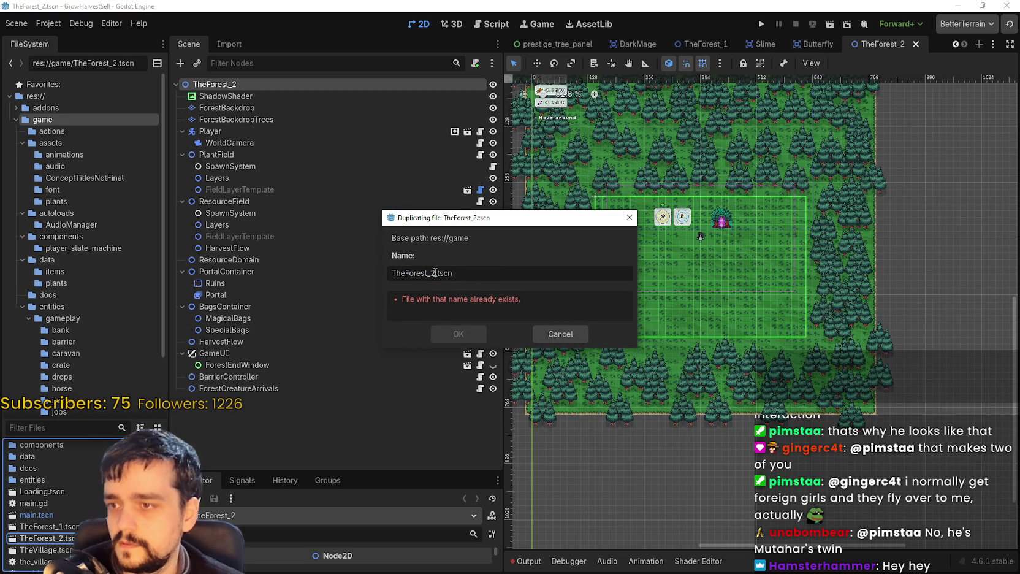
pyautogui.press('BackSpace')
pyautogui.write('3')
pyautogui.click(458, 334)
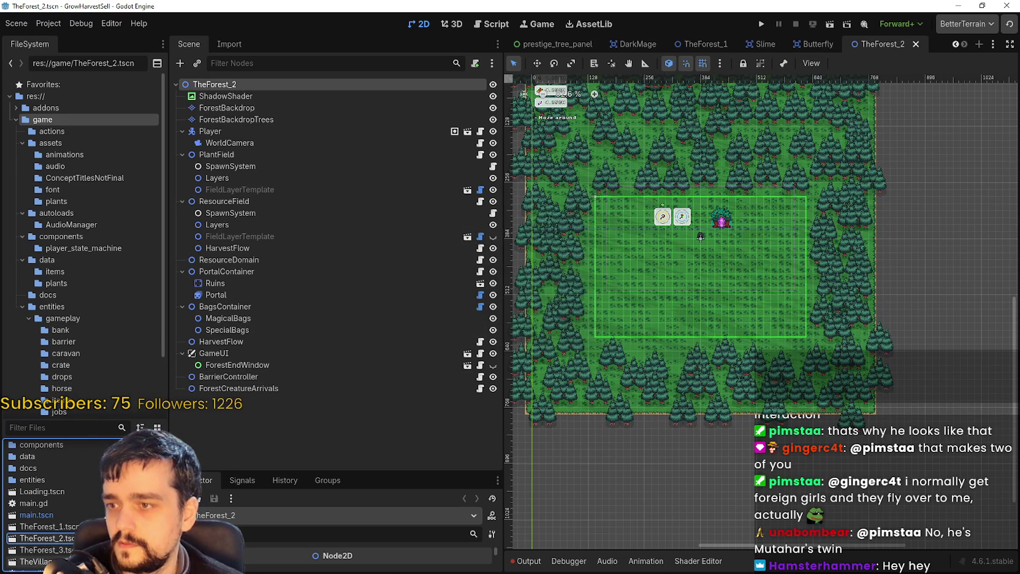
pyautogui.doubleClick(43, 549)
pyautogui.hotkey('ctrl', 's')
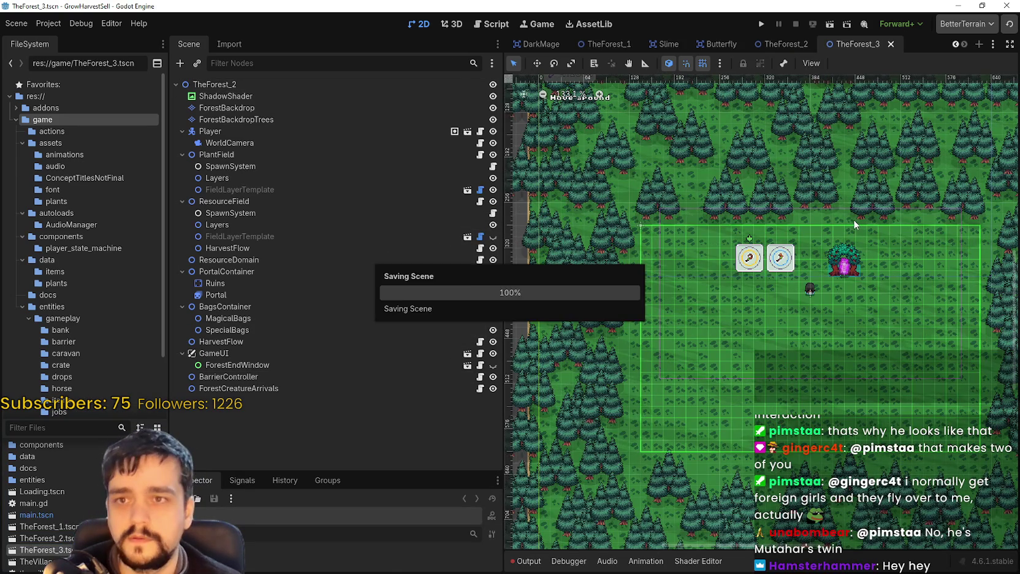
# Cycle through the open scene tabs, reorder them, and land on TheForest_3.
pyautogui.click(777, 44)
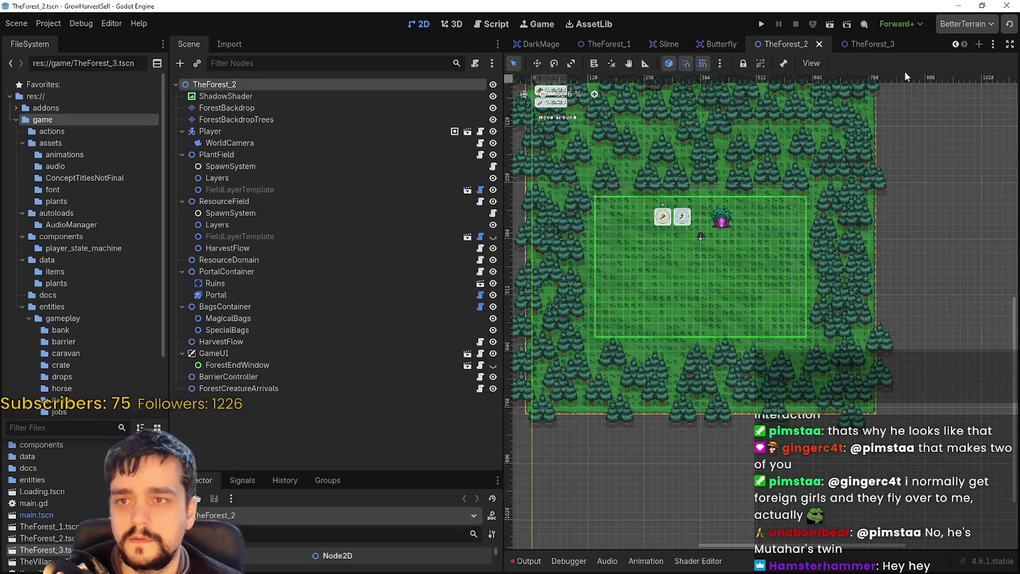
pyautogui.click(954, 46)
pyautogui.click(959, 46)
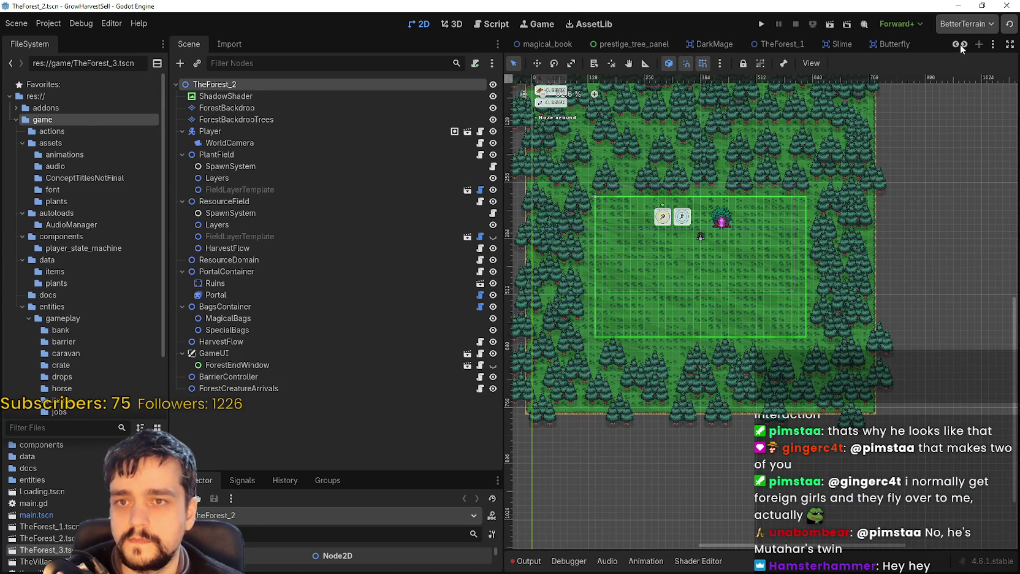
pyautogui.click(962, 46)
pyautogui.click(963, 46)
pyautogui.moveTo(619, 46)
pyautogui.mouseDown()
pyautogui.moveTo(698, 37)
pyautogui.moveTo(766, 45)
pyautogui.mouseUp()
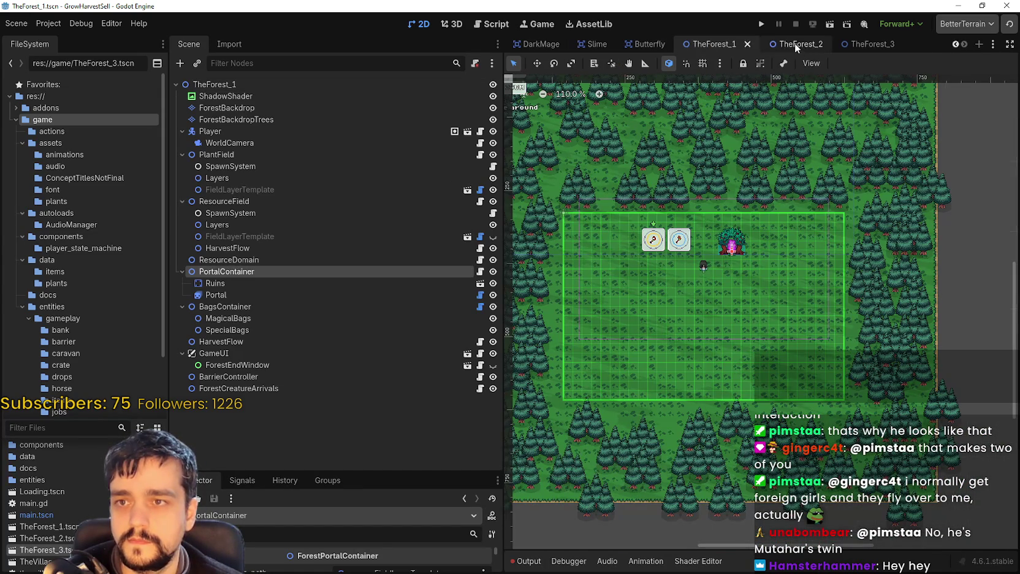
pyautogui.click(797, 44)
pyautogui.scroll(5, 762, 296)
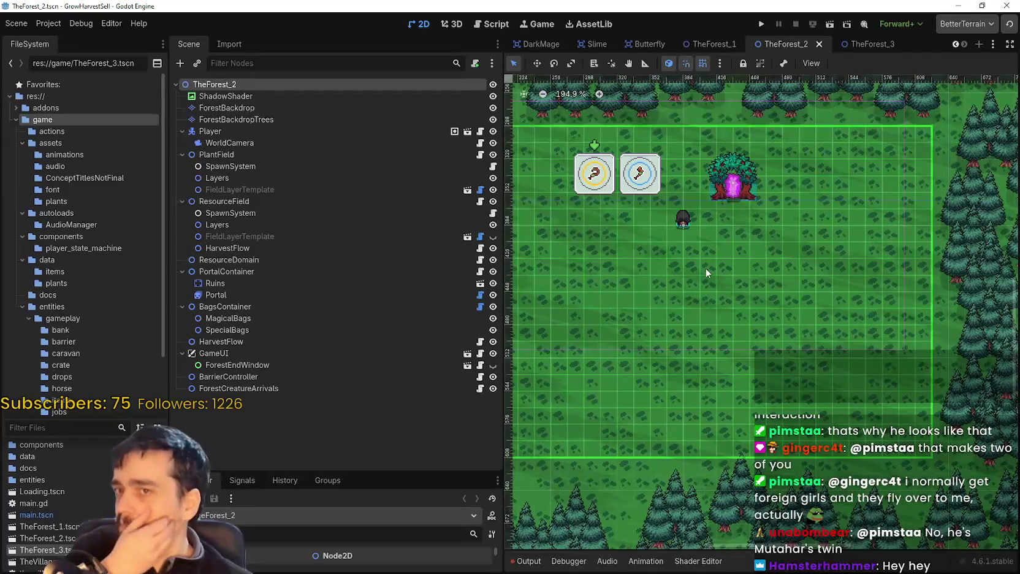
pyautogui.click(858, 44)
# Rename TheForest_3's root node to TheForest_3 and save the scene.
pyautogui.doubleClick(242, 84)
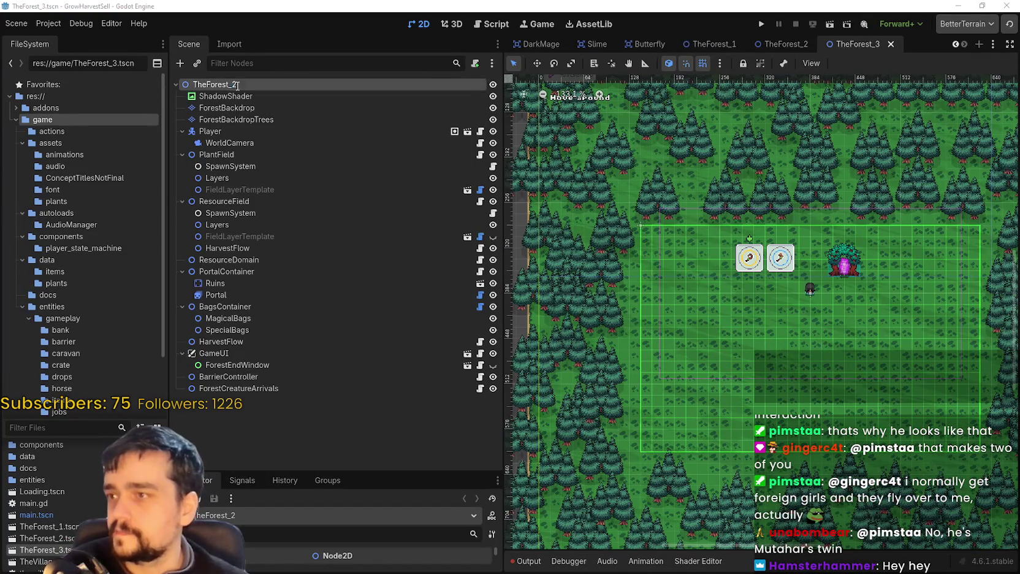
pyautogui.press('Return')
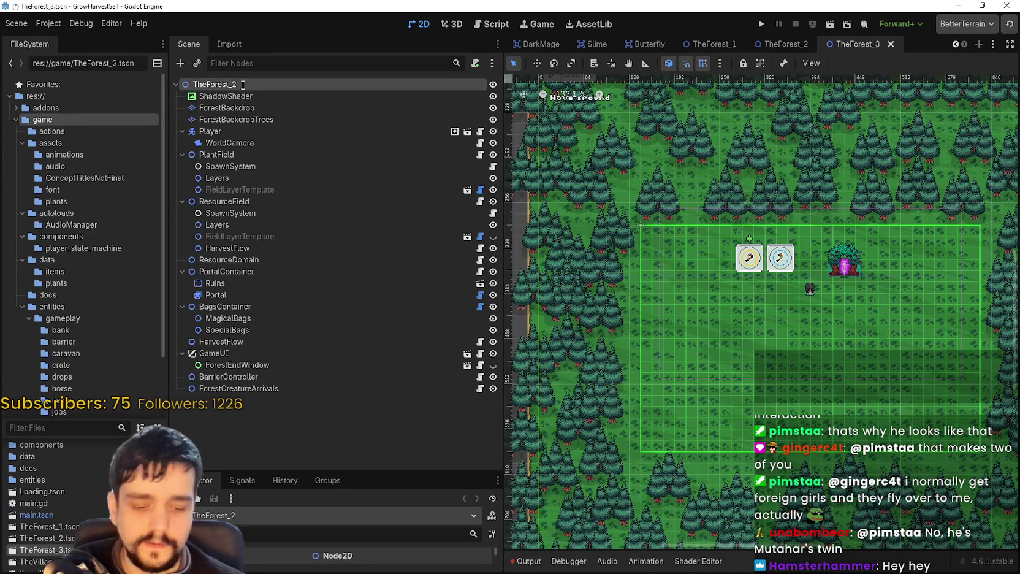
pyautogui.hotkey('ctrl', 's')
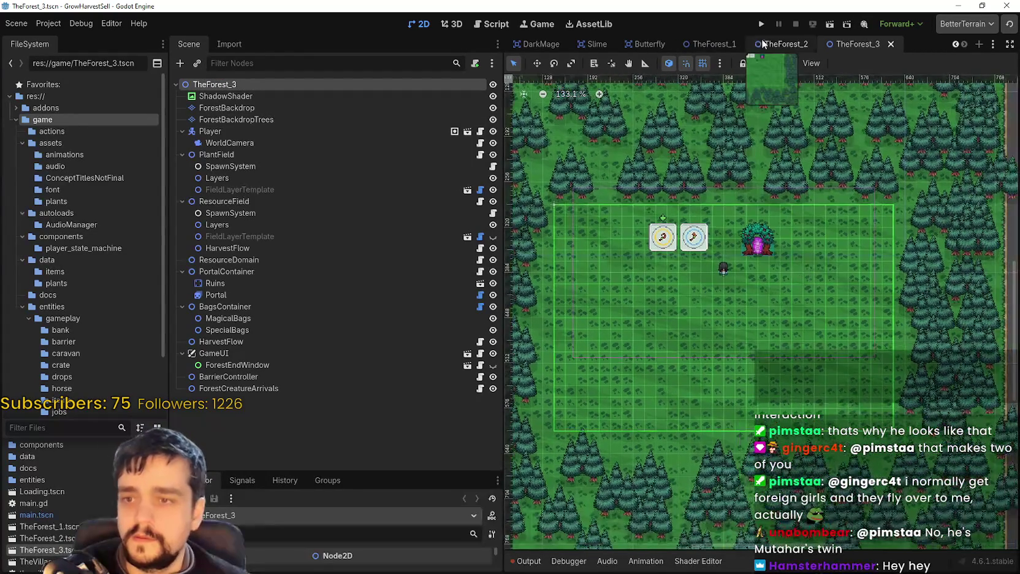
pyautogui.click(776, 44)
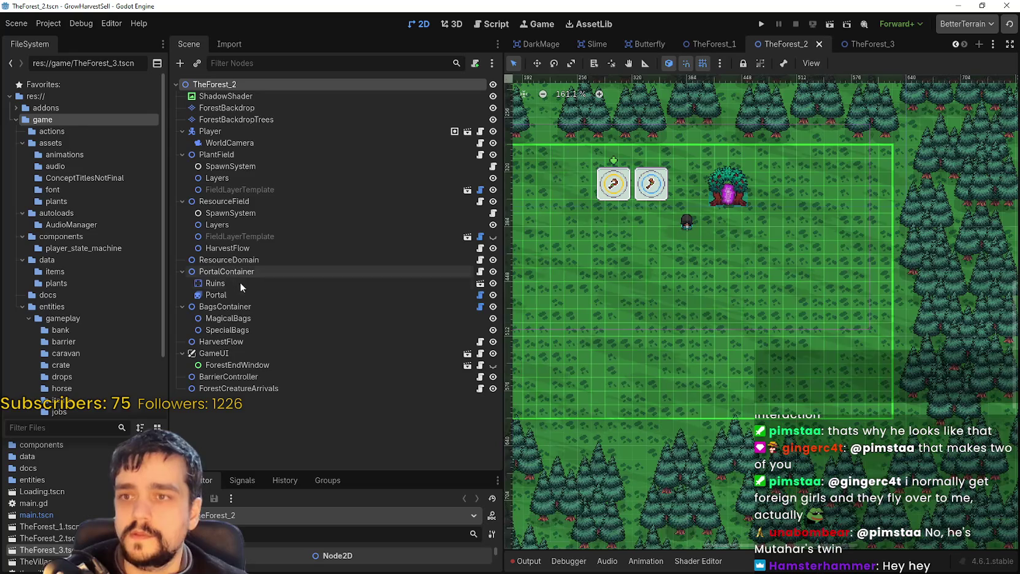
# Select ResourceField, enlarge the Inspector, and browse its plants_data entry plant_magical_roots.tres.
pyautogui.click(244, 200)
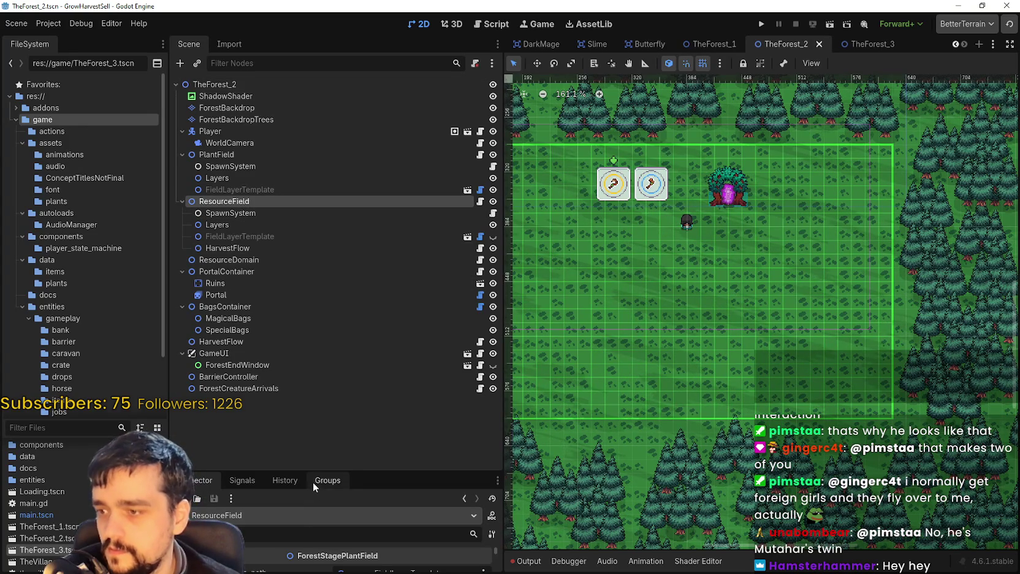
pyautogui.moveTo(304, 473); pyautogui.dragTo(347, 254)
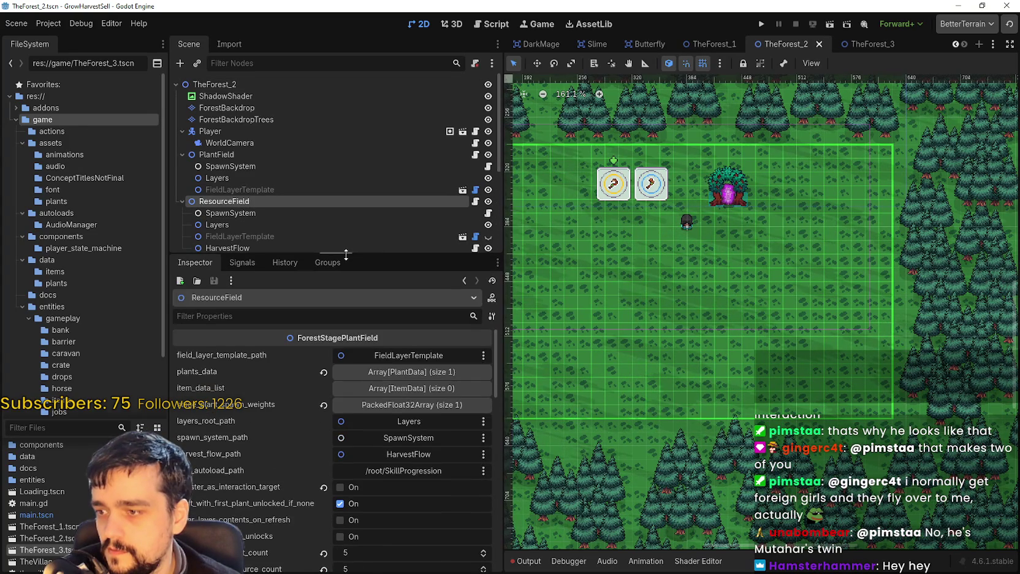
pyautogui.click(411, 378)
pyautogui.click(411, 407)
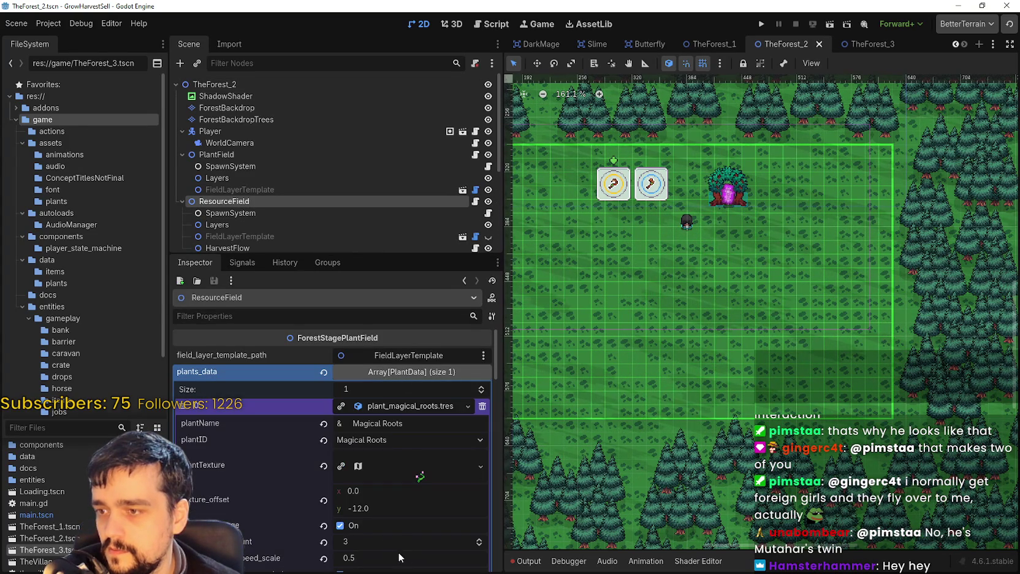
pyautogui.click(379, 403)
pyautogui.scroll(-2, 797, 222)
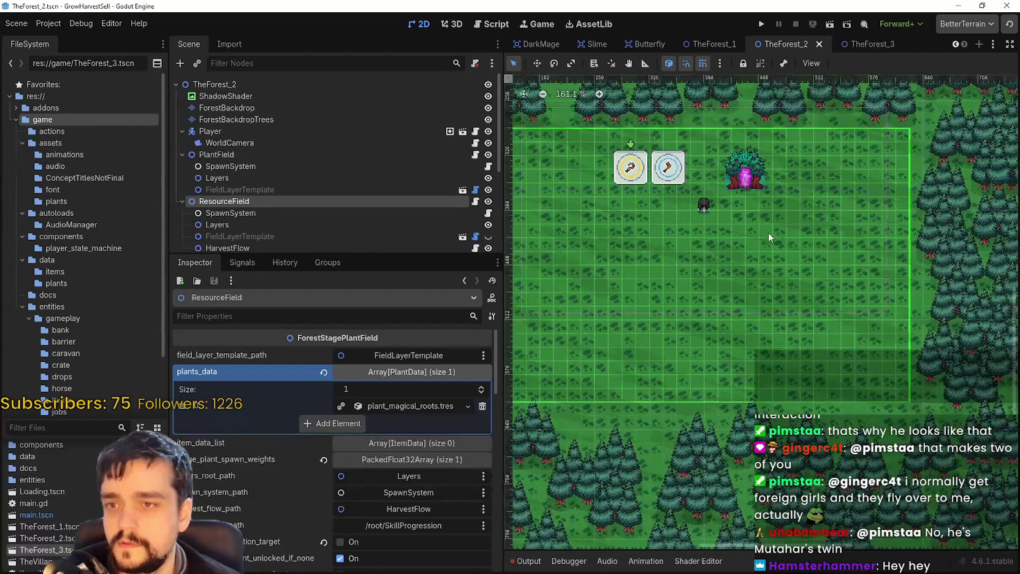
pyautogui.click(420, 407)
pyautogui.click(420, 407)
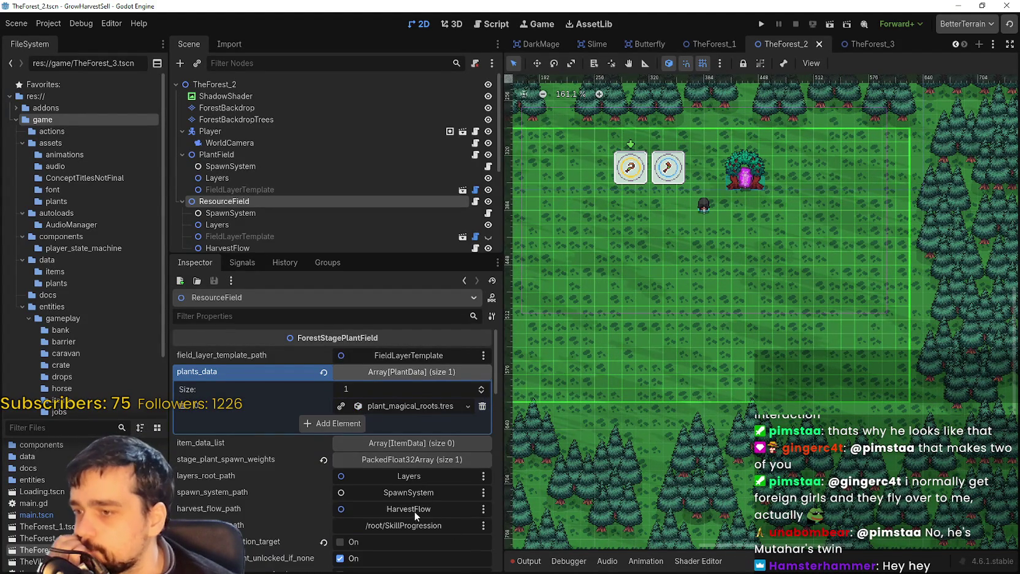
pyautogui.scroll(-1, 416, 512)
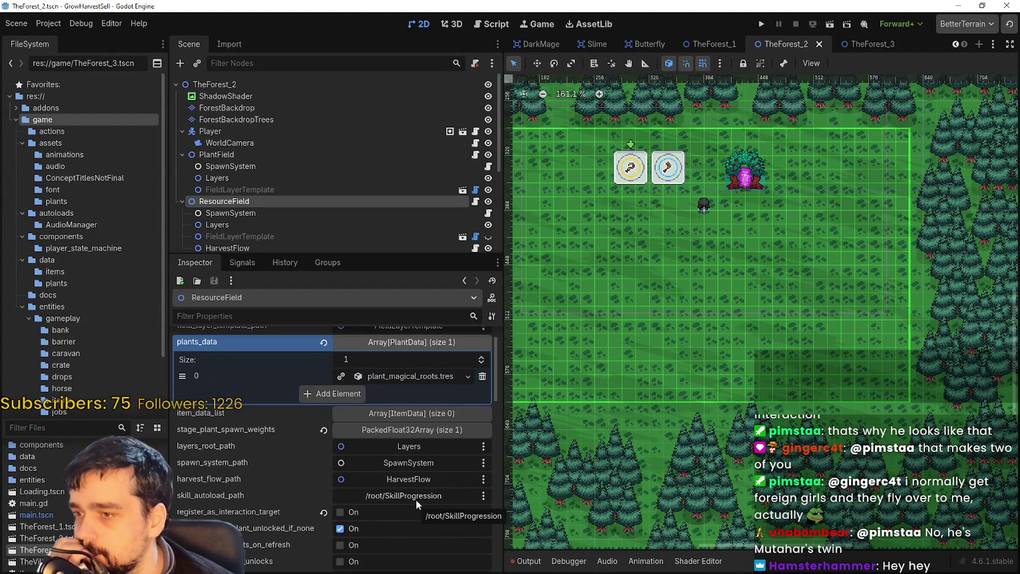
pyautogui.scroll(1, 415, 497)
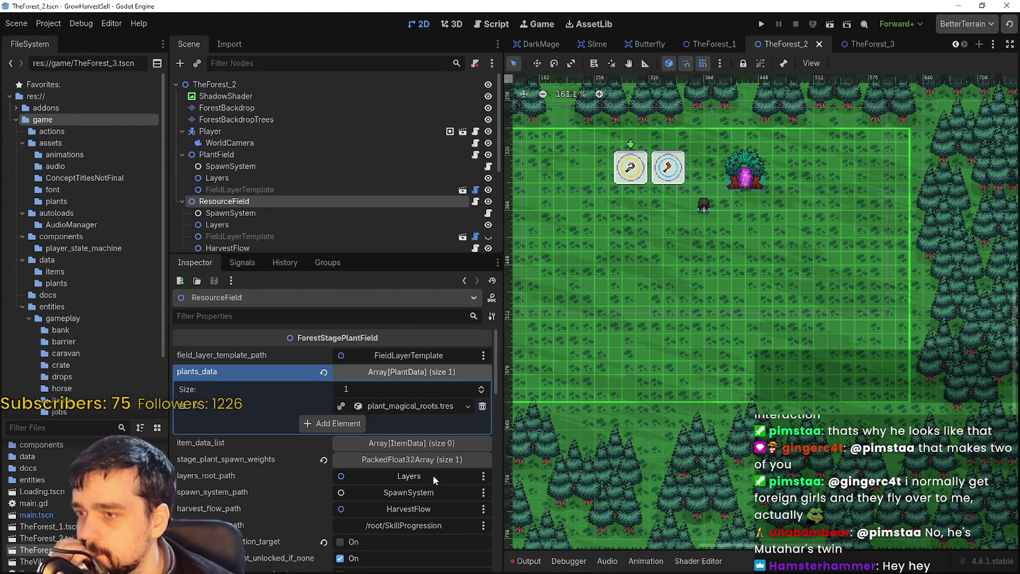
# Review plant_magical_roots.tres once more, then select PlantField to show its plants_data.
pyautogui.click(423, 407)
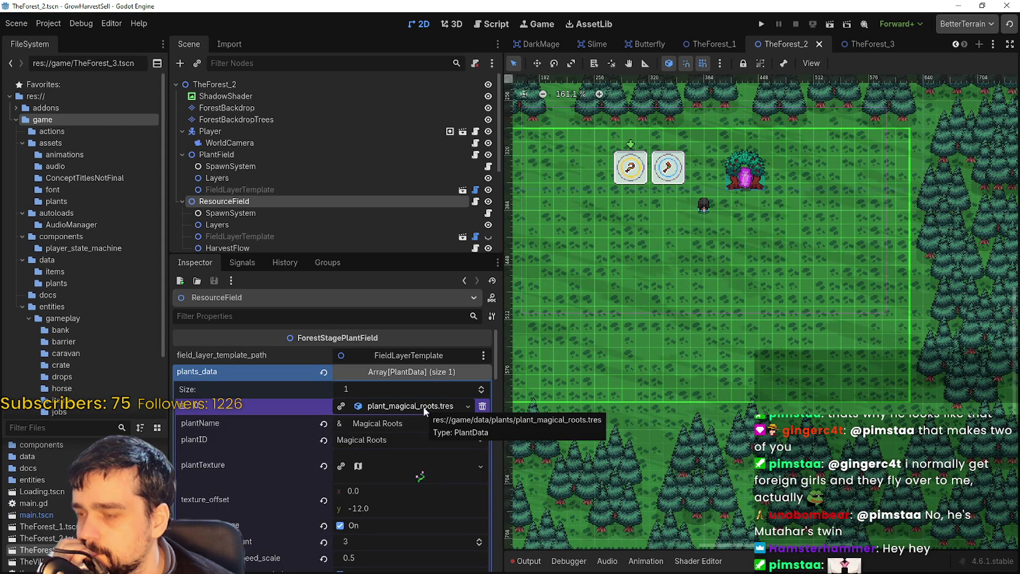
pyautogui.click(423, 406)
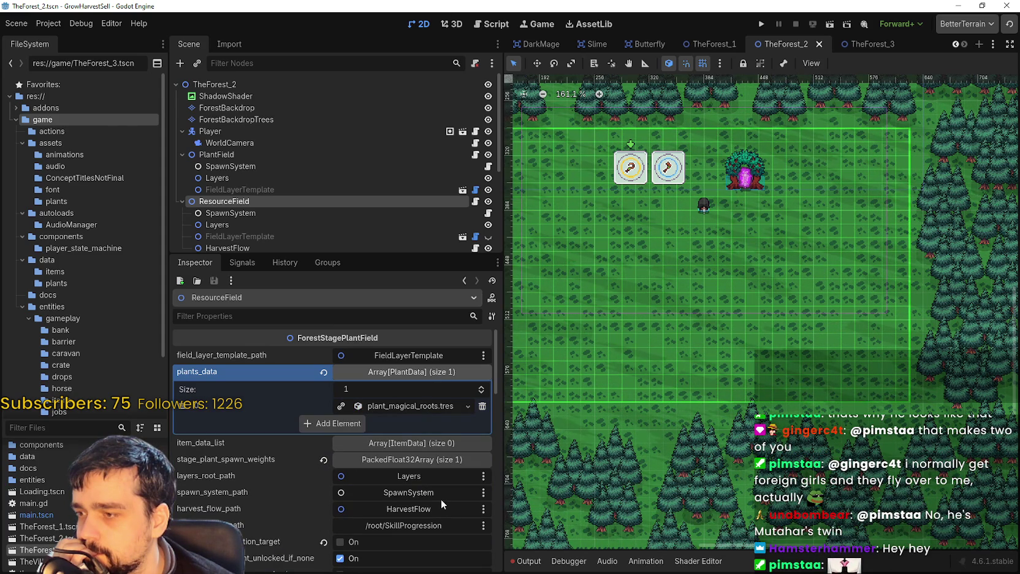
pyautogui.scroll(-1, 441, 499)
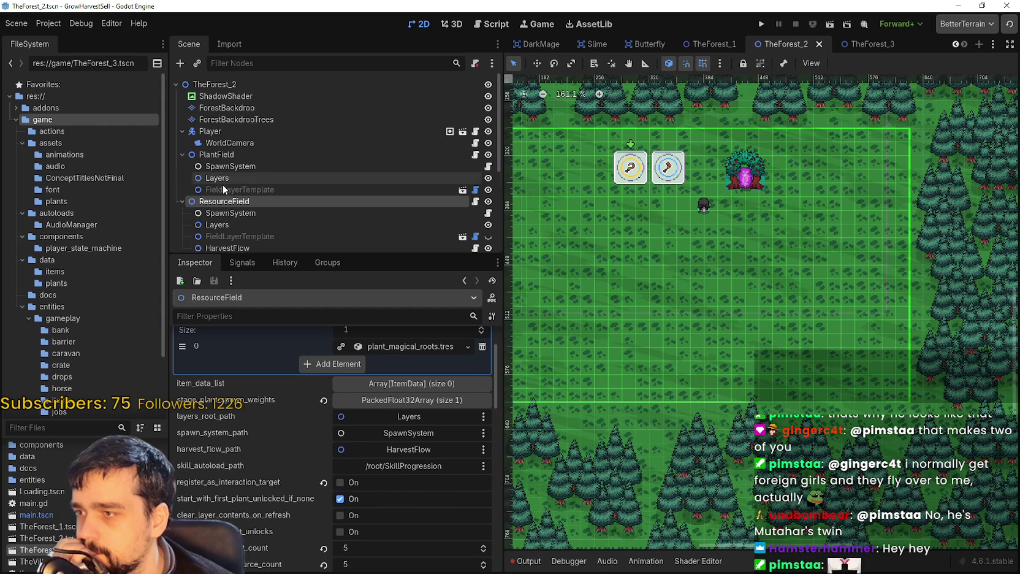
pyautogui.scroll(-3, 222, 185)
pyautogui.scroll(1, 216, 123)
pyautogui.click(247, 114)
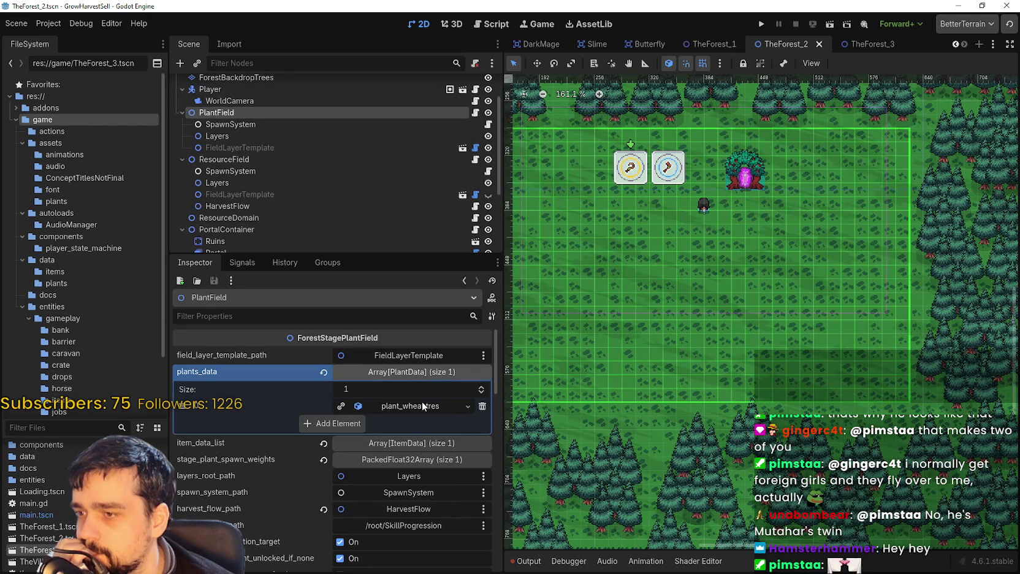
# Check plant_wheat.tres, then add plant_tomato.tres as a second plants_data entry.
pyautogui.click(422, 406)
pyautogui.scroll(-5, 422, 507)
pyautogui.scroll(5, 419, 494)
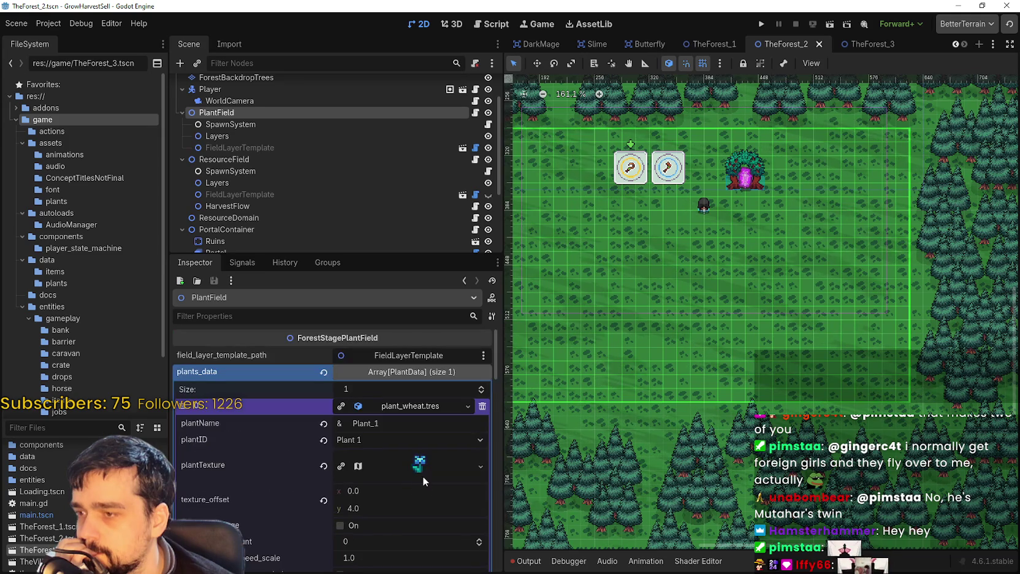
pyautogui.click(412, 404)
pyautogui.click(336, 423)
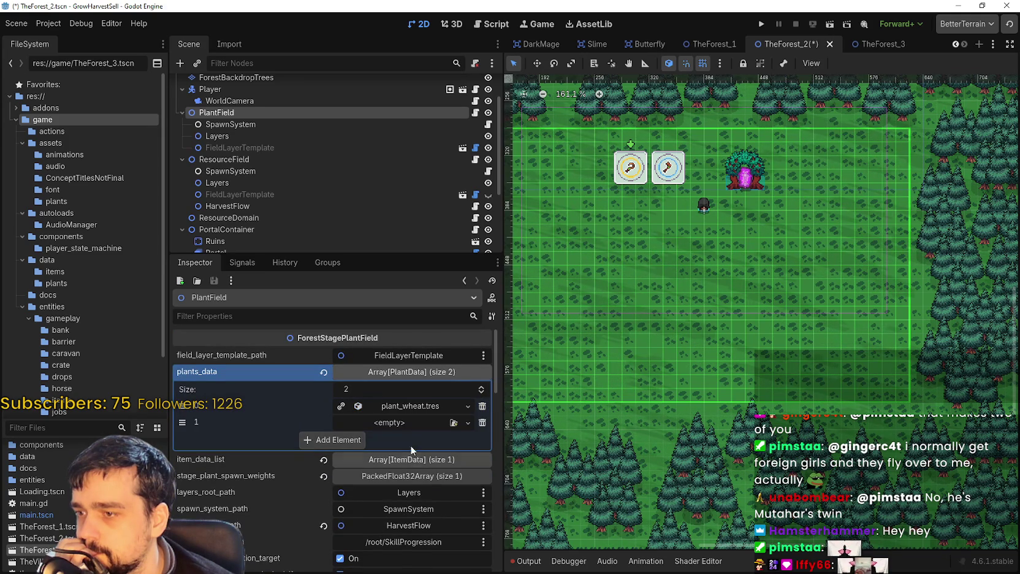
pyautogui.click(399, 423)
pyautogui.click(439, 475)
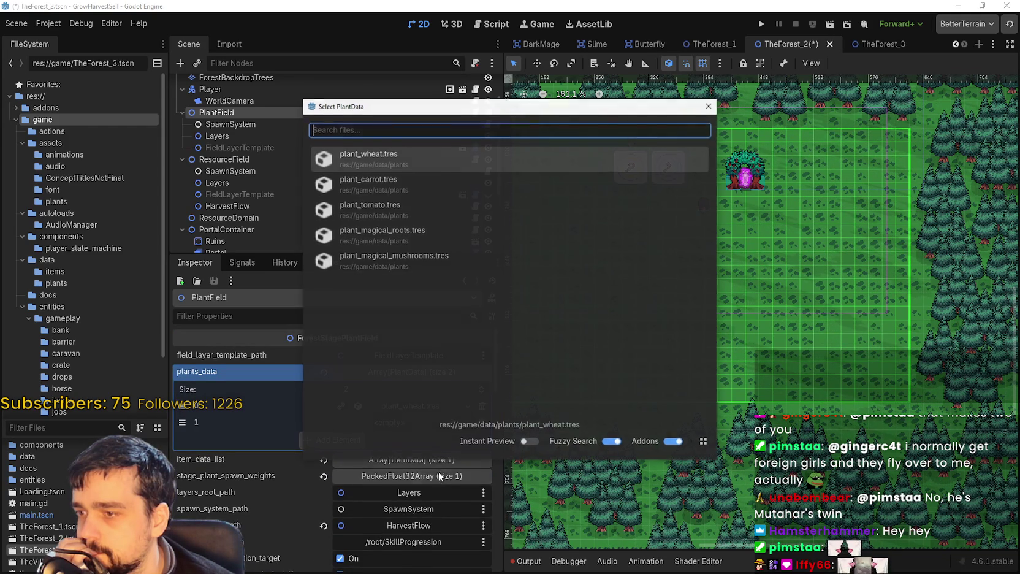
pyautogui.click(368, 209)
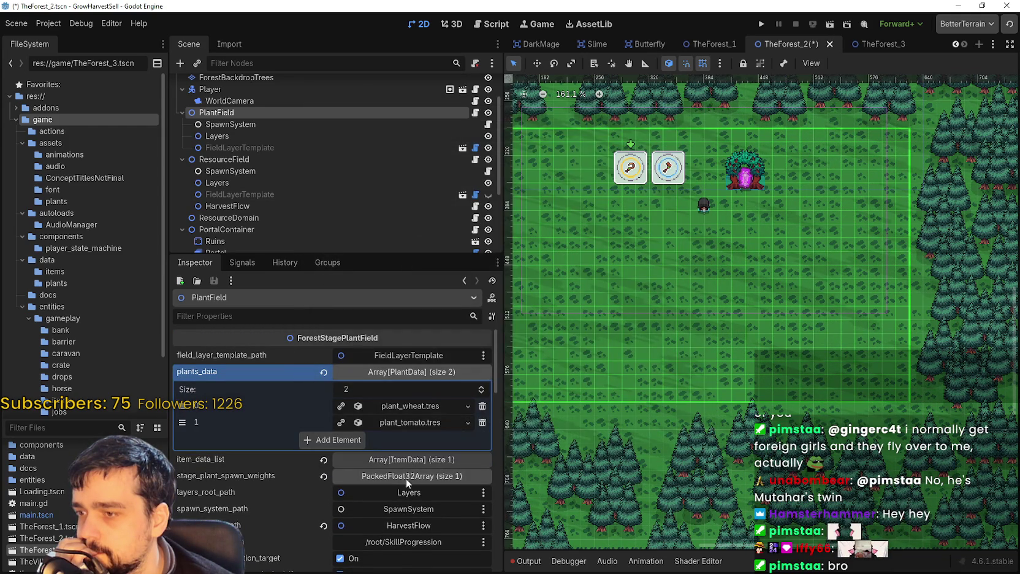
# Keep plant_tomato's ID as Plant 2 and open its plantTexture Region Editor.
pyautogui.click(420, 421)
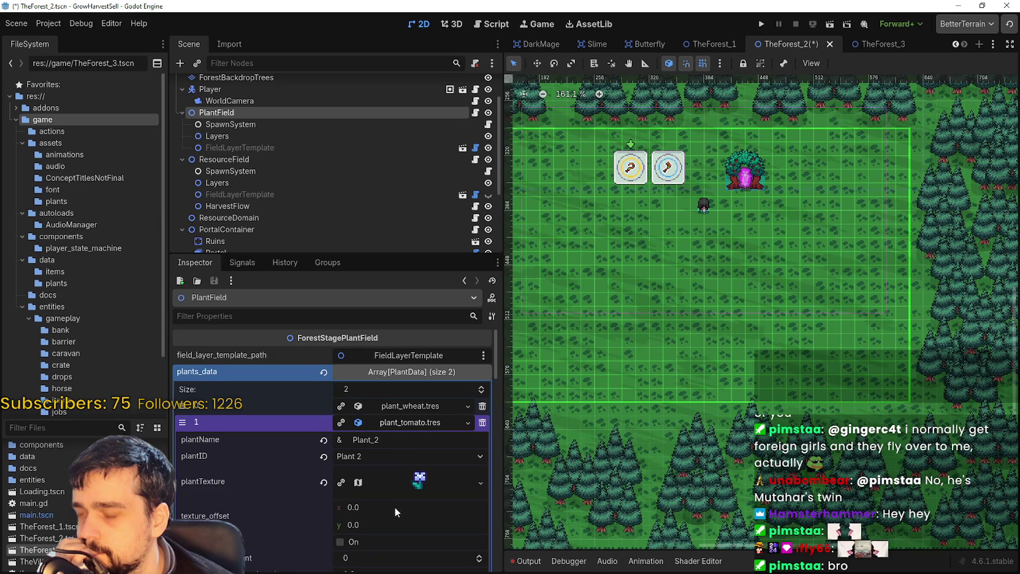
pyautogui.scroll(-2, 395, 507)
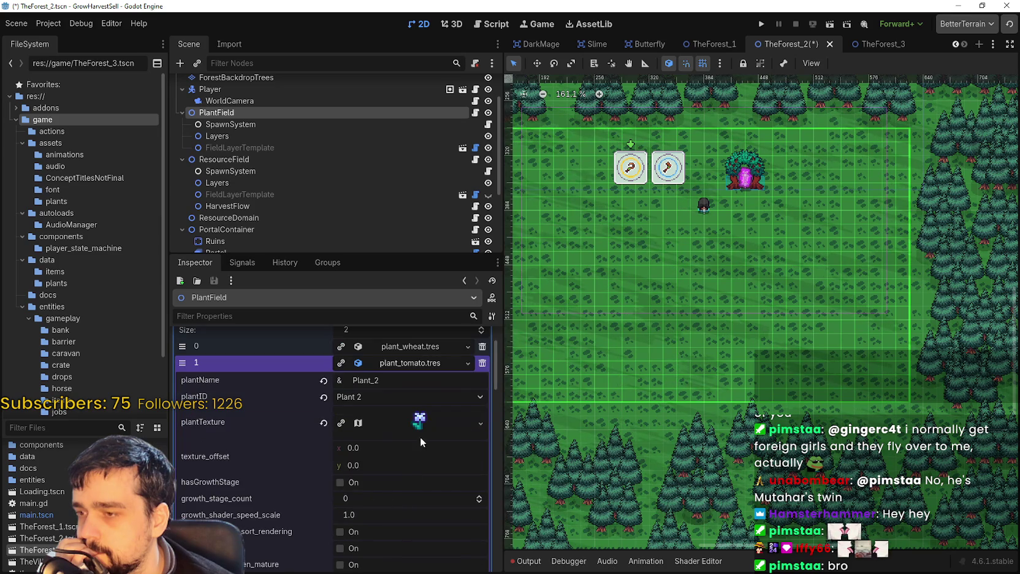
pyautogui.click(405, 397)
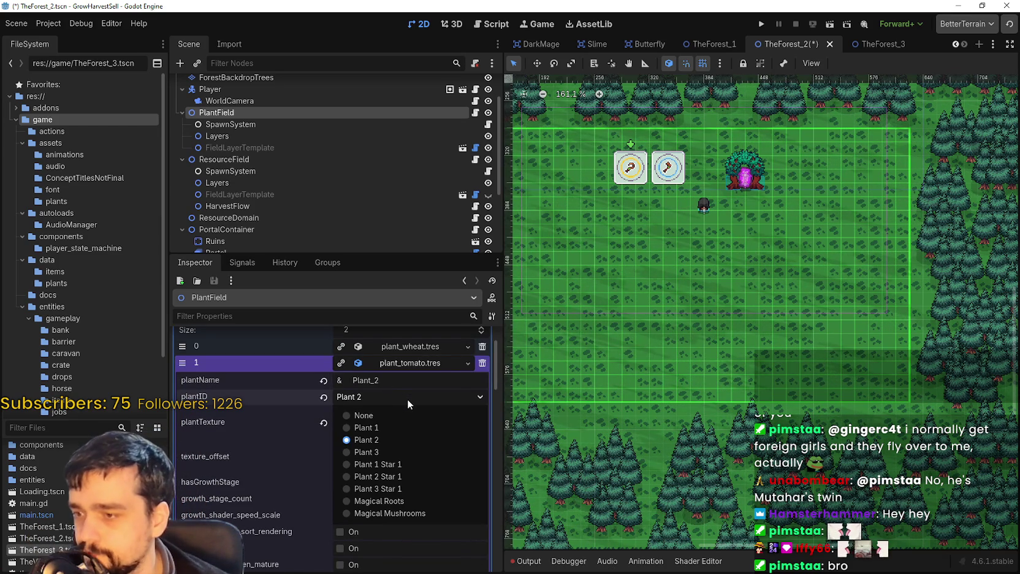
pyautogui.click(407, 398)
pyautogui.click(417, 422)
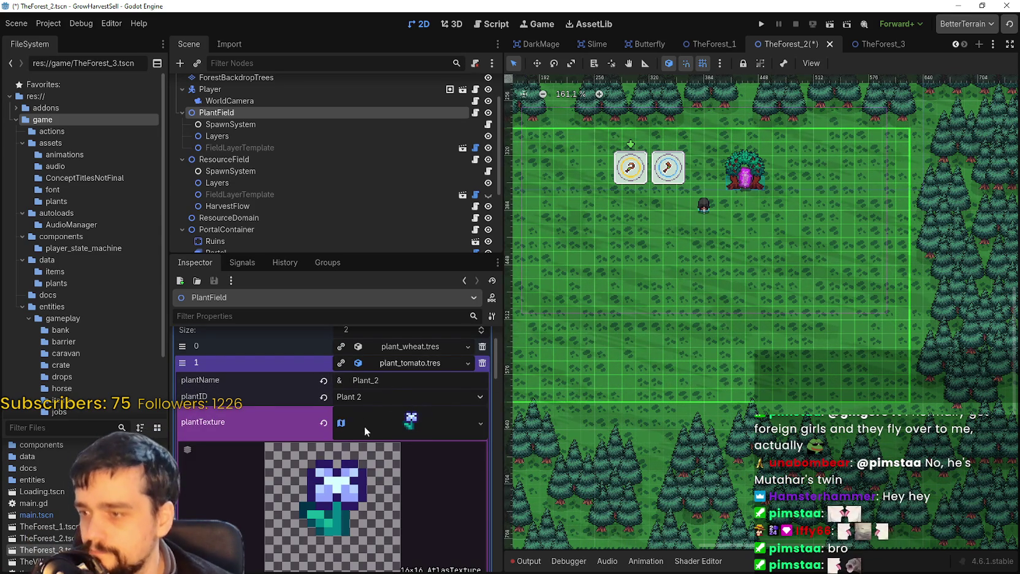
pyautogui.scroll(-5, 363, 427)
pyautogui.click(352, 494)
pyautogui.scroll(-4, 491, 374)
# Use 8 px Grid Snap and frame the orange flower in the atlas as the tomato texture region.
pyautogui.click(336, 157)
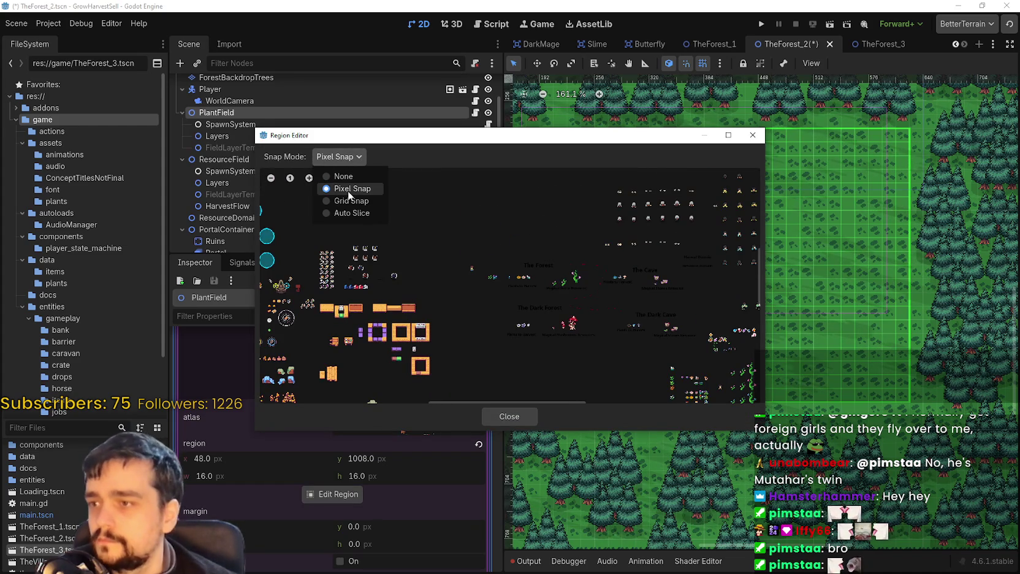
pyautogui.click(352, 201)
pyautogui.scroll(5, 405, 289)
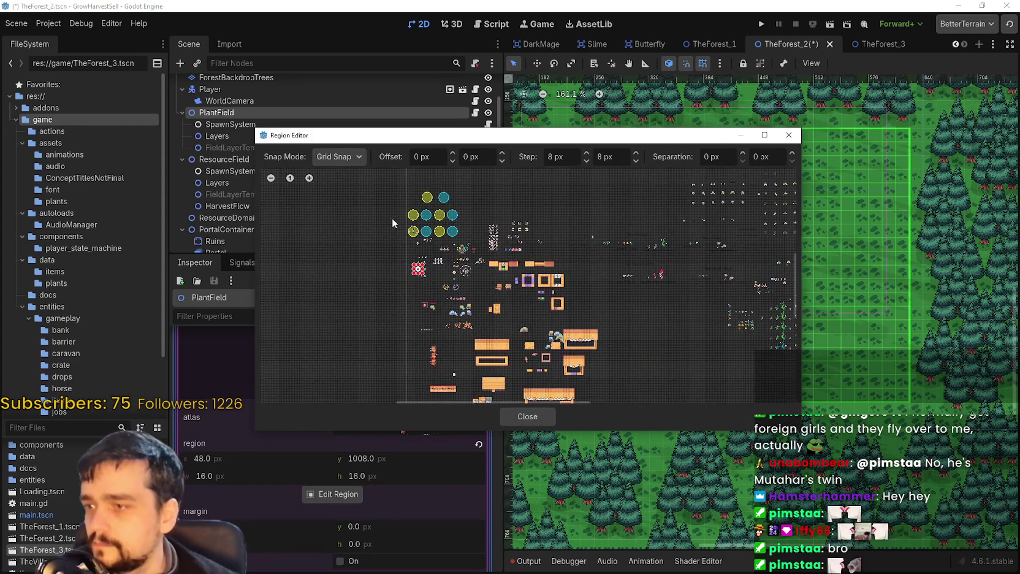
pyautogui.scroll(2, 437, 284)
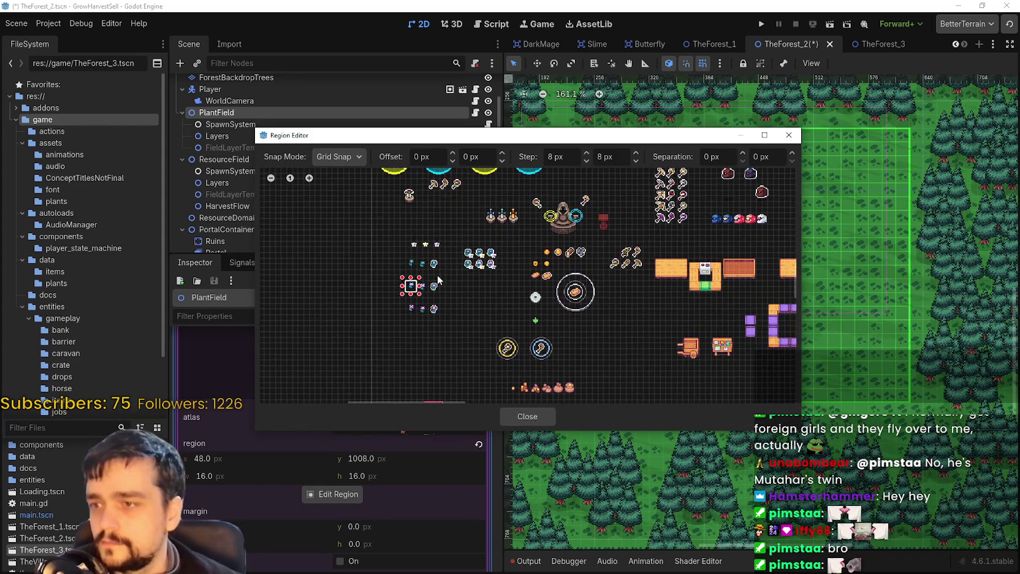
pyautogui.moveTo(682, 242); pyautogui.dragTo(522, 325)
pyautogui.scroll(-3, 322, 306)
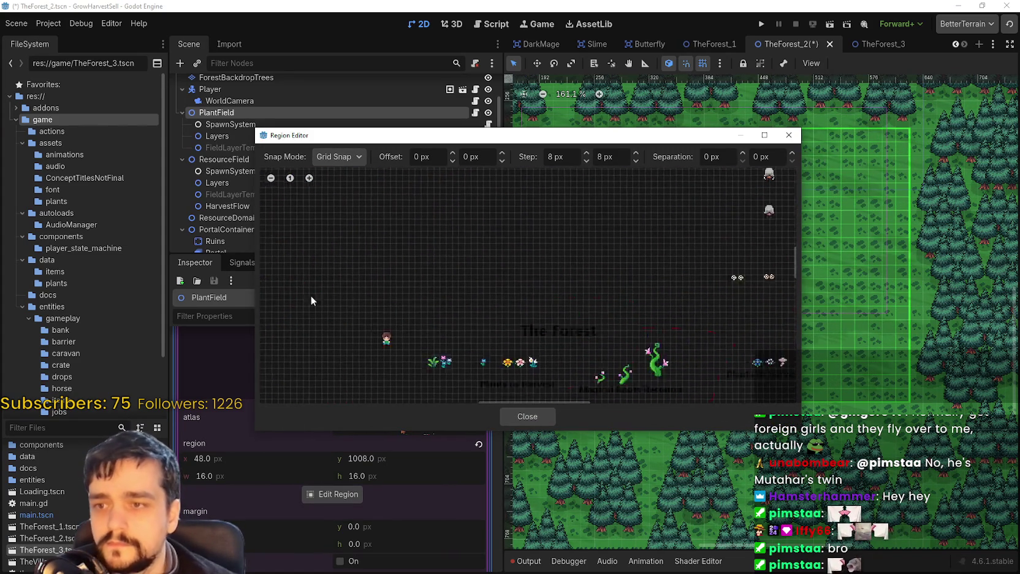
pyautogui.scroll(2, 411, 216)
pyautogui.scroll(5, 527, 282)
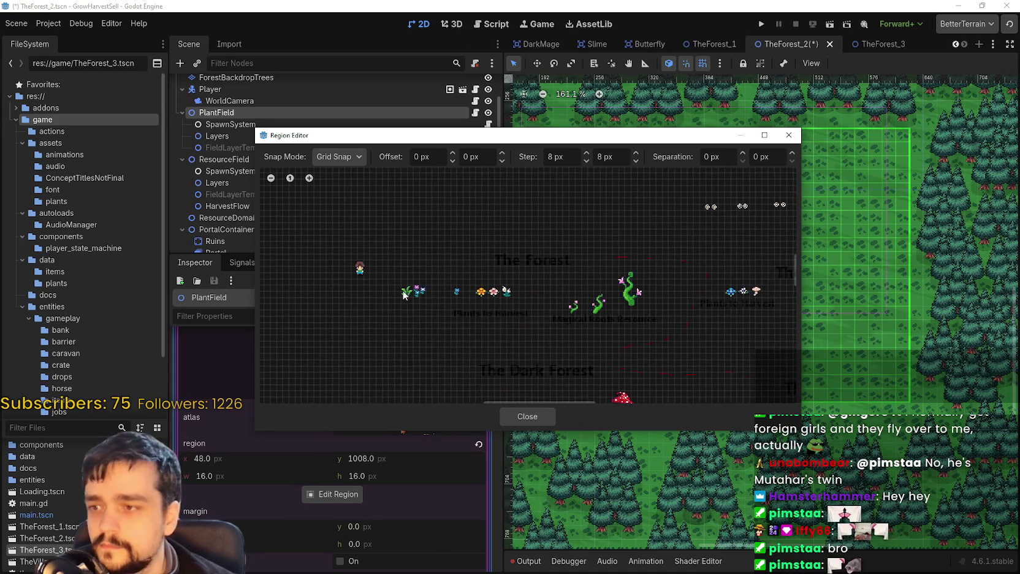
pyautogui.moveTo(529, 291); pyautogui.dragTo(553, 314)
pyautogui.click(528, 415)
pyautogui.scroll(3, 324, 427)
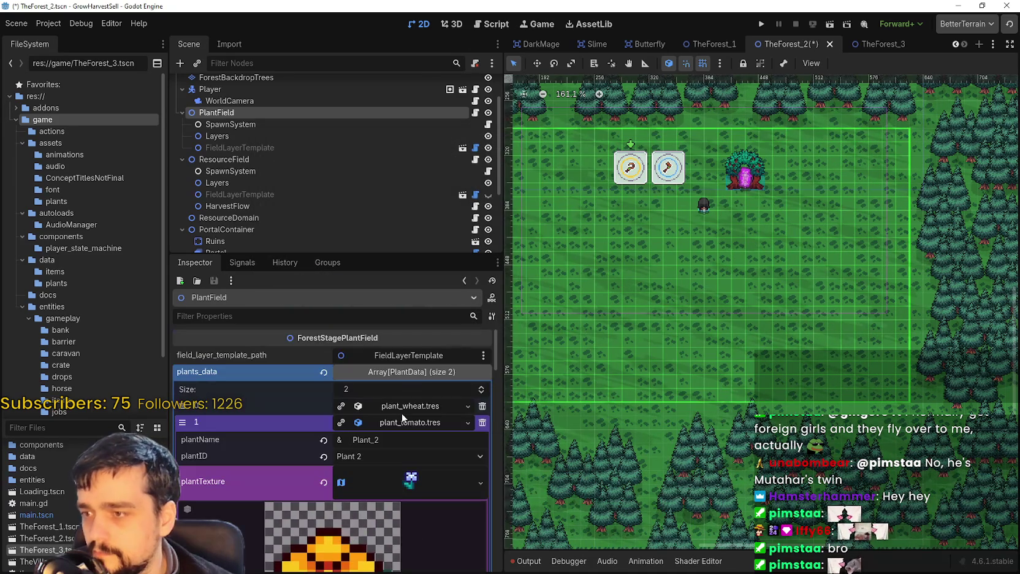
# Collapse the tomato plant details and expand item_data_list to view item_wheat.tres textures.
pyautogui.click(428, 480)
pyautogui.scroll(-1, 388, 515)
pyautogui.scroll(-3, 393, 510)
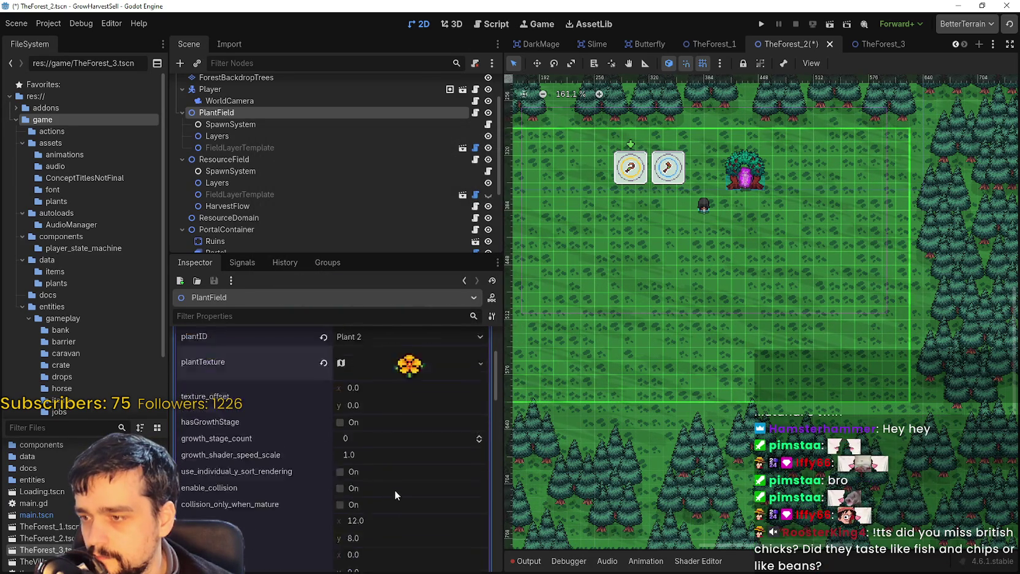
pyautogui.scroll(5, 405, 441)
pyautogui.click(413, 393)
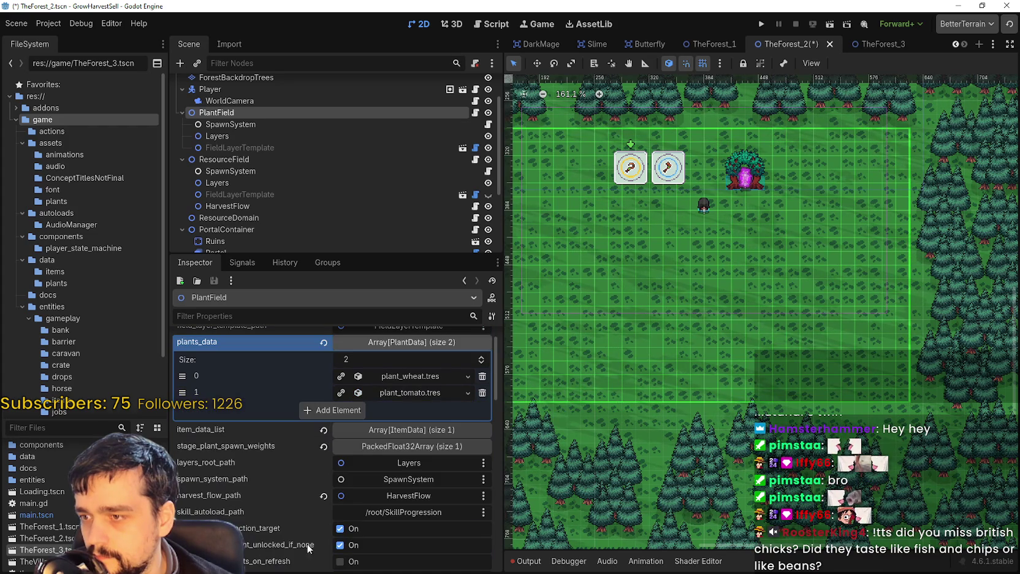
pyautogui.scroll(-1, 373, 500)
pyautogui.click(396, 418)
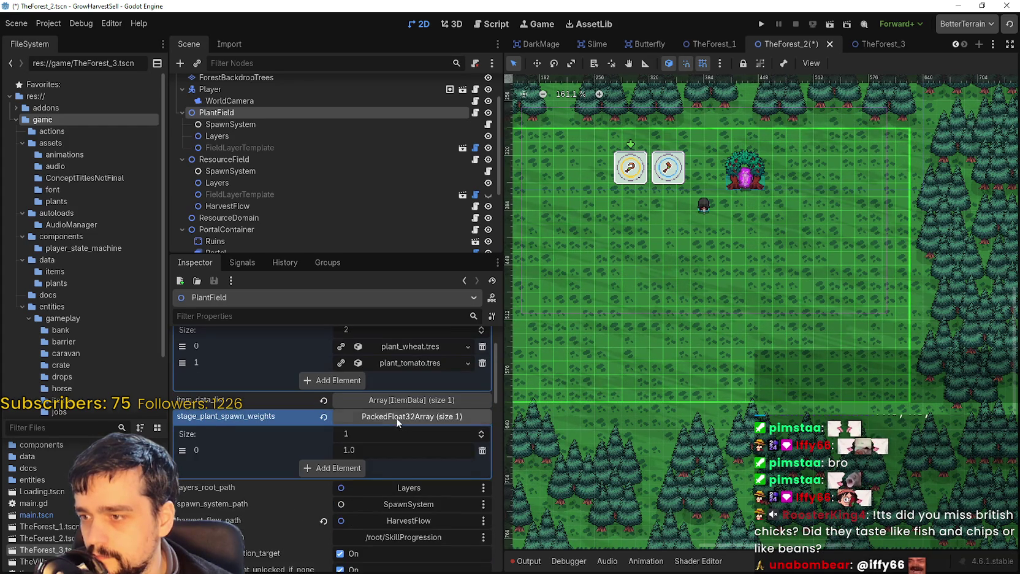
pyautogui.click(396, 417)
pyautogui.click(410, 401)
pyautogui.click(404, 434)
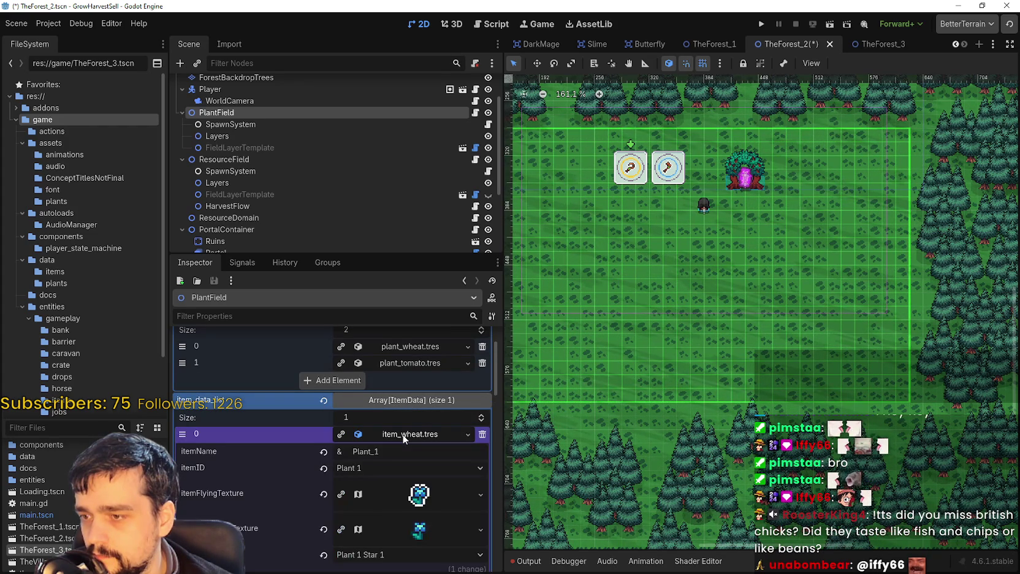
pyautogui.scroll(-1, 374, 502)
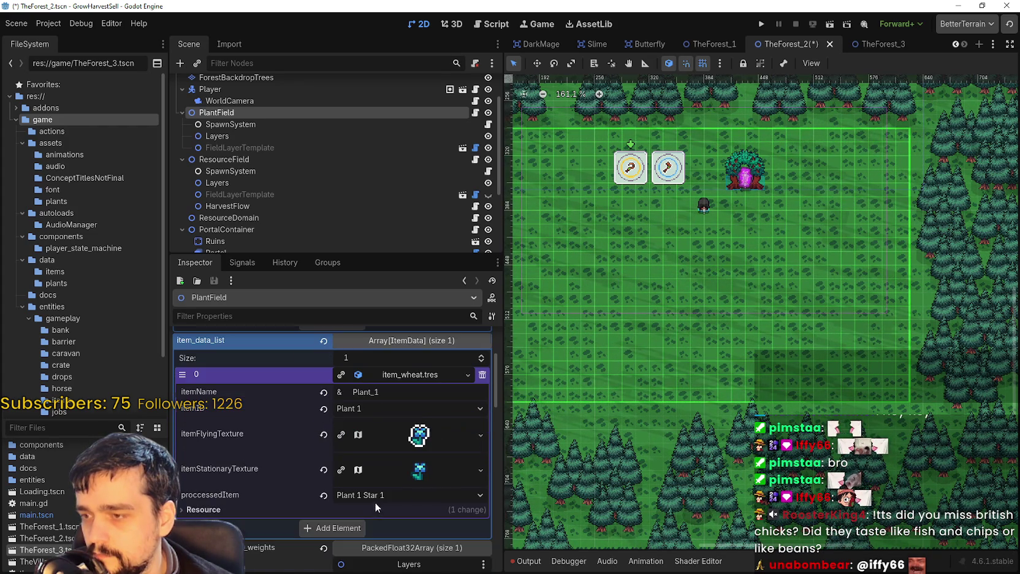
# Add a second item_data_list slot and quick-load item_tomato.tres into it.
pyautogui.click(343, 527)
pyautogui.scroll(-2, 393, 478)
pyautogui.click(408, 437)
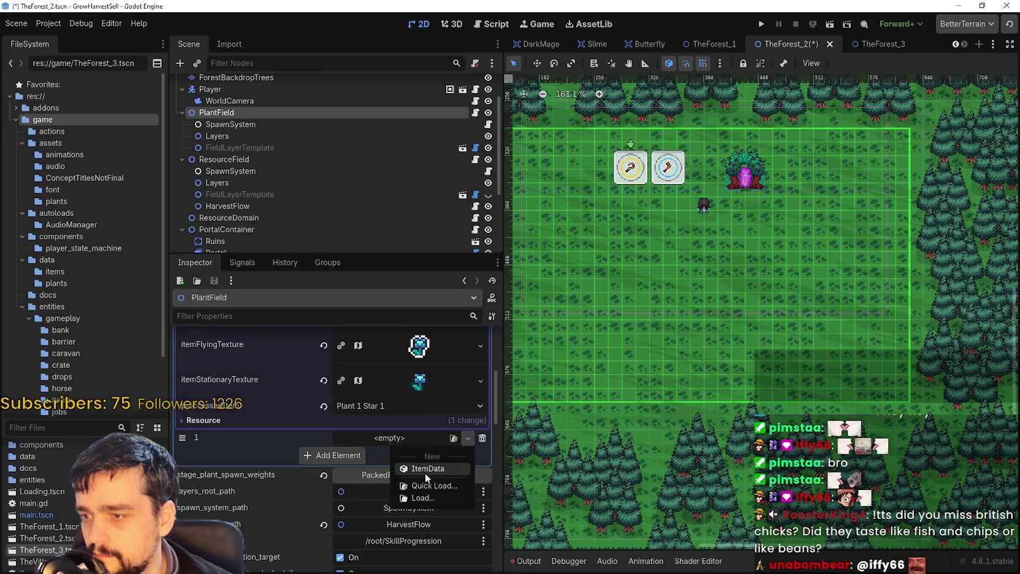
pyautogui.click(425, 473)
pyautogui.doubleClick(385, 182)
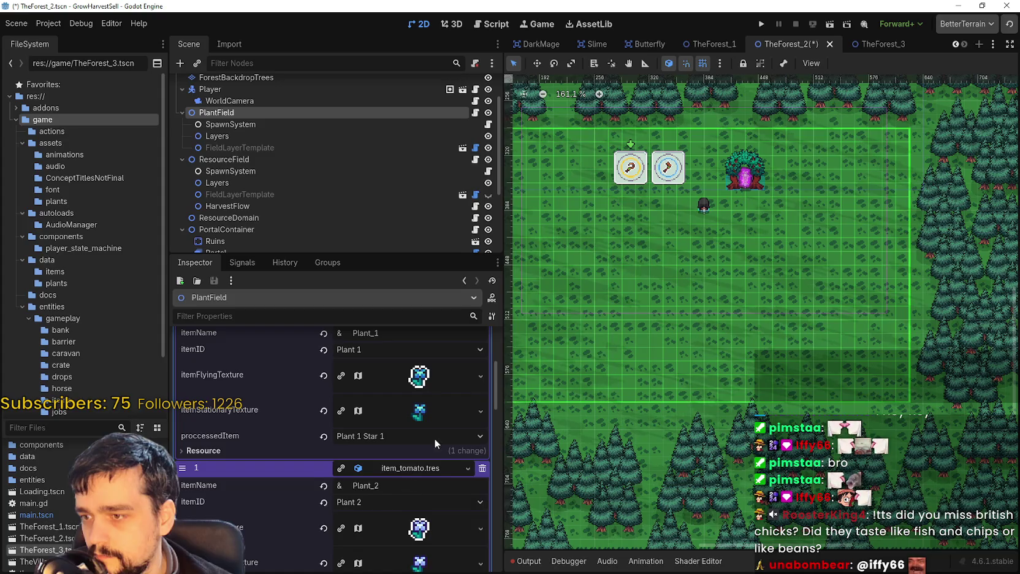
pyautogui.scroll(3, 438, 401)
pyautogui.scroll(-3, 412, 516)
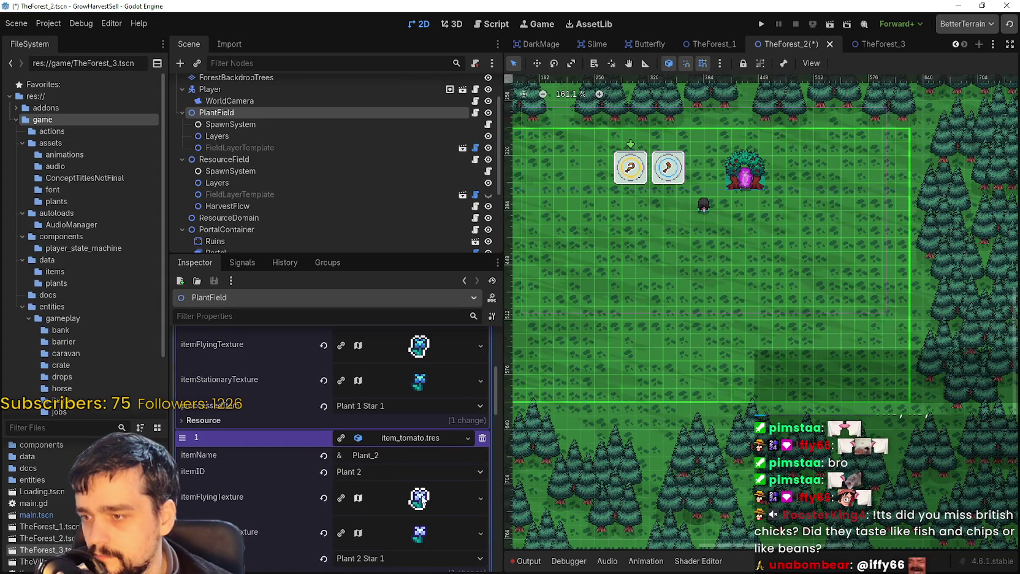
pyautogui.scroll(-1, 423, 484)
pyautogui.scroll(-2, 423, 485)
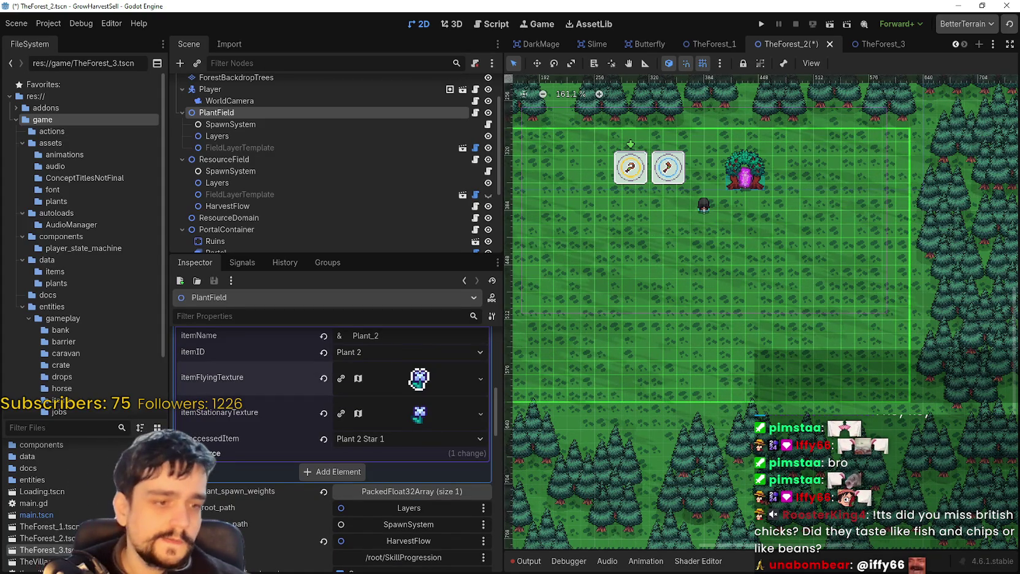
# Filter the FileSystem by 'main' and open main_atlas.png in Aseprite from its file actions.
pyautogui.click(74, 427)
pyautogui.write('main')
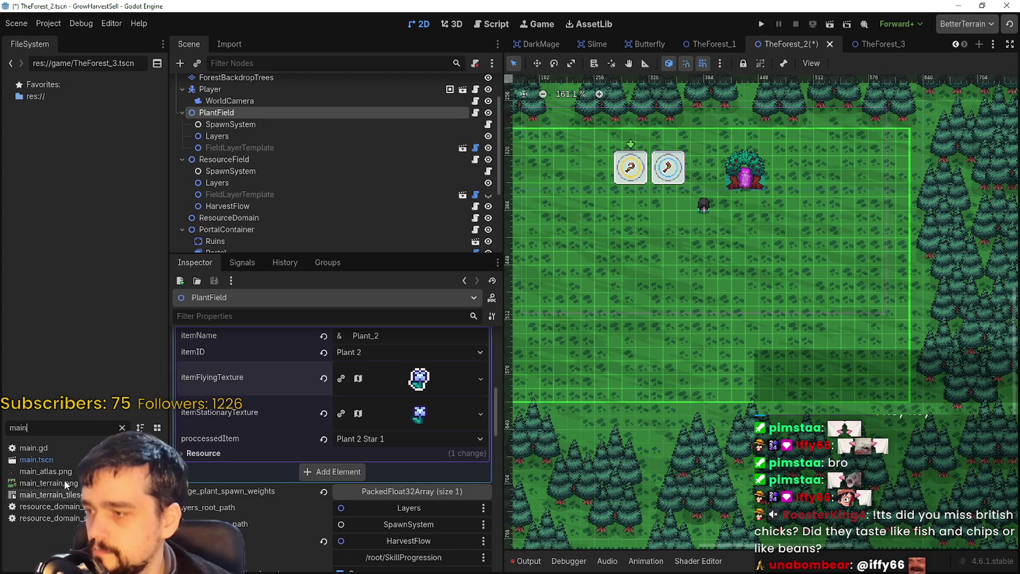
pyautogui.rightClick(53, 470)
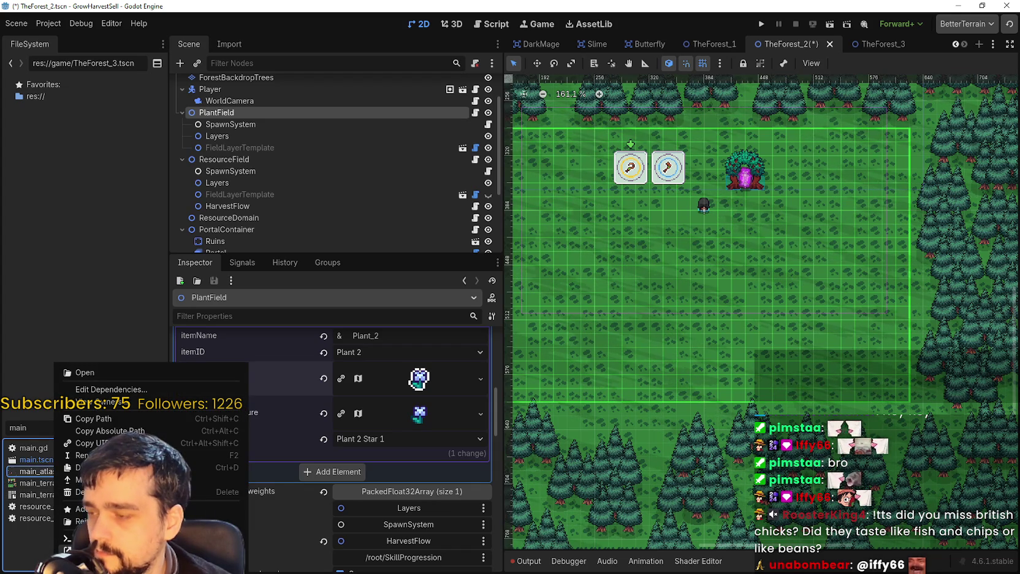
pyautogui.press('Escape')
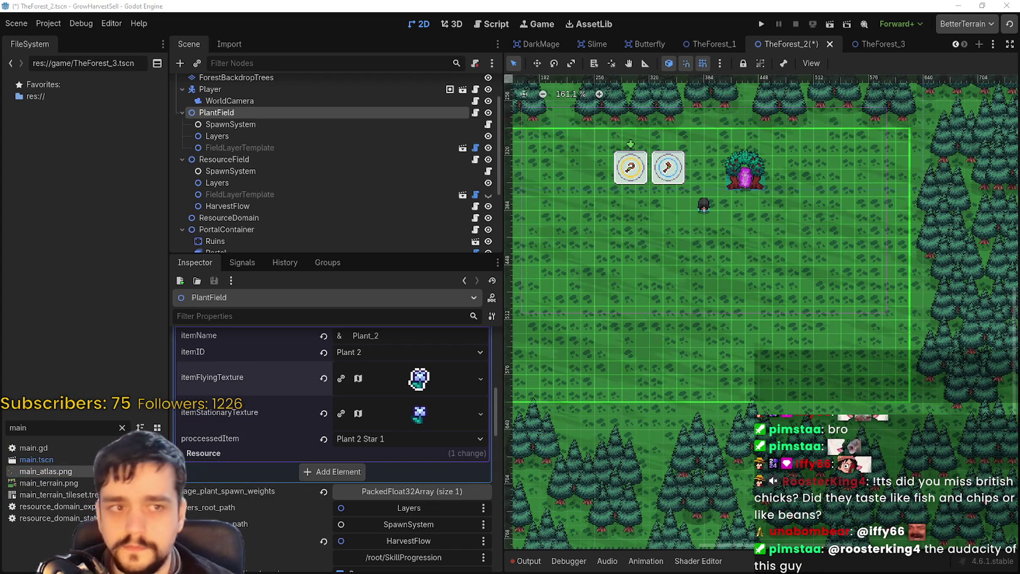
pyautogui.scroll(3, 576, 256)
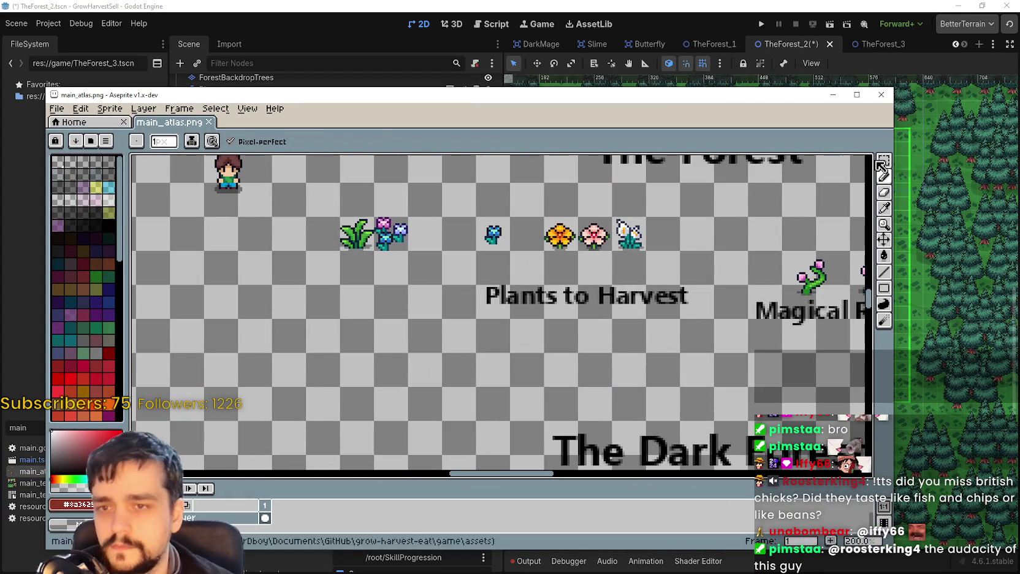
# Marquee-select the orange flower's 16×16 cell and bring the star-marked flower rows into view.
pyautogui.press('m')
pyautogui.scroll(1, 555, 225)
pyautogui.moveTo(485, 209); pyautogui.dragTo(538, 262)
pyautogui.moveTo(539, 209); pyautogui.dragTo(587, 261)
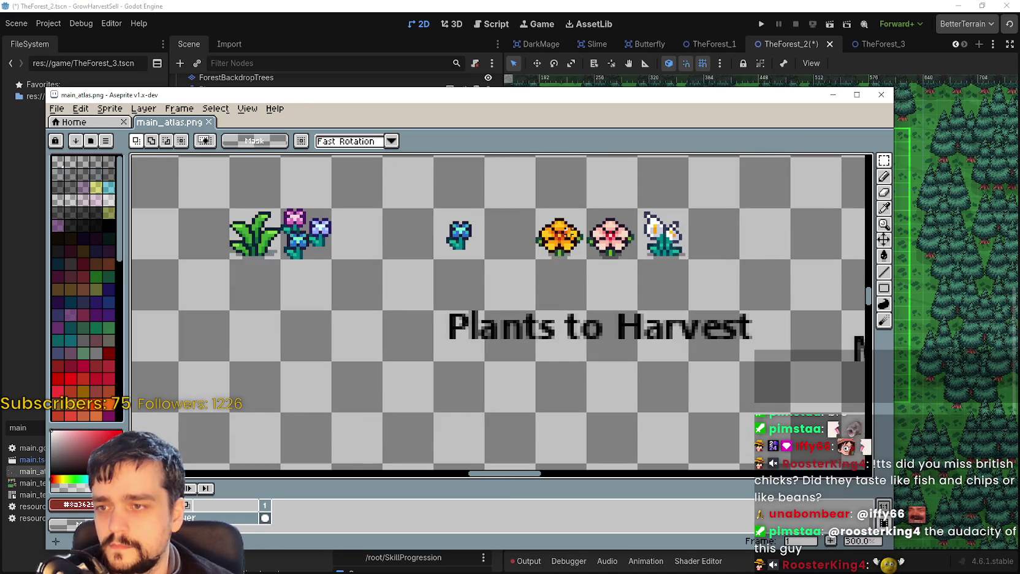
pyautogui.scroll(-6, 481, 276)
pyautogui.scroll(5, 480, 276)
pyautogui.scroll(-2, 481, 276)
pyautogui.moveTo(481, 276)
pyautogui.mouseDown()
pyautogui.moveTo(481, 368)
pyautogui.moveTo(451, 240)
pyautogui.mouseUp()
pyautogui.moveTo(451, 309); pyautogui.dragTo(588, 383)
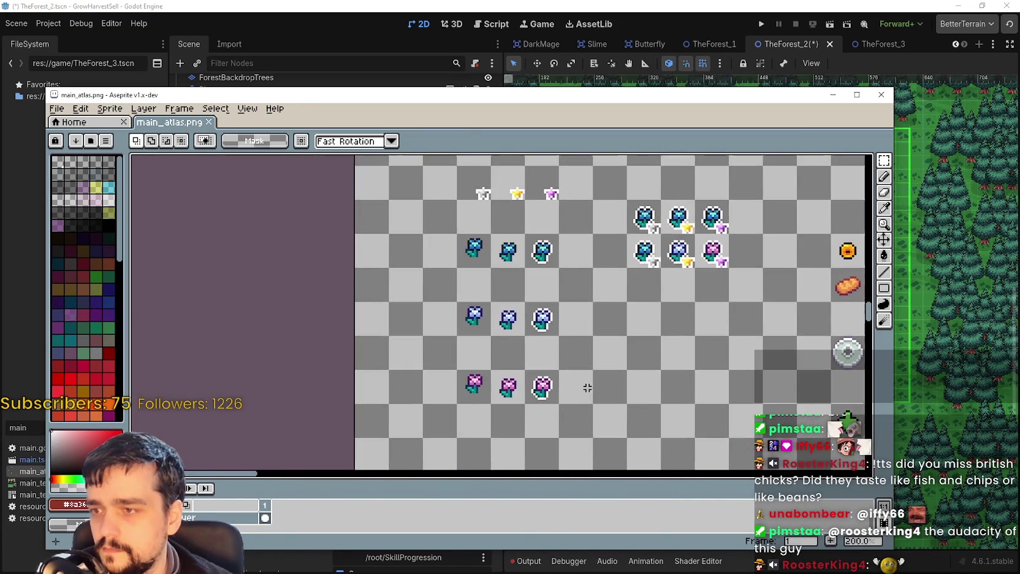
pyautogui.scroll(1, 437, 296)
pyautogui.moveTo(601, 280)
pyautogui.mouseDown()
pyautogui.moveTo(583, 409)
pyautogui.moveTo(558, 246)
pyautogui.mouseUp()
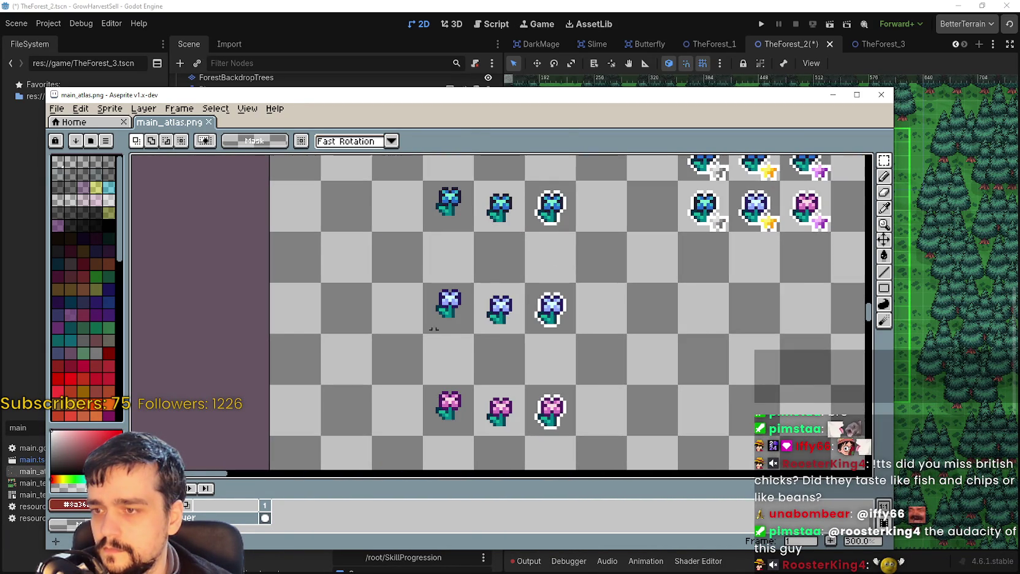
# Paste the orange flower and drop it into the empty tile at 48,992.
pyautogui.hotkey('ctrl', 'v')
pyautogui.moveTo(499, 313)
pyautogui.mouseDown()
pyautogui.moveTo(429, 347)
pyautogui.moveTo(400, 315)
pyautogui.mouseUp()
pyautogui.click(510, 370)
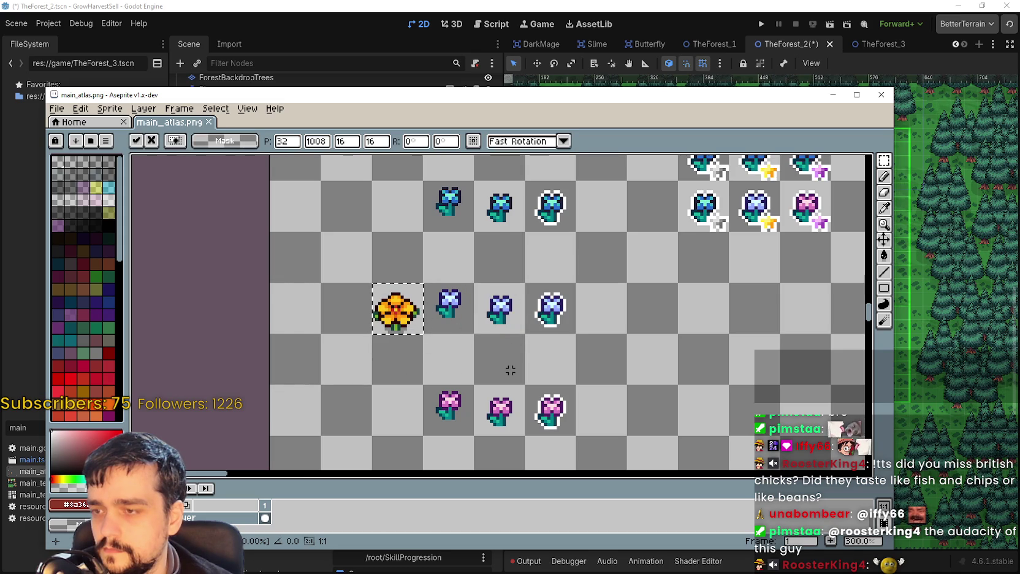
pyautogui.moveTo(445, 279); pyautogui.dragTo(452, 266)
pyautogui.click(541, 326)
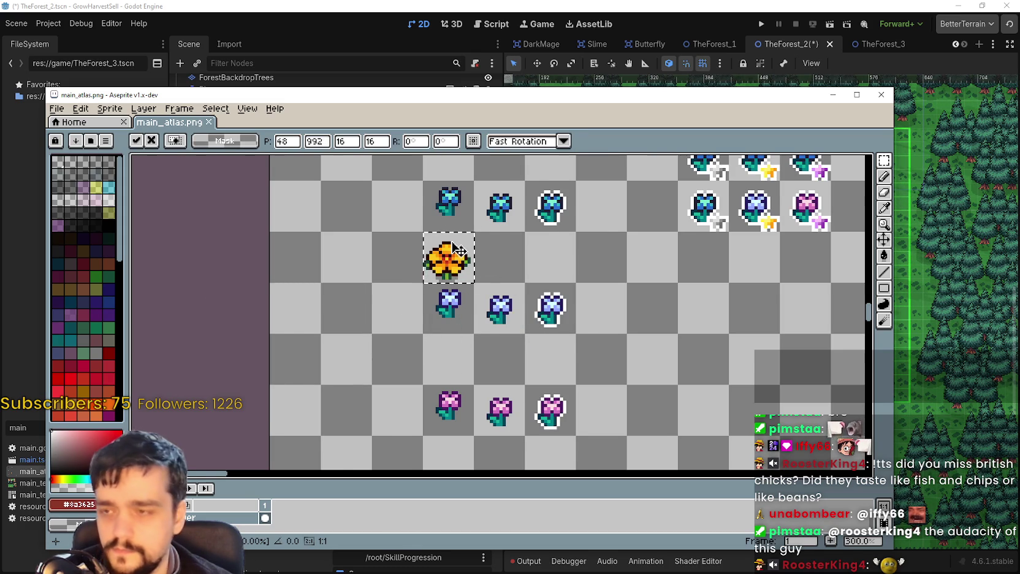
pyautogui.scroll(1, 458, 249)
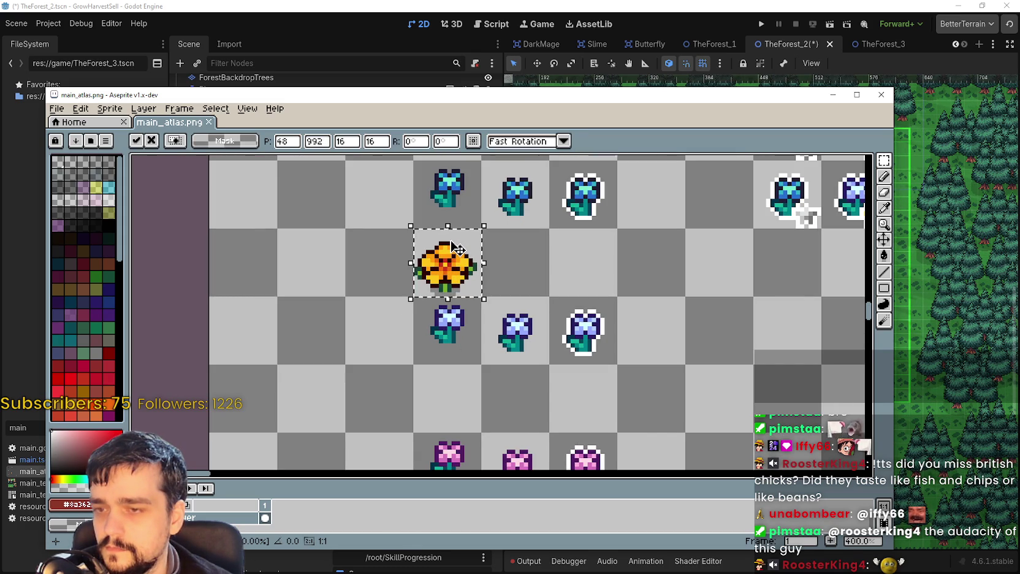
pyautogui.scroll(-2, 458, 250)
pyautogui.scroll(1, 459, 246)
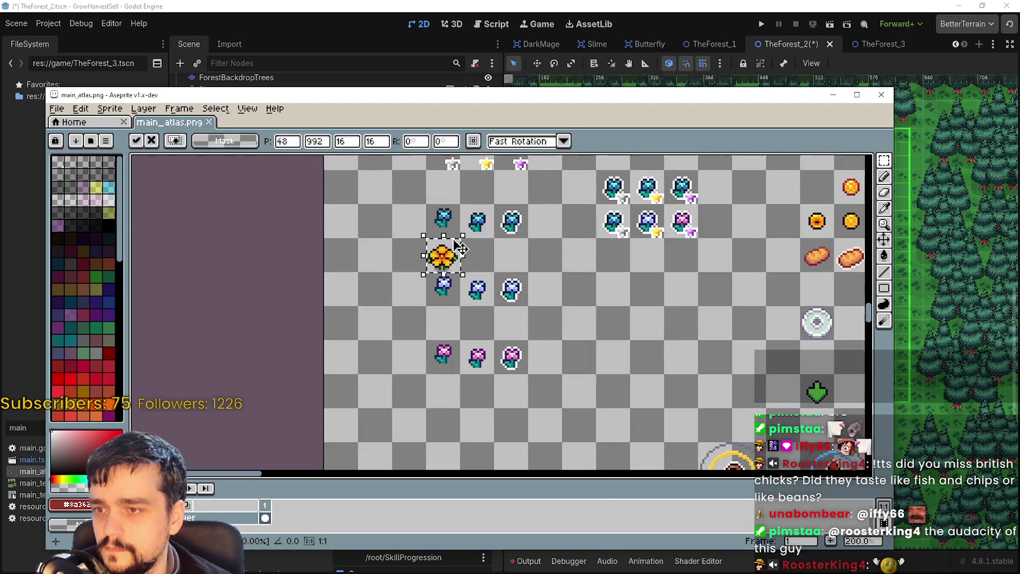
pyautogui.scroll(-1, 668, 292)
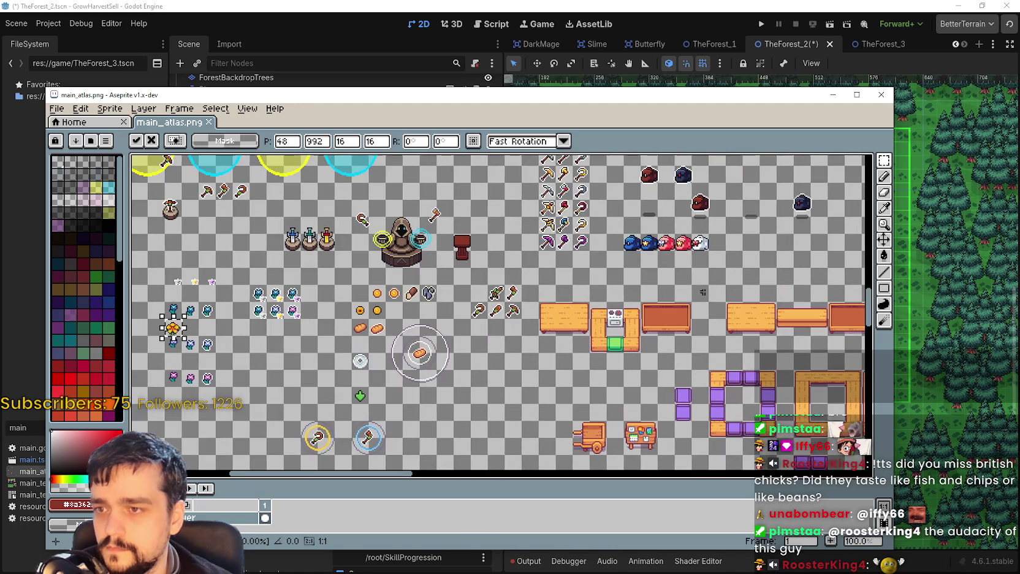
pyautogui.scroll(-1, 708, 292)
pyautogui.scroll(3, 506, 302)
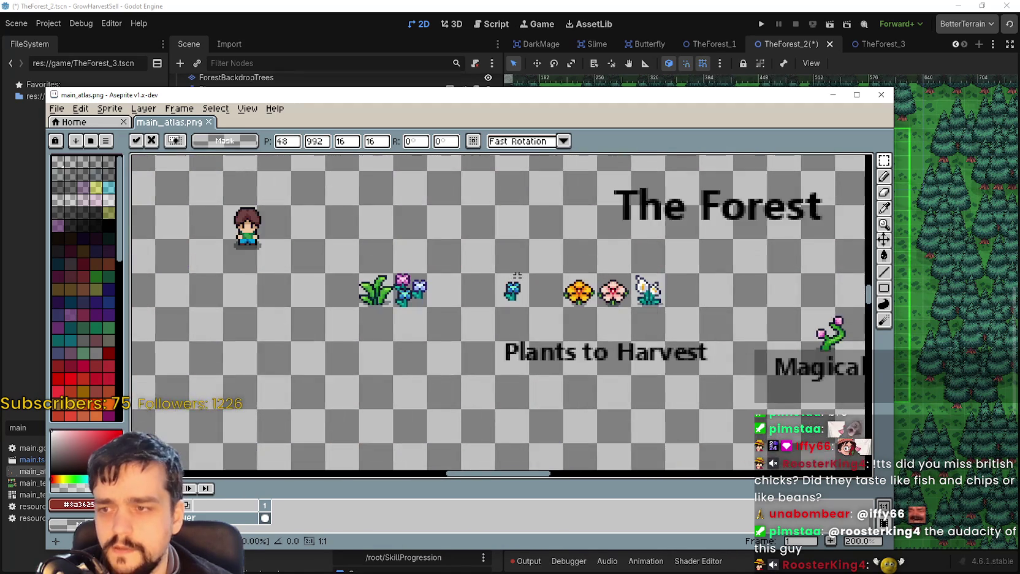
pyautogui.scroll(2, 505, 301)
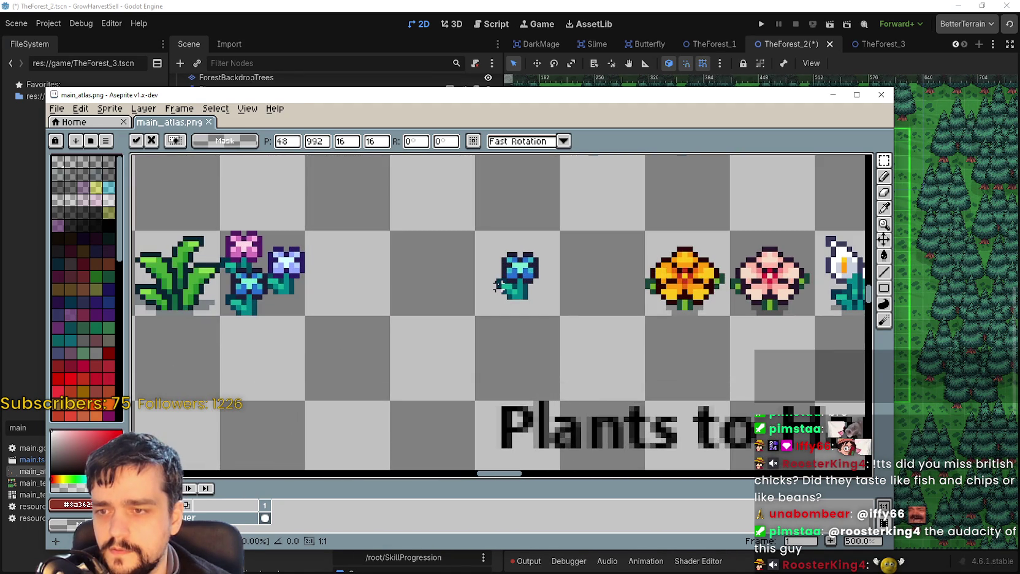
pyautogui.scroll(-3, 498, 282)
pyautogui.scroll(1, 365, 246)
pyautogui.scroll(1, 375, 307)
pyautogui.scroll(1, 617, 419)
pyautogui.scroll(-2, 469, 208)
pyautogui.scroll(1, 469, 215)
pyautogui.scroll(1, 448, 337)
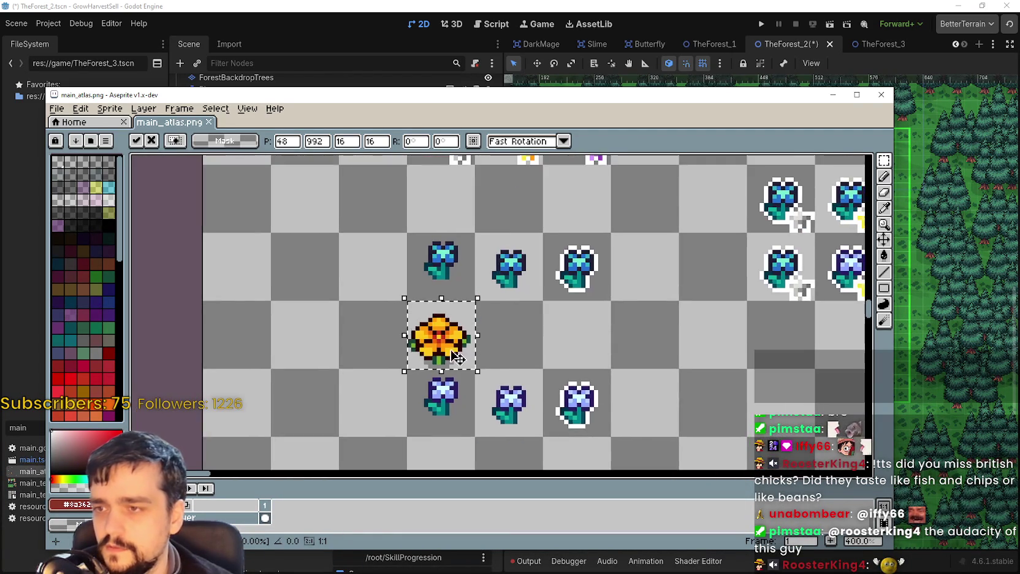
pyautogui.scroll(1, 447, 338)
# Duplicate the orange flower one tile to the right.
pyautogui.moveTo(447, 337)
pyautogui.mouseDown()
pyautogui.moveTo(567, 371)
pyautogui.moveTo(561, 358)
pyautogui.mouseUp()
pyautogui.moveTo(429, 353)
pyautogui.mouseDown()
pyautogui.moveTo(505, 319)
pyautogui.moveTo(637, 352)
pyautogui.moveTo(671, 392)
pyautogui.mouseUp()
pyautogui.click(672, 392)
pyautogui.scroll(3, 512, 412)
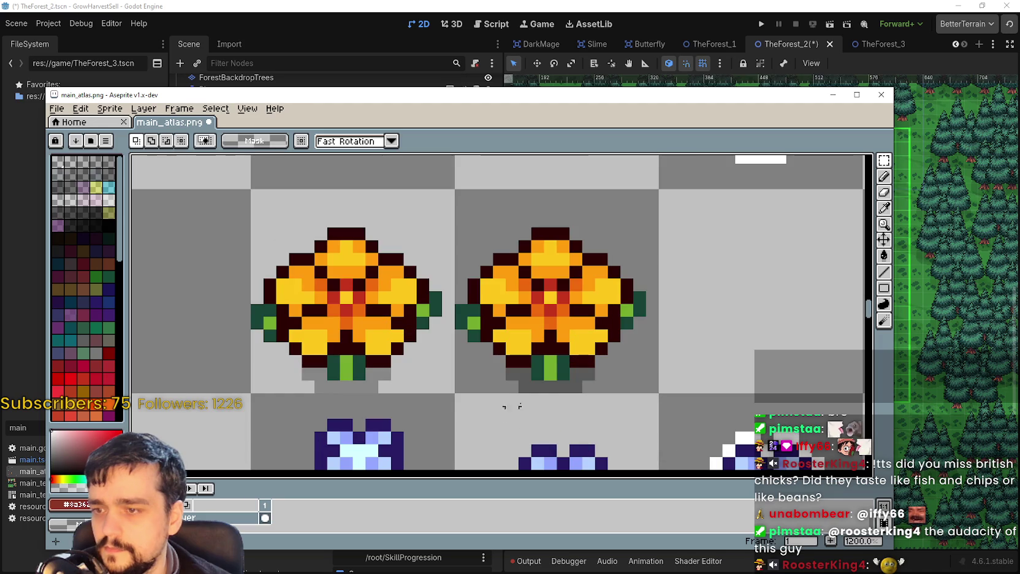
pyautogui.click(884, 177)
pyautogui.scroll(1, 626, 376)
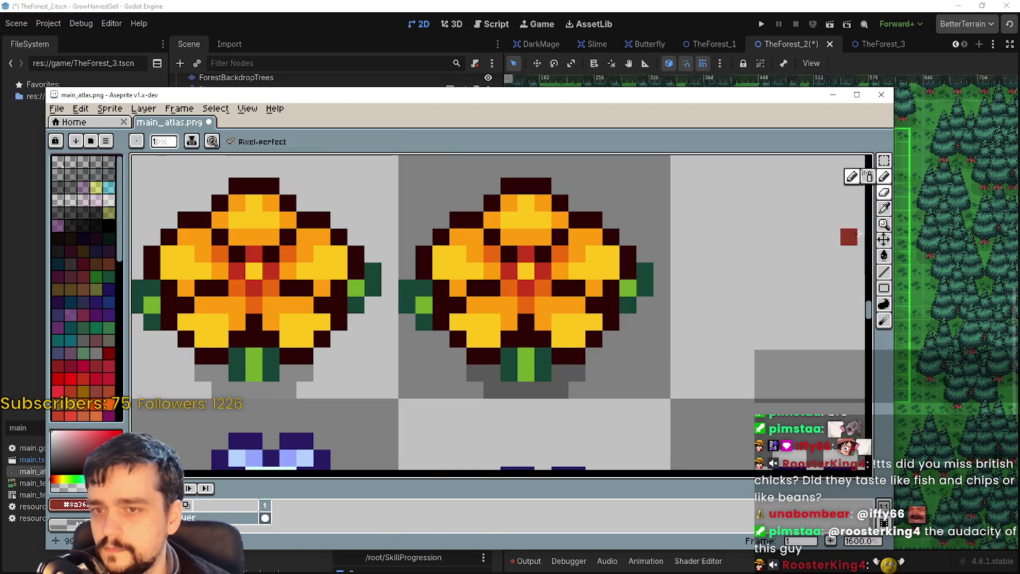
pyautogui.click(883, 255)
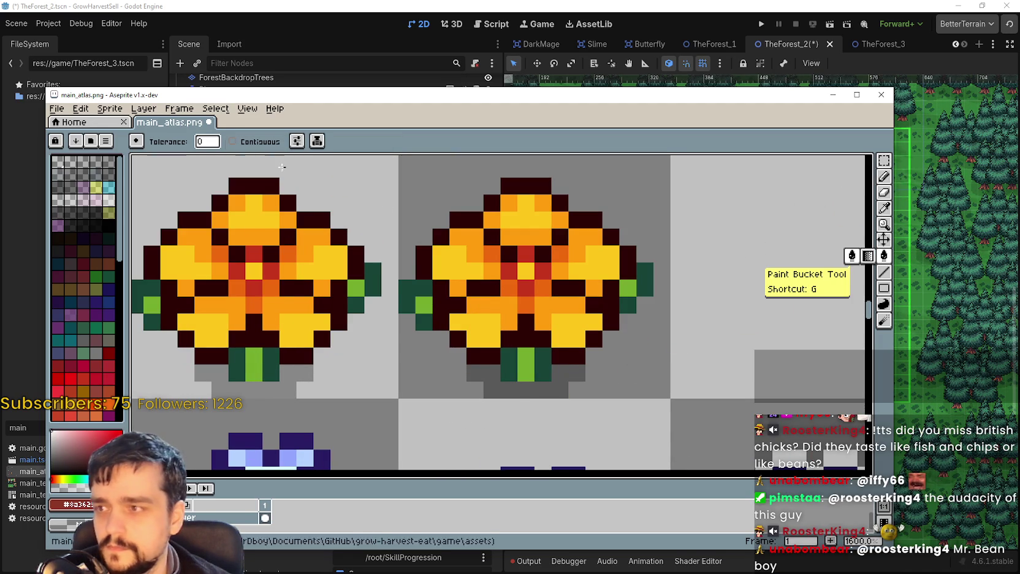
pyautogui.scroll(-1, 476, 237)
pyautogui.click(883, 160)
# Nudge the right flower up a pixel and copy it into the empty cell at 80,992.
pyautogui.moveTo(607, 168); pyautogui.dragTo(492, 311)
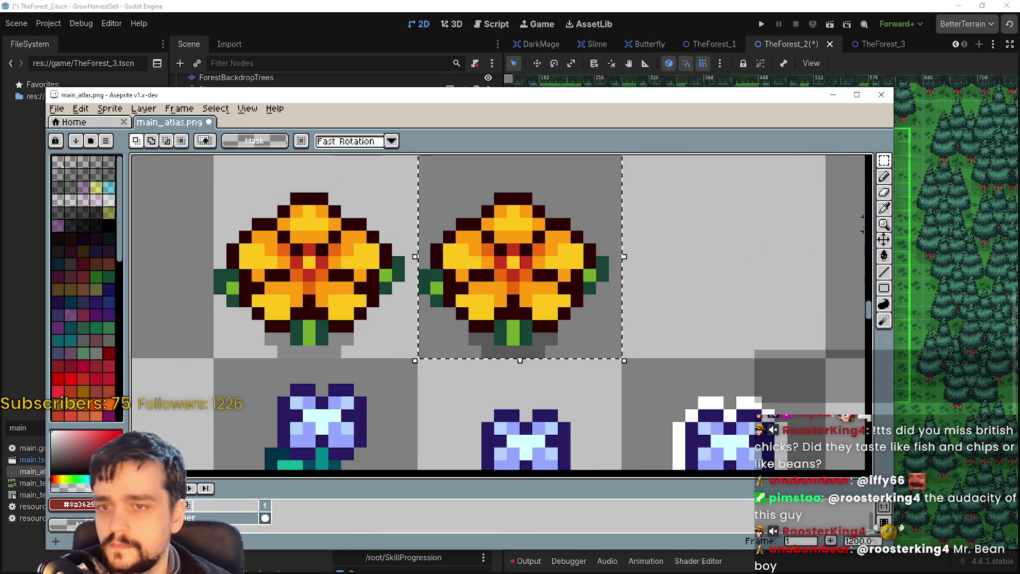
pyautogui.click(883, 255)
pyautogui.scroll(-1, 548, 355)
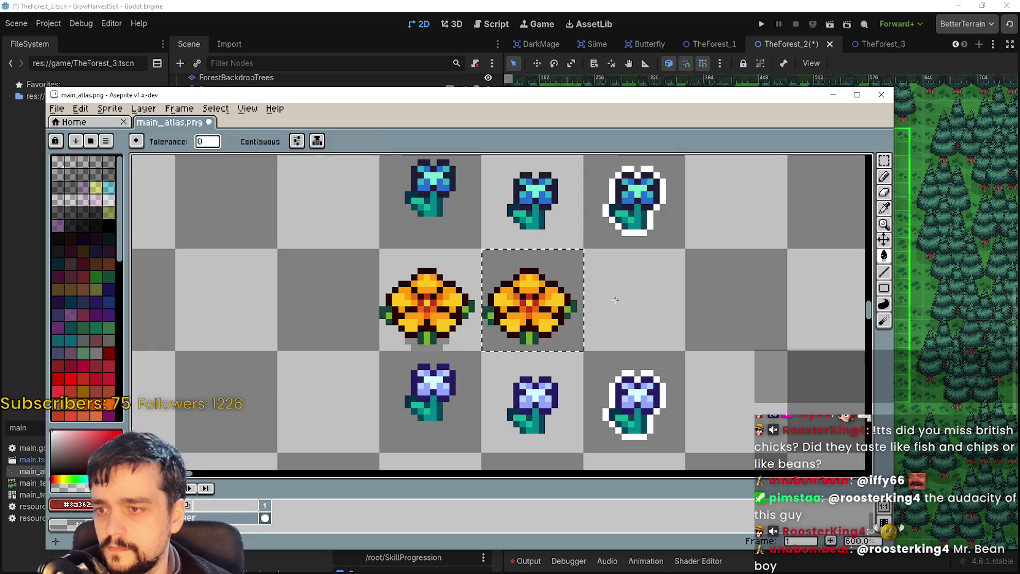
pyautogui.click(884, 160)
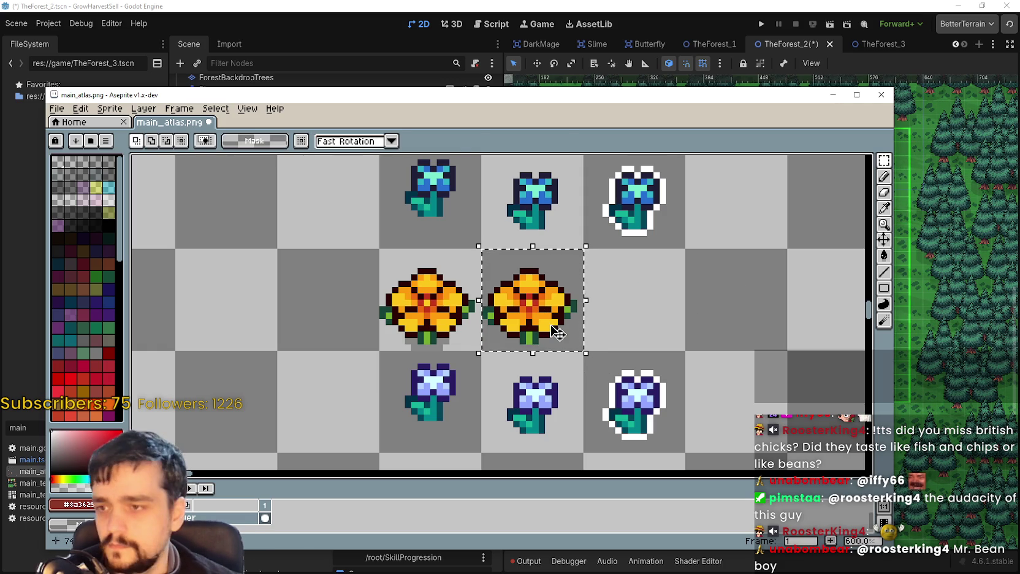
pyautogui.press('Up')
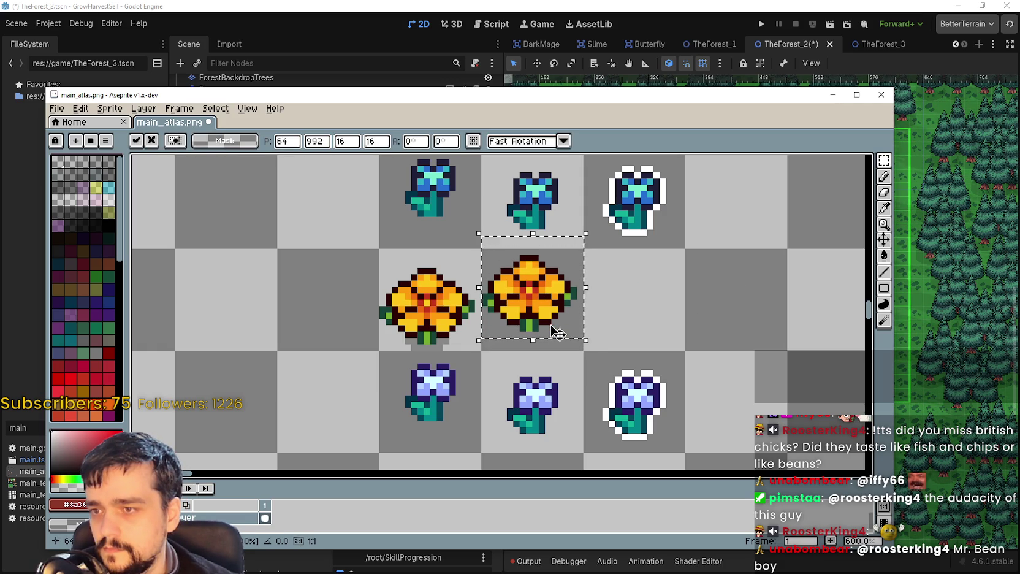
pyautogui.moveTo(557, 332)
pyautogui.mouseDown()
pyautogui.moveTo(598, 354)
pyautogui.moveTo(659, 335)
pyautogui.mouseUp()
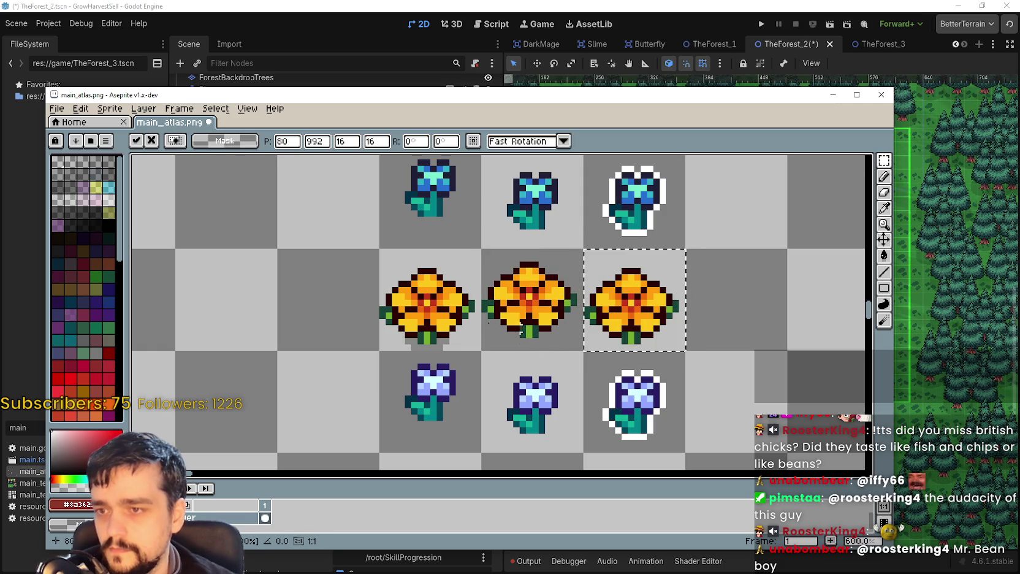
pyautogui.hotkey('ctrl', 'd')
pyautogui.moveTo(586, 329); pyautogui.dragTo(573, 335)
pyautogui.hotkey('ctrl', 'shift', 'd')
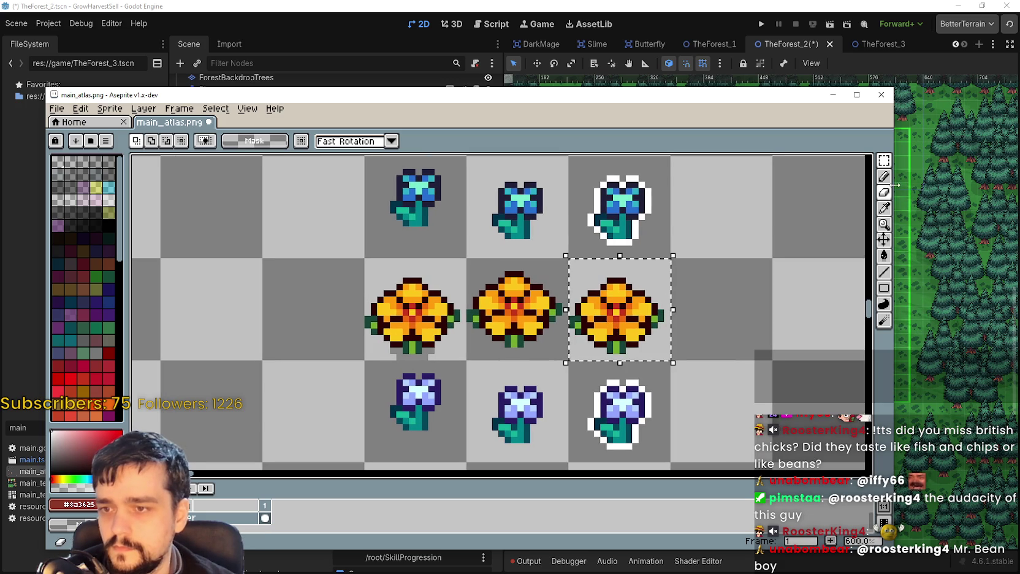
pyautogui.click(884, 208)
# Pick white from the blue flower's outline and outline the orange flower's top and left edges.
pyautogui.scroll(1, 640, 208)
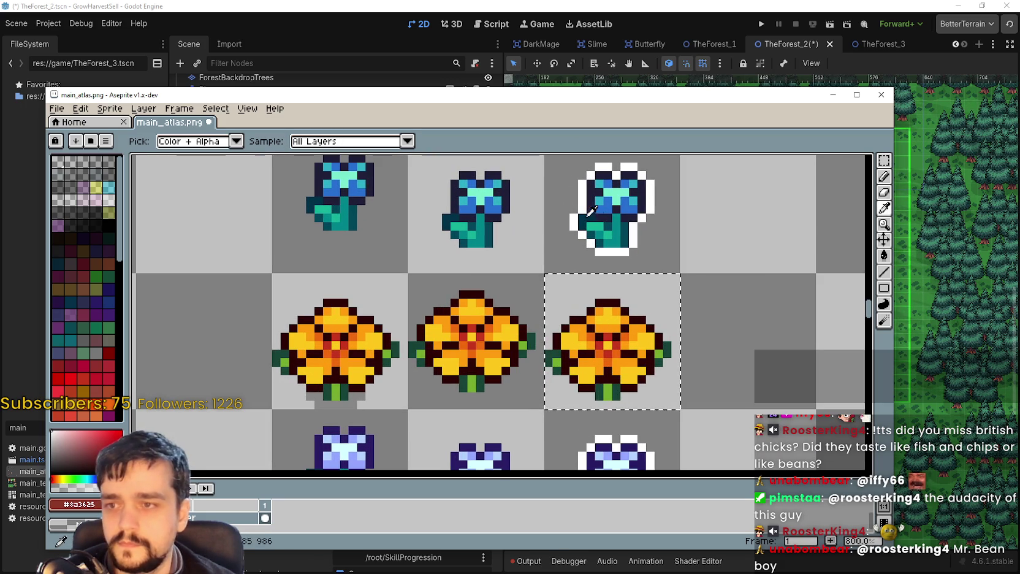
pyautogui.click(590, 191)
pyautogui.click(884, 304)
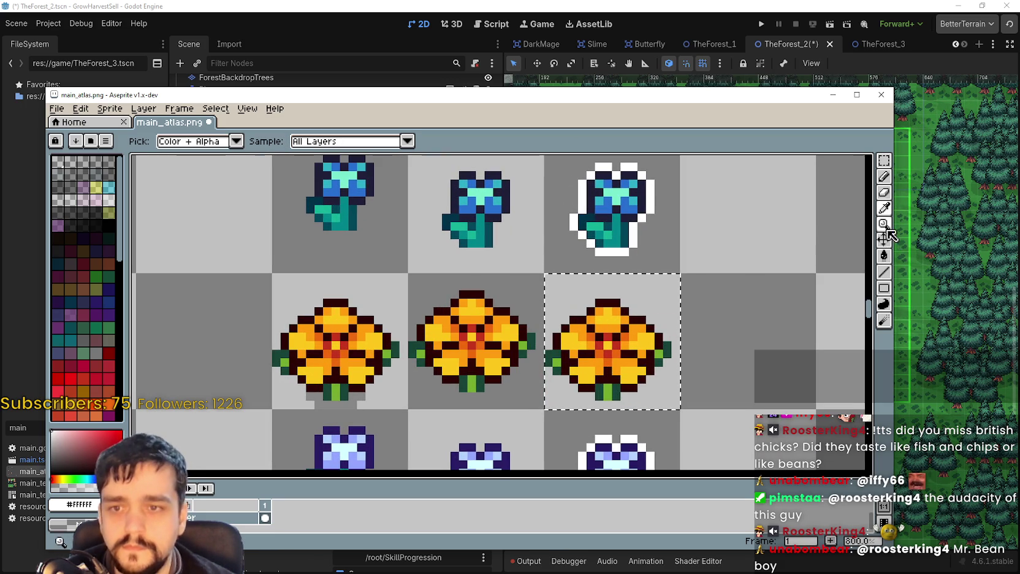
pyautogui.click(885, 273)
pyautogui.click(888, 274)
pyautogui.scroll(1, 611, 309)
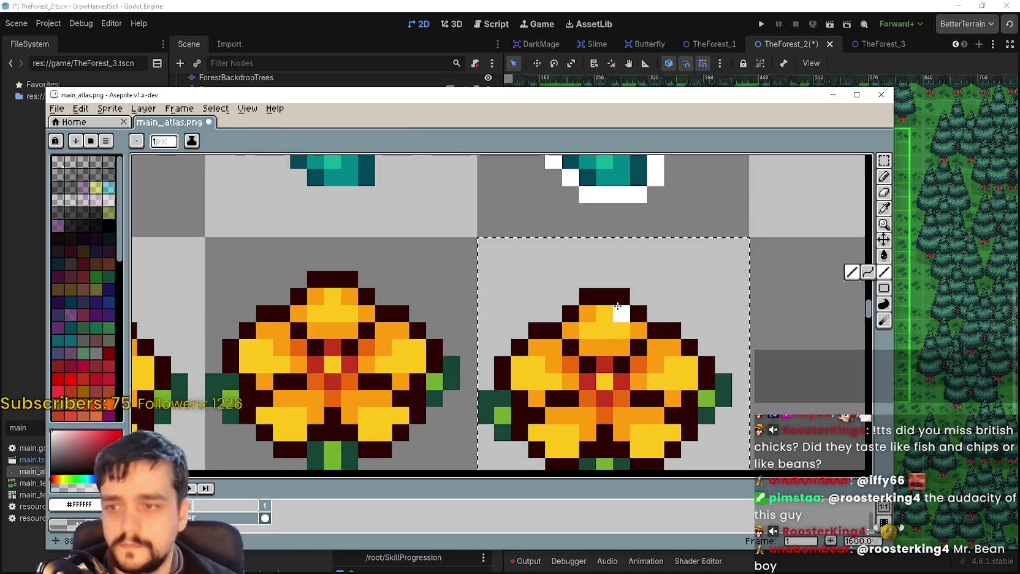
pyautogui.click(638, 296)
pyautogui.click(621, 280)
pyautogui.moveTo(605, 279); pyautogui.dragTo(587, 279)
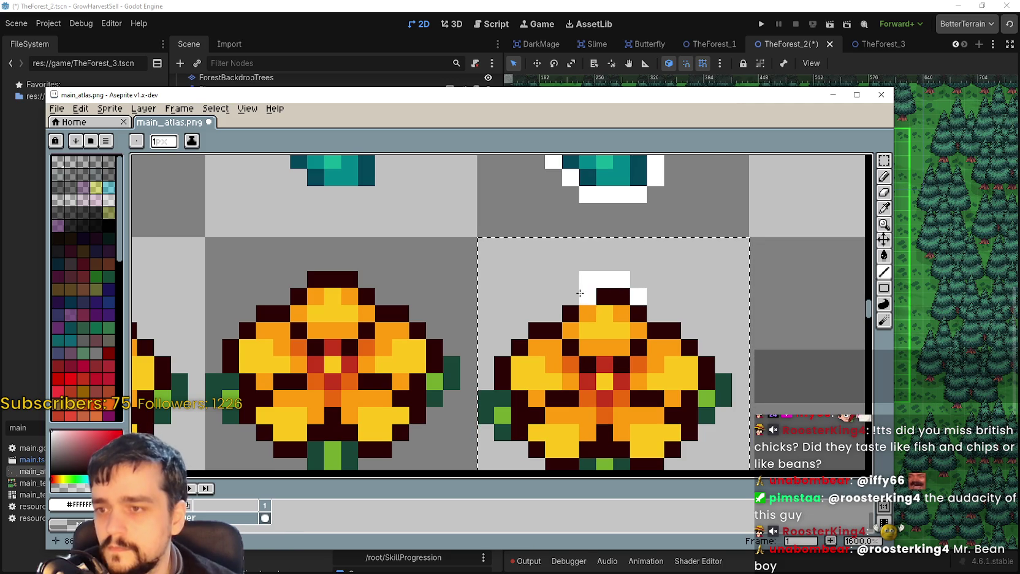
pyautogui.click(570, 297)
pyautogui.click(552, 313)
pyautogui.click(537, 313)
pyautogui.click(520, 330)
pyautogui.click(503, 331)
pyautogui.click(502, 348)
pyautogui.click(485, 364)
pyautogui.click(487, 380)
# Finish the white outline along the flower's right side, bottom and around the stem.
pyautogui.scroll(-2, 487, 380)
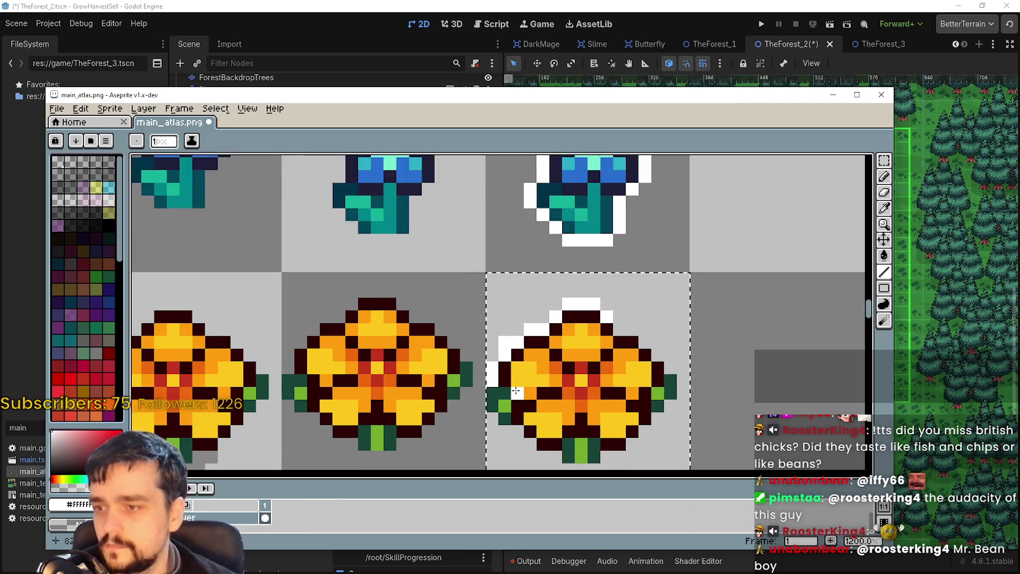
pyautogui.scroll(2, 518, 353)
pyautogui.moveTo(532, 363); pyautogui.dragTo(549, 363)
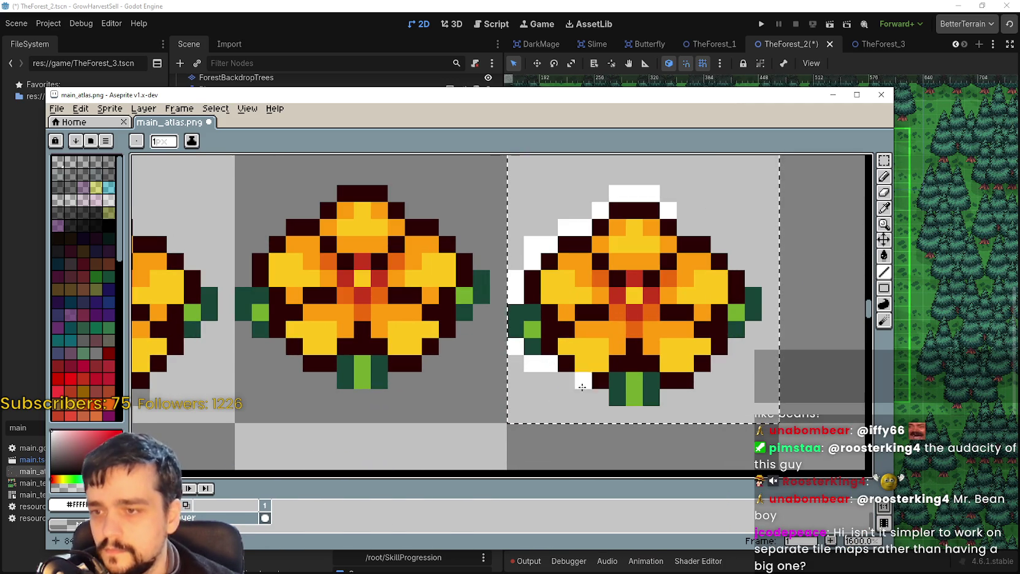
pyautogui.click(771, 295)
pyautogui.click(762, 312)
pyautogui.click(753, 279)
pyautogui.click(737, 261)
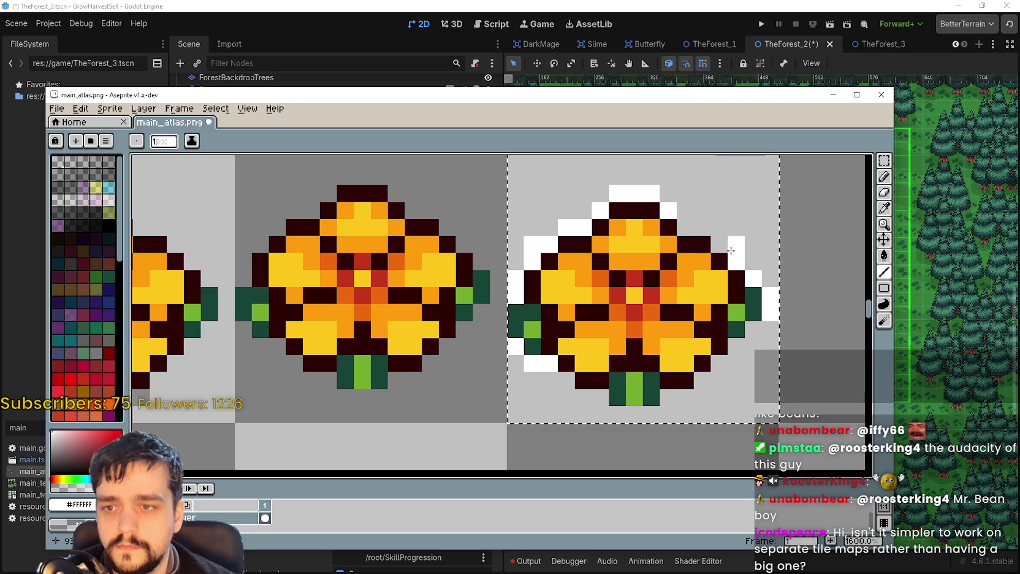
pyautogui.click(719, 244)
pyautogui.moveTo(702, 227); pyautogui.dragTo(691, 225)
pyautogui.click(753, 329)
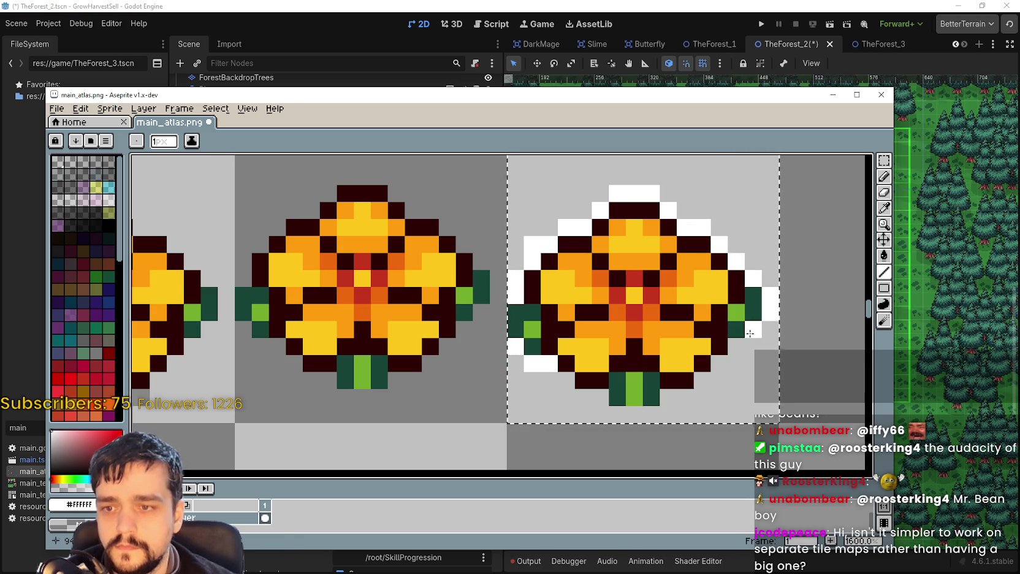
pyautogui.click(719, 363)
pyautogui.click(708, 374)
pyautogui.moveTo(685, 397); pyautogui.dragTo(618, 414)
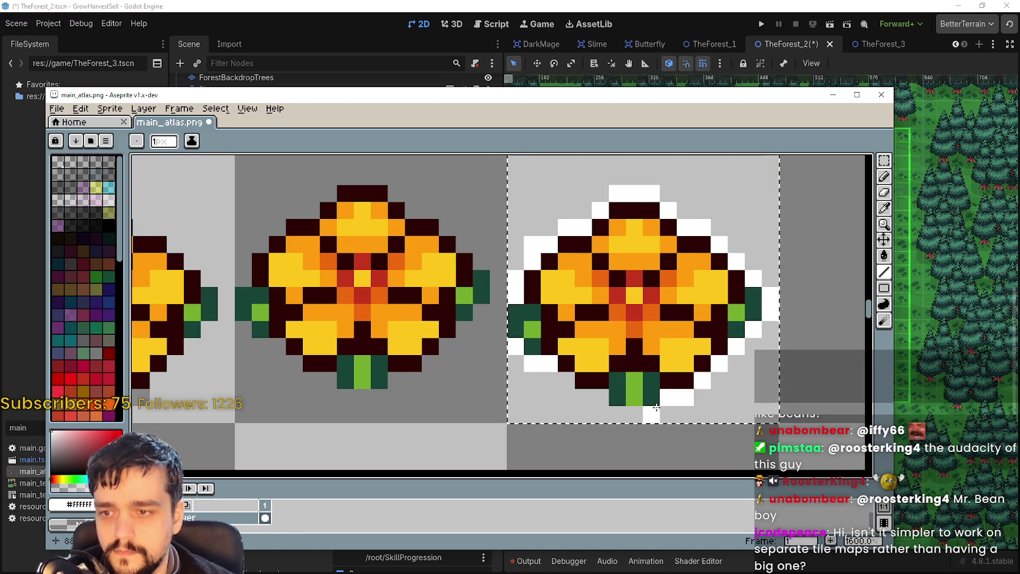
pyautogui.click(598, 397)
pyautogui.click(566, 380)
pyautogui.scroll(-1, 576, 378)
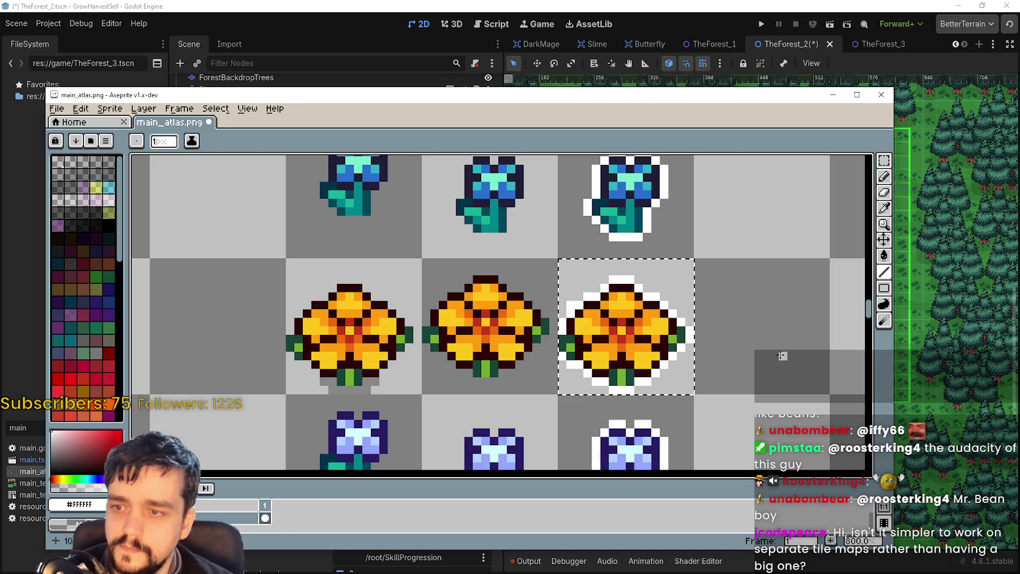
# Select the outlined flower's tile, nudge it one pixel right and save main_atlas.png.
pyautogui.click(885, 161)
pyautogui.click(644, 271)
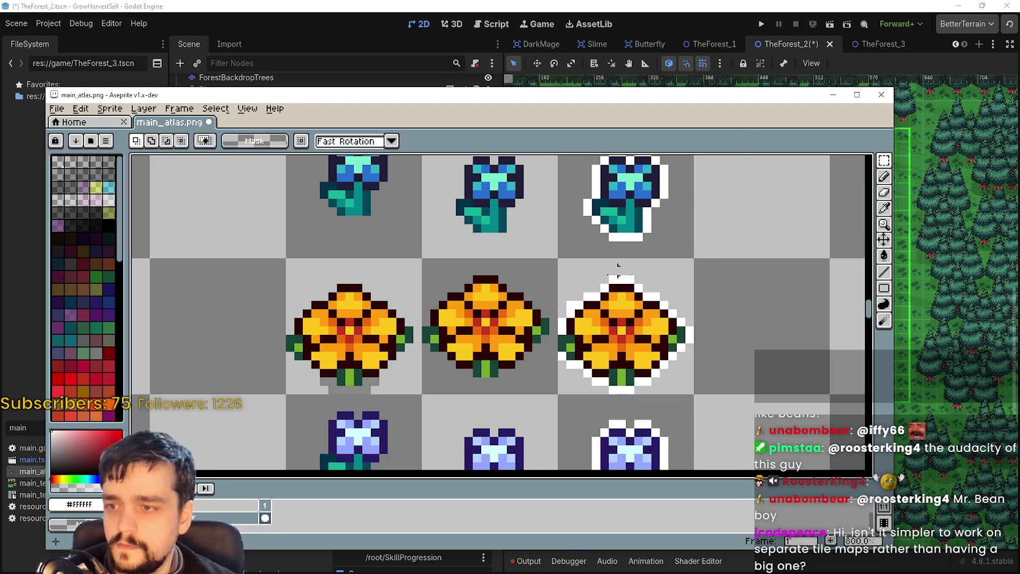
pyautogui.moveTo(570, 270); pyautogui.dragTo(605, 273)
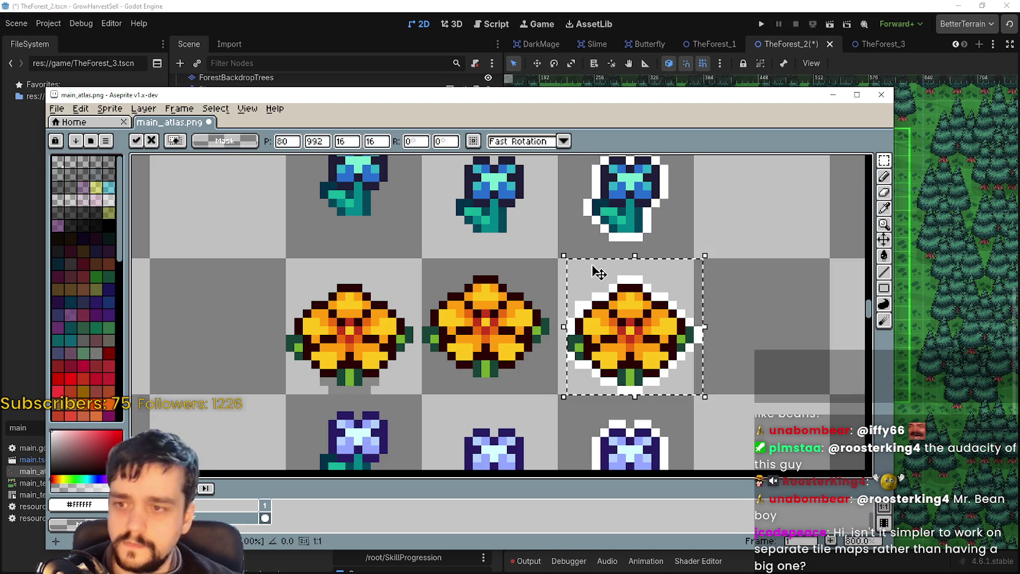
pyautogui.hotkey('ctrl', 'd')
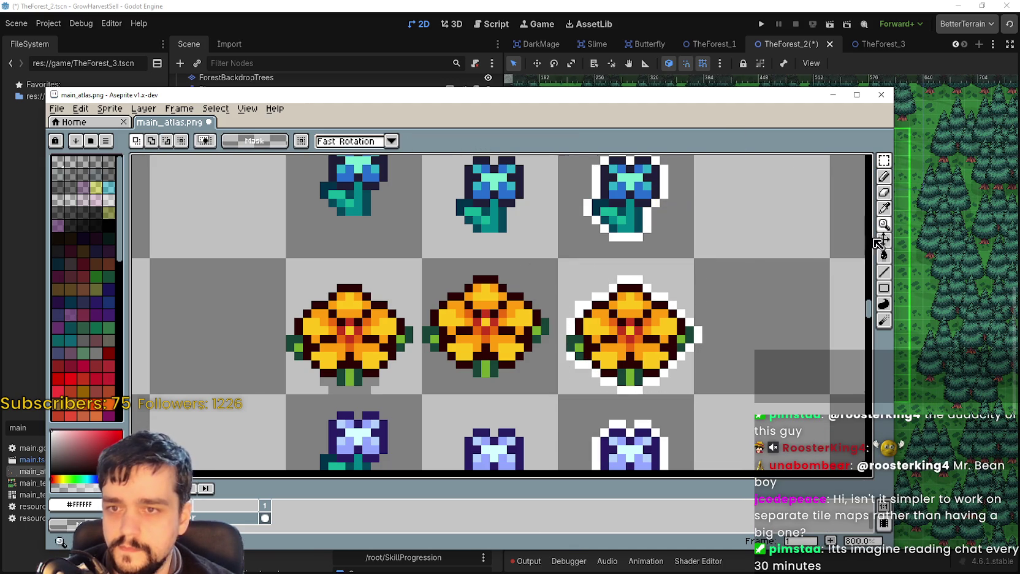
pyautogui.click(884, 271)
pyautogui.scroll(5, 617, 316)
pyautogui.moveTo(469, 352); pyautogui.dragTo(610, 285)
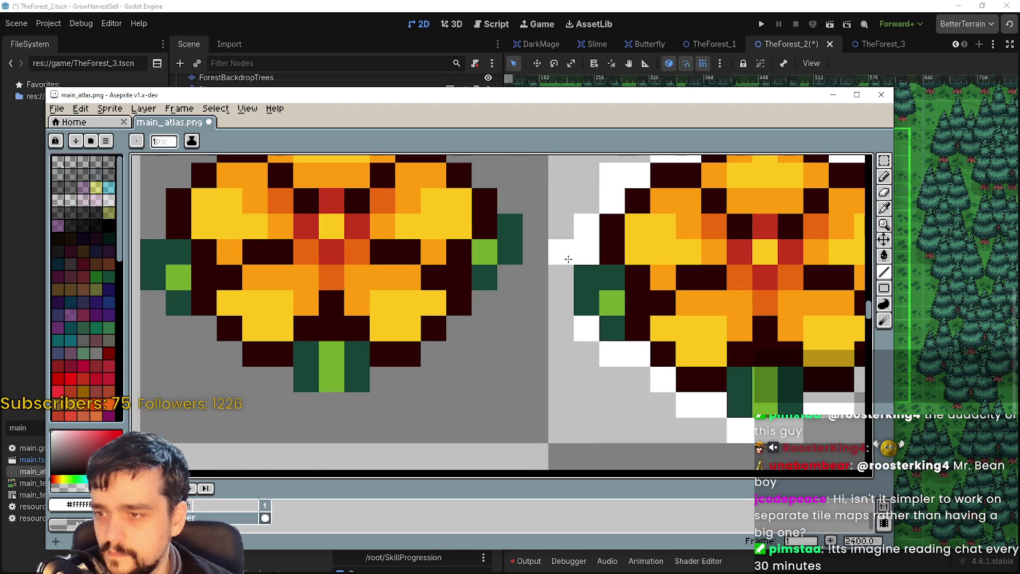
pyautogui.scroll(-3, 767, 284)
pyautogui.moveTo(766, 284); pyautogui.dragTo(640, 324)
pyautogui.hotkey('ctrl', 's')
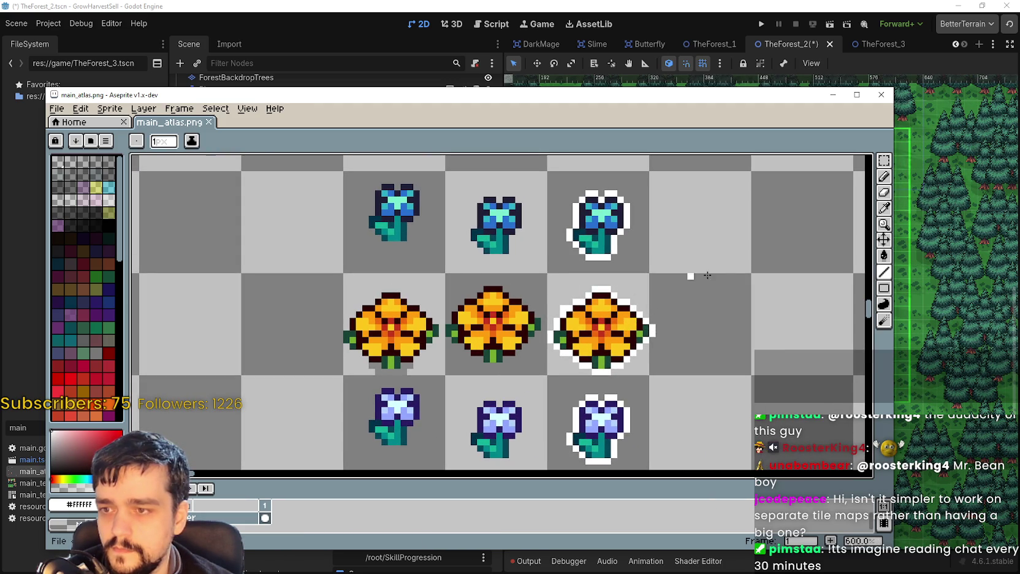
# Reselect the outlined flower's tile, commit it in place and save the atlas again.
pyautogui.press('m')
pyautogui.moveTo(576, 300); pyautogui.dragTo(688, 298)
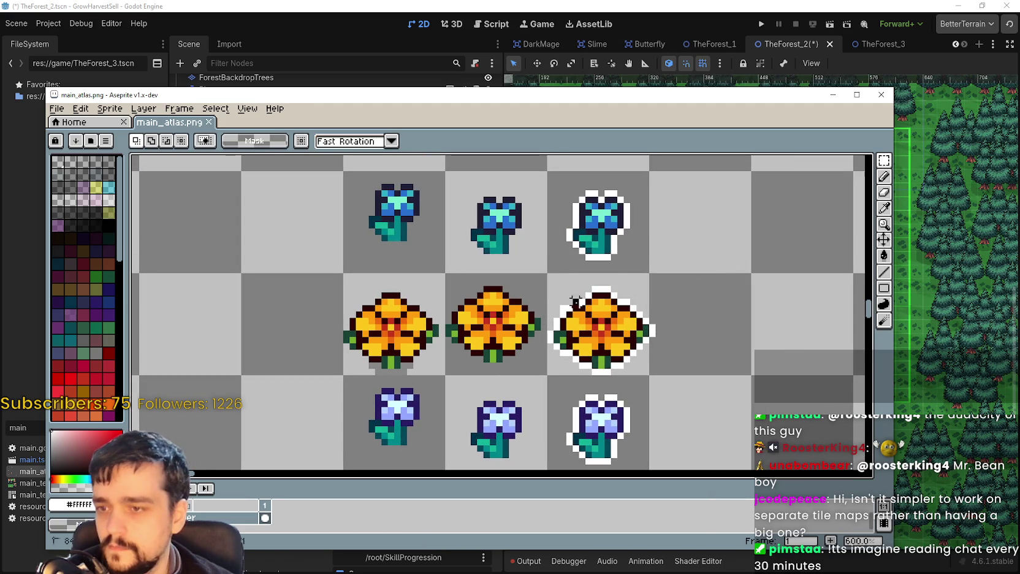
pyautogui.hotkey('ctrl', 't')
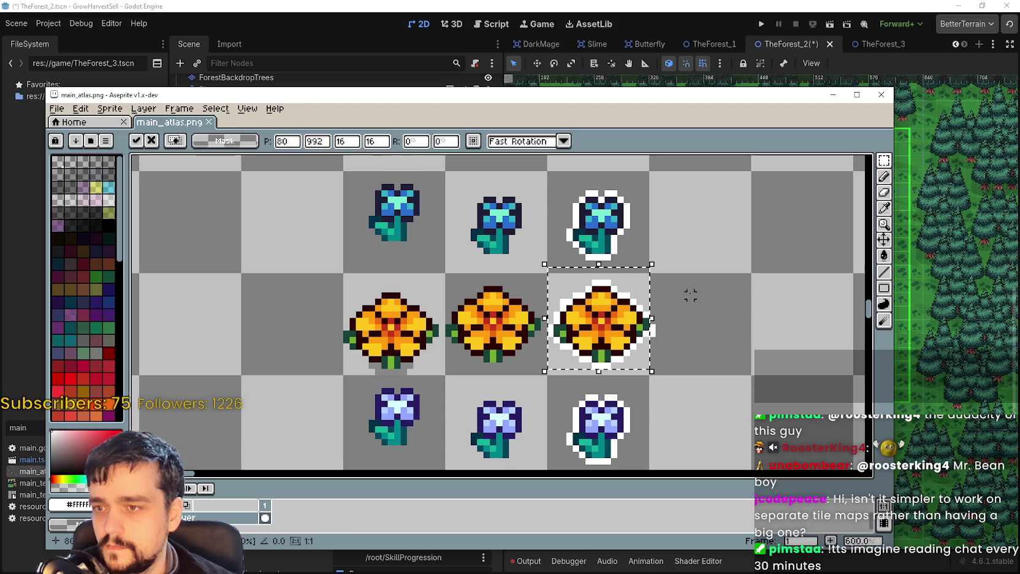
pyautogui.hotkey('ctrl', 's')
pyautogui.scroll(1, 477, 317)
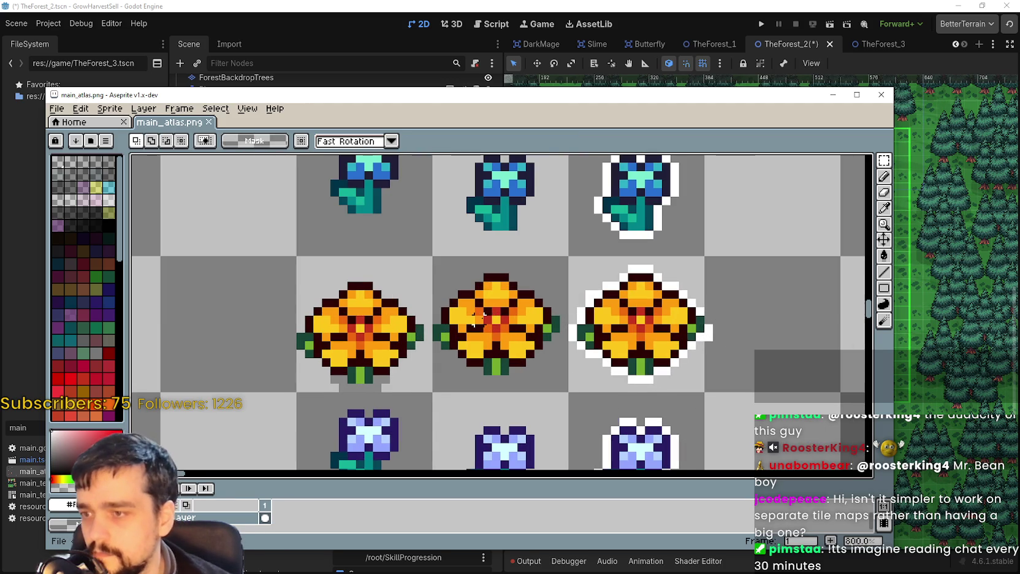
pyautogui.hotkey('alt', 'Tab')
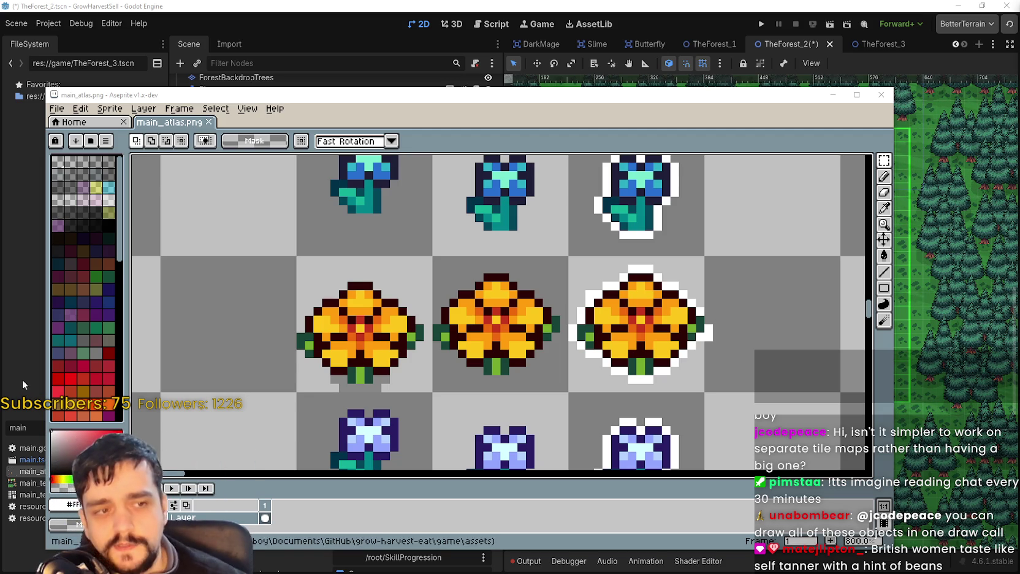
pyautogui.scroll(-2, 586, 382)
# Erase the stray white pixel on the flower's right edge with the Line tool and save main_atlas.png.
pyautogui.scroll(8, 585, 382)
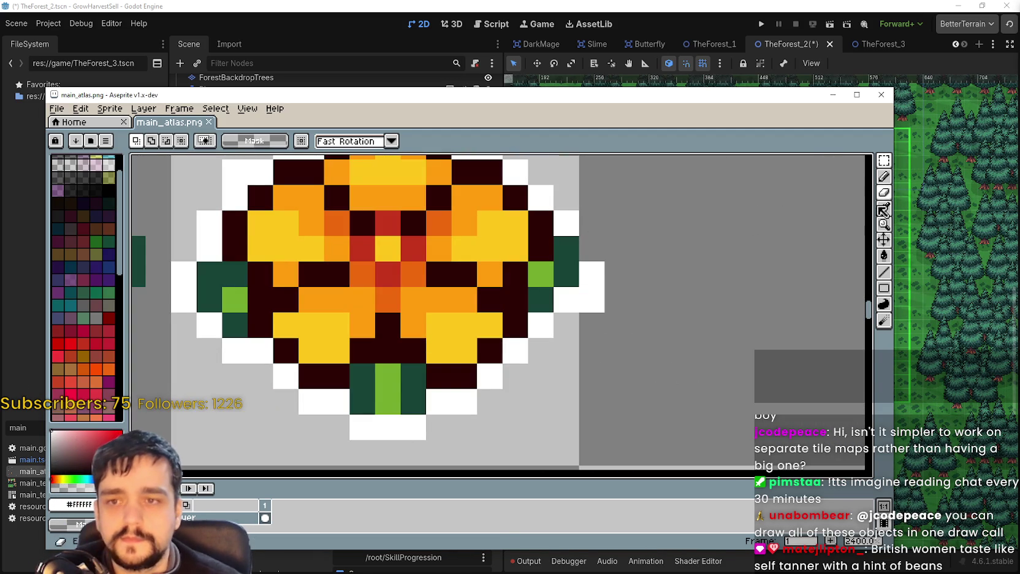
pyautogui.click(883, 271)
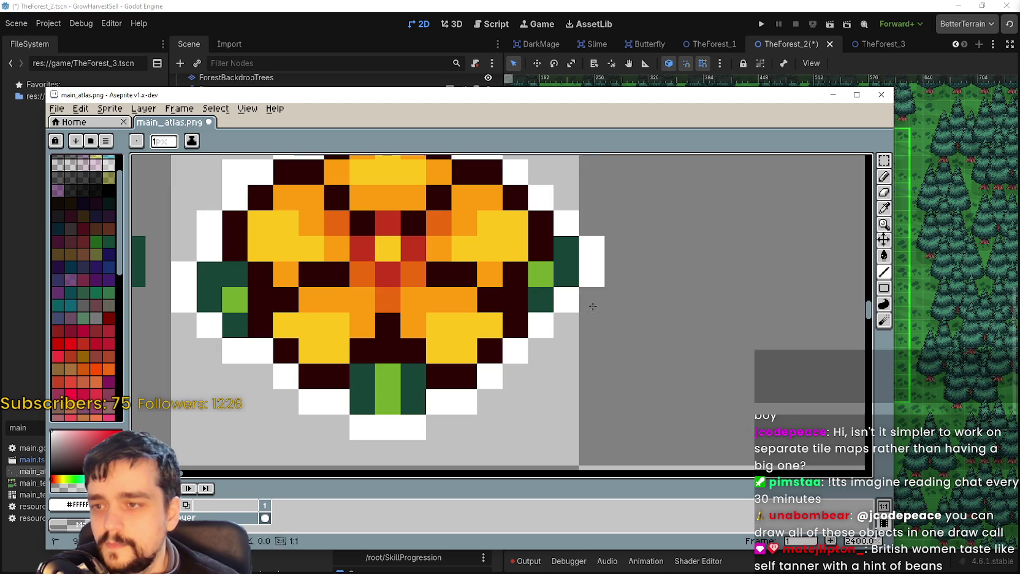
pyautogui.rightClick(592, 300)
pyautogui.scroll(-4, 697, 371)
pyautogui.scroll(2, 639, 343)
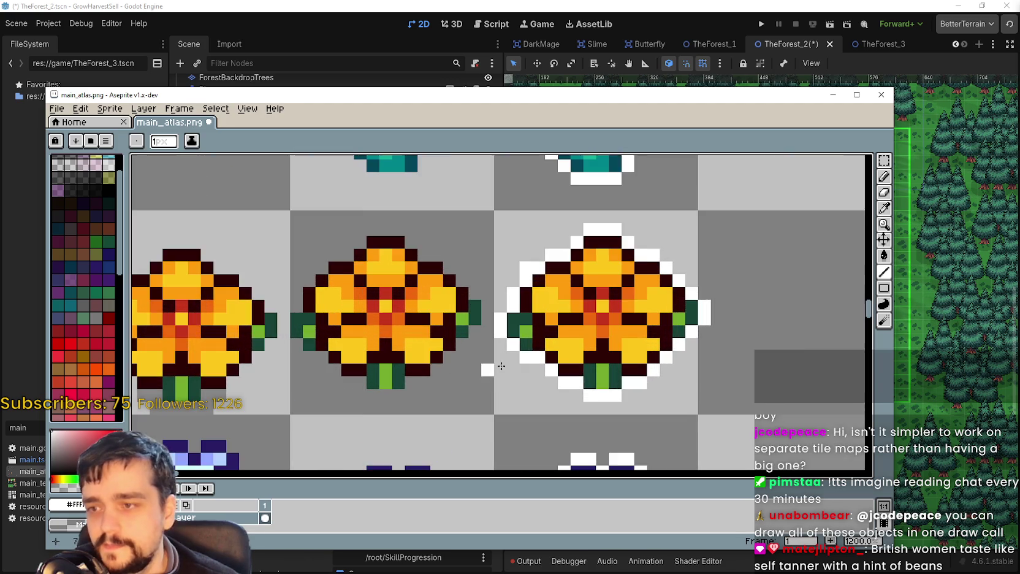
pyautogui.scroll(-2, 639, 343)
pyautogui.scroll(4, 570, 298)
pyautogui.scroll(-2, 788, 307)
pyautogui.scroll(2, 669, 335)
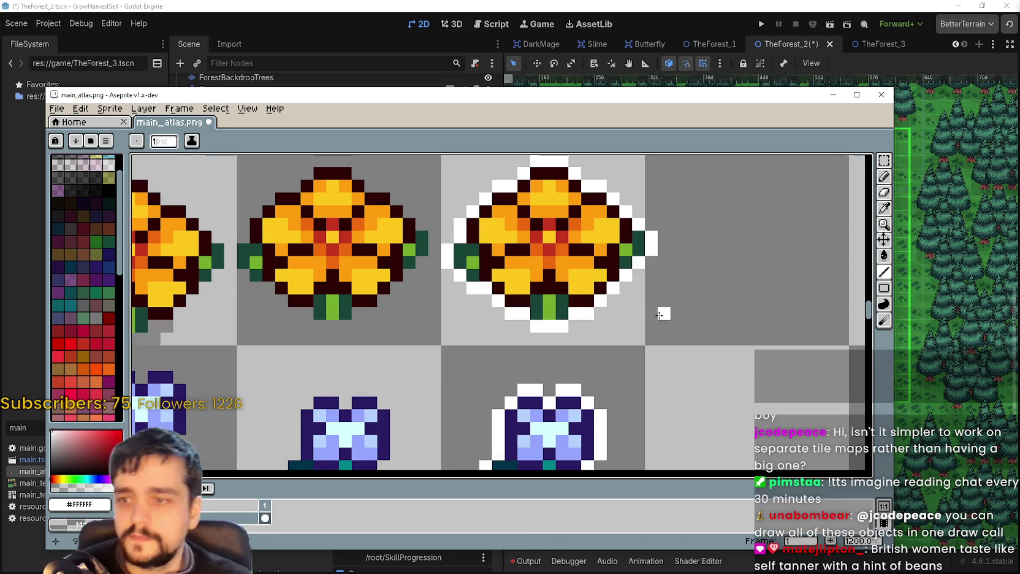
pyautogui.hotkey('ctrl', 's')
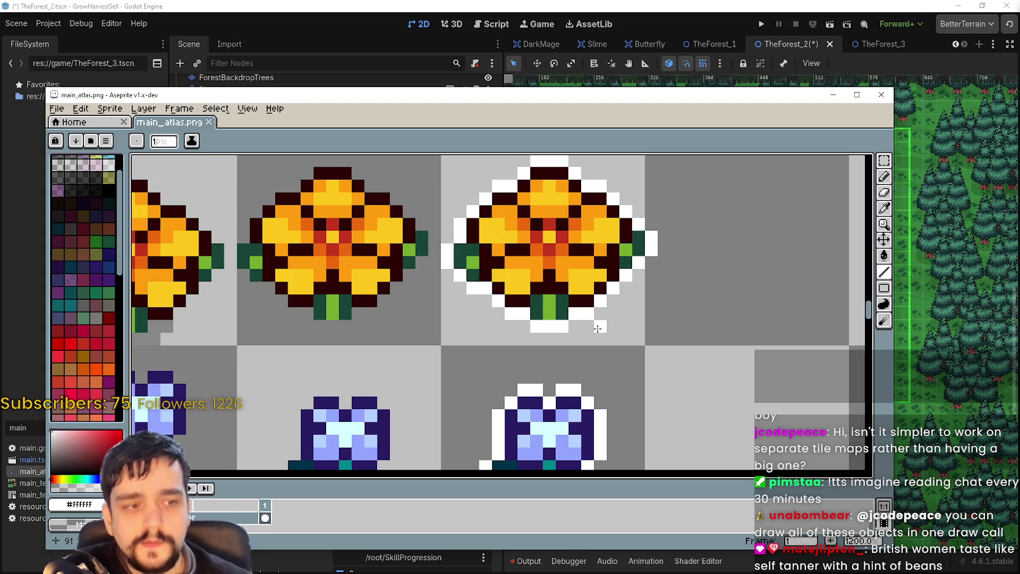
pyautogui.scroll(-6, 568, 341)
pyautogui.scroll(4, 559, 329)
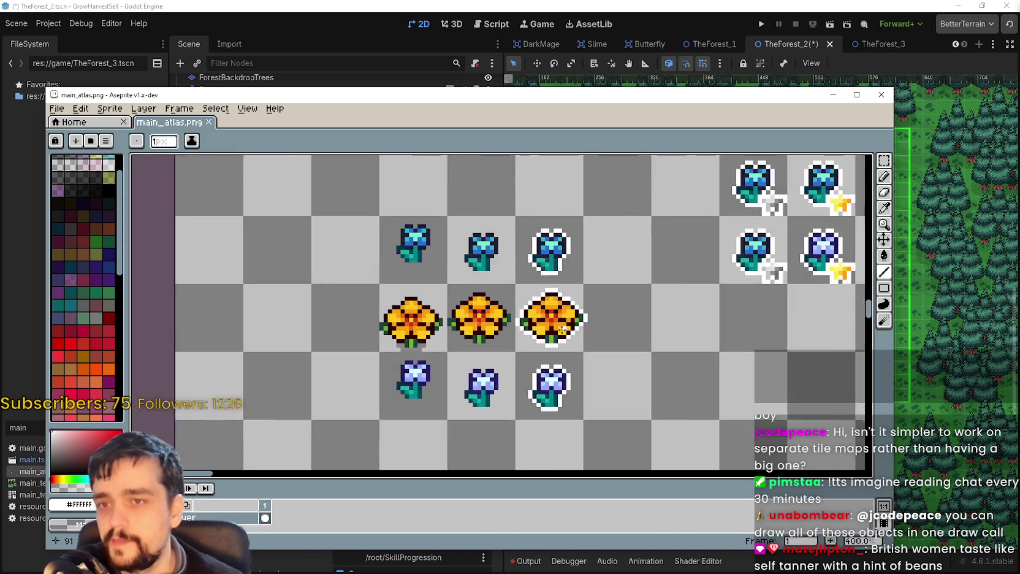
# Paste the white lily into the left and middle cells below the blue flowers.
pyautogui.scroll(-2, 559, 328)
pyautogui.click(884, 161)
pyautogui.scroll(-3, 562, 366)
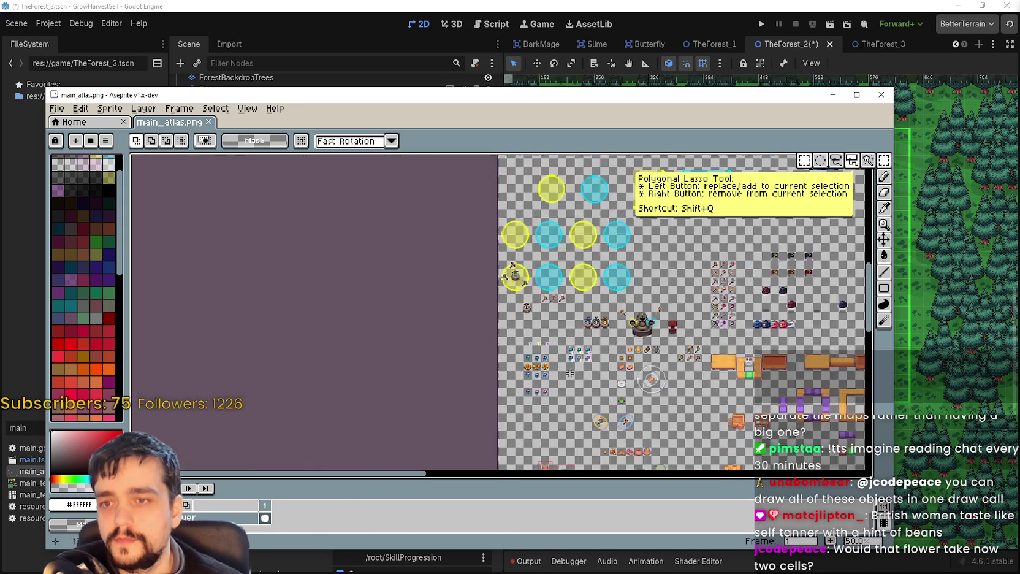
pyautogui.scroll(3, 562, 366)
pyautogui.scroll(1, 561, 366)
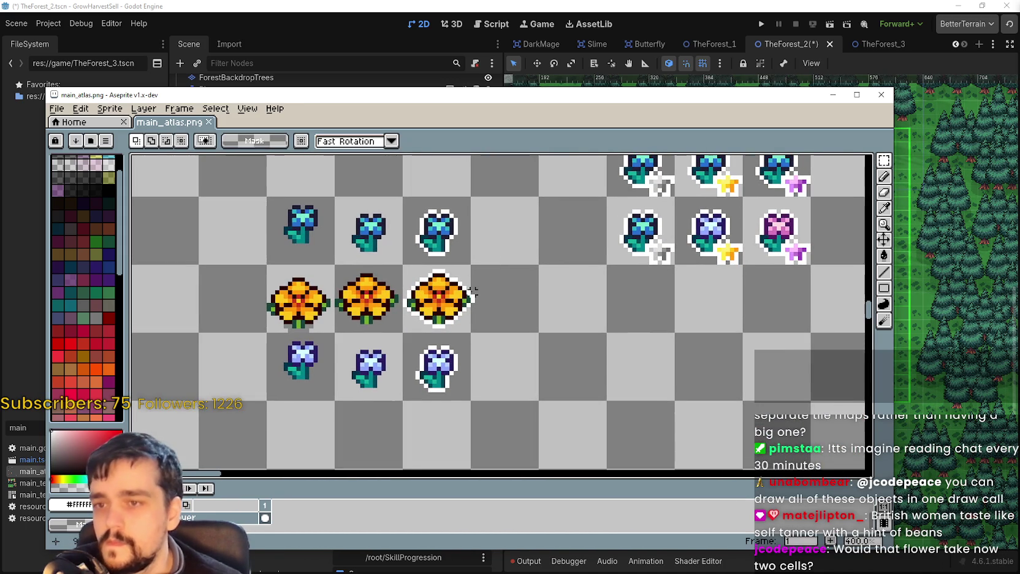
pyautogui.scroll(-4, 452, 296)
pyautogui.scroll(2, 664, 292)
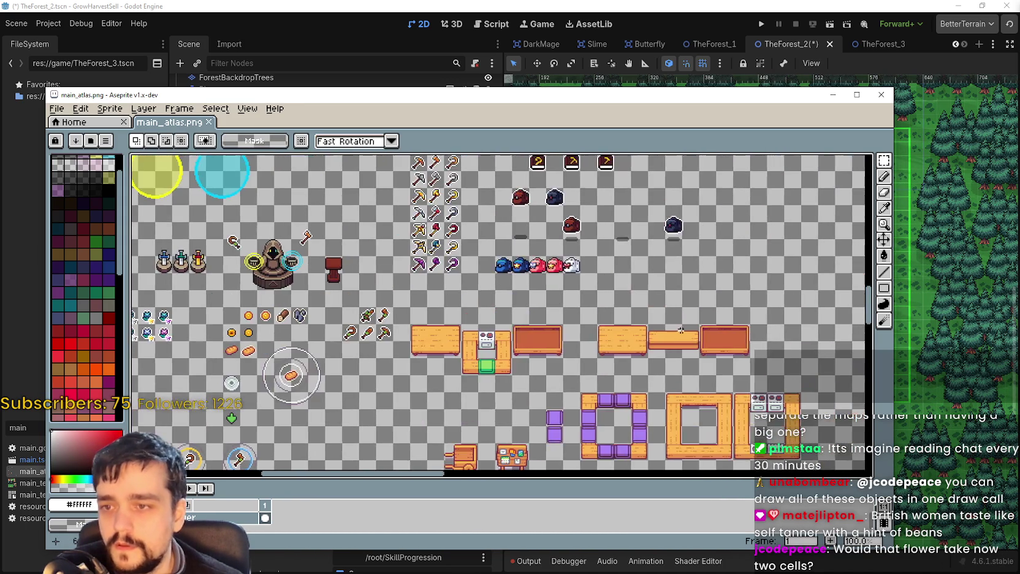
pyautogui.scroll(-2, 664, 293)
pyautogui.scroll(5, 512, 295)
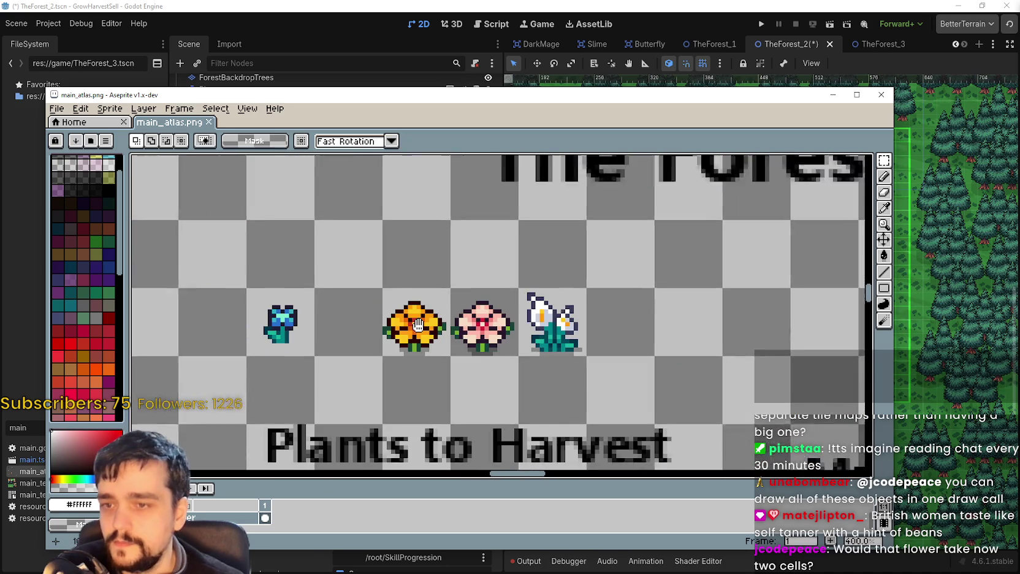
pyautogui.scroll(-3, 512, 344)
pyautogui.scroll(4, 480, 252)
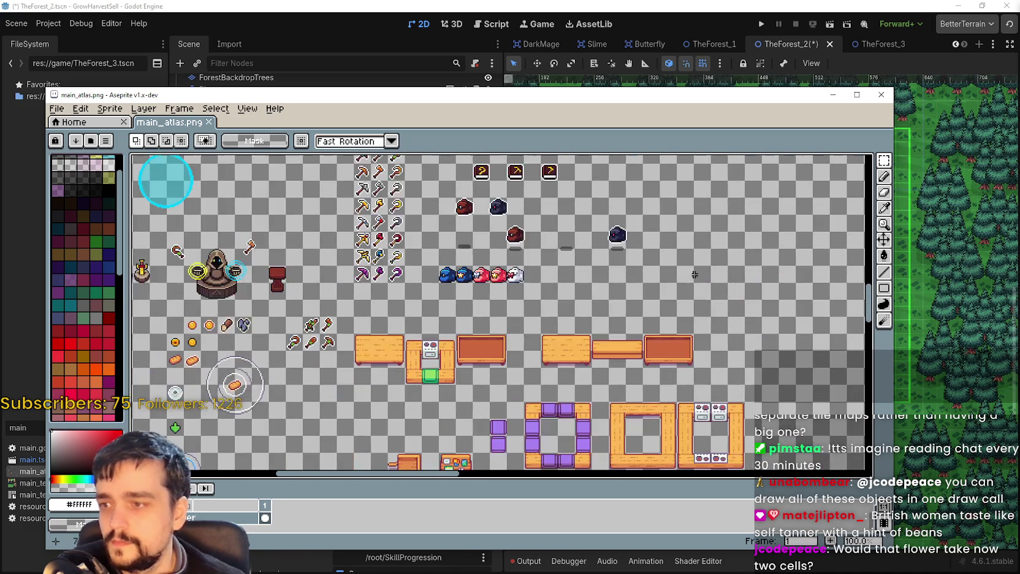
pyautogui.scroll(4, 480, 254)
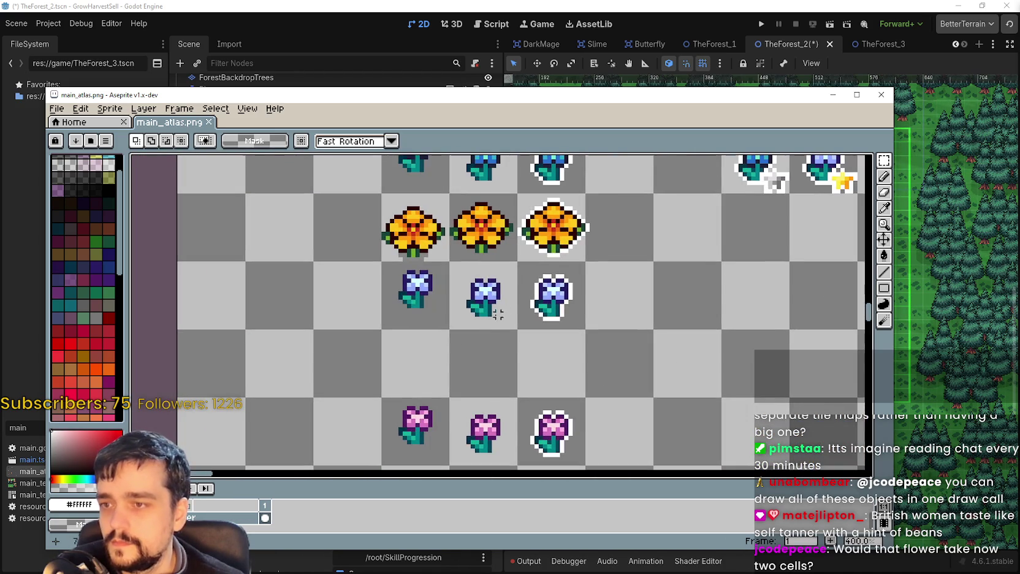
pyautogui.hotkey('ctrl', 'v')
pyautogui.moveTo(493, 328); pyautogui.dragTo(423, 365)
pyautogui.press('Return')
pyautogui.hotkey('ctrl', 'v')
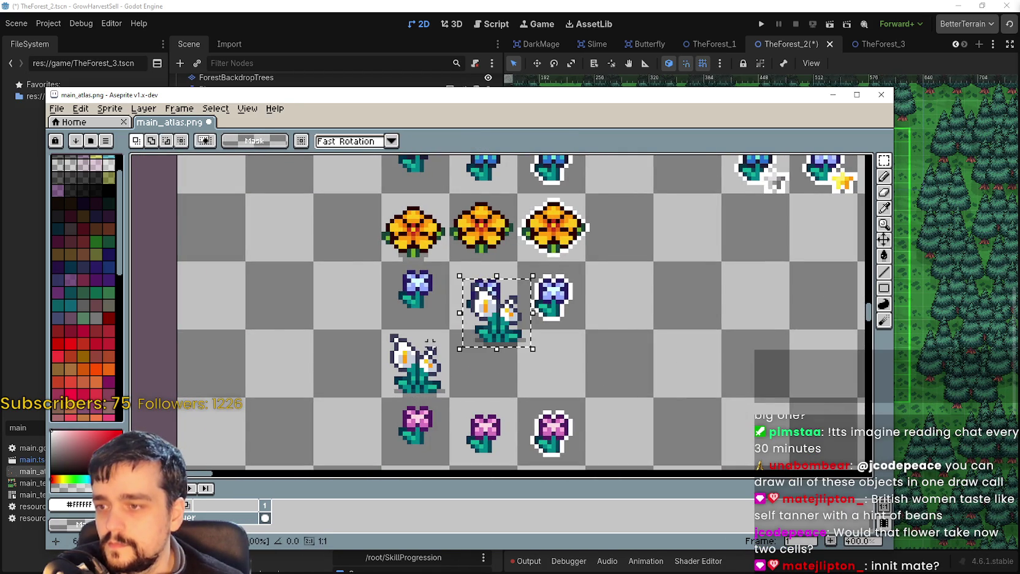
pyautogui.moveTo(494, 328); pyautogui.dragTo(501, 369)
pyautogui.click(485, 399)
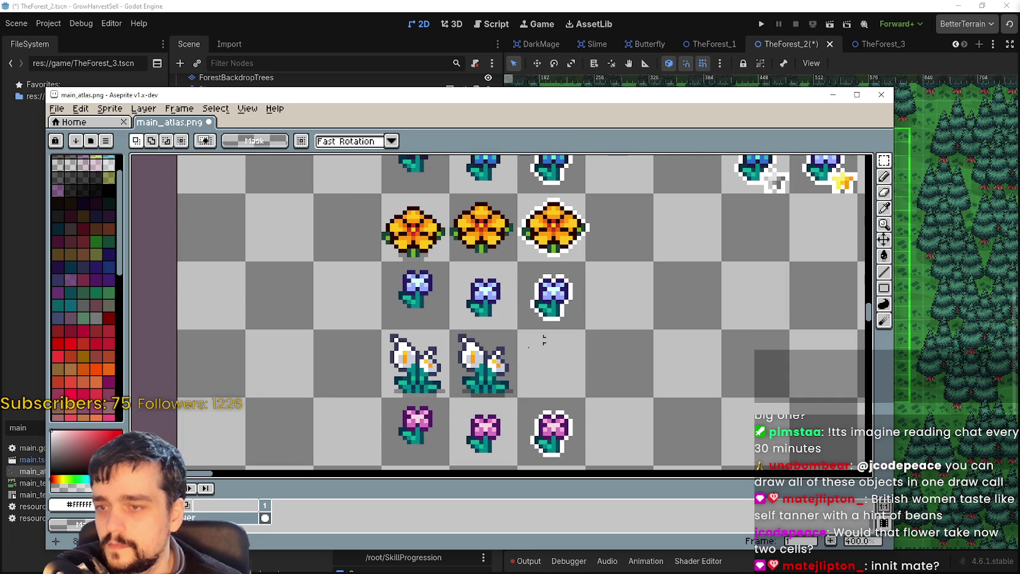
# Copy the middle lily's cell into the empty right cell of the row.
pyautogui.click(884, 255)
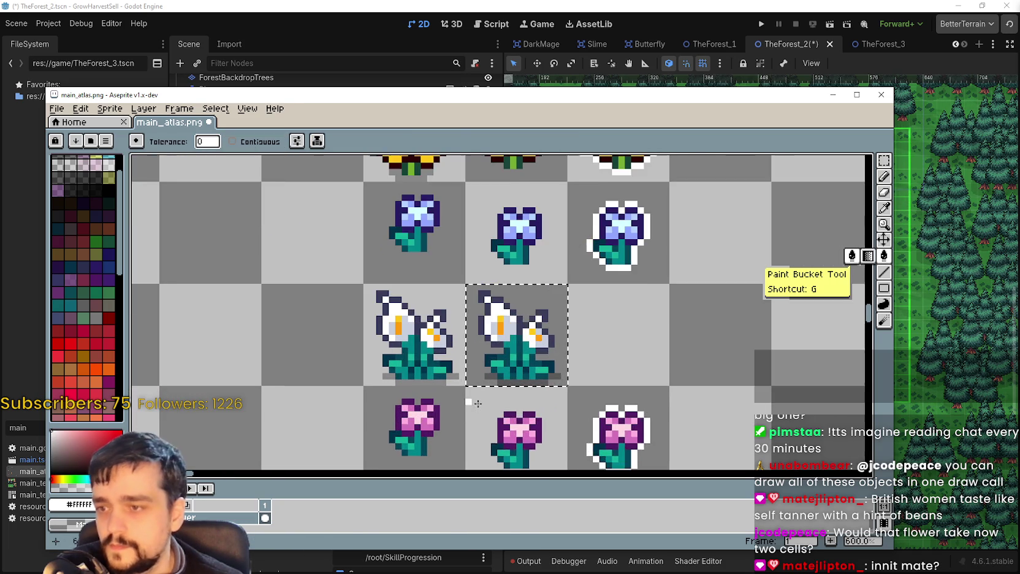
pyautogui.scroll(1, 544, 378)
pyautogui.scroll(1, 544, 378)
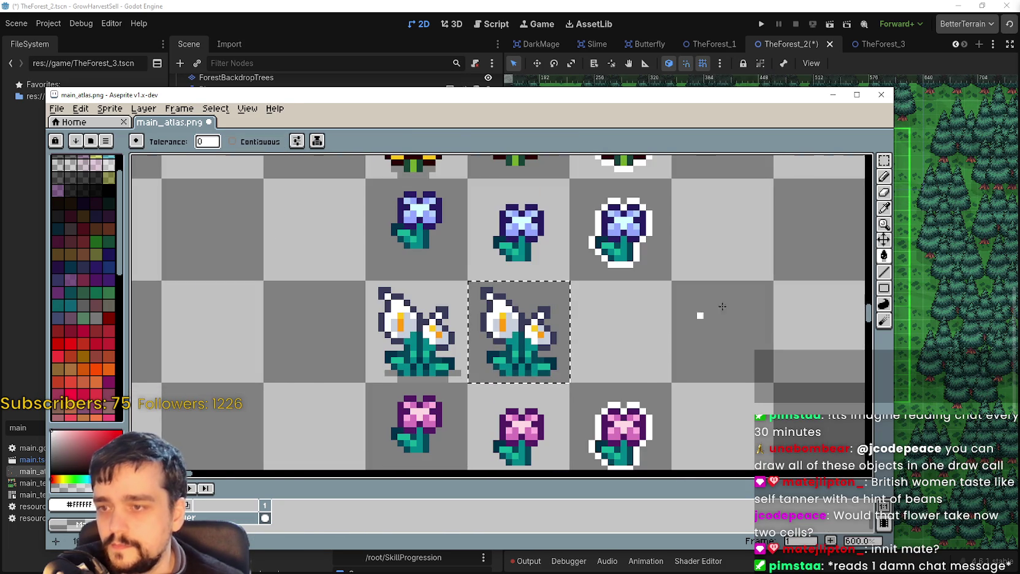
pyautogui.click(884, 160)
pyautogui.moveTo(468, 282); pyautogui.dragTo(569, 381)
pyautogui.moveTo(517, 341)
pyautogui.mouseDown()
pyautogui.moveTo(517, 354)
pyautogui.moveTo(619, 354)
pyautogui.mouseUp()
pyautogui.hotkey('ctrl', 'd')
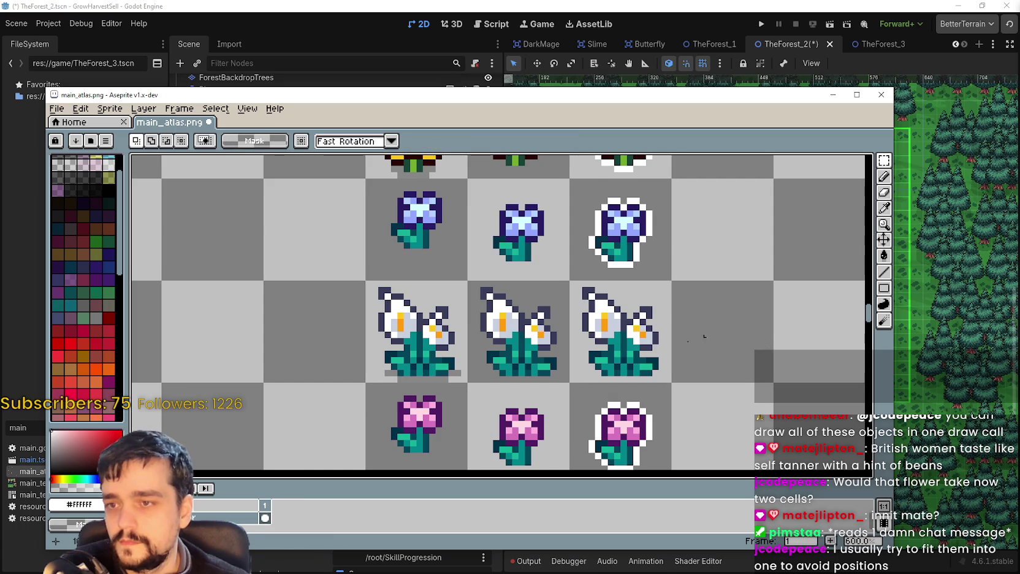
pyautogui.scroll(1, 625, 343)
pyautogui.click(883, 272)
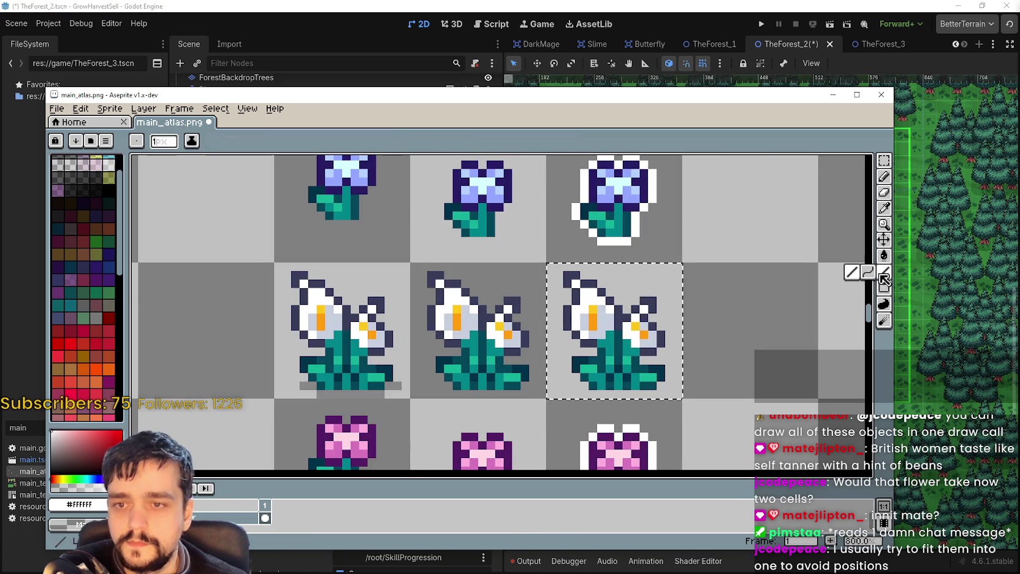
# Paint the stray white pixel in the right lily's outline dark navy.
pyautogui.scroll(3, 597, 332)
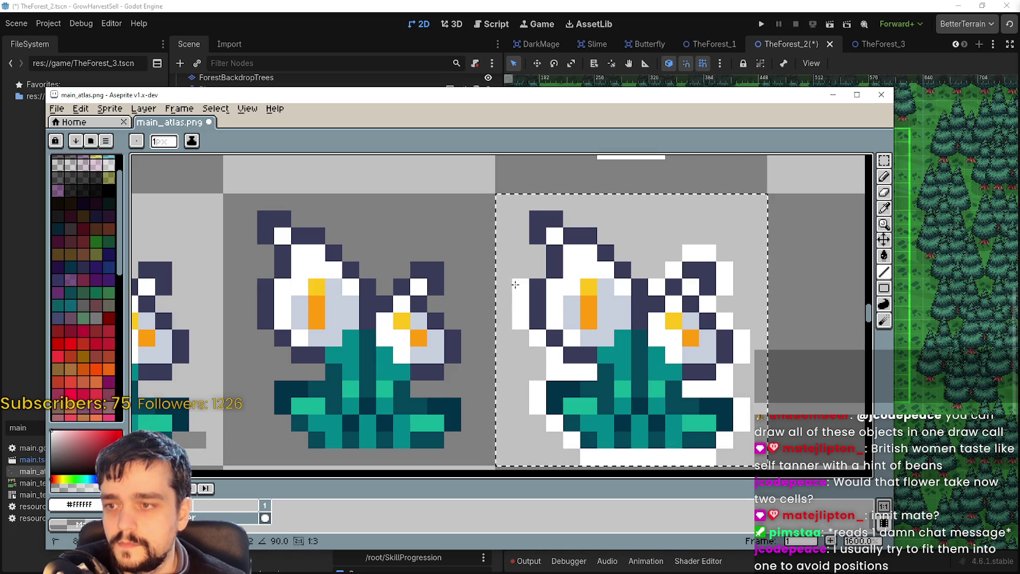
pyautogui.rightClick(532, 231)
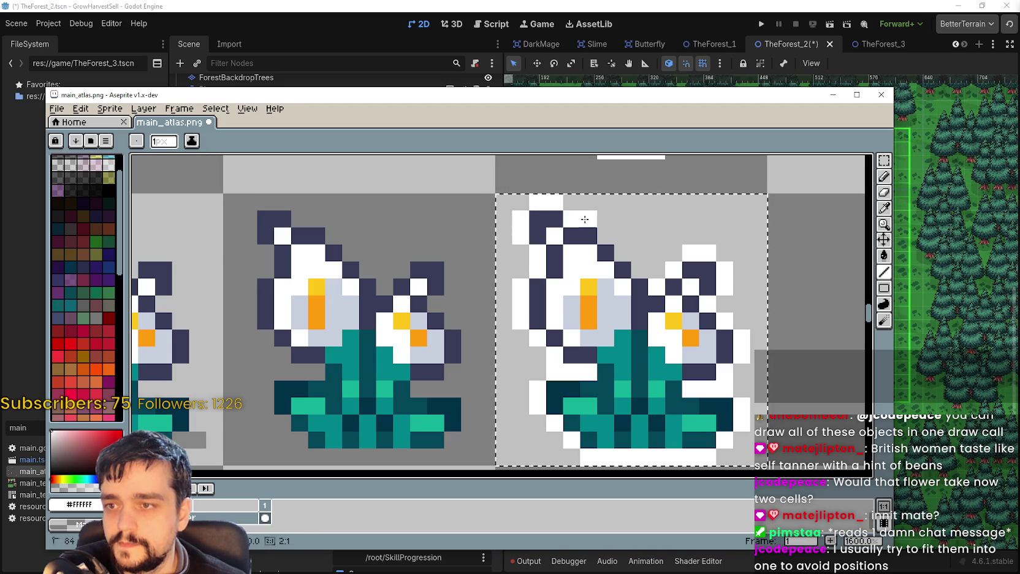
pyautogui.scroll(-6, 645, 266)
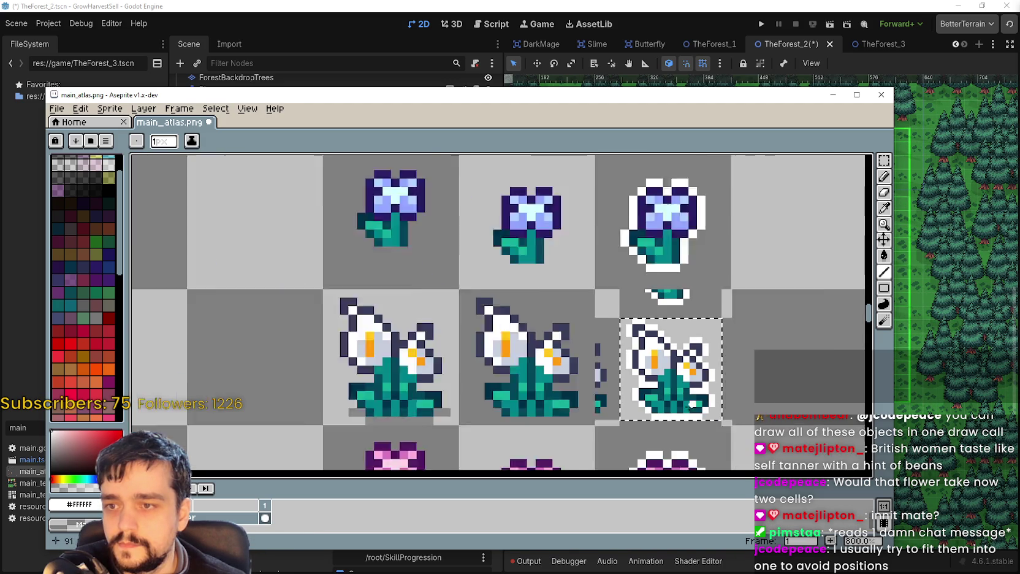
# Pick the yellow #FFD255 from the axe icon's ring as the drawing colour.
pyautogui.scroll(-1, 685, 367)
pyautogui.moveTo(735, 376); pyautogui.dragTo(615, 308)
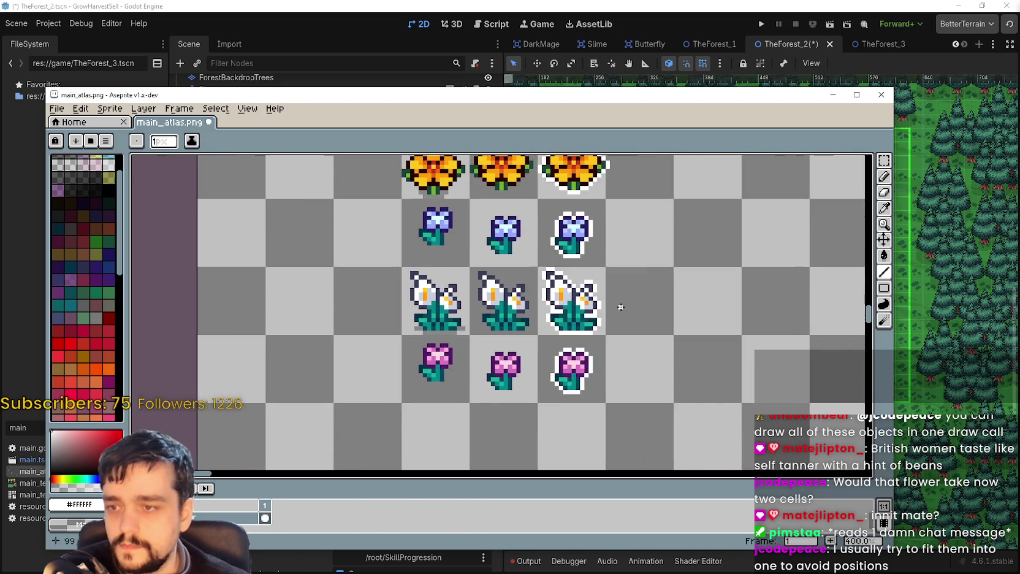
pyautogui.scroll(-2, 615, 308)
pyautogui.moveTo(721, 308); pyautogui.dragTo(555, 224)
pyautogui.scroll(1, 555, 224)
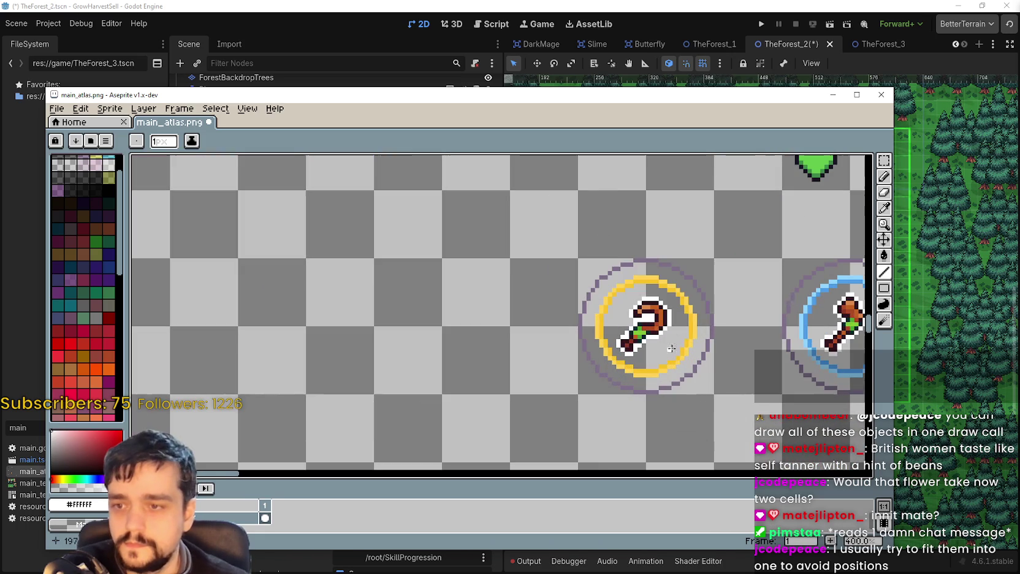
pyautogui.click(884, 208)
pyautogui.scroll(2, 690, 264)
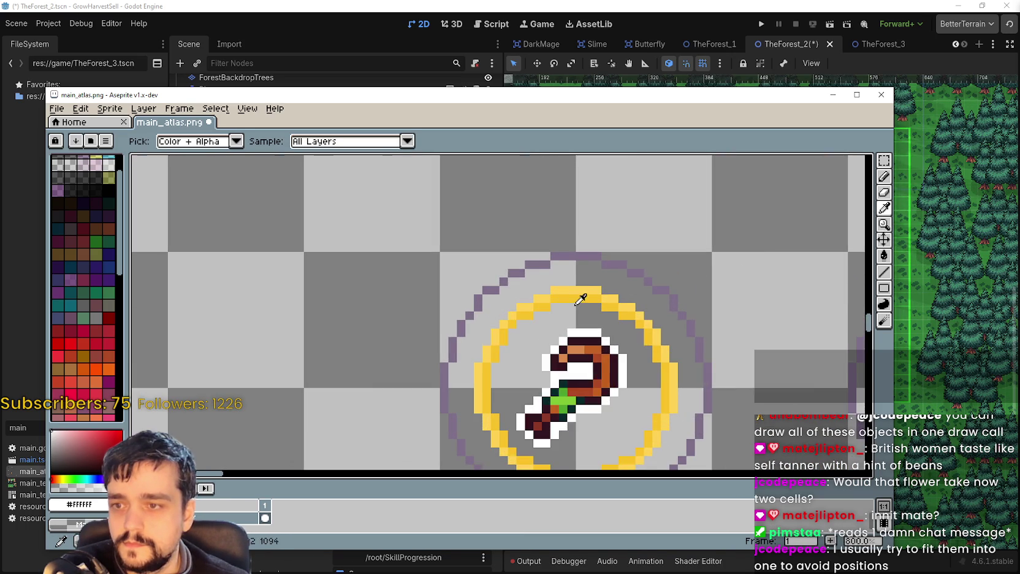
pyautogui.scroll(1, 587, 298)
pyautogui.click(594, 251)
# Paint yellow pixels along the right lily's upper right outline.
pyautogui.scroll(-4, 588, 255)
pyautogui.moveTo(537, 282); pyautogui.dragTo(553, 369)
pyautogui.scroll(1, 553, 369)
pyautogui.moveTo(850, 286); pyautogui.dragTo(807, 276)
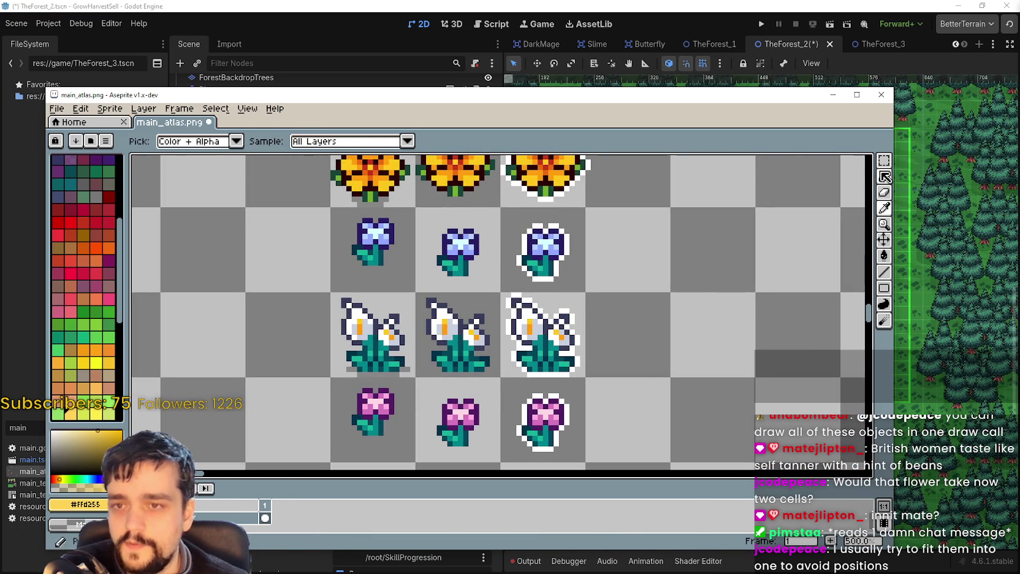
pyautogui.click(883, 160)
pyautogui.moveTo(501, 293); pyautogui.dragTo(584, 376)
pyautogui.scroll(1, 752, 299)
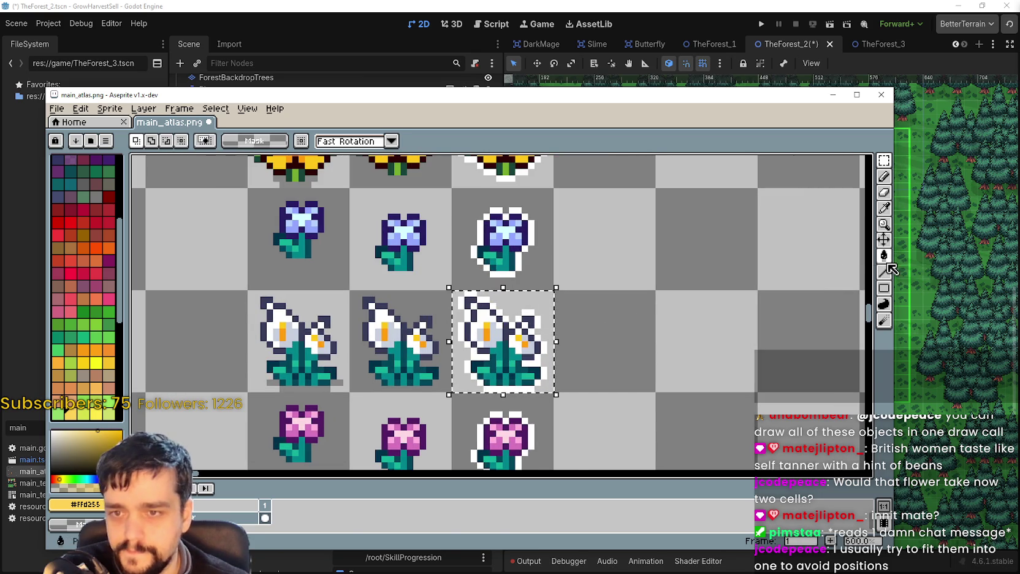
pyautogui.click(883, 256)
pyautogui.scroll(1, 529, 330)
pyautogui.click(546, 312)
pyautogui.hotkey('ctrl', 'z')
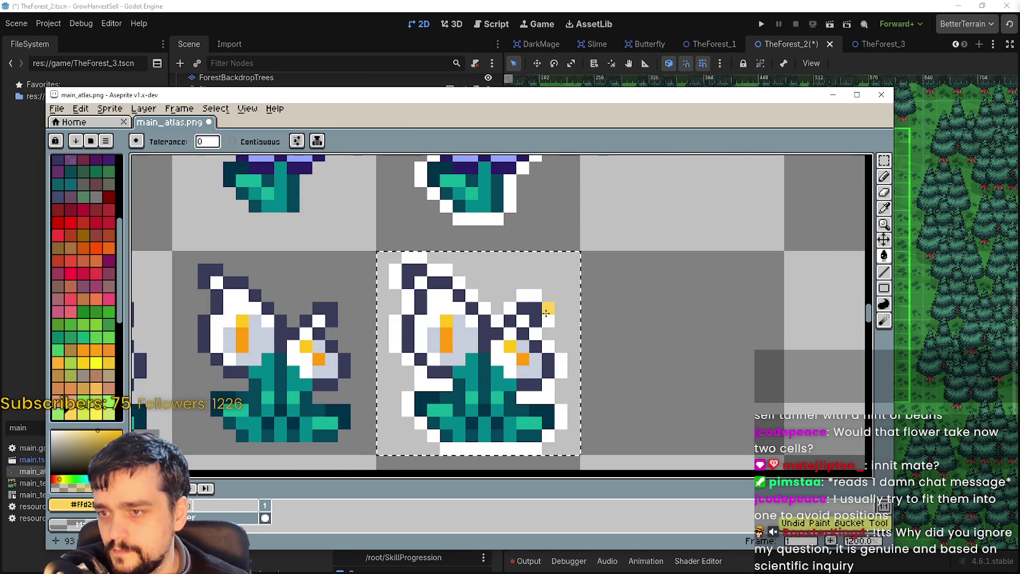
pyautogui.click(883, 271)
pyautogui.scroll(1, 539, 351)
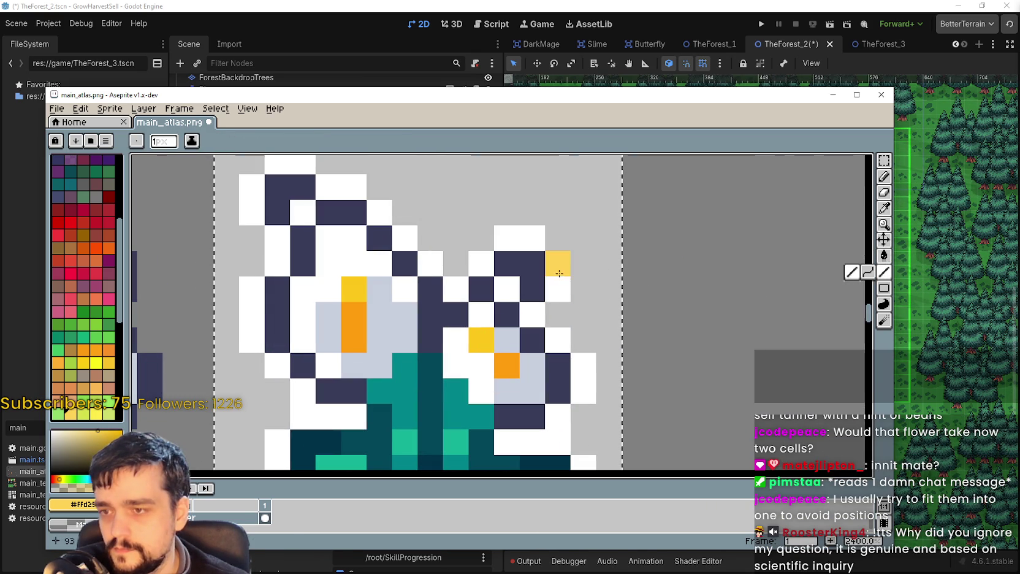
pyautogui.moveTo(559, 275); pyautogui.dragTo(558, 288)
pyautogui.click(558, 339)
pyautogui.click(533, 314)
# Recolour the right lily's lower, bottom and leaf outline yellow with line strokes.
pyautogui.scroll(-1, 607, 380)
pyautogui.moveTo(599, 372); pyautogui.dragTo(583, 423)
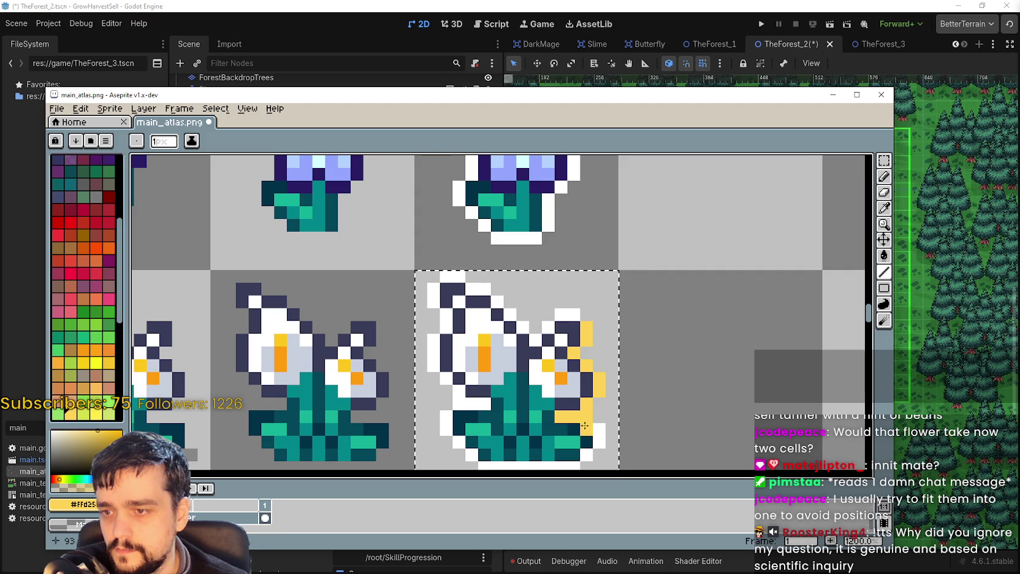
pyautogui.scroll(-2, 583, 425)
pyautogui.hscroll(-3, 613, 421)
pyautogui.moveTo(643, 422)
pyautogui.mouseDown()
pyautogui.moveTo(534, 415)
pyautogui.moveTo(508, 401)
pyautogui.moveTo(546, 364)
pyautogui.moveTo(520, 350)
pyautogui.mouseUp()
pyautogui.click(508, 389)
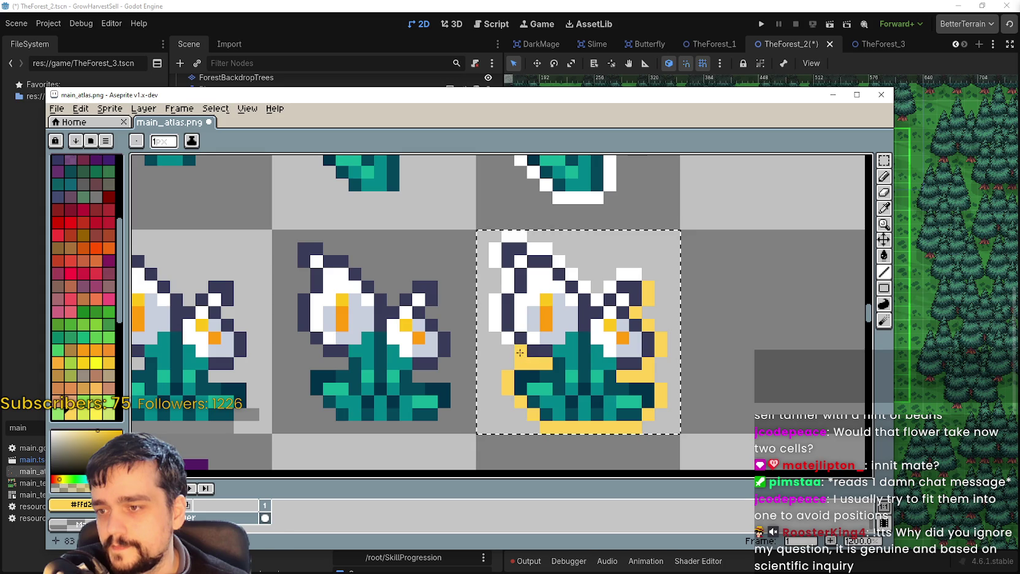
pyautogui.scroll(1, 552, 362)
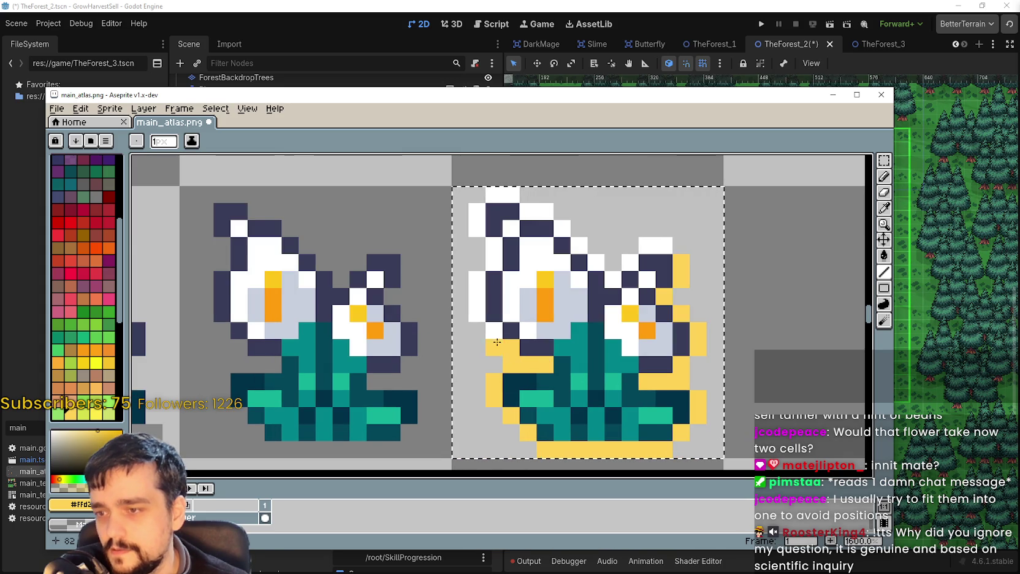
pyautogui.moveTo(488, 328)
pyautogui.mouseDown()
pyautogui.moveTo(485, 250)
pyautogui.moveTo(508, 341)
pyautogui.mouseUp()
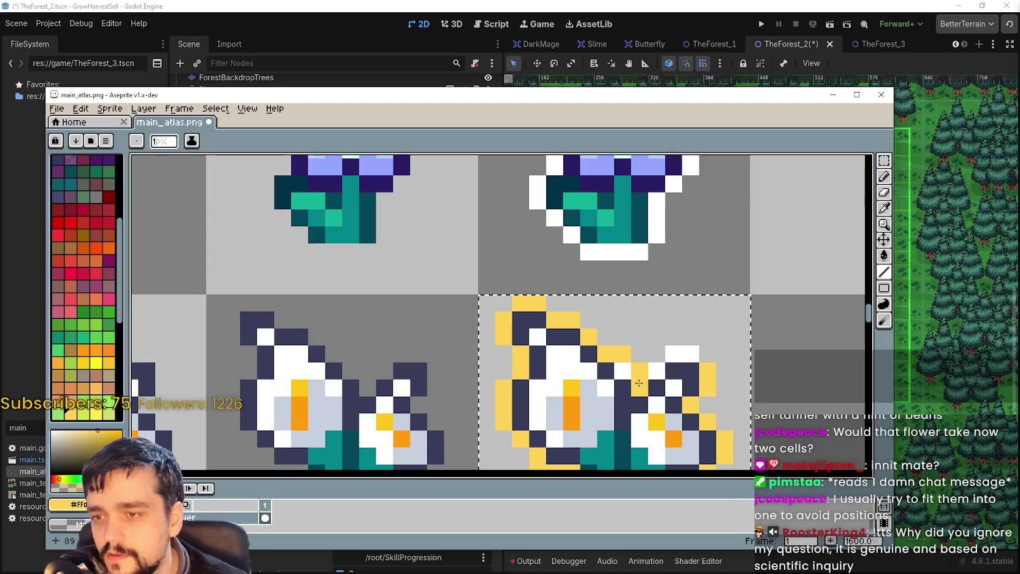
pyautogui.hotkey('ctrl', 'z')
pyautogui.press('l')
pyautogui.moveTo(589, 336)
pyautogui.mouseDown()
pyautogui.moveTo(640, 386)
pyautogui.moveTo(655, 361)
pyautogui.mouseUp()
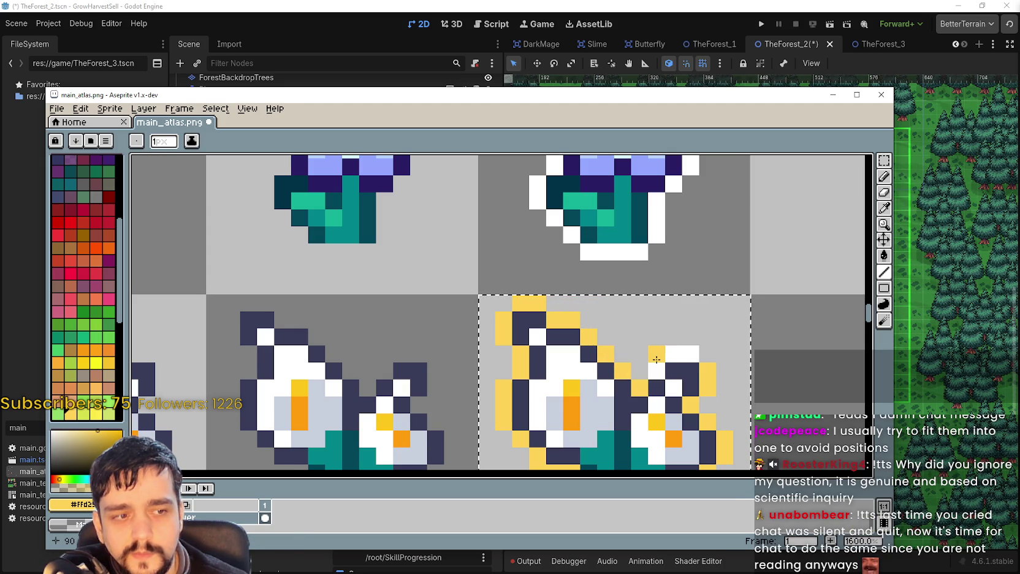
pyautogui.moveTo(658, 357); pyautogui.dragTo(650, 365)
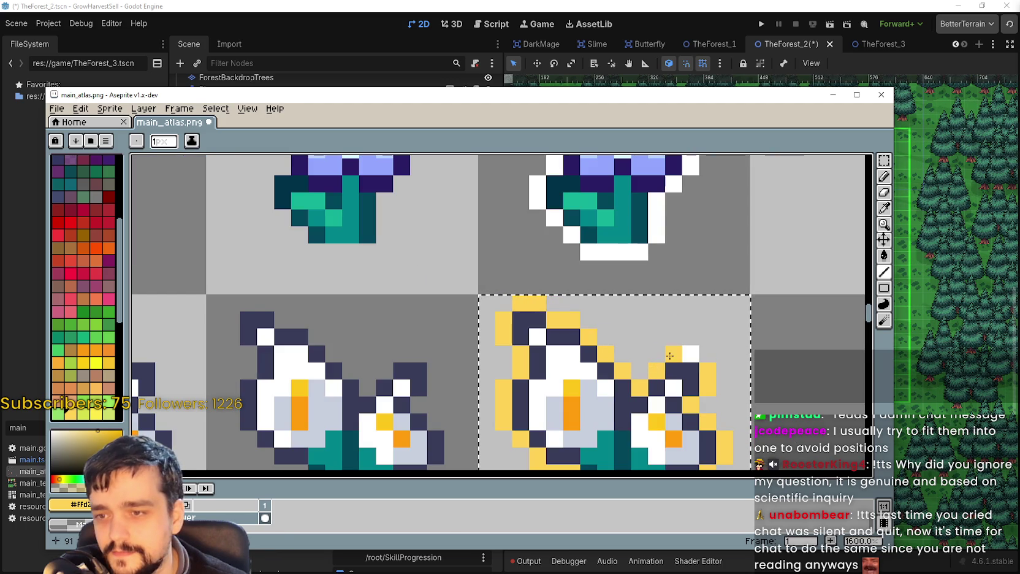
pyautogui.scroll(-3, 649, 362)
pyautogui.scroll(3, 656, 334)
pyautogui.scroll(-2, 570, 351)
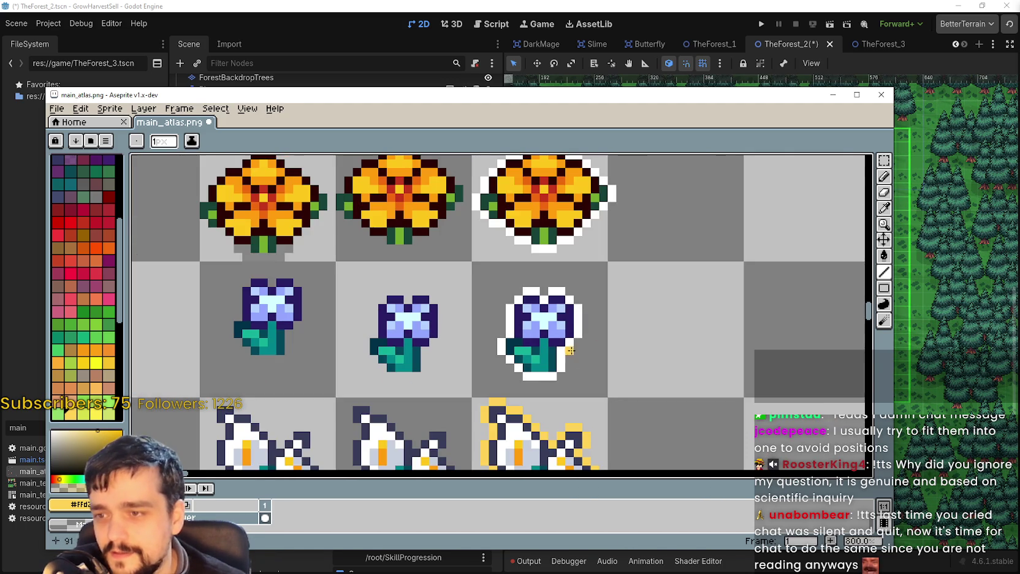
# Redraw the third blue flower's left and top outline pixels in yellow.
pyautogui.click(564, 304)
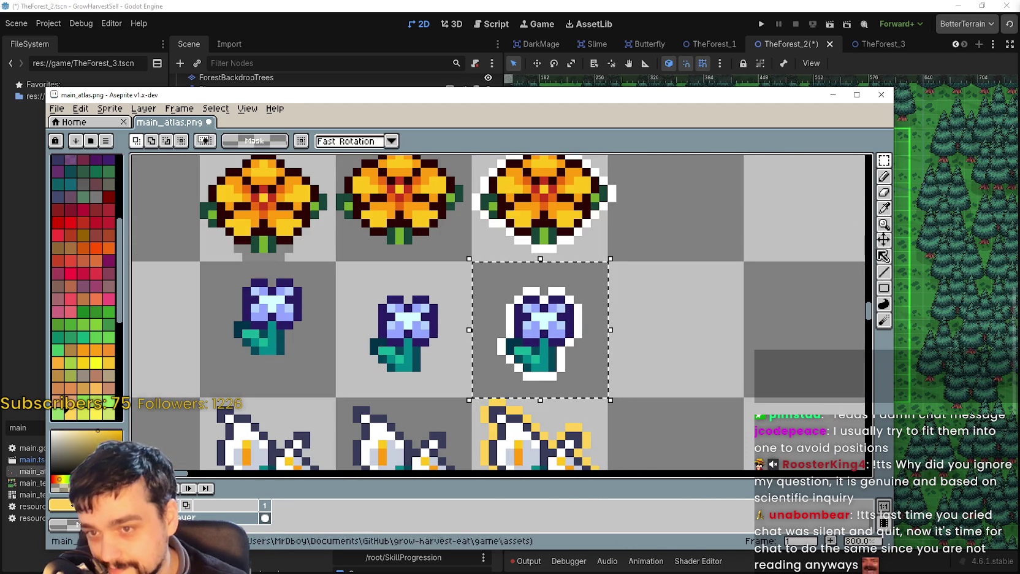
pyautogui.moveTo(887, 278)
pyautogui.scroll(3, 519, 310)
pyautogui.click(551, 266)
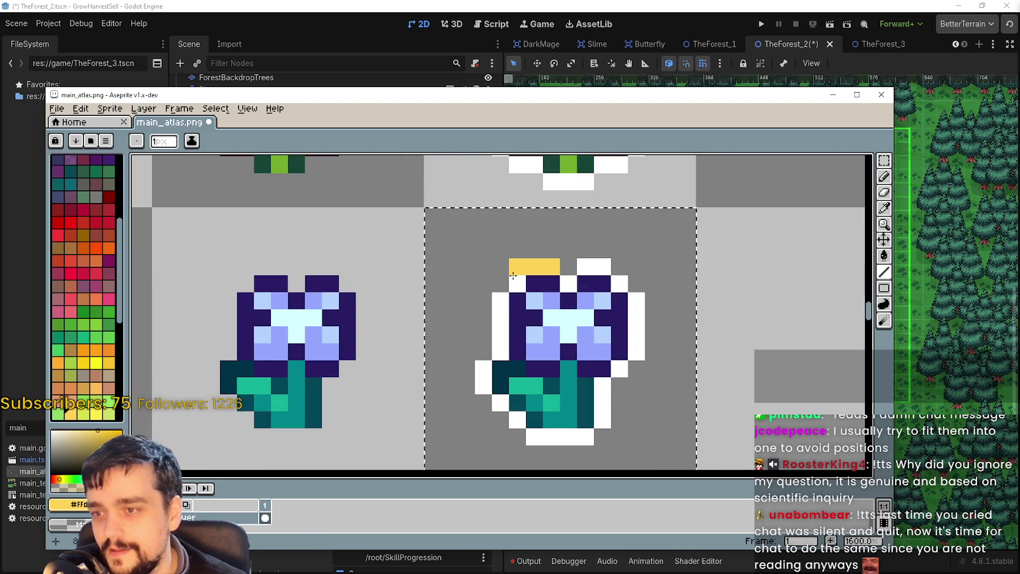
pyautogui.moveTo(499, 291)
pyautogui.mouseDown()
pyautogui.moveTo(503, 347)
pyautogui.moveTo(484, 386)
pyautogui.moveTo(546, 442)
pyautogui.moveTo(585, 437)
pyautogui.moveTo(603, 385)
pyautogui.moveTo(621, 369)
pyautogui.moveTo(636, 300)
pyautogui.moveTo(654, 356)
pyautogui.mouseUp()
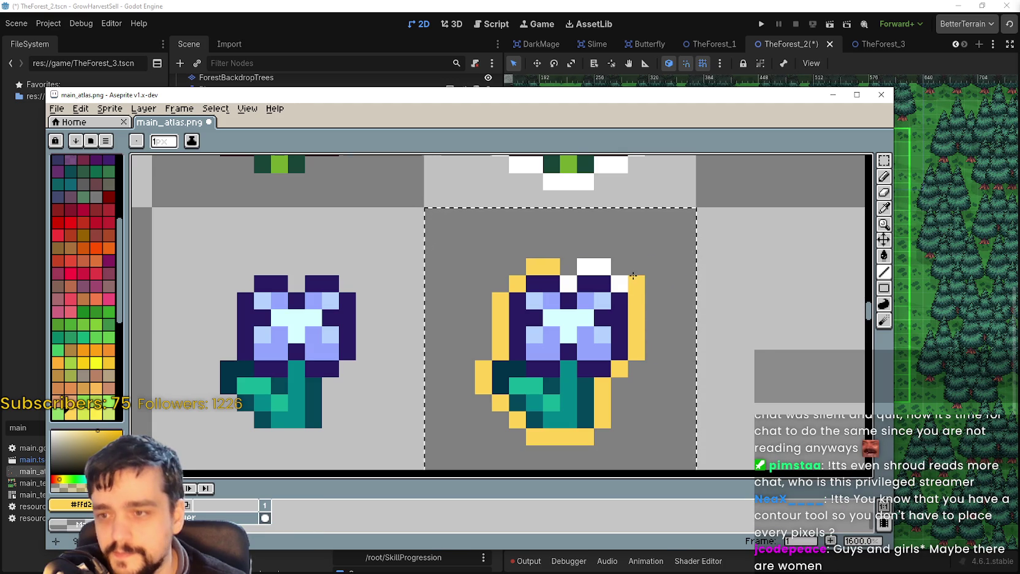
pyautogui.click(602, 267)
pyautogui.click(585, 266)
pyautogui.click(568, 284)
pyautogui.scroll(2, 619, 294)
pyautogui.scroll(-2, 620, 294)
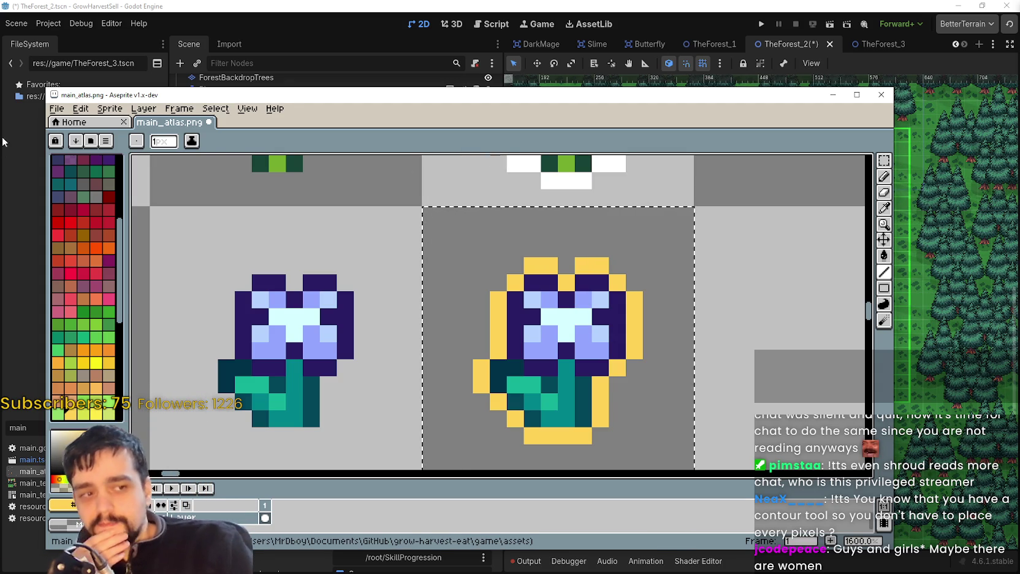
pyautogui.scroll(-4, 588, 353)
# Select the cells of the third blue flower and third orange flower.
pyautogui.moveTo(657, 306); pyautogui.dragTo(616, 333)
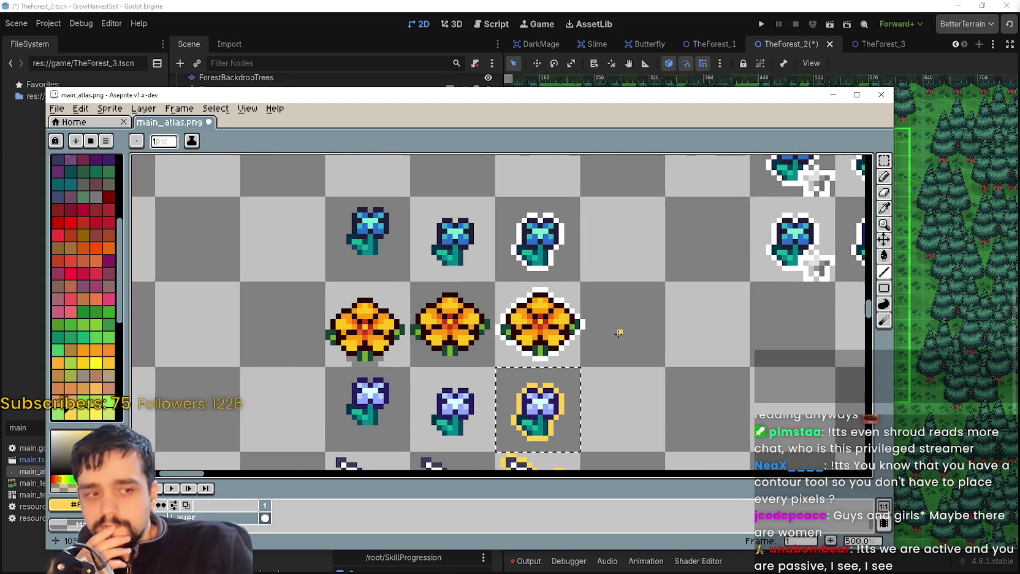
pyautogui.scroll(1, 618, 326)
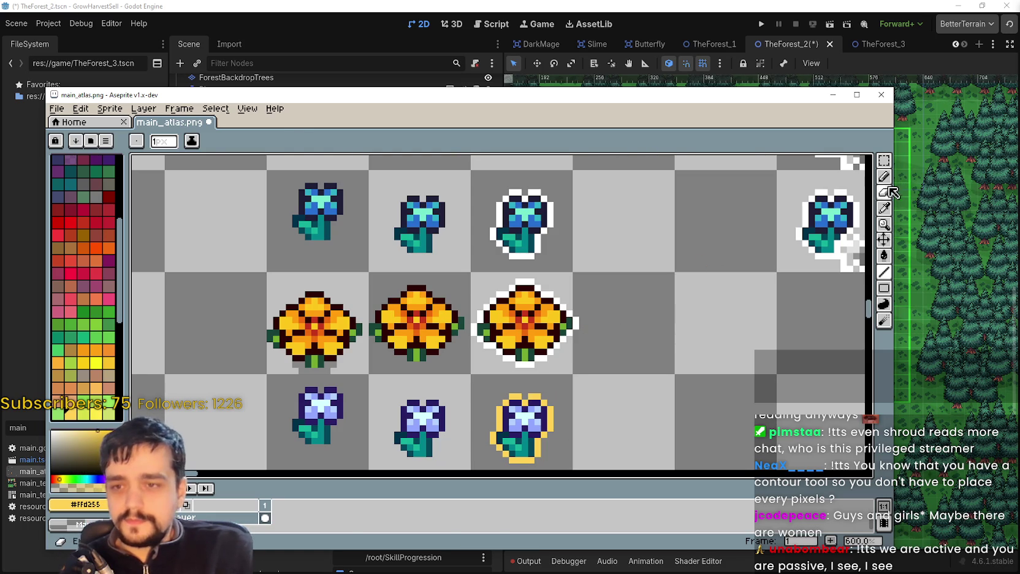
pyautogui.click(890, 162)
pyautogui.scroll(-2, 510, 348)
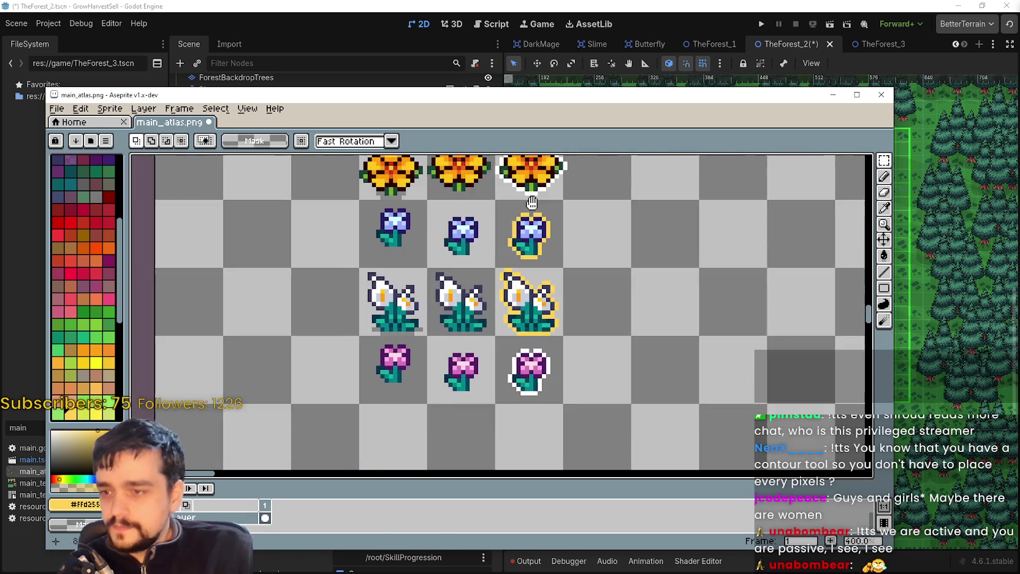
pyautogui.scroll(1, 486, 304)
pyautogui.moveTo(486, 305)
pyautogui.mouseDown()
pyautogui.moveTo(555, 300)
pyautogui.moveTo(569, 234)
pyautogui.mouseUp()
pyautogui.scroll(2, 651, 266)
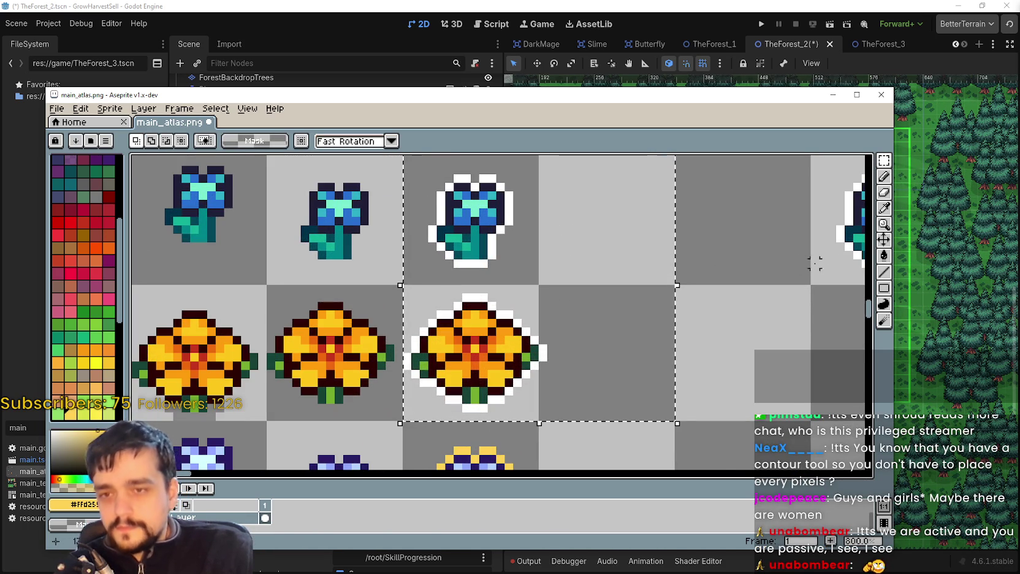
# Flood-fill the selected flowers' white outlines yellow and clear the selection.
pyautogui.press('l')
pyautogui.scroll(2, 619, 282)
pyautogui.moveTo(385, 336); pyautogui.dragTo(465, 318)
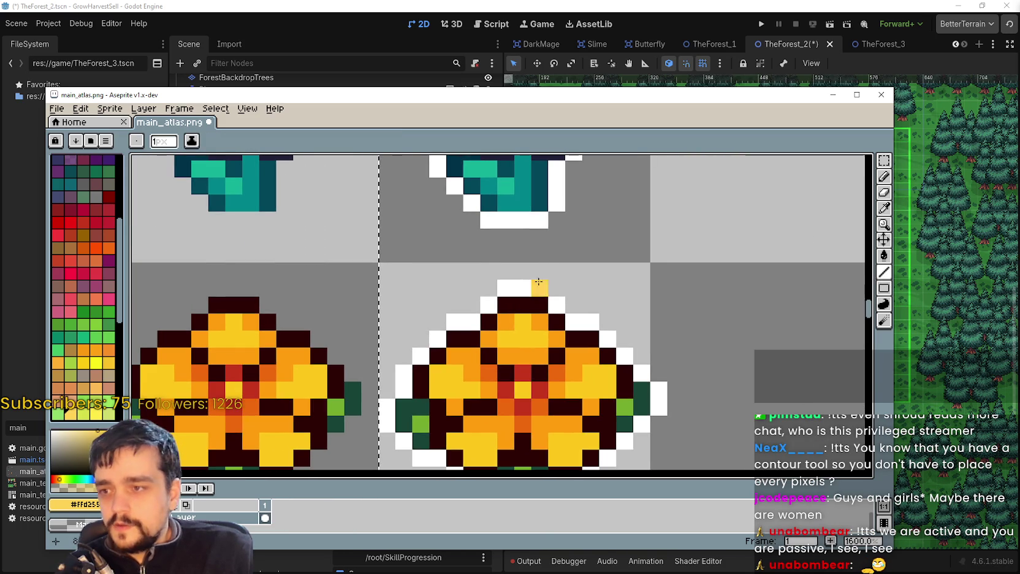
pyautogui.moveTo(526, 288); pyautogui.dragTo(569, 280)
pyautogui.click(884, 256)
pyautogui.click(514, 290)
pyautogui.scroll(-3, 629, 260)
pyautogui.hotkey('ctrl', 'd')
pyautogui.scroll(-1, 629, 260)
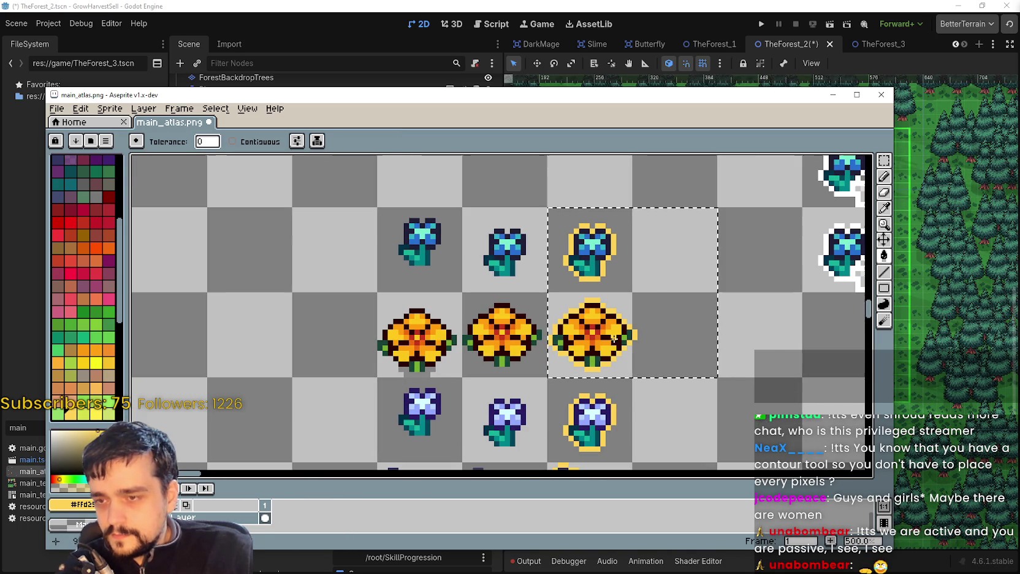
pyautogui.scroll(-1, 637, 392)
pyautogui.scroll(-3, 613, 368)
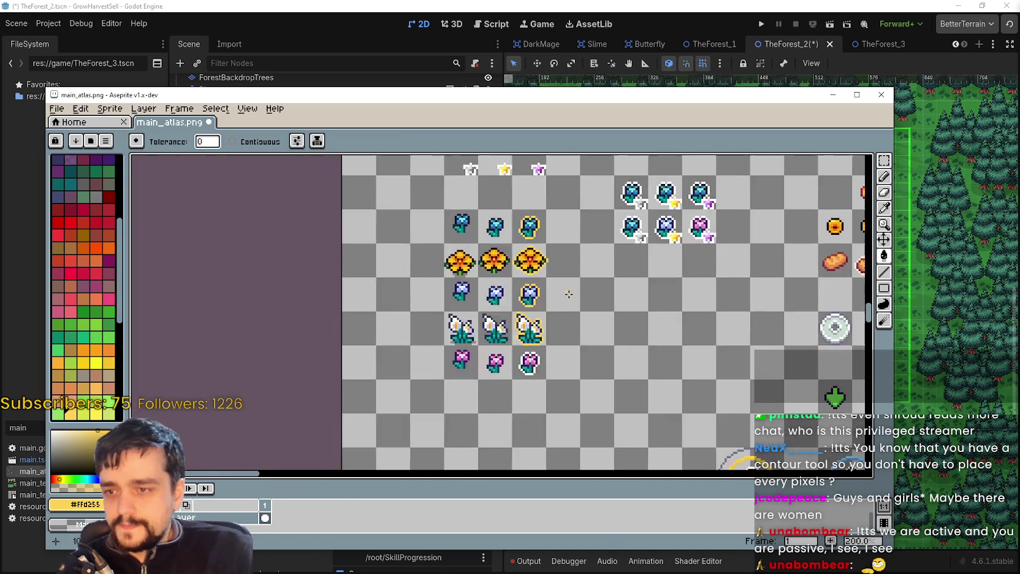
# Save main_atlas.png and zoom around the new flower rows.
pyautogui.hotkey('ctrl', 's')
pyautogui.scroll(4, 574, 311)
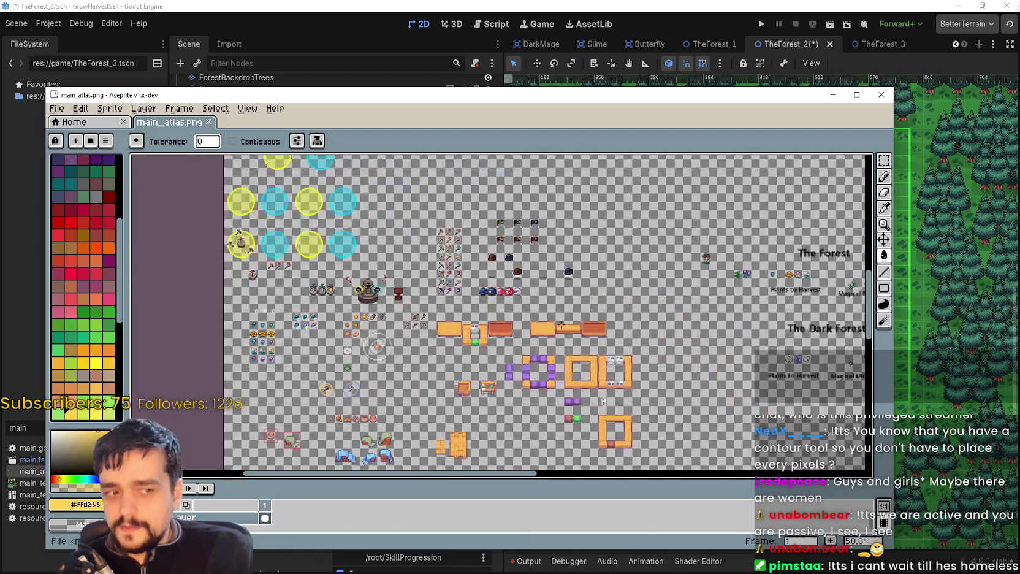
pyautogui.scroll(-3, 589, 306)
pyautogui.scroll(1, 589, 305)
pyautogui.scroll(1, 589, 306)
pyautogui.scroll(2, 609, 298)
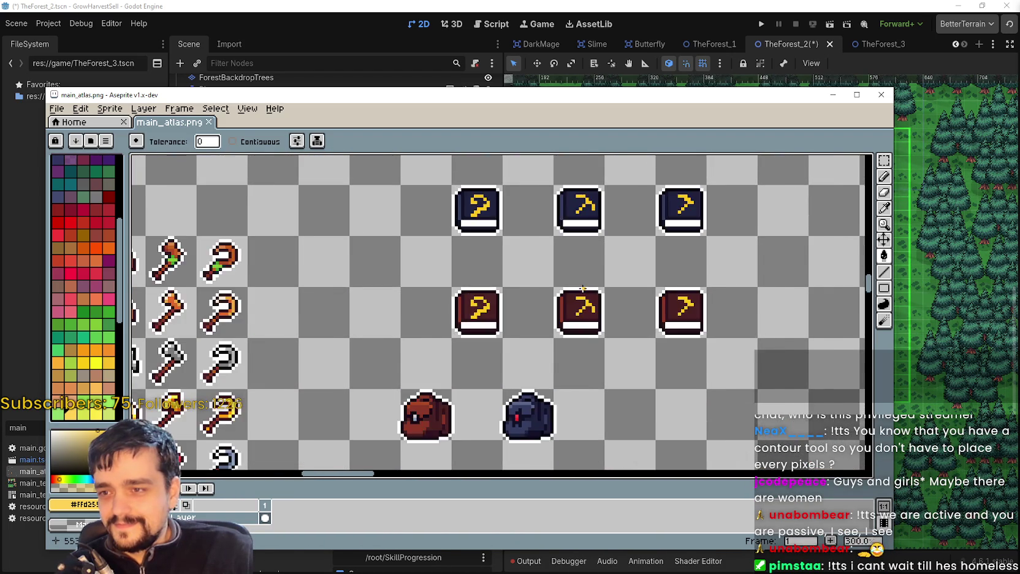
pyautogui.scroll(-2, 582, 288)
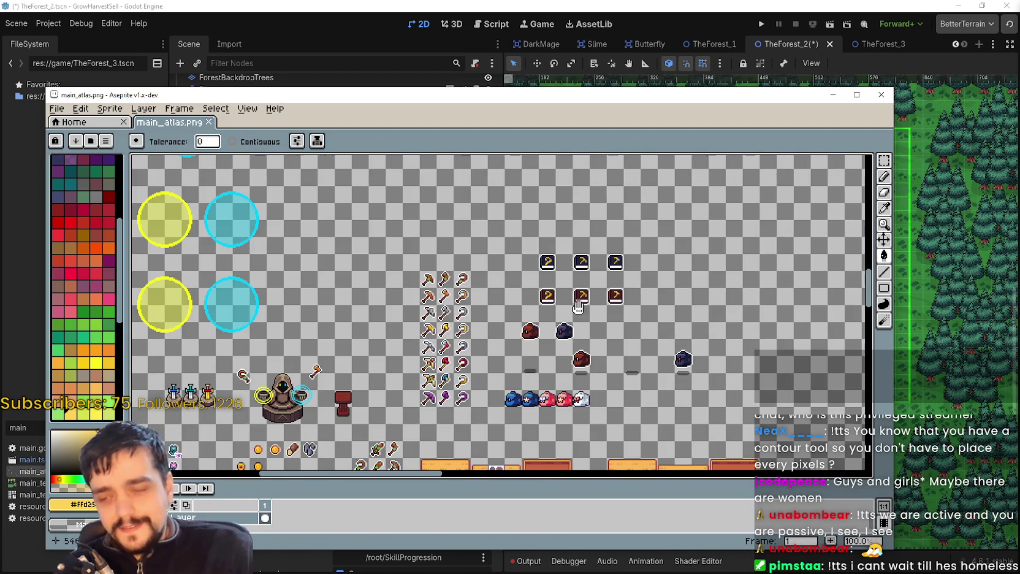
pyautogui.scroll(2, 574, 309)
pyautogui.scroll(-2, 751, 311)
# Pan across the atlas to review the tool, forest and cave sections.
pyautogui.moveTo(583, 349); pyautogui.dragTo(616, 301)
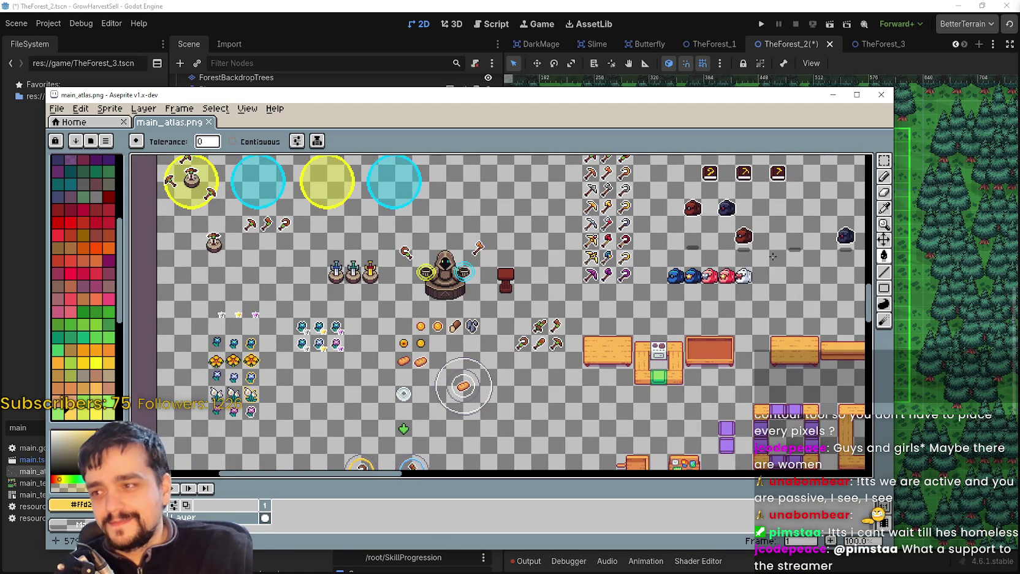
pyautogui.moveTo(763, 257); pyautogui.dragTo(741, 261)
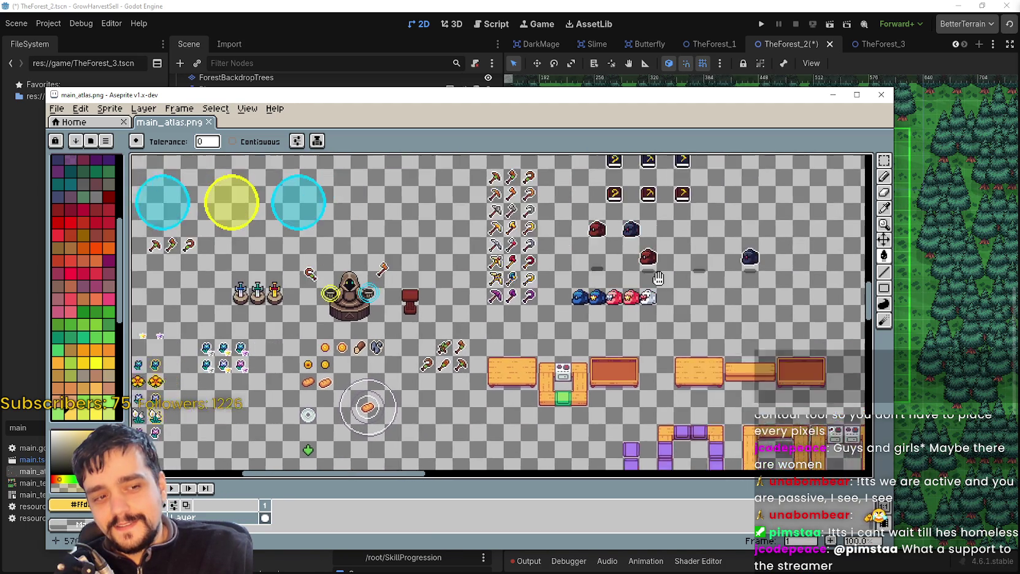
pyautogui.scroll(-2, 606, 290)
pyautogui.moveTo(674, 291)
pyautogui.mouseDown()
pyautogui.moveTo(558, 291)
pyautogui.moveTo(267, 336)
pyautogui.mouseUp()
pyautogui.scroll(1, 579, 312)
pyautogui.scroll(-5, 579, 313)
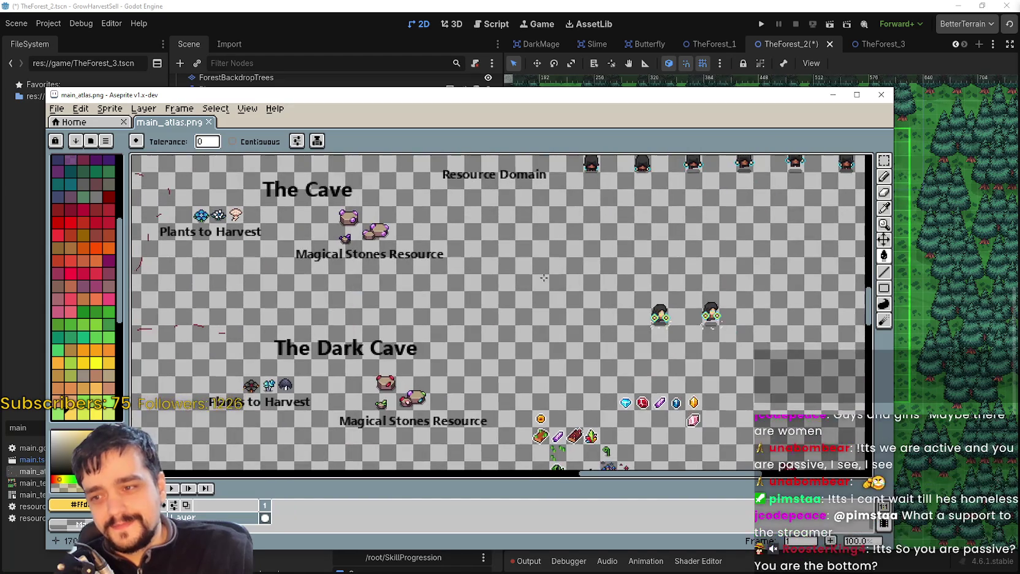
pyautogui.scroll(4, 572, 255)
pyautogui.scroll(-4, 572, 254)
pyautogui.moveTo(436, 414); pyautogui.dragTo(595, 385)
pyautogui.scroll(-1, 596, 384)
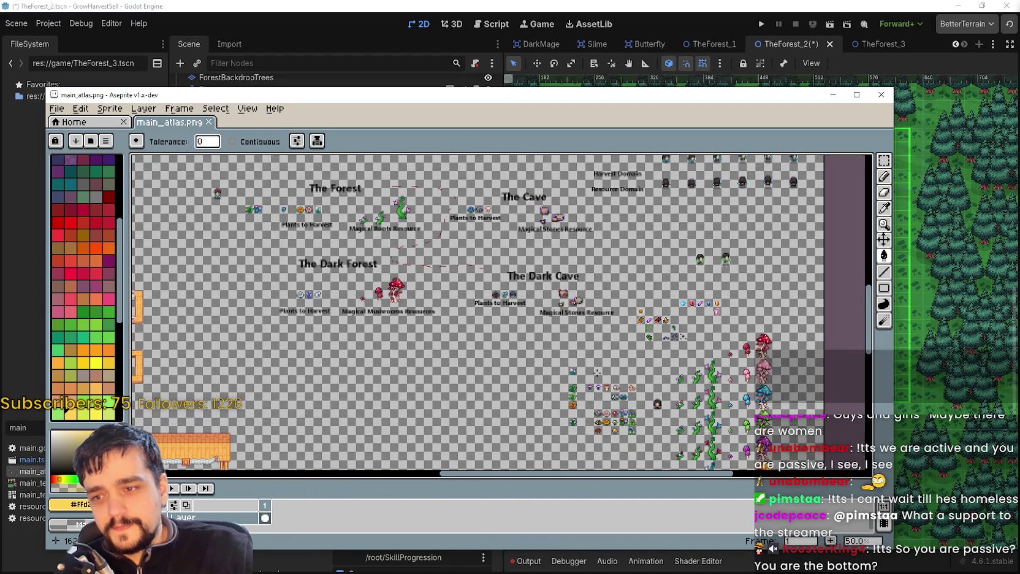
pyautogui.scroll(1, 591, 369)
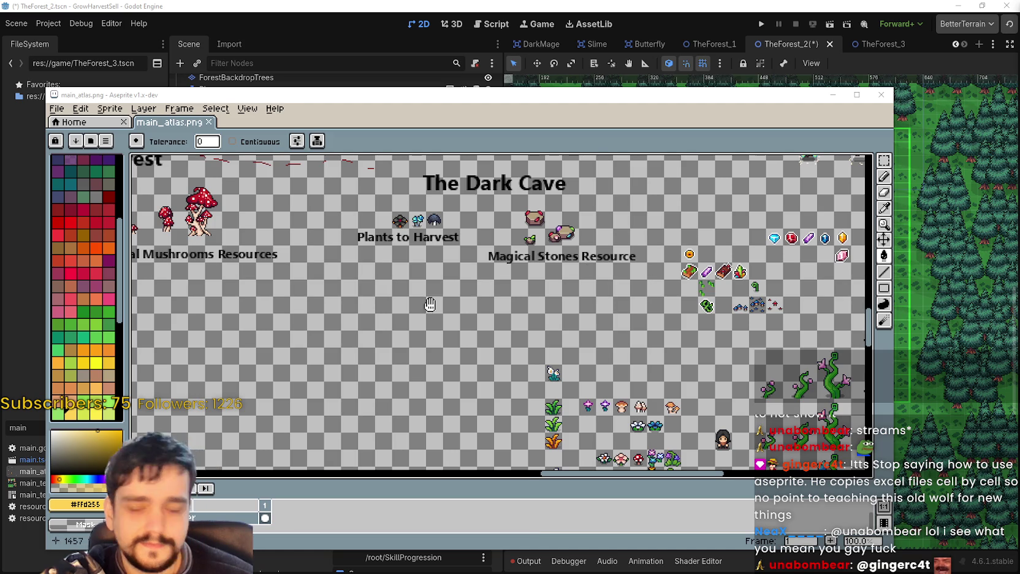
# Pan across the atlas to check the flower columns and item sprites.
pyautogui.scroll(-5, 457, 294)
pyautogui.scroll(5, 457, 293)
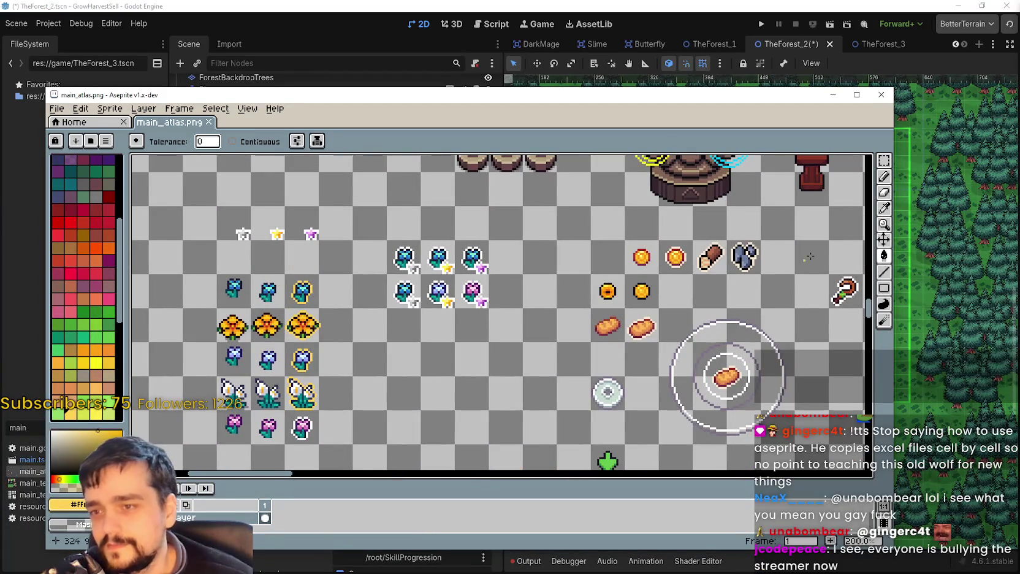
pyautogui.click(884, 212)
pyautogui.moveTo(652, 312)
pyautogui.mouseDown()
pyautogui.moveTo(527, 257)
pyautogui.moveTo(556, 274)
pyautogui.mouseUp()
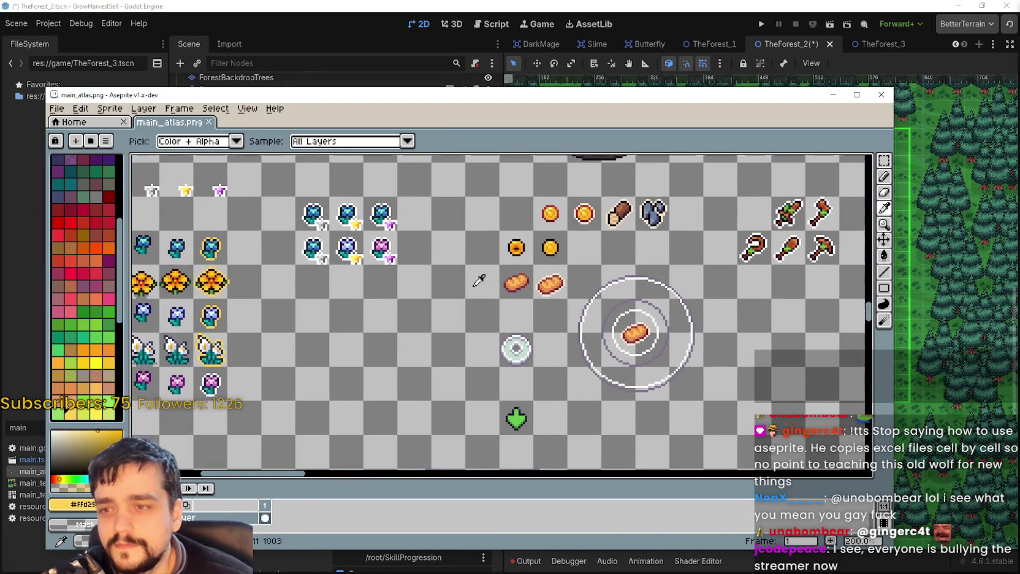
pyautogui.moveTo(493, 261); pyautogui.dragTo(532, 274)
pyautogui.scroll(1, 534, 270)
pyautogui.scroll(-1, 542, 268)
pyautogui.moveTo(531, 283); pyautogui.dragTo(508, 251)
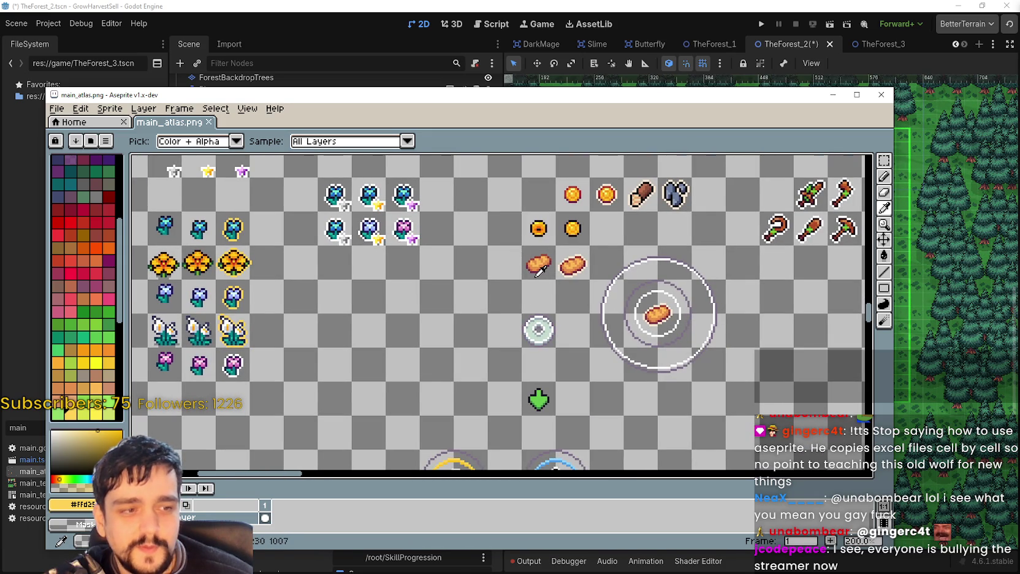
pyautogui.scroll(1, 539, 272)
pyautogui.scroll(-2, 496, 273)
pyautogui.scroll(2, 533, 266)
pyautogui.moveTo(642, 320); pyautogui.dragTo(641, 299)
pyautogui.scroll(-5, 641, 299)
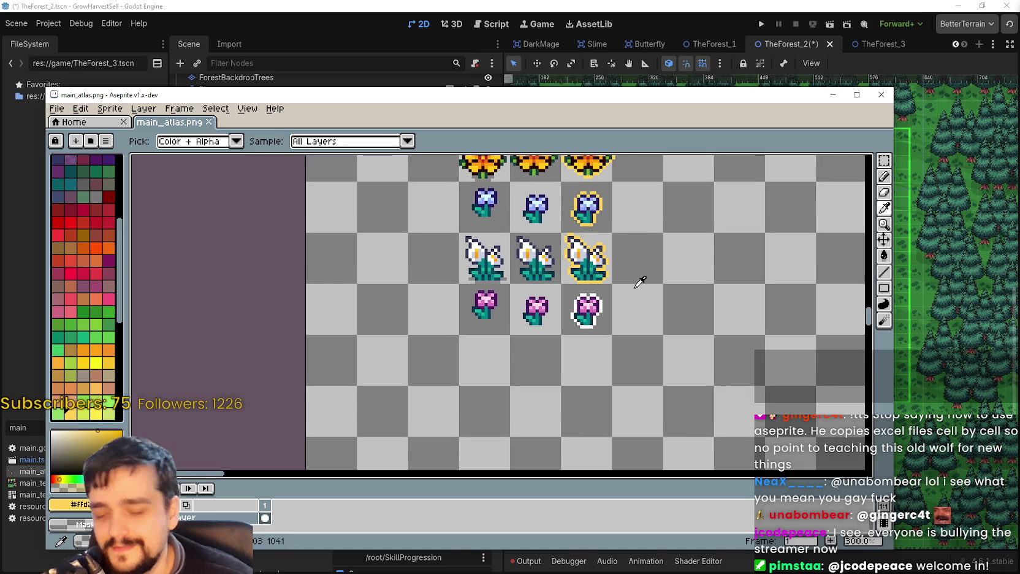
# Save main_atlas.png and return to Godot so it reimports the atlas.
pyautogui.press('v')
pyautogui.hotkey('ctrl', 's')
pyautogui.hotkey('alt', 'Tab')
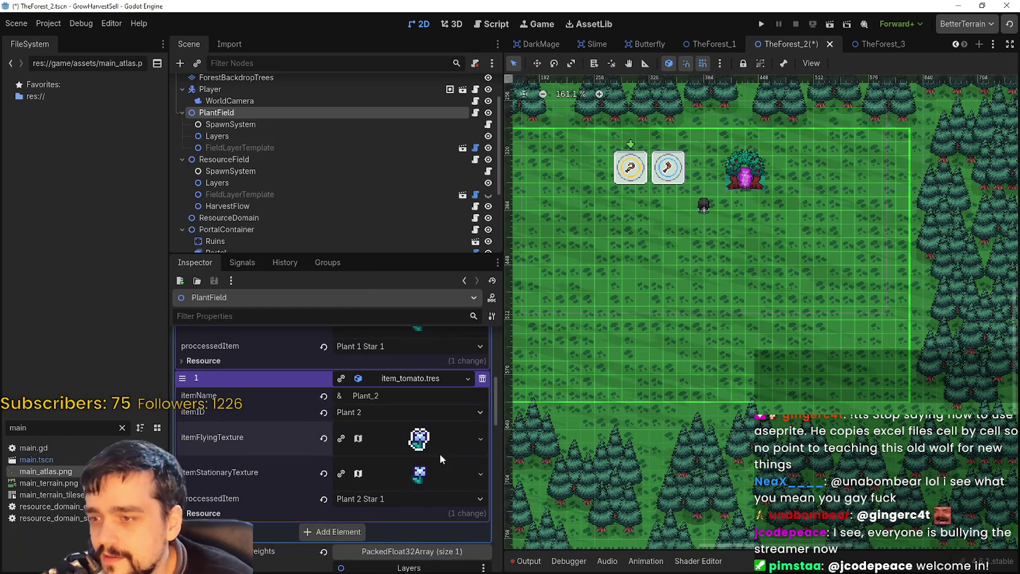
# Inspect Plant 2's refreshed flying texture preview in the Inspector.
pyautogui.click(428, 447)
pyautogui.scroll(-1, 415, 449)
pyautogui.click(420, 408)
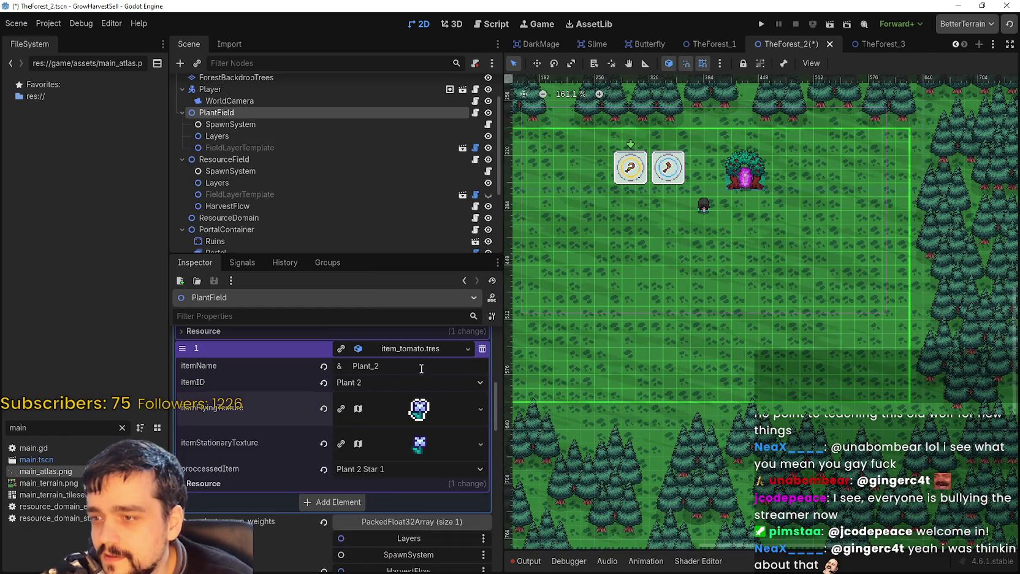
pyautogui.click(419, 408)
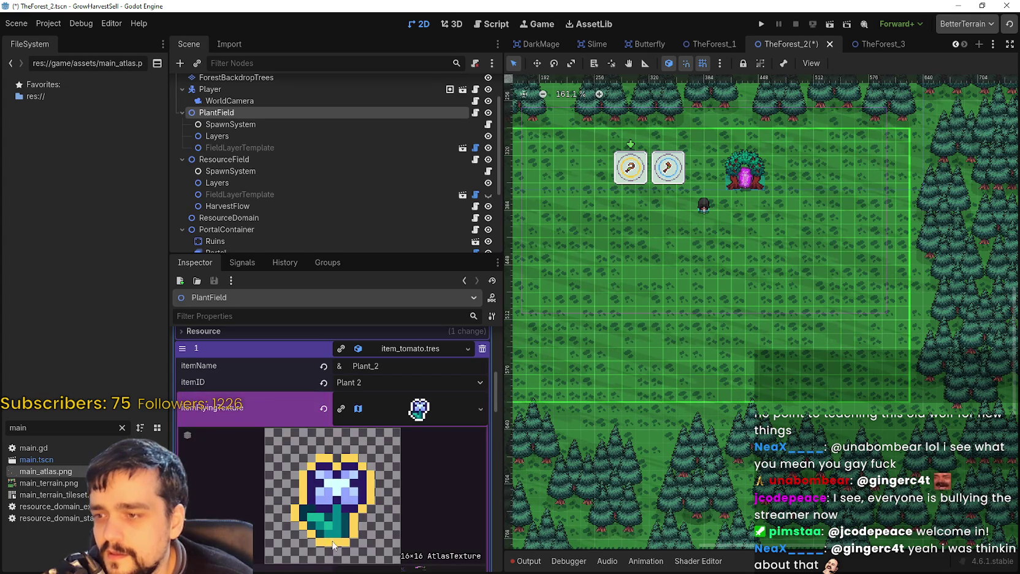
pyautogui.scroll(-3, 332, 546)
pyautogui.scroll(3, 394, 414)
pyautogui.click(420, 408)
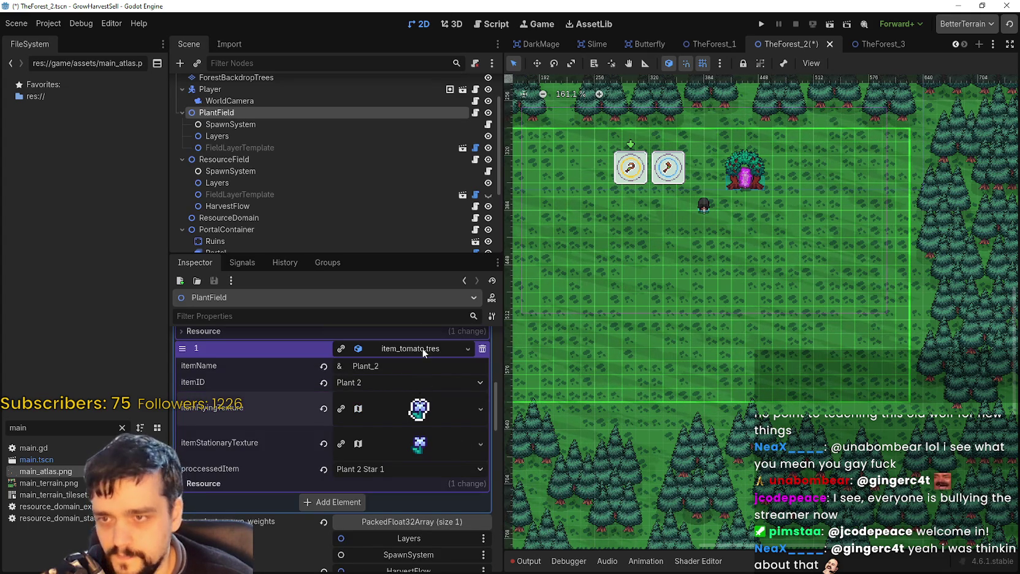
# Save TheForest_2.tscn and open the flying texture's Region Editor at region 80,1008.
pyautogui.hotkey('ctrl', 's')
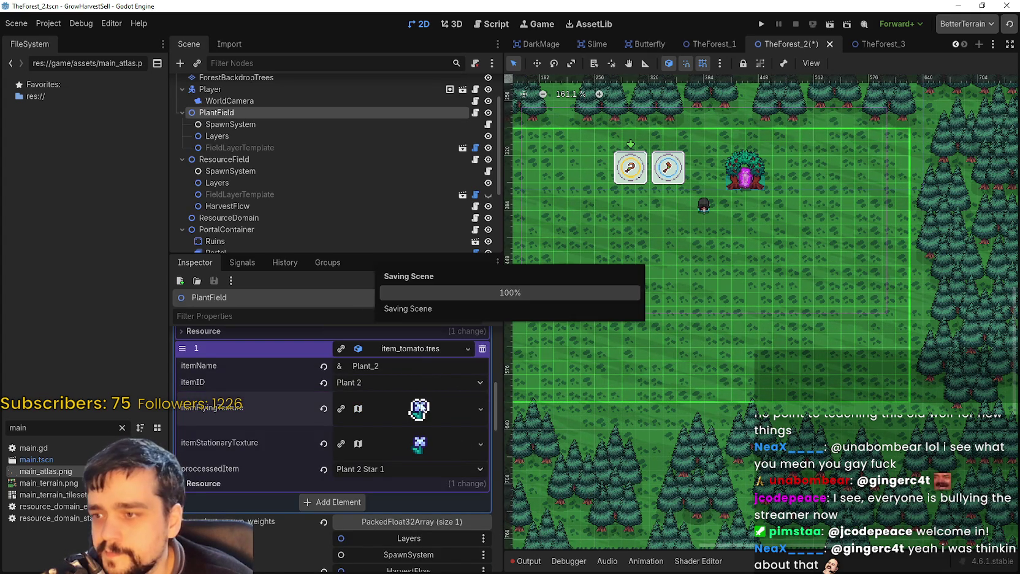
pyautogui.click(423, 422)
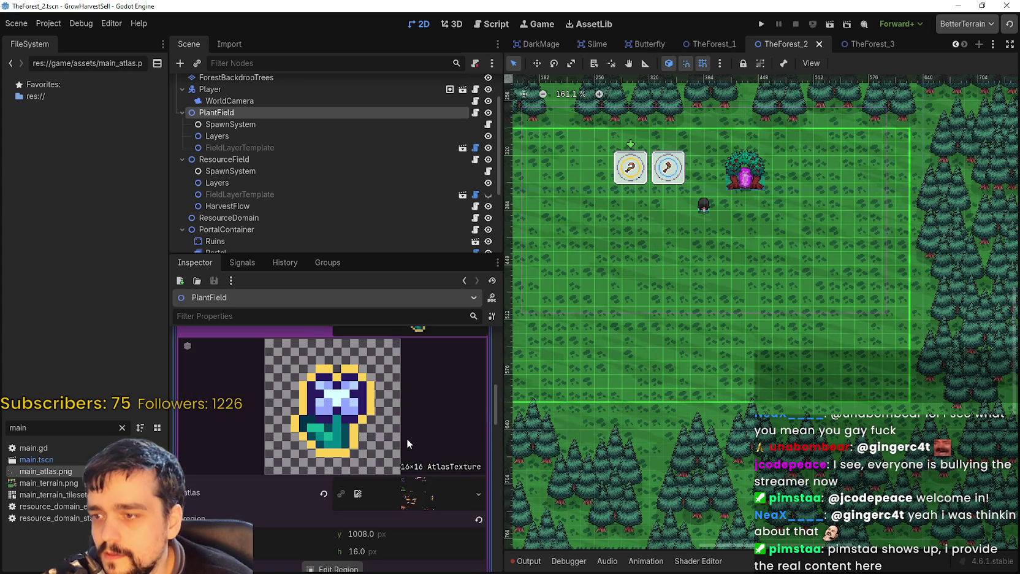
pyautogui.scroll(-2, 406, 438)
pyautogui.click(343, 508)
pyautogui.scroll(-5, 566, 282)
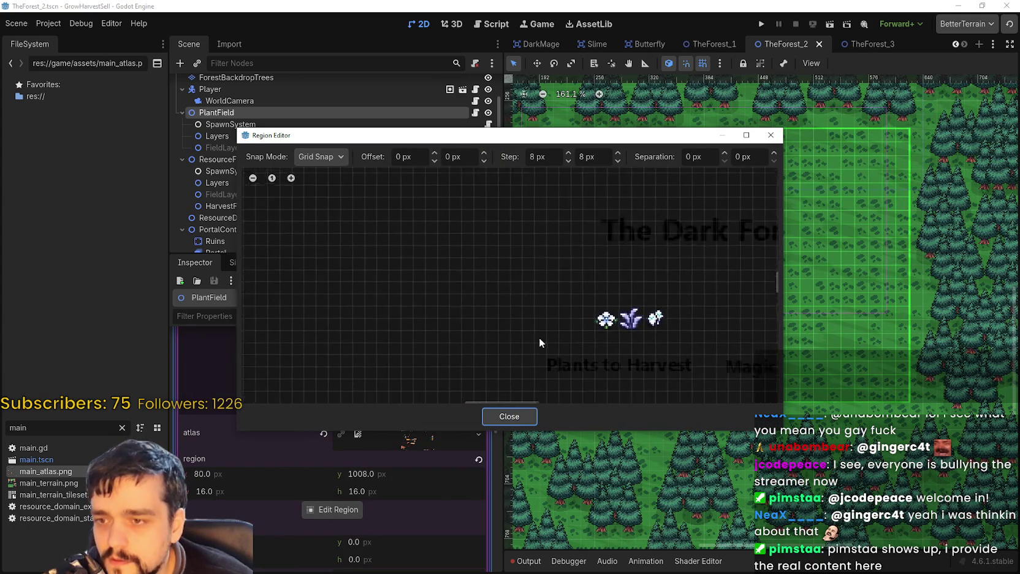
# Select the yellow-outlined orange flower as the flying texture's region.
pyautogui.scroll(5, 532, 321)
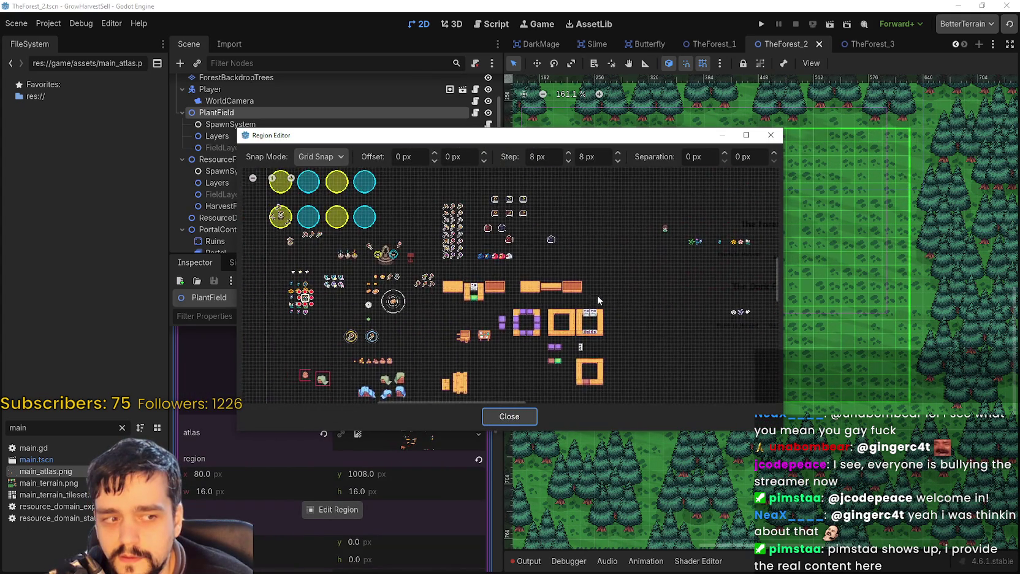
pyautogui.scroll(8, 563, 278)
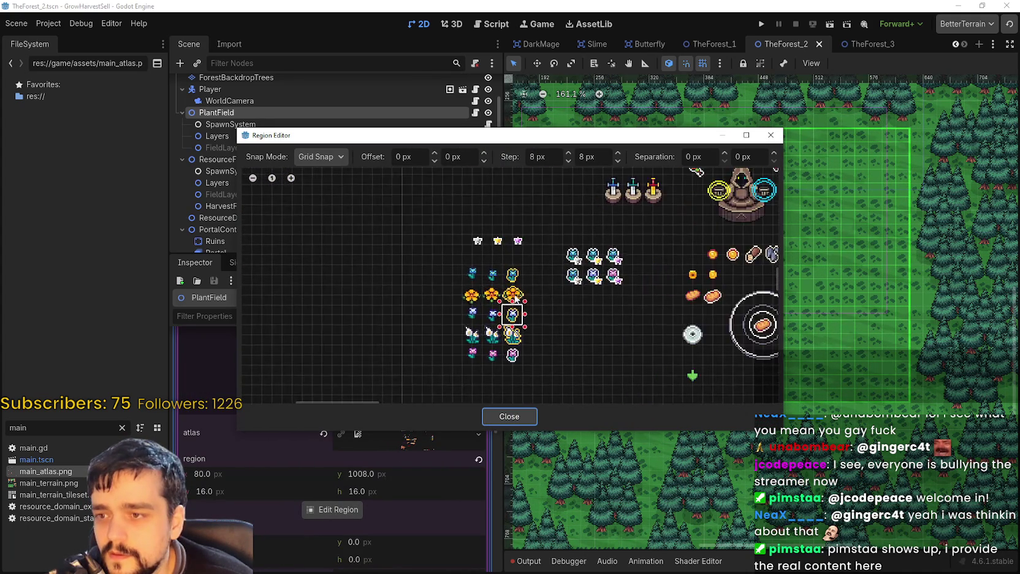
pyautogui.click(519, 299)
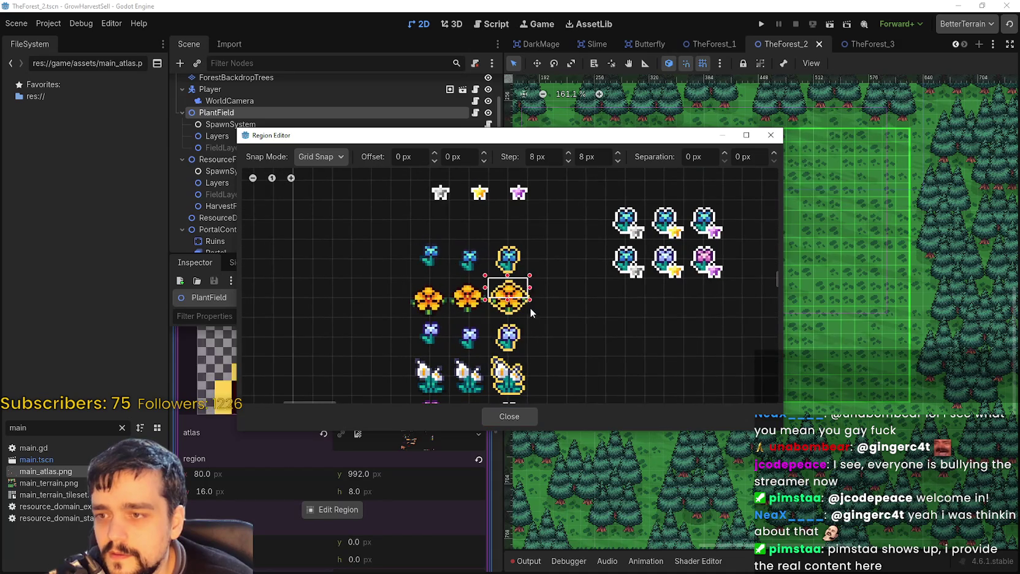
pyautogui.click(523, 411)
# Switch snapping to Pixel Snap and finalize a 17×16 region at 80,992.
pyautogui.scroll(3, 430, 398)
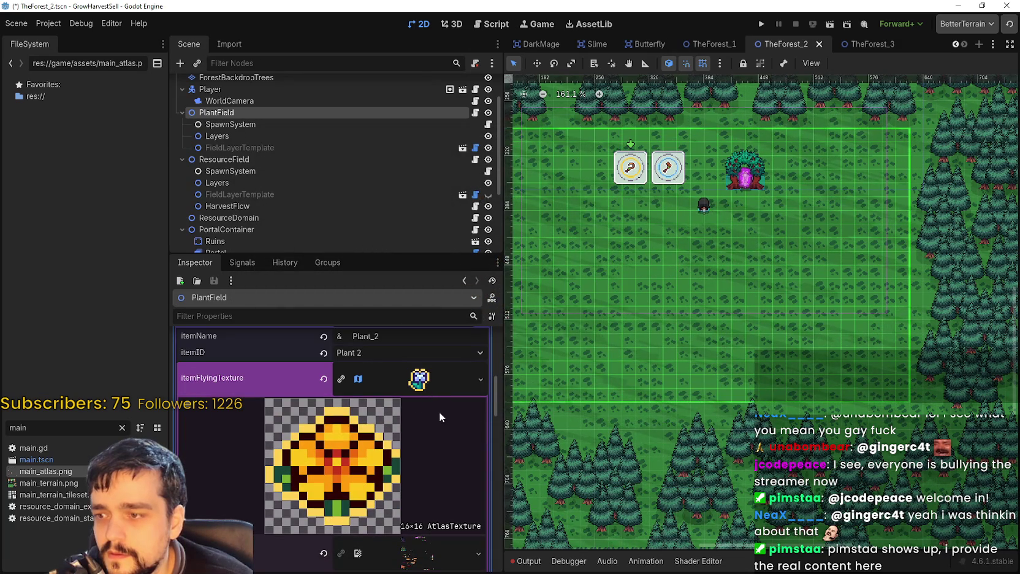
pyautogui.scroll(-3, 391, 488)
pyautogui.click(354, 513)
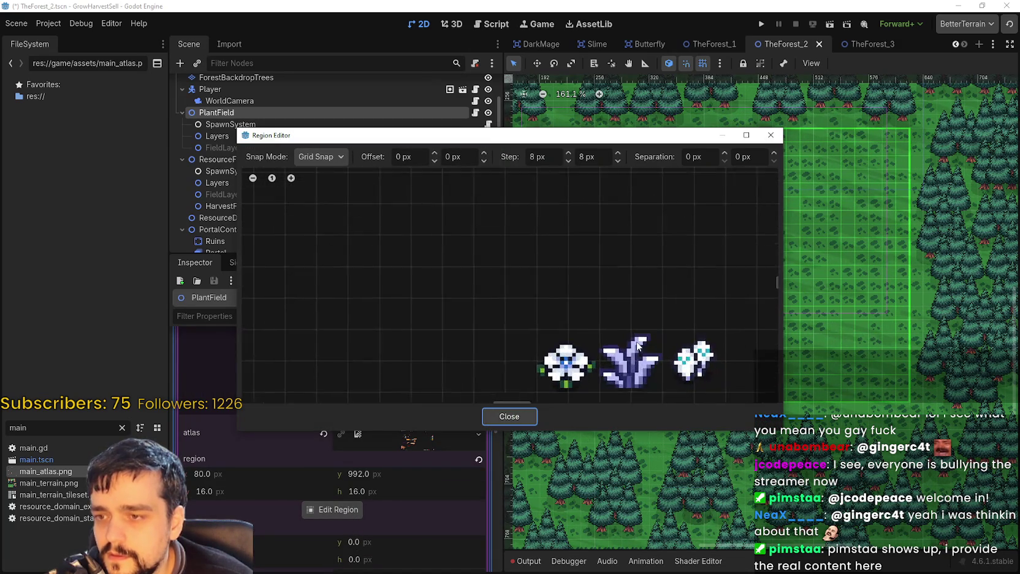
pyautogui.scroll(-5, 504, 310)
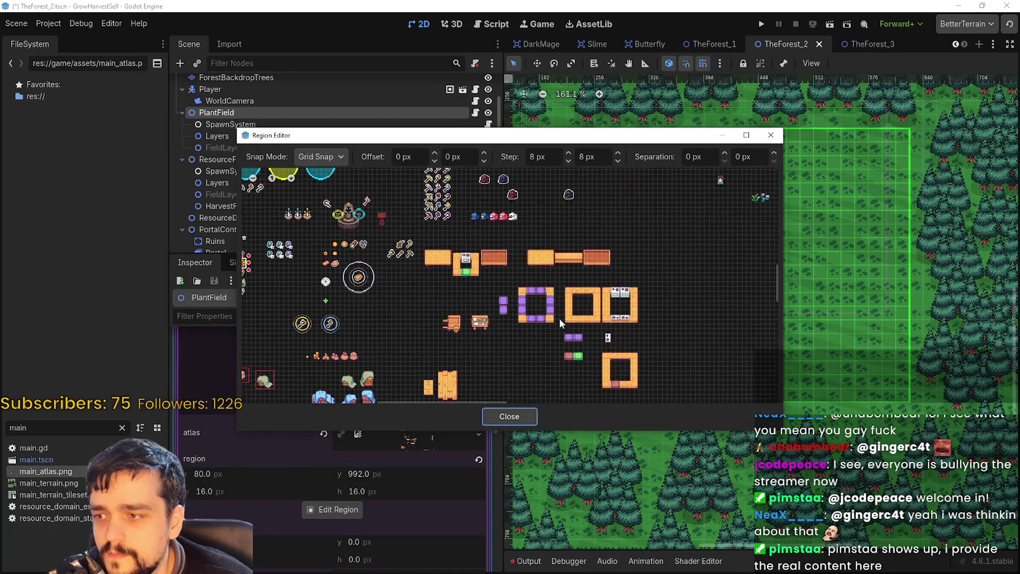
pyautogui.scroll(-3, 446, 293)
pyautogui.scroll(5, 533, 199)
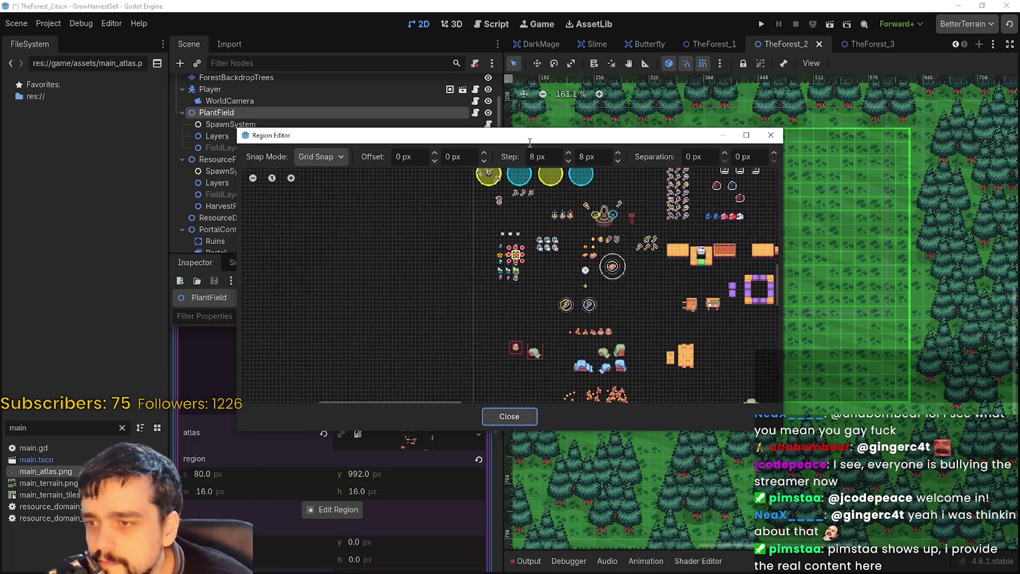
pyautogui.scroll(5, 523, 224)
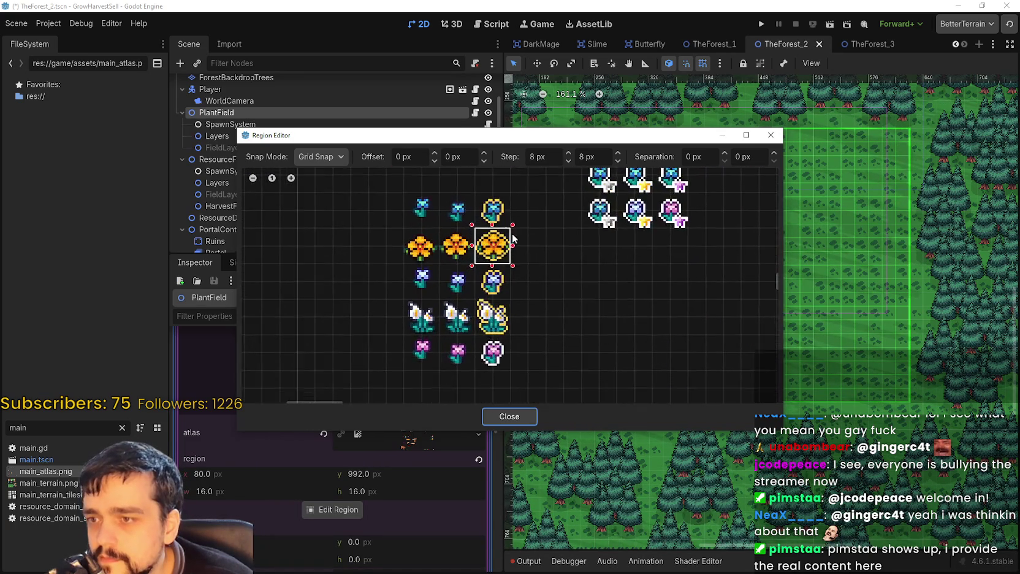
pyautogui.click(343, 156)
pyautogui.click(322, 197)
pyautogui.scroll(3, 564, 279)
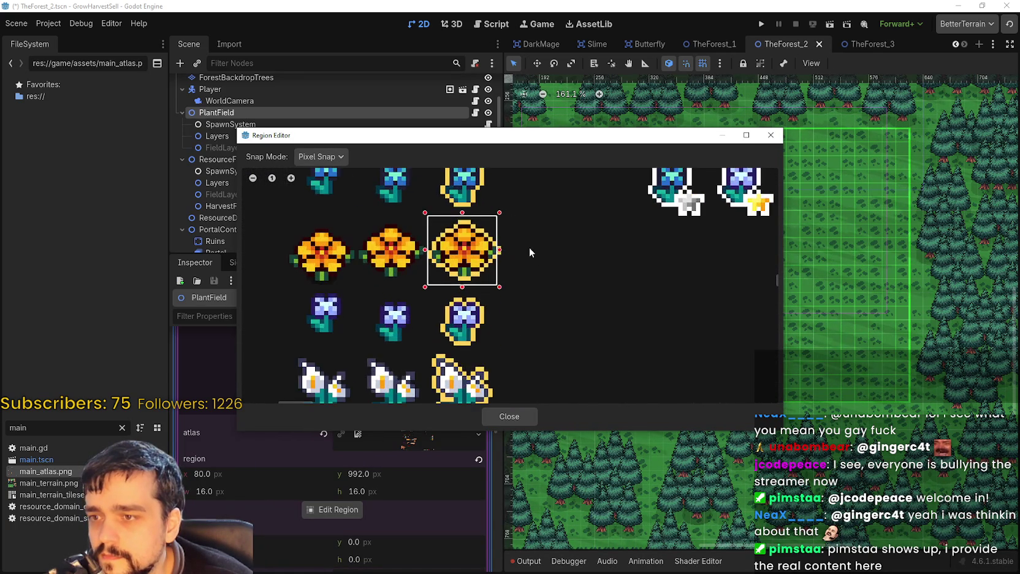
pyautogui.scroll(1, 498, 255)
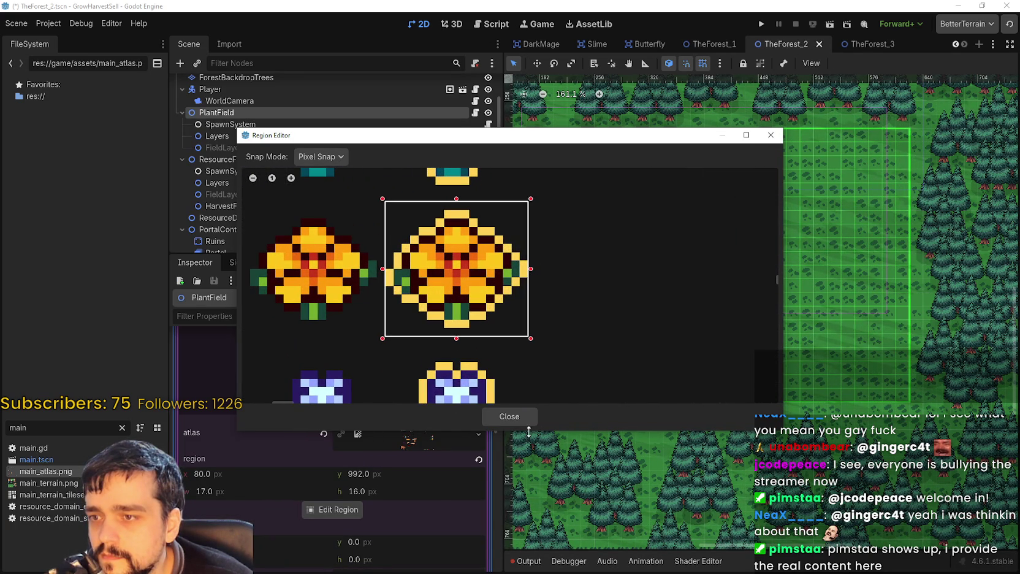
pyautogui.click(507, 419)
pyautogui.scroll(2, 384, 474)
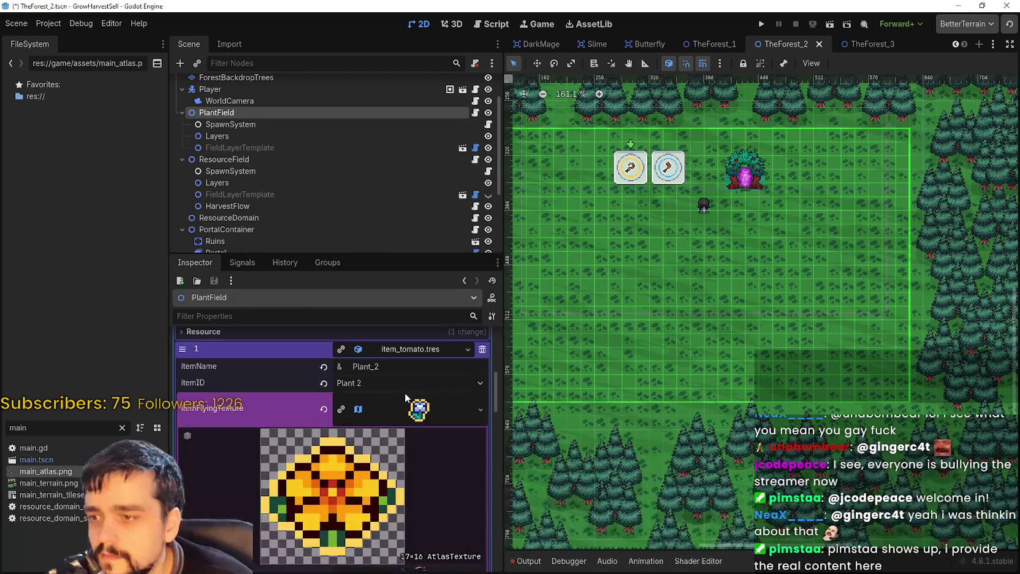
# Save the scene and bring up the Region Editor for Plant 2's stationary texture.
pyautogui.click(416, 405)
pyautogui.hotkey('ctrl', 's')
pyautogui.click(436, 450)
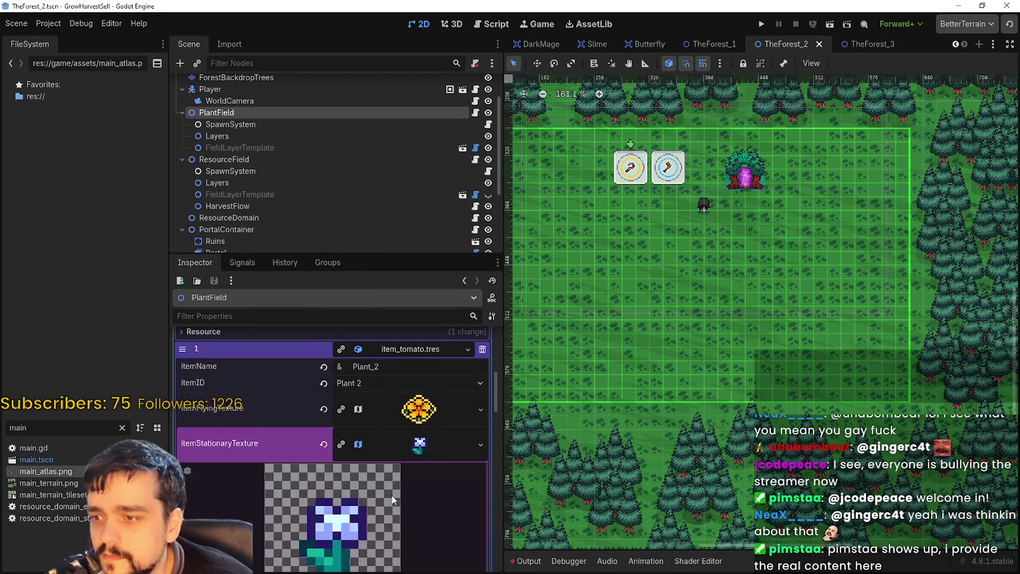
pyautogui.scroll(-4, 386, 484)
pyautogui.click(334, 485)
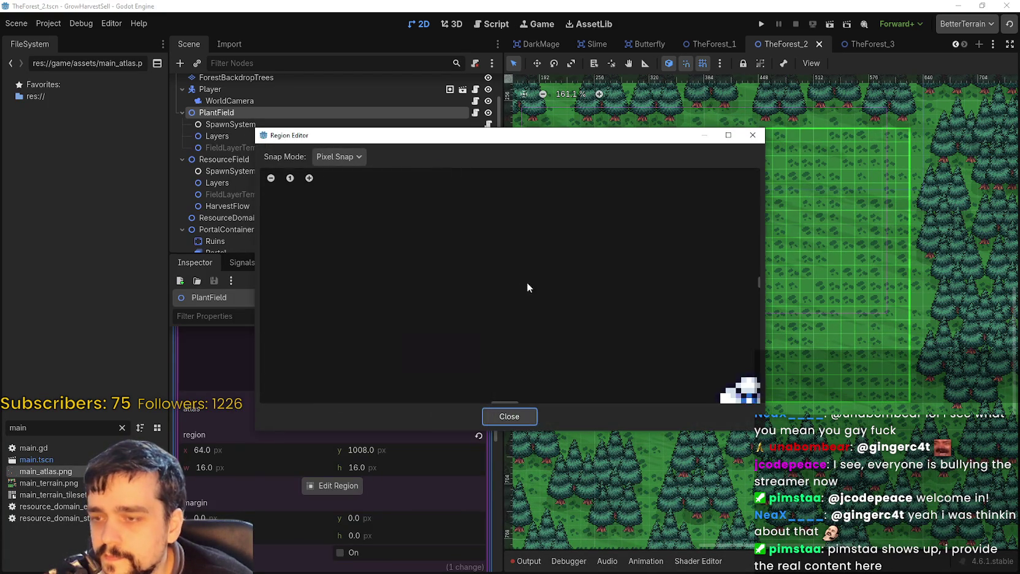
# With Grid Snap, move the stationary region onto the plain orange flower at 64,992, then save.
pyautogui.scroll(-6, 484, 273)
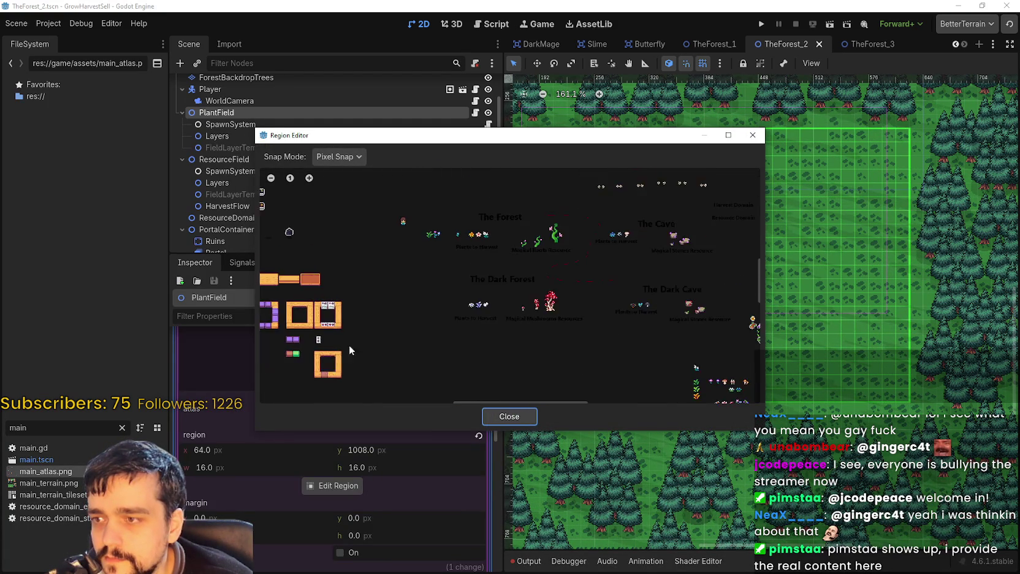
pyautogui.scroll(5, 477, 225)
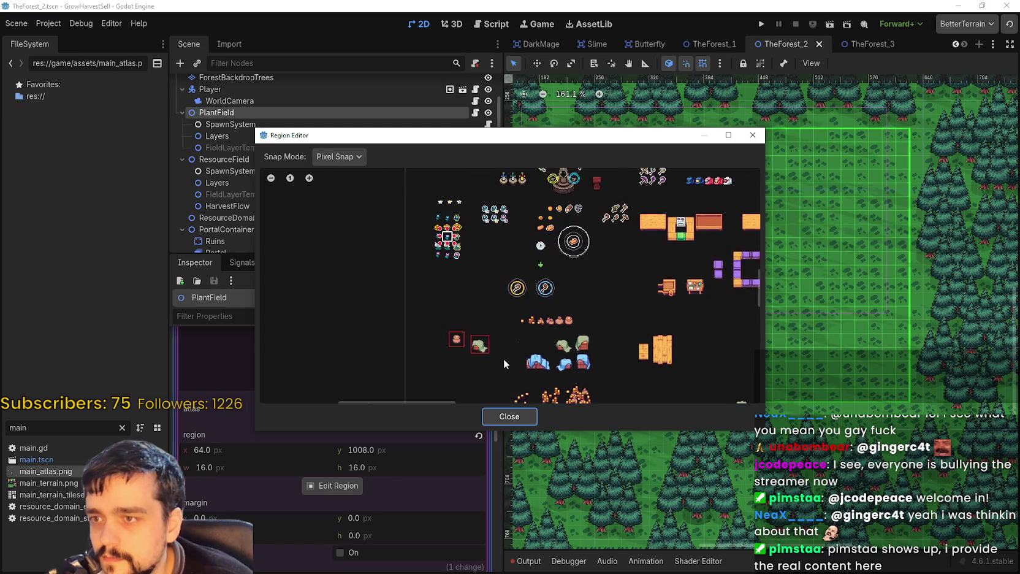
pyautogui.click(337, 157)
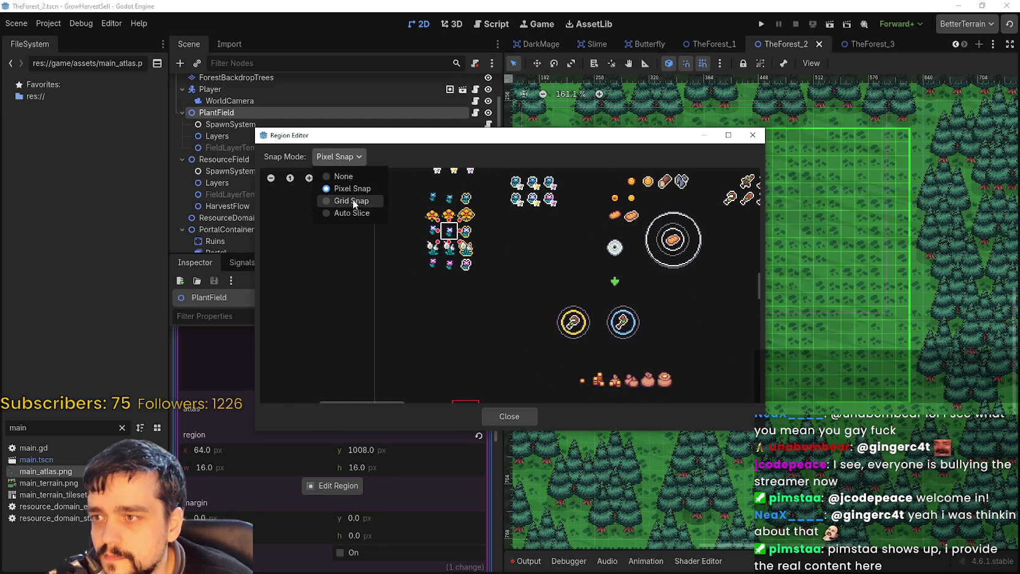
pyautogui.click(352, 199)
pyautogui.scroll(2, 436, 208)
pyautogui.moveTo(436, 208); pyautogui.dragTo(423, 223)
pyautogui.scroll(2, 417, 223)
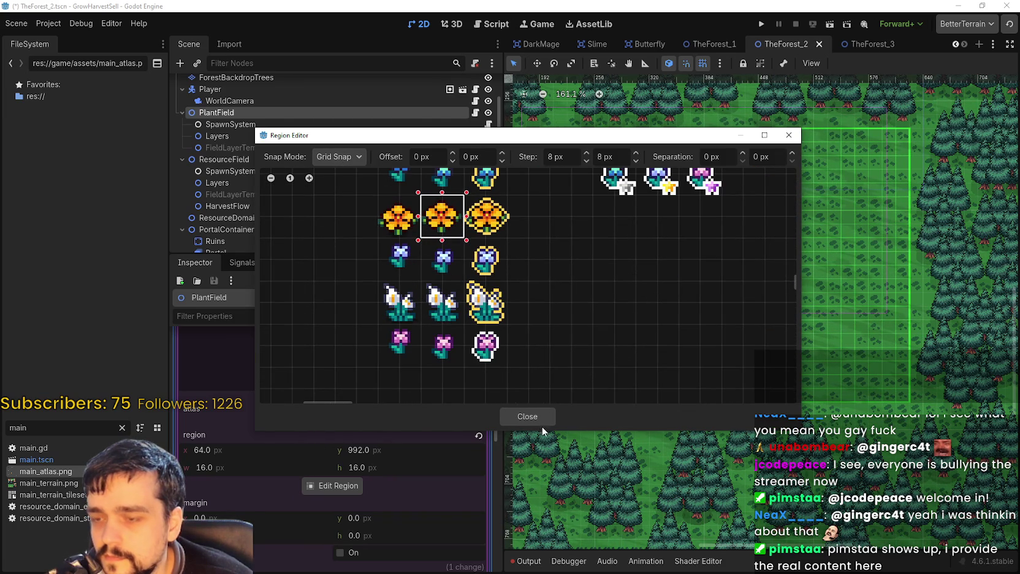
pyautogui.click(528, 417)
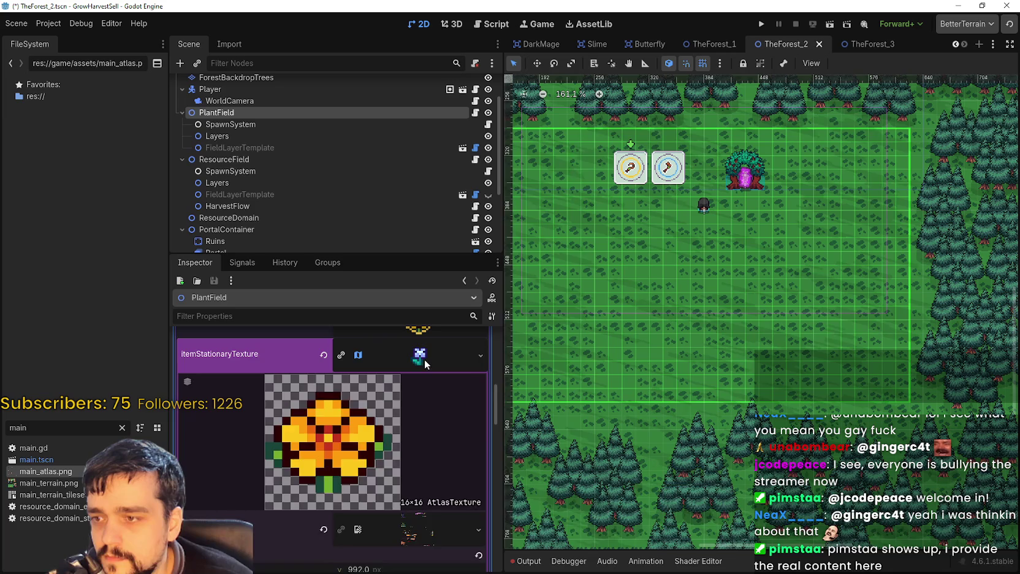
pyautogui.hotkey('ctrl', 's')
# Expand the stationary texture preview to check the plain orange flower.
pyautogui.click(438, 357)
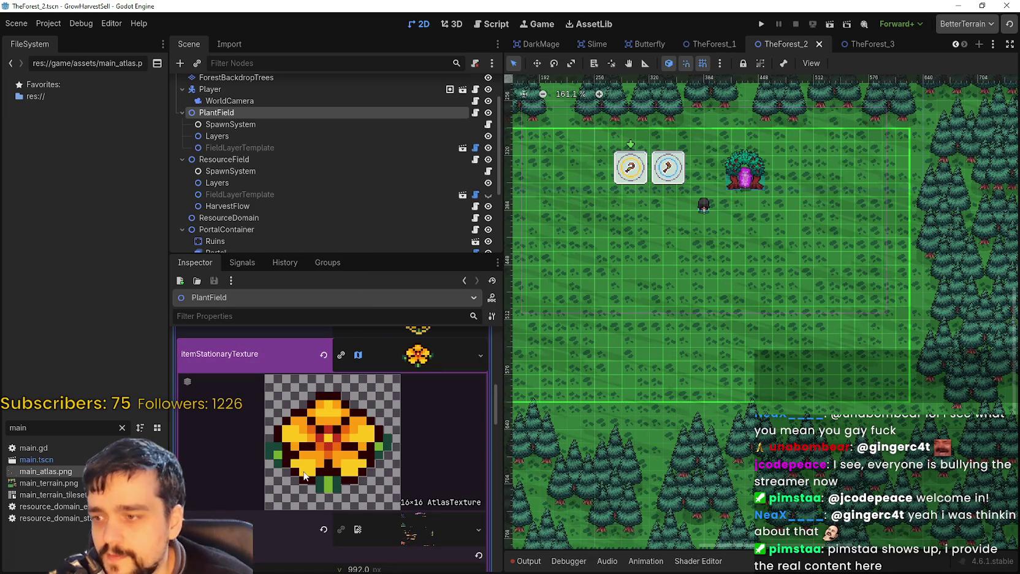
pyautogui.scroll(1, 301, 460)
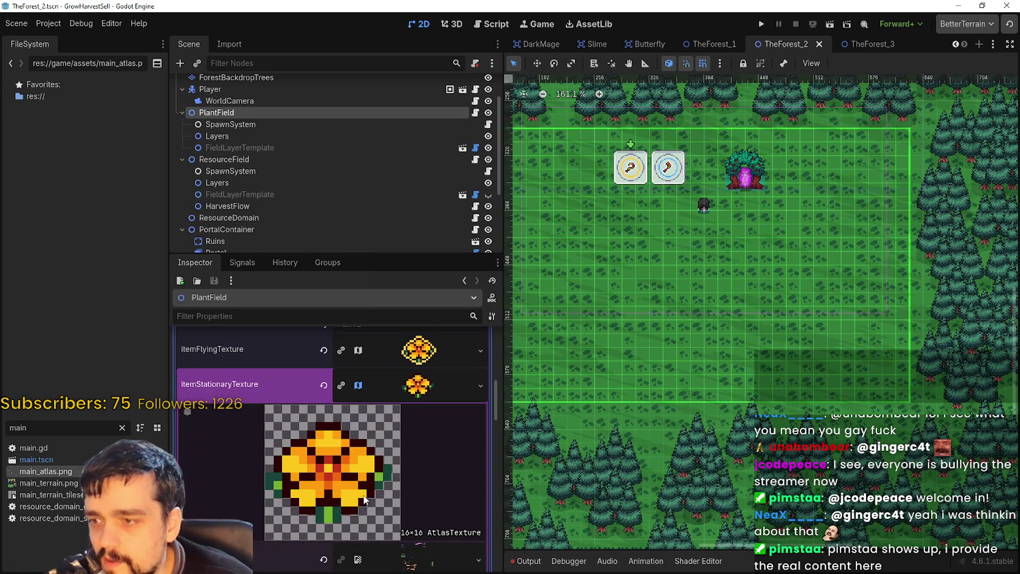
pyautogui.scroll(-1, 325, 496)
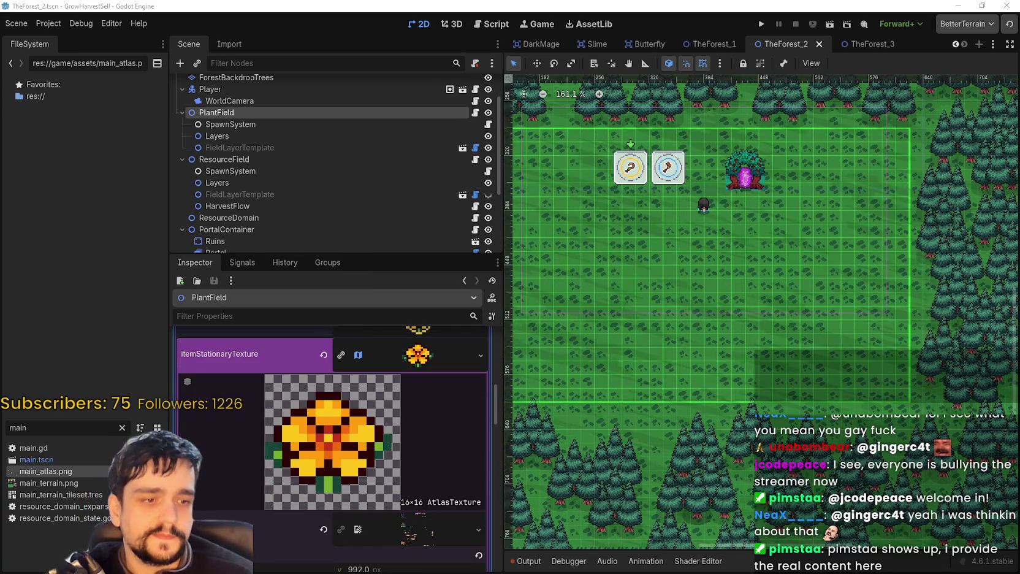
pyautogui.scroll(3, 606, 229)
pyautogui.scroll(-2, 605, 230)
# Zoom into the atlas flowers in Aseprite, sample the orange colour, then return to Godot.
pyautogui.scroll(2, 605, 230)
pyautogui.scroll(2, 541, 289)
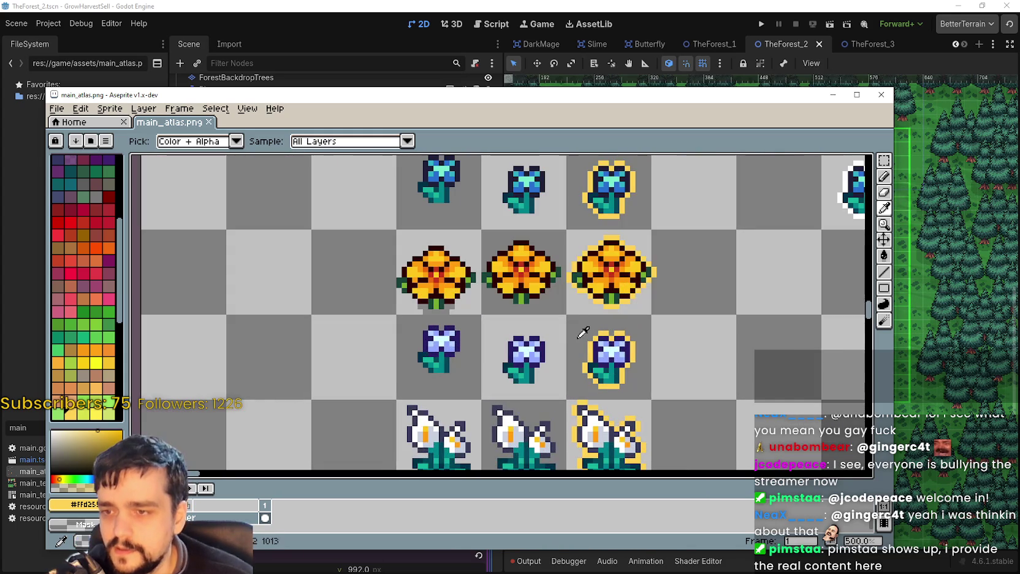
pyautogui.scroll(1, 541, 289)
pyautogui.click(518, 273)
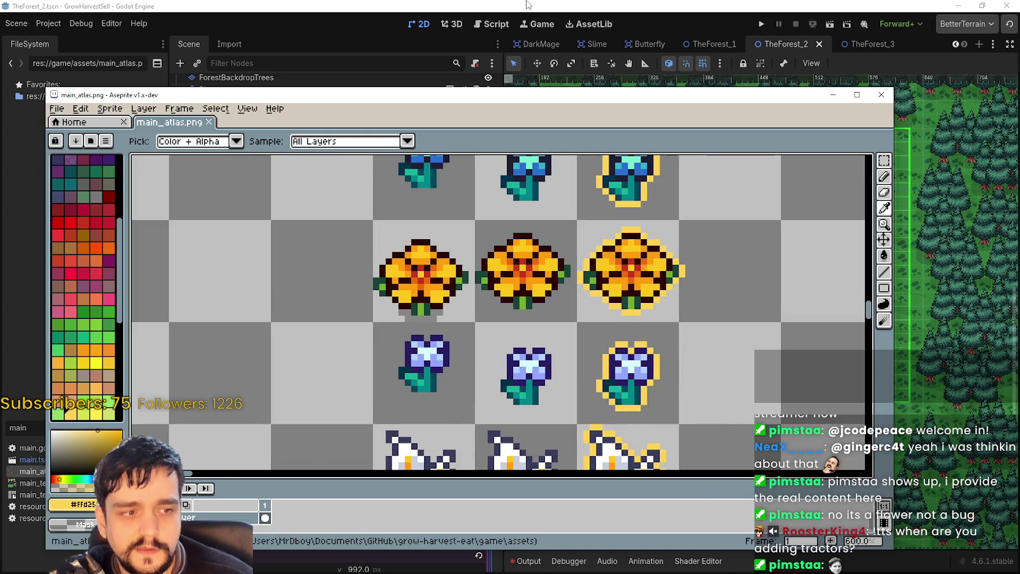
pyautogui.click(527, 5)
pyautogui.scroll(2, 429, 419)
pyautogui.click(429, 419)
# Save the scene and collapse the wheat item's flying texture details.
pyautogui.hotkey('ctrl', 's')
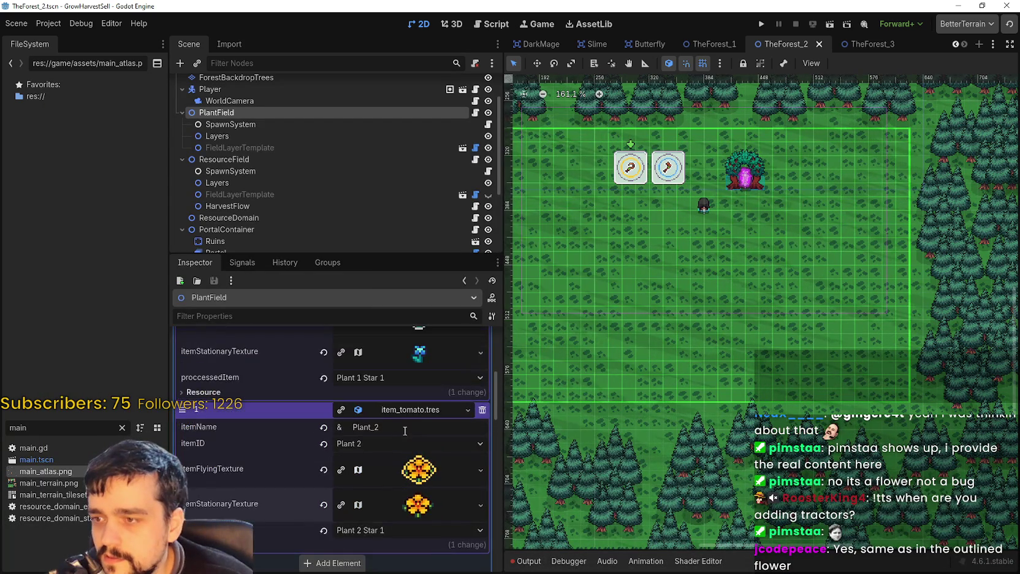
pyautogui.scroll(5, 409, 461)
pyautogui.click(424, 442)
pyautogui.click(426, 443)
pyautogui.scroll(-5, 428, 440)
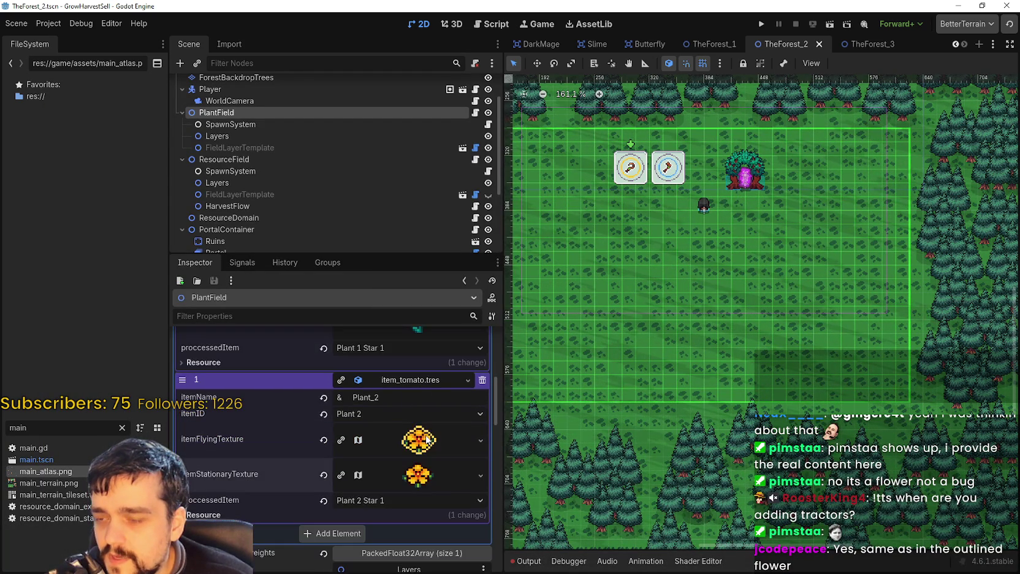
pyautogui.scroll(5, 429, 468)
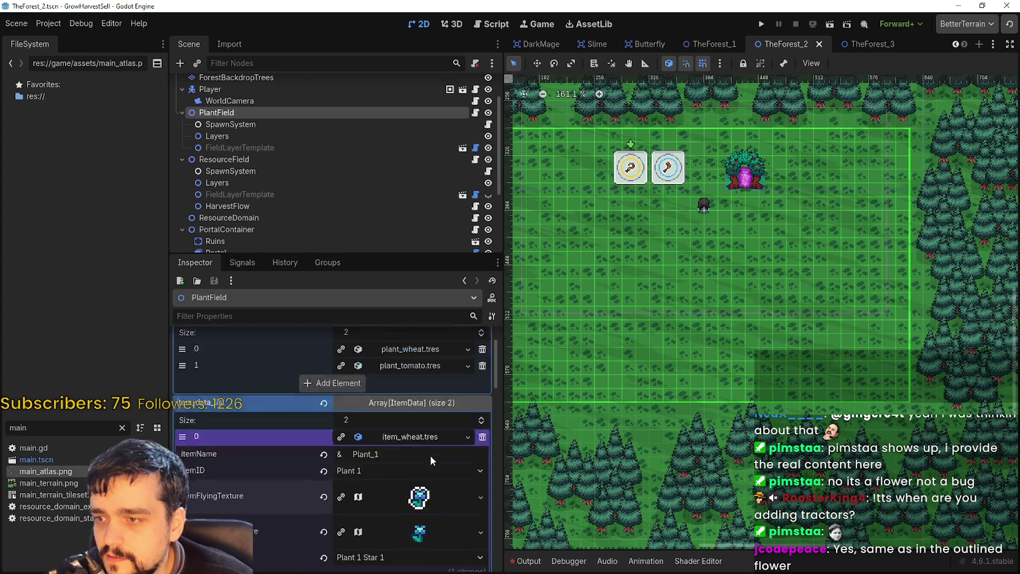
pyautogui.click(427, 494)
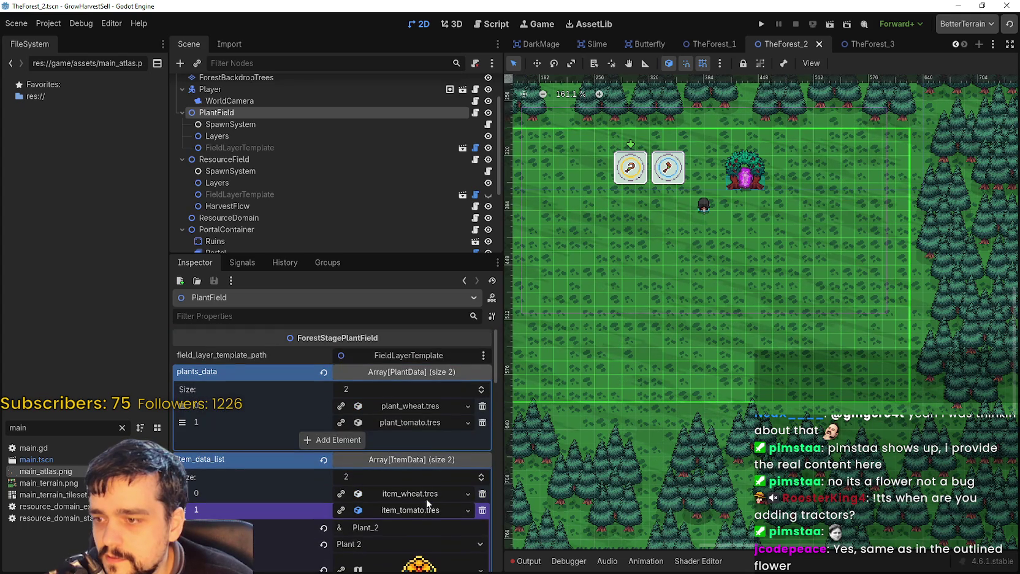
# Open the Region Editor for plant_tomato.tres's plant texture.
pyautogui.click(434, 423)
pyautogui.scroll(-2, 423, 451)
pyautogui.click(429, 397)
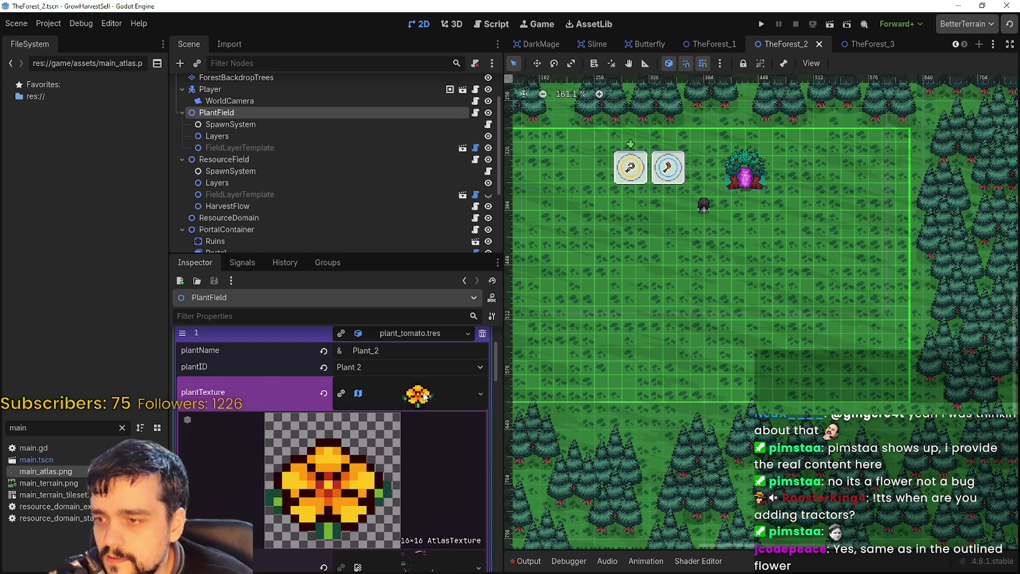
pyautogui.click(423, 396)
pyautogui.scroll(1, 421, 394)
pyautogui.scroll(-2, 417, 393)
pyautogui.click(415, 371)
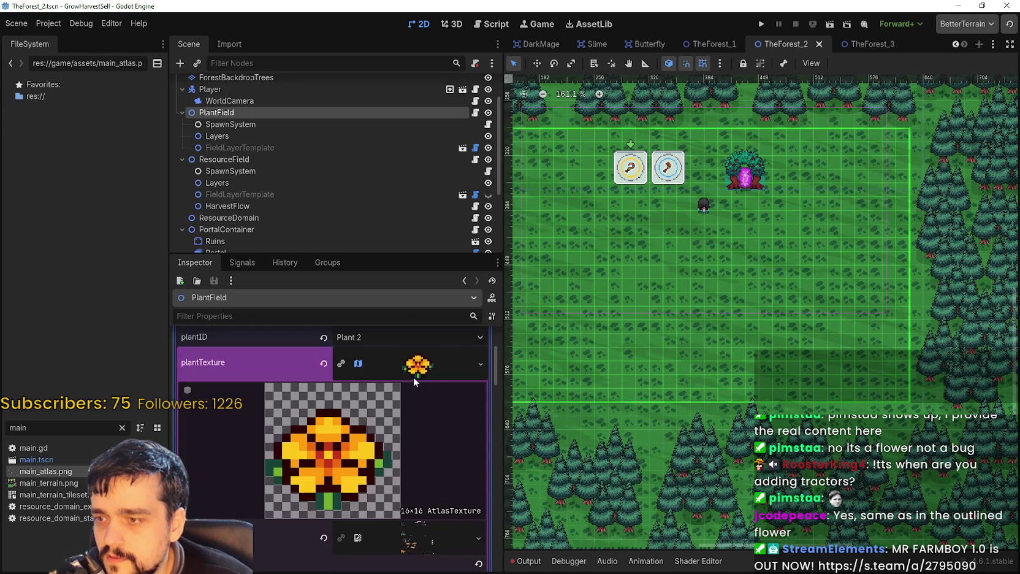
pyautogui.scroll(-3, 404, 396)
pyautogui.click(325, 464)
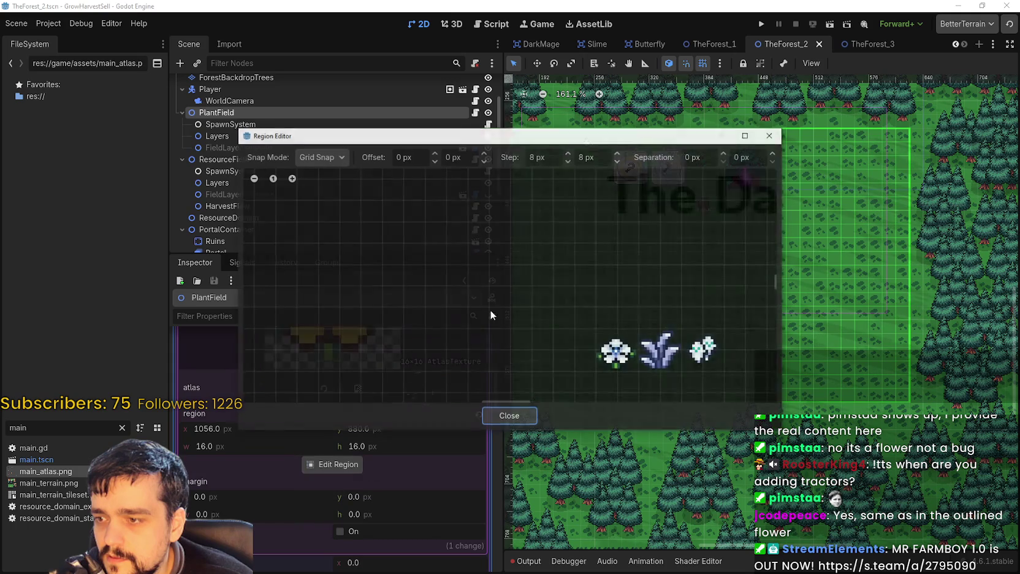
pyautogui.scroll(-5, 489, 298)
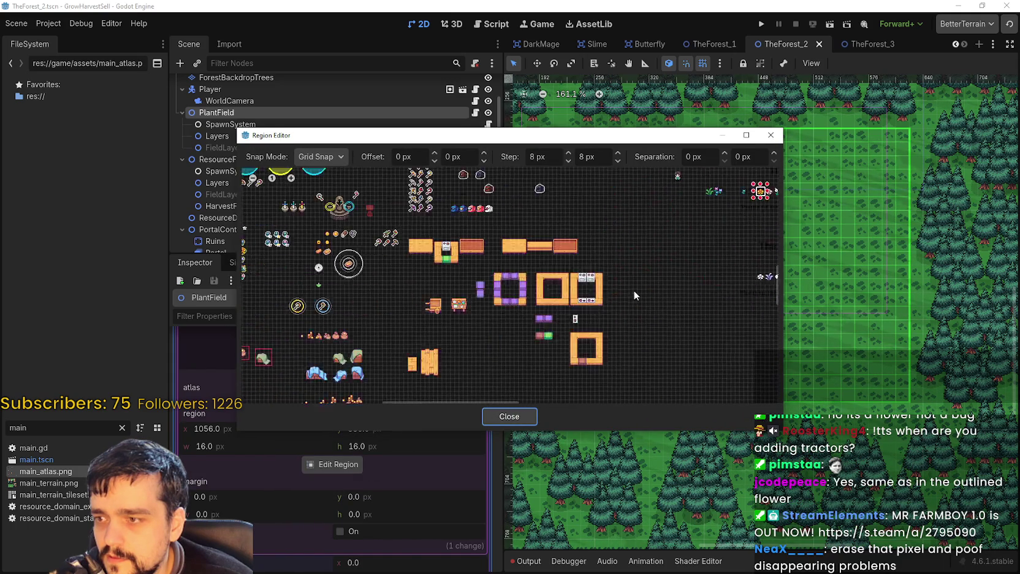
# Frame a 16×16 region around the first orange flower in main_atlas.png.
pyautogui.moveTo(431, 331); pyautogui.dragTo(660, 412)
pyautogui.scroll(7, 588, 347)
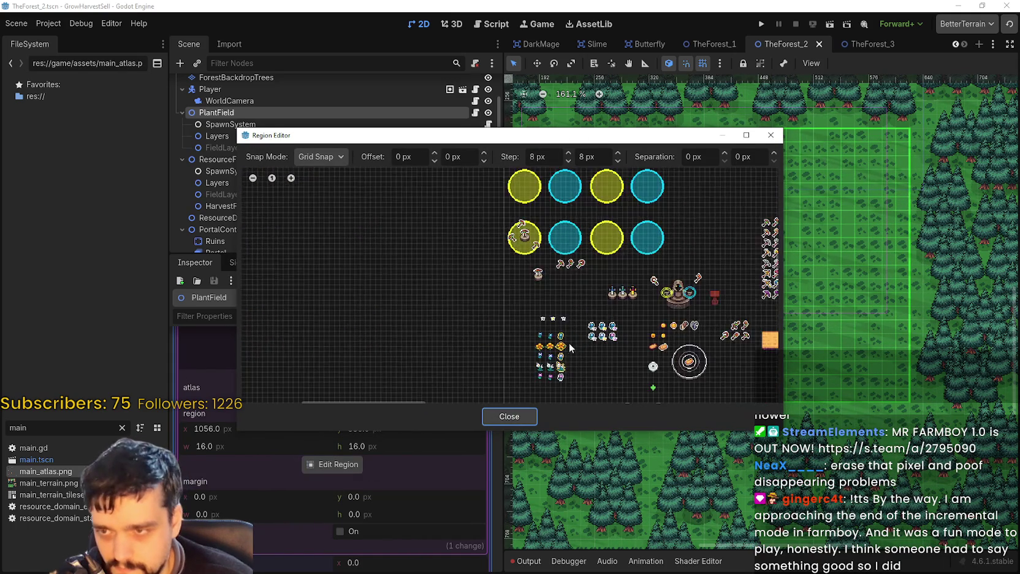
pyautogui.scroll(2, 476, 341)
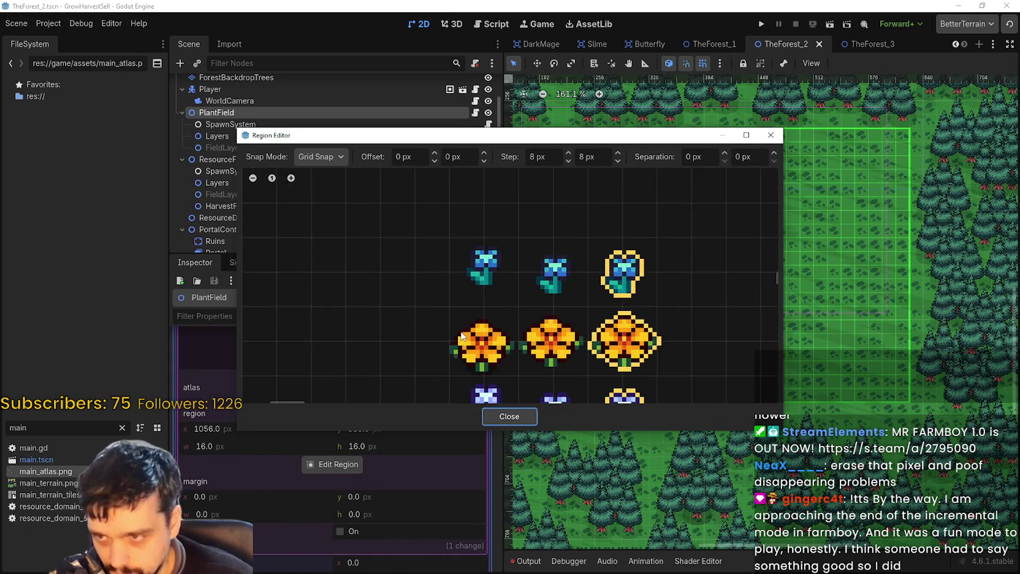
pyautogui.moveTo(460, 320); pyautogui.dragTo(509, 368)
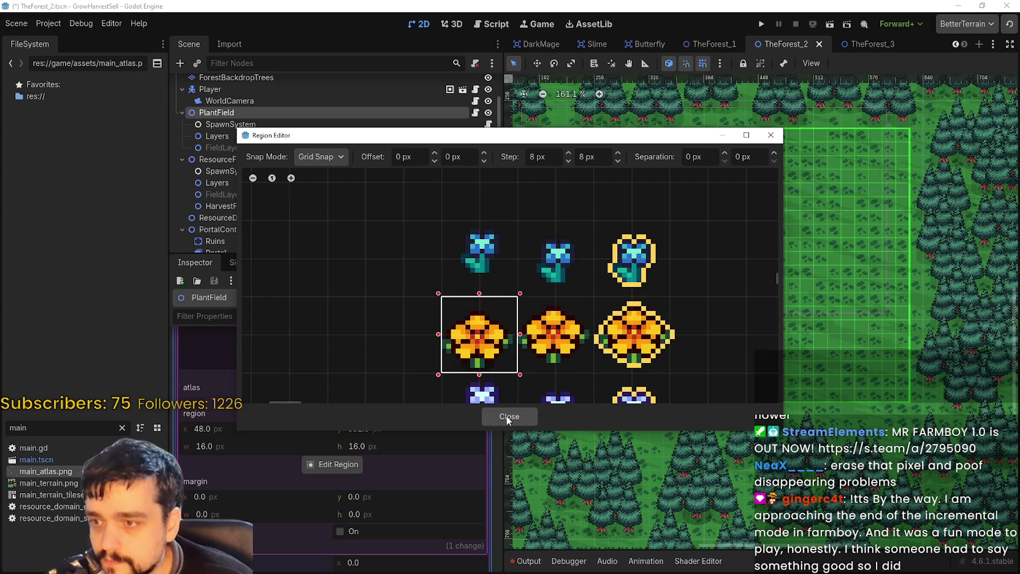
pyautogui.click(509, 416)
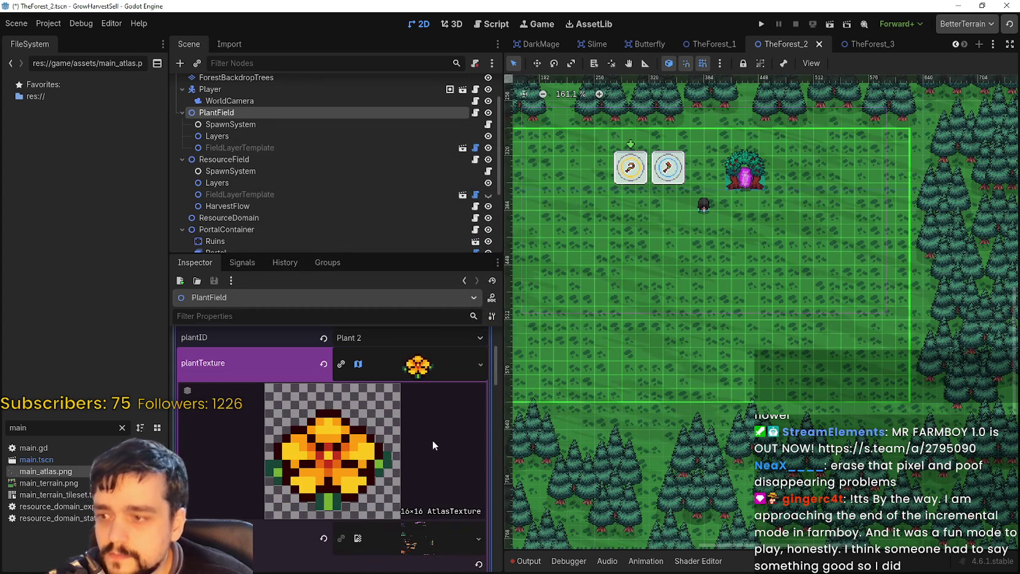
pyautogui.click(417, 366)
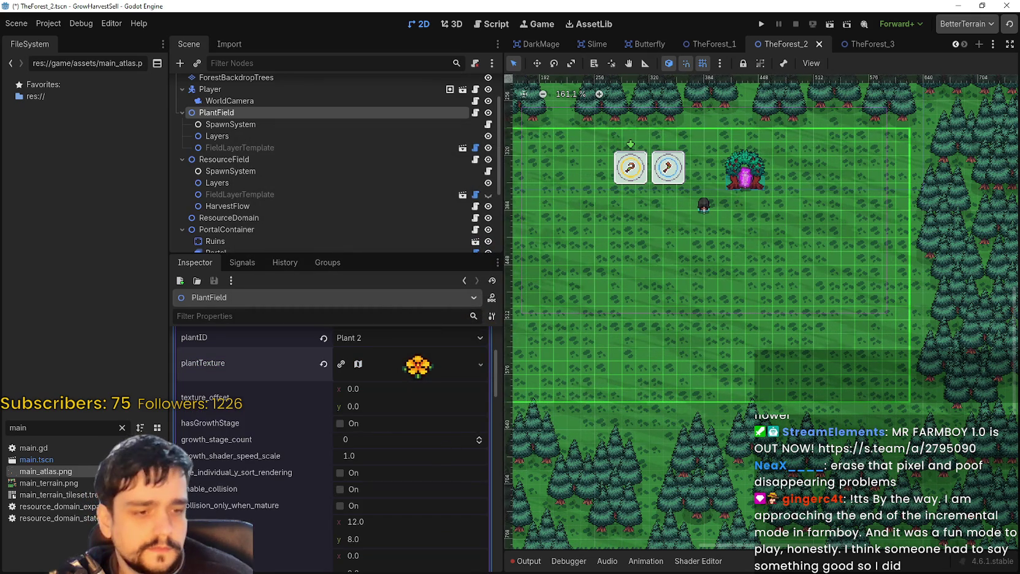
# Compare against the atlas in Aseprite, confirm the orange flower texture, and save TheForest_2.tscn.
pyautogui.hotkey('alt', 'Tab')
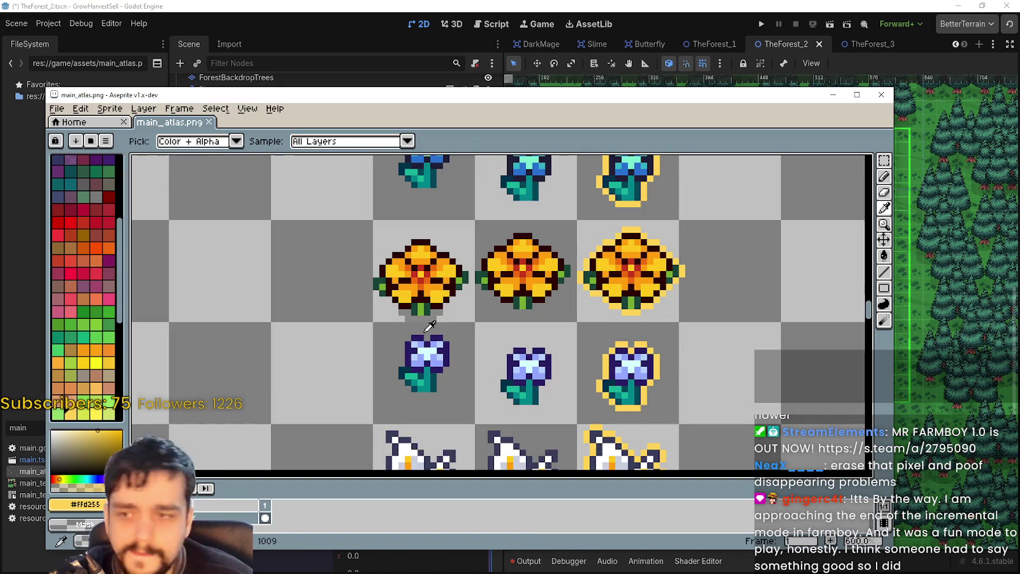
pyautogui.hotkey('alt', 'Tab')
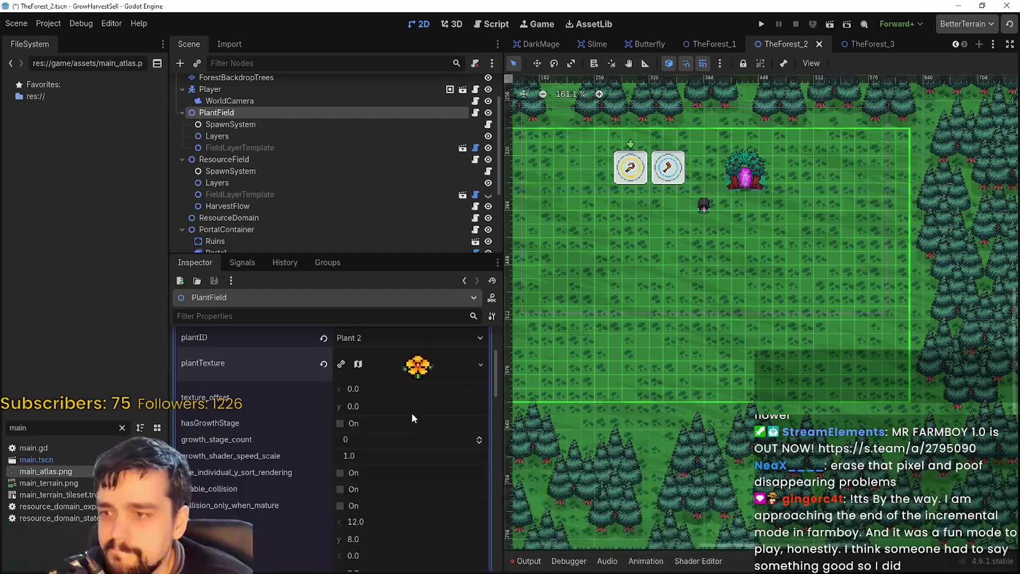
pyautogui.click(419, 367)
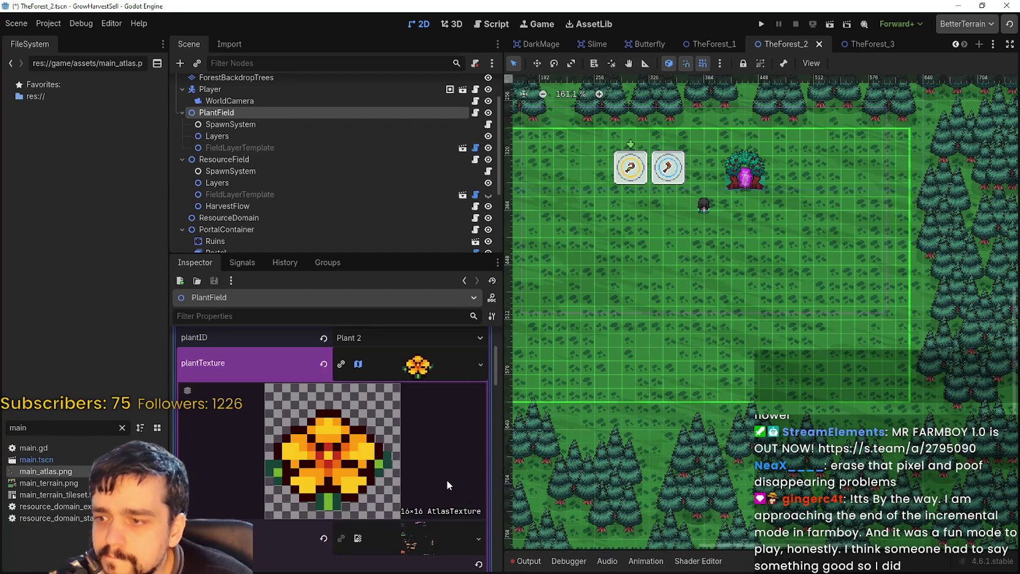
pyautogui.hotkey('ctrl', 's')
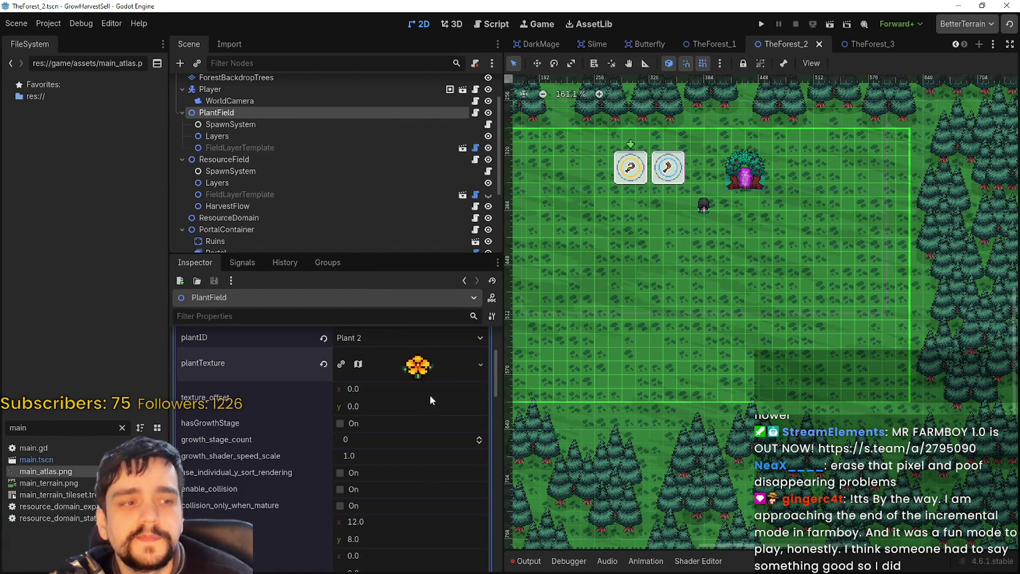
pyautogui.scroll(-3, 430, 396)
pyautogui.scroll(4, 423, 429)
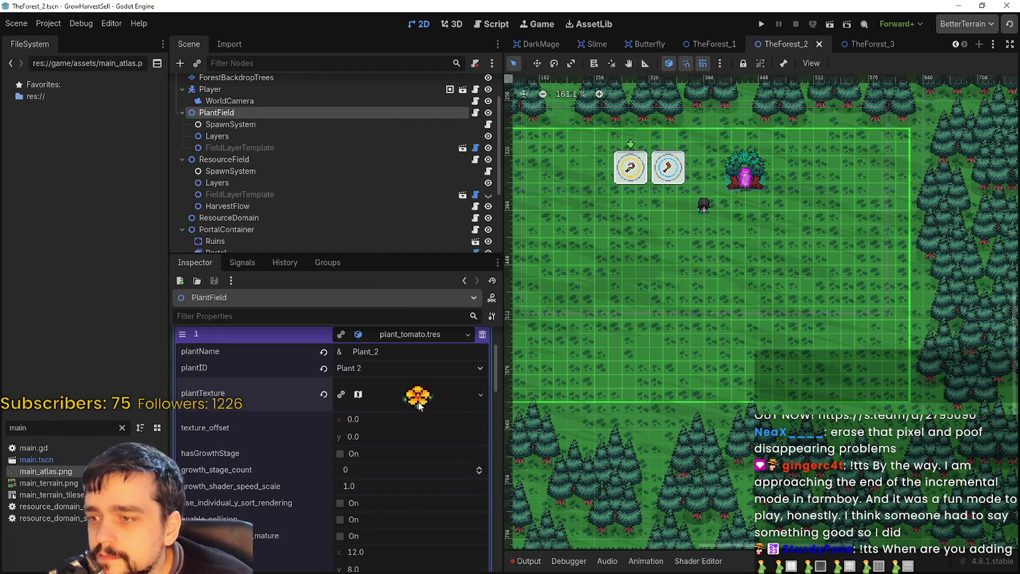
pyautogui.scroll(2, 420, 406)
pyautogui.click(417, 393)
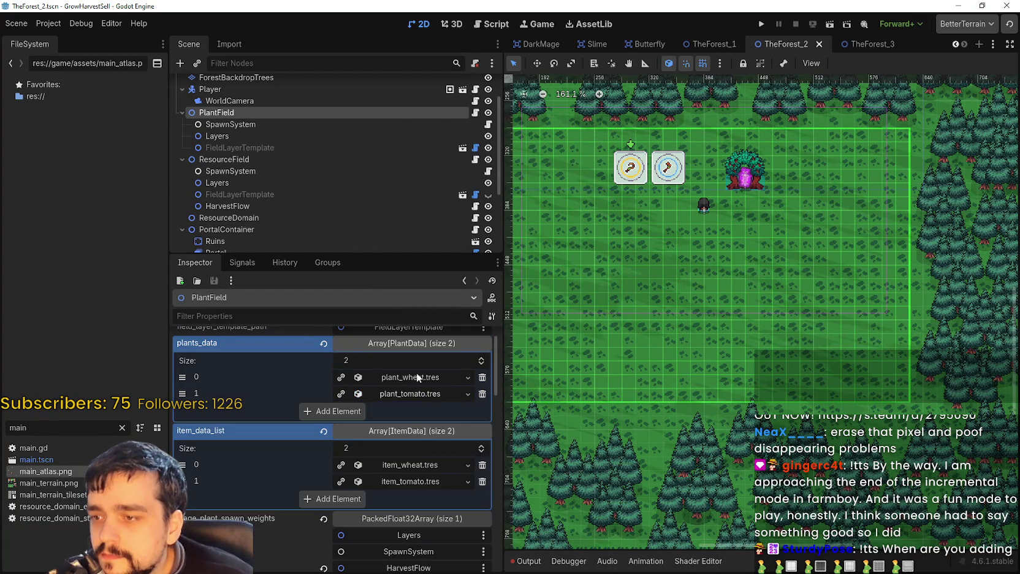
# Review the HarvestFlow and ResourceField nodes in the scene tree.
pyautogui.click(421, 378)
pyautogui.click(421, 378)
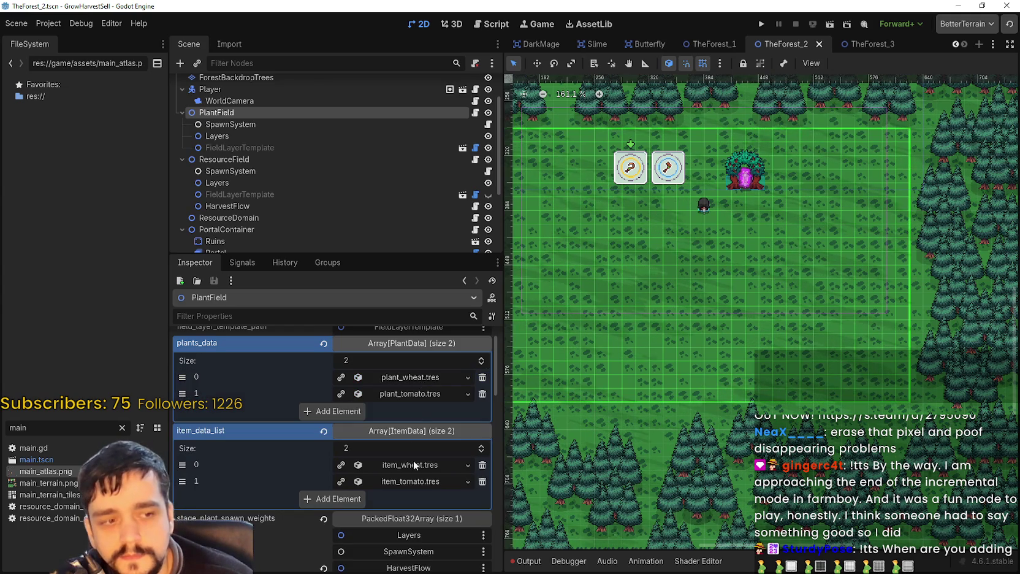
pyautogui.scroll(-6, 416, 453)
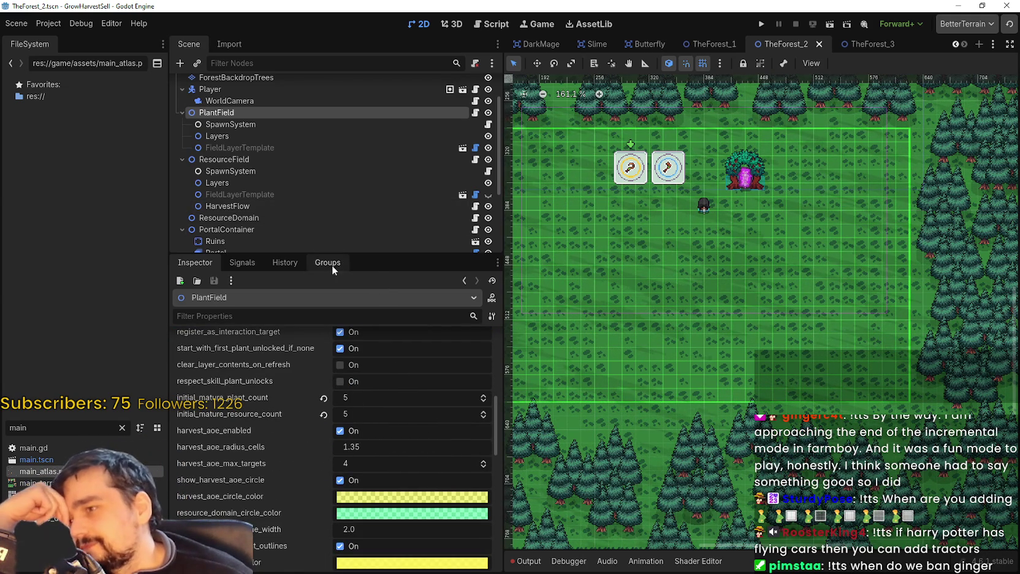
pyautogui.moveTo(347, 253); pyautogui.dragTo(346, 394)
pyautogui.click(314, 242)
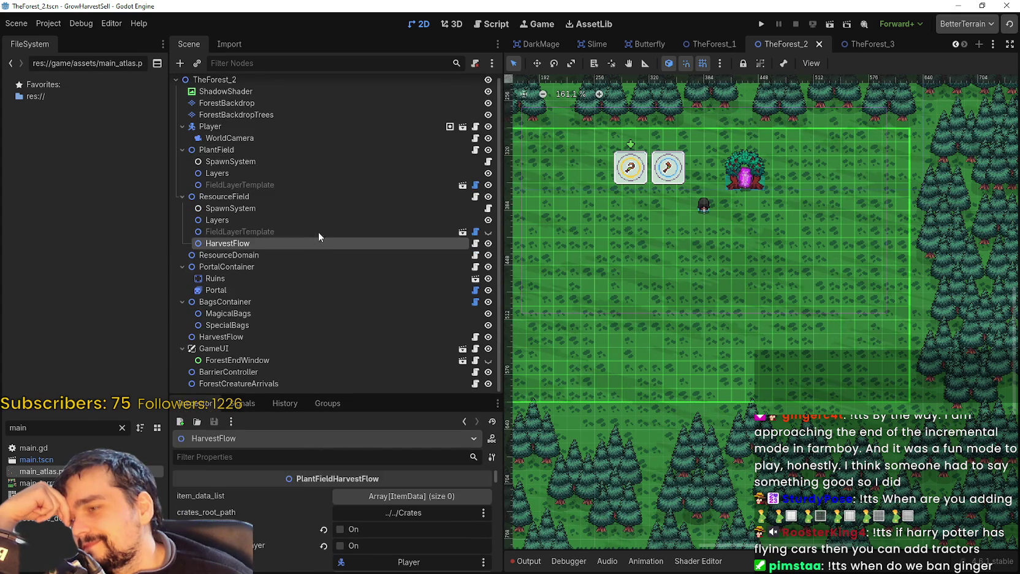
pyautogui.click(311, 198)
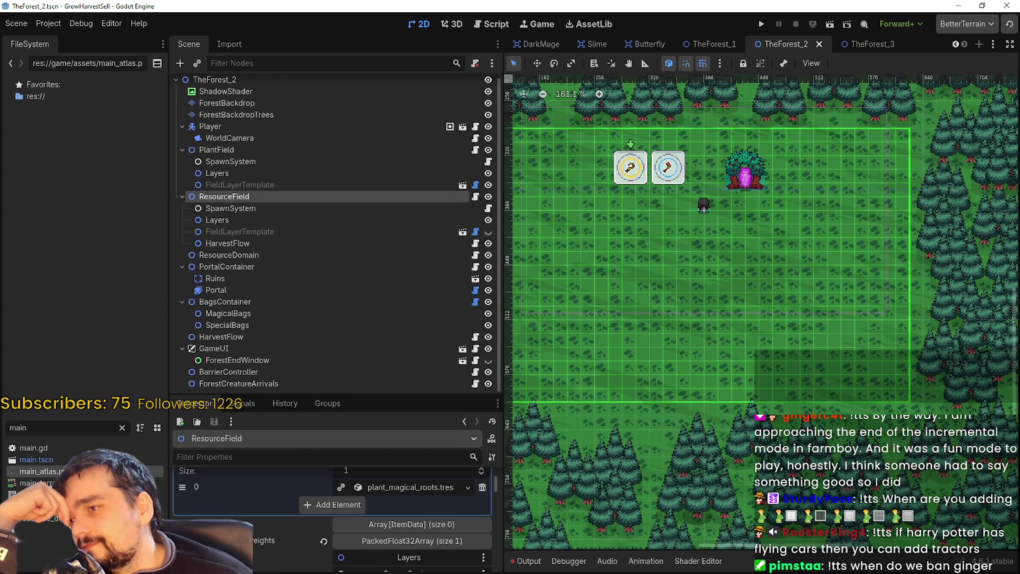
pyautogui.scroll(2, 414, 529)
# Inspect the Magical Roots plant entry, keeping its plant ID unchanged.
pyautogui.click(416, 524)
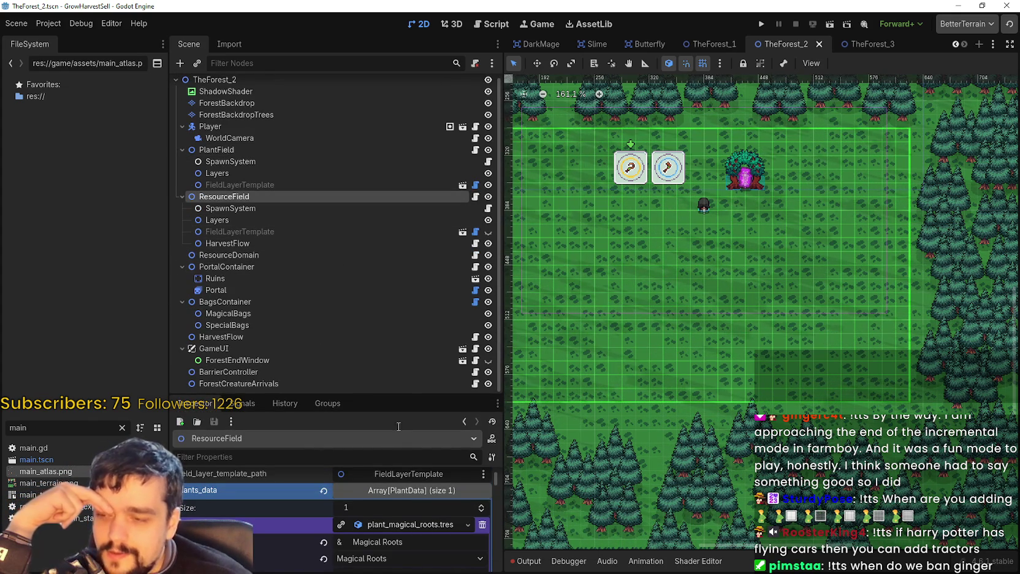
pyautogui.moveTo(395, 392); pyautogui.dragTo(421, 258)
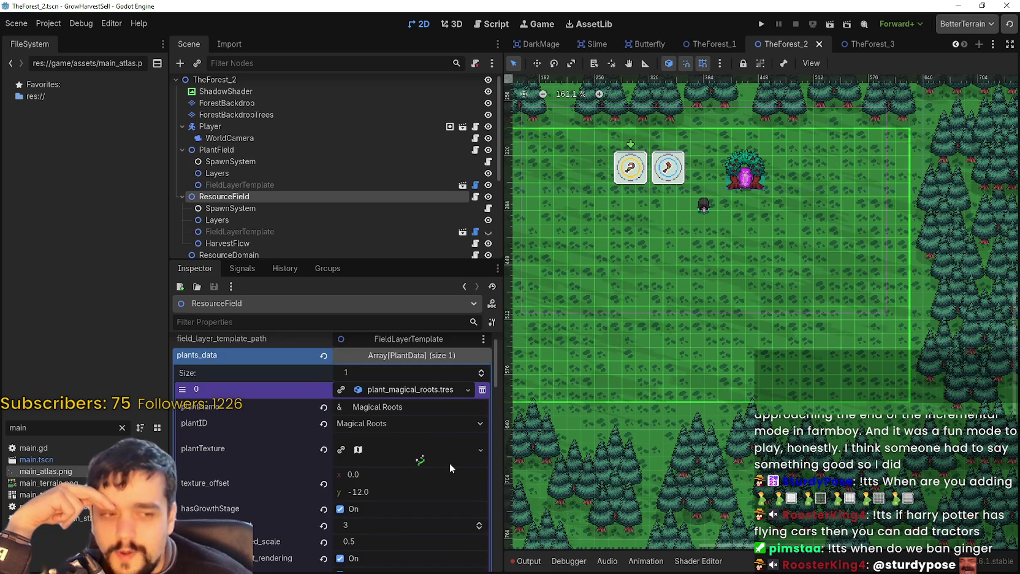
pyautogui.click(419, 426)
pyautogui.click(419, 425)
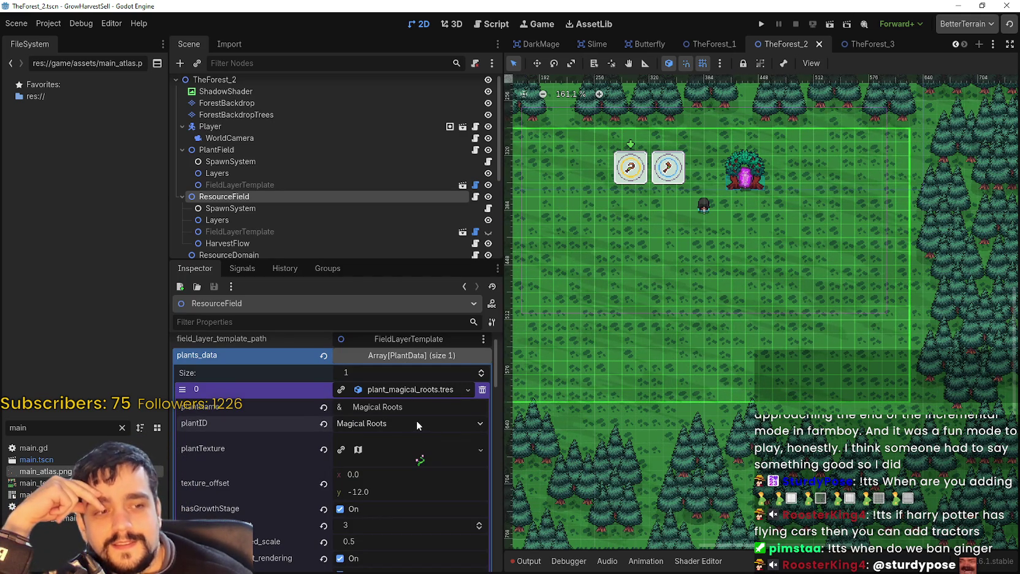
pyautogui.scroll(-2, 405, 417)
pyautogui.scroll(3, 404, 404)
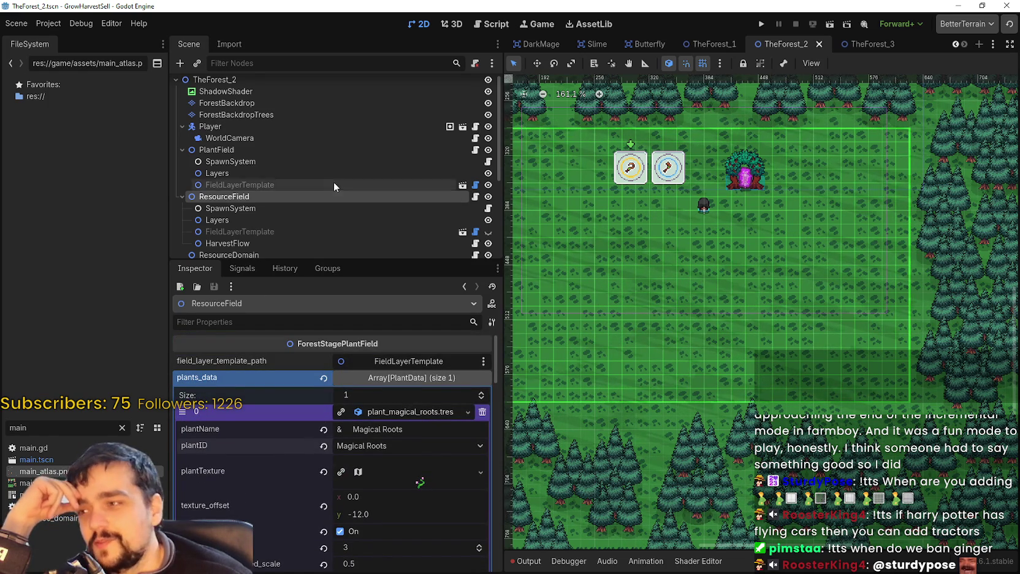
# Check ResourceDomain's item type ids list, then run the GrowHarvestSell game.
pyautogui.scroll(-4, 306, 181)
pyautogui.click(262, 159)
pyautogui.click(263, 169)
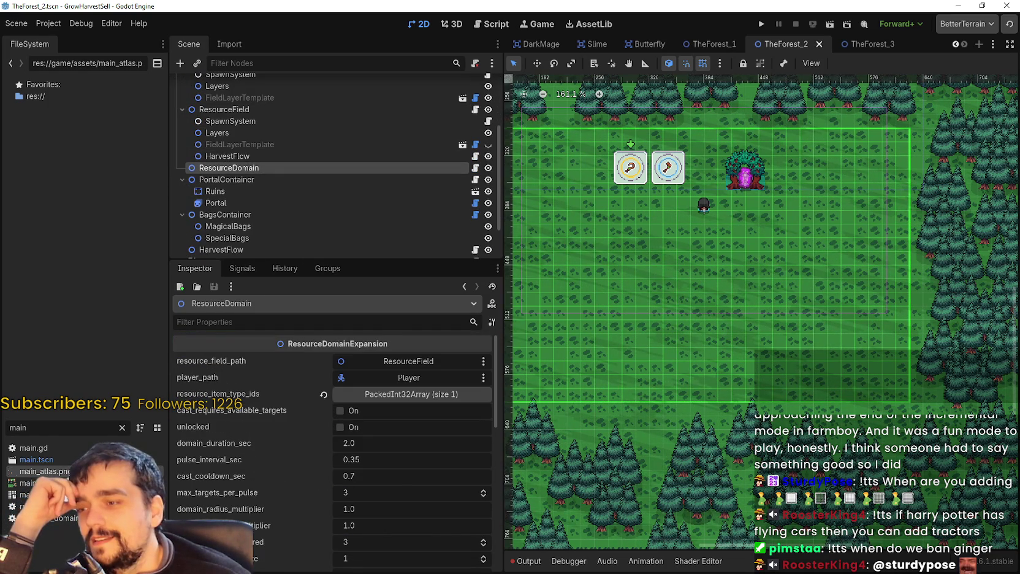
pyautogui.click(402, 394)
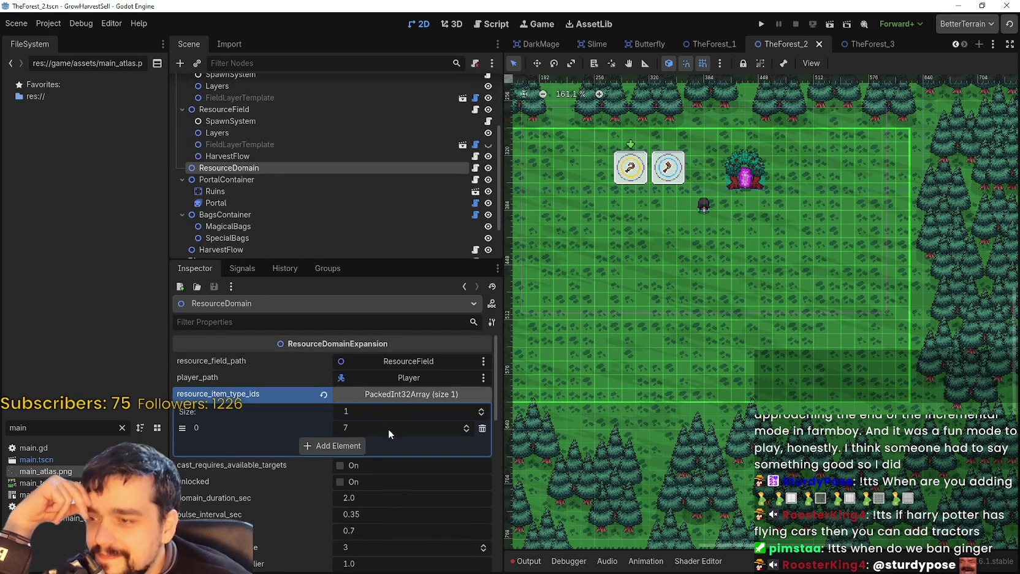
pyautogui.click(402, 394)
pyautogui.scroll(-2, 859, 179)
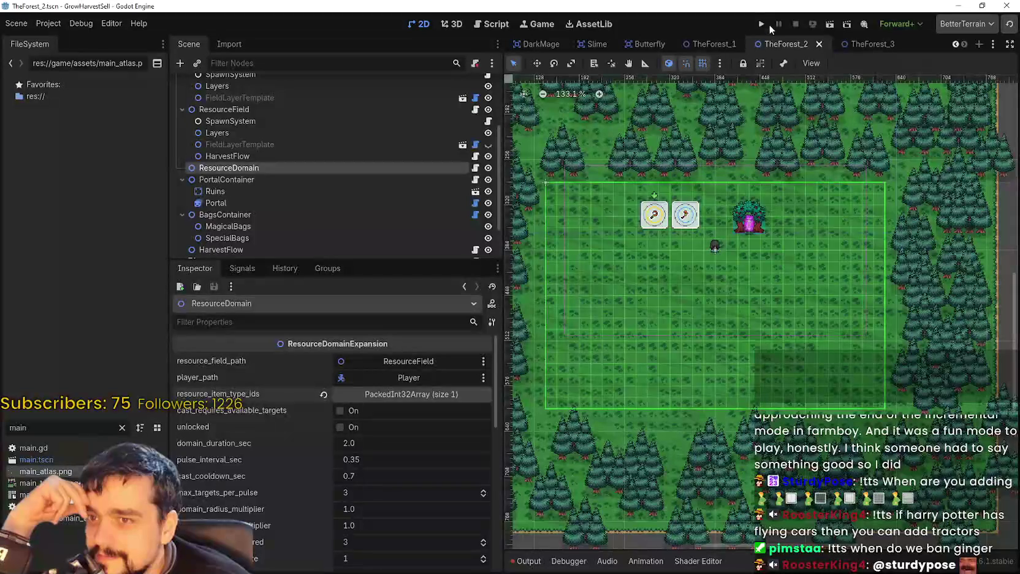
pyautogui.click(762, 25)
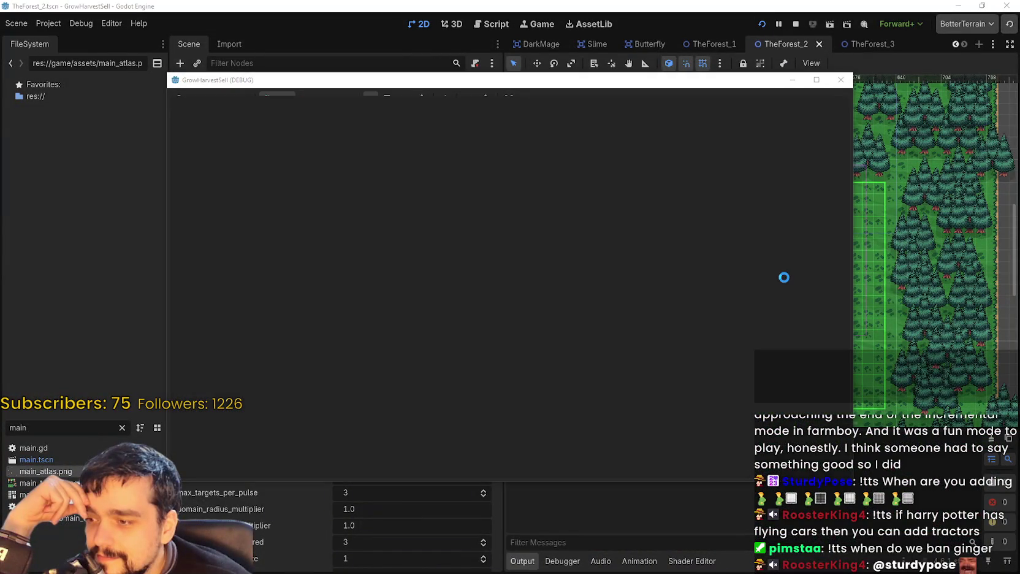
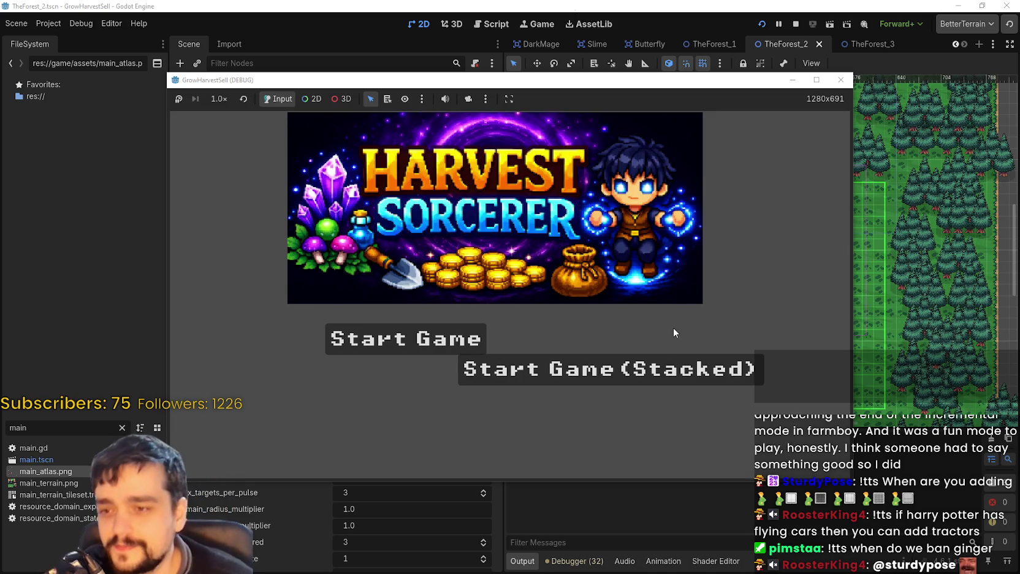
# Start the game, maximize its window, and open the Prestige tree at the village skill board.
pyautogui.press('Return')
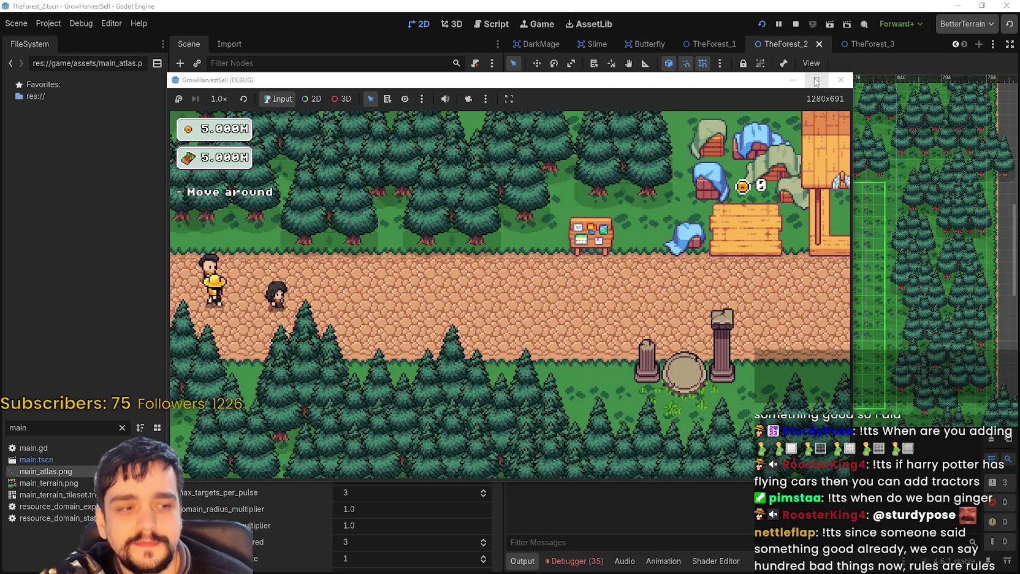
pyautogui.click(816, 80)
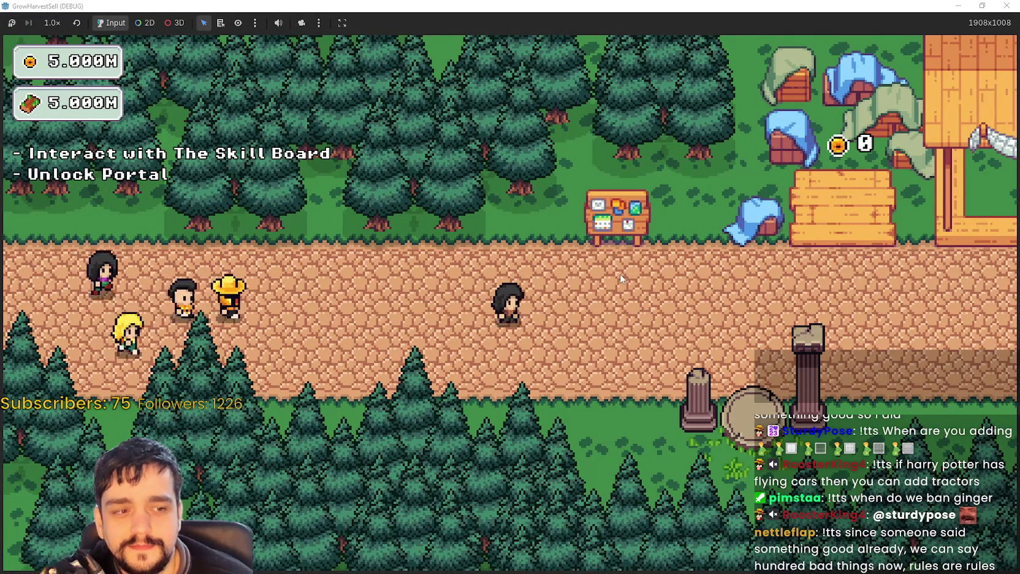
pyautogui.press('d')
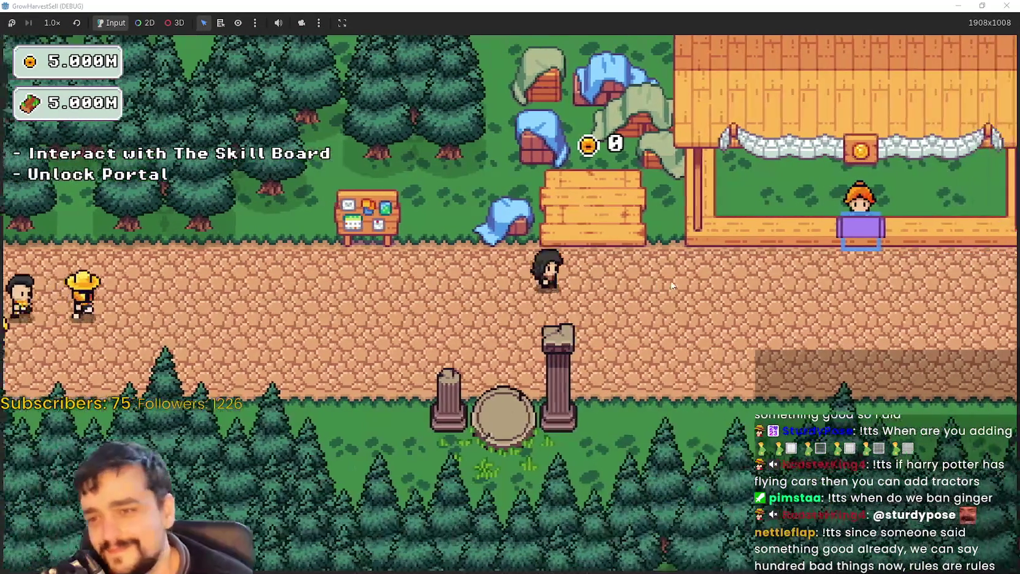
pyautogui.press('a')
pyautogui.press('e')
pyautogui.scroll(-5, 590, 370)
# Unlock Resource Domain and the skill nodes around the centre and left side.
pyautogui.click(623, 354)
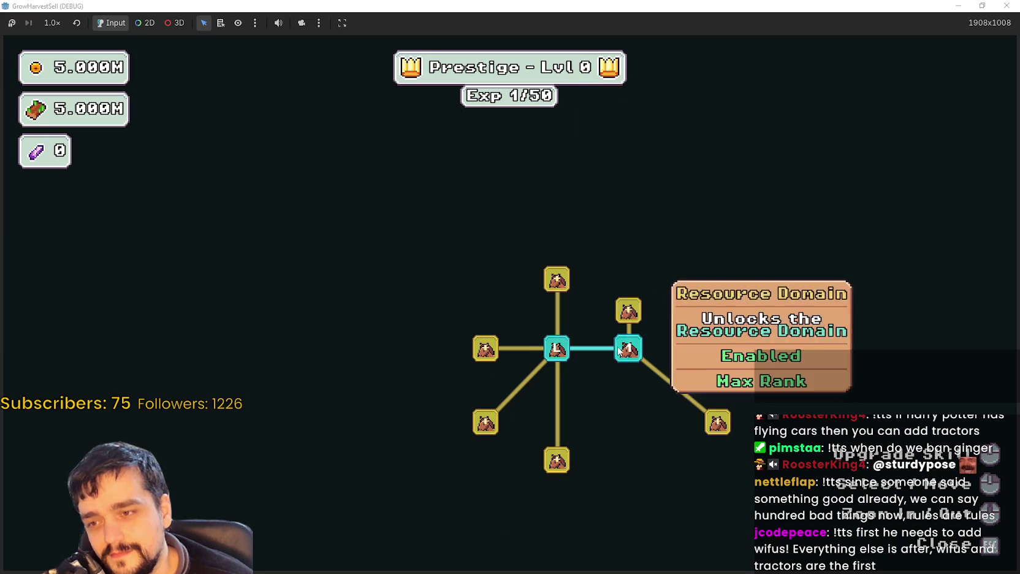
pyautogui.click(556, 279)
pyautogui.click(486, 348)
pyautogui.click(485, 422)
pyautogui.click(556, 460)
pyautogui.click(416, 422)
pyautogui.click(434, 385)
pyautogui.click(431, 349)
pyautogui.click(432, 299)
pyautogui.click(476, 279)
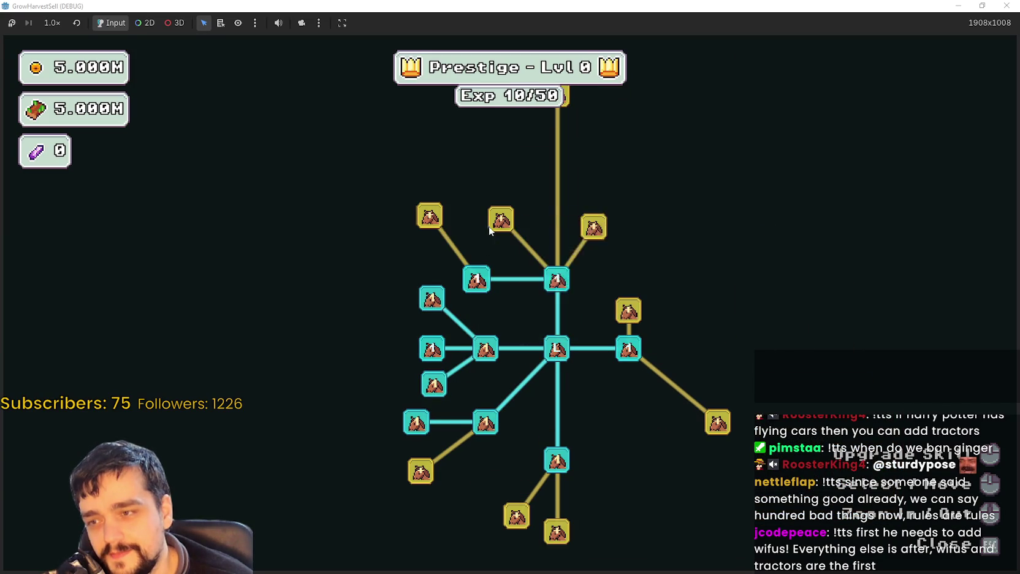
# Buy Magical Bags, the gold branch, Domain Range, Barrier Energy and the right-side nodes.
pyautogui.click(501, 221)
pyautogui.click(594, 227)
pyautogui.click(628, 311)
pyautogui.click(718, 422)
pyautogui.click(700, 364)
pyautogui.click(633, 421)
pyautogui.click(632, 473)
pyautogui.click(689, 471)
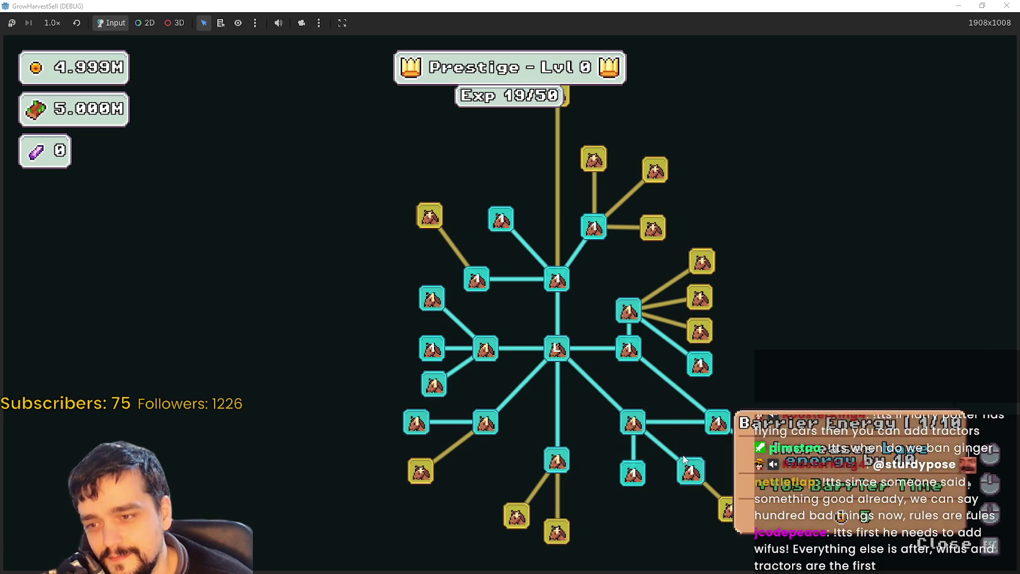
pyautogui.click(700, 331)
pyautogui.click(700, 298)
pyautogui.click(702, 261)
pyautogui.click(653, 228)
# Buy Market Speed, Market Slots II, Market Speed II, Plant Merchant, the remaining gold nodes and Portal.
pyautogui.click(654, 198)
pyautogui.click(596, 223)
pyautogui.click(702, 231)
pyautogui.click(660, 197)
pyautogui.click(559, 159)
pyautogui.click(491, 197)
pyautogui.click(432, 280)
pyautogui.click(429, 441)
pyautogui.click(524, 486)
pyautogui.click(564, 501)
pyautogui.click(738, 479)
# Max Plant Domain Damage II and Resource Domain Damage II at 10/10, then close the tree.
pyautogui.click(439, 274)
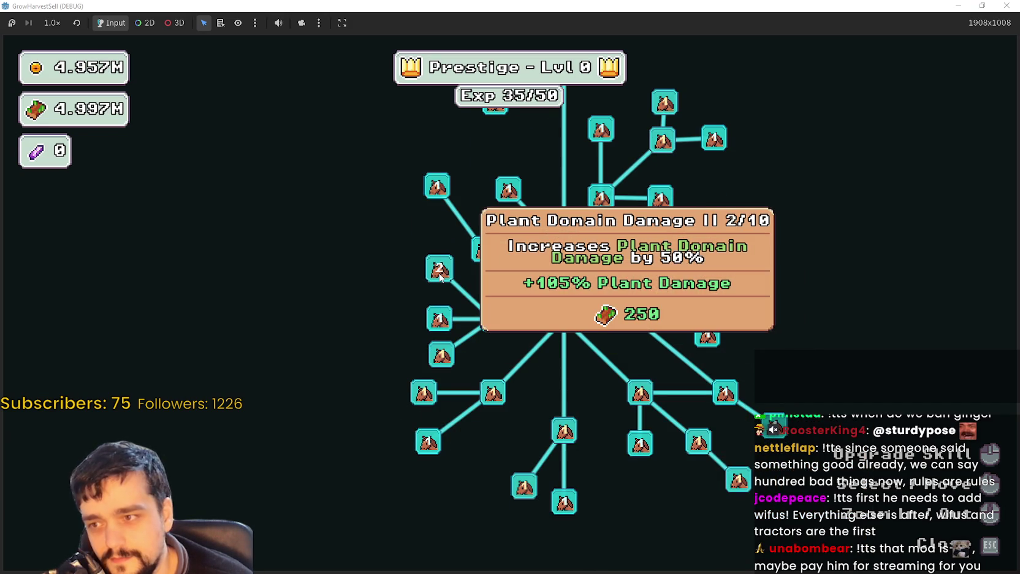
pyautogui.click(439, 274)
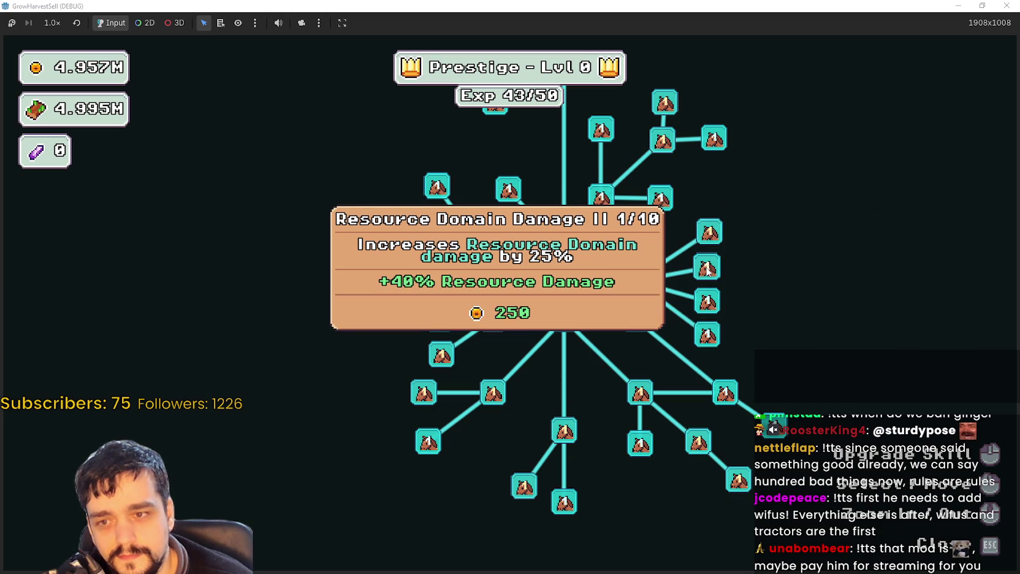
pyautogui.doubleClick(707, 269)
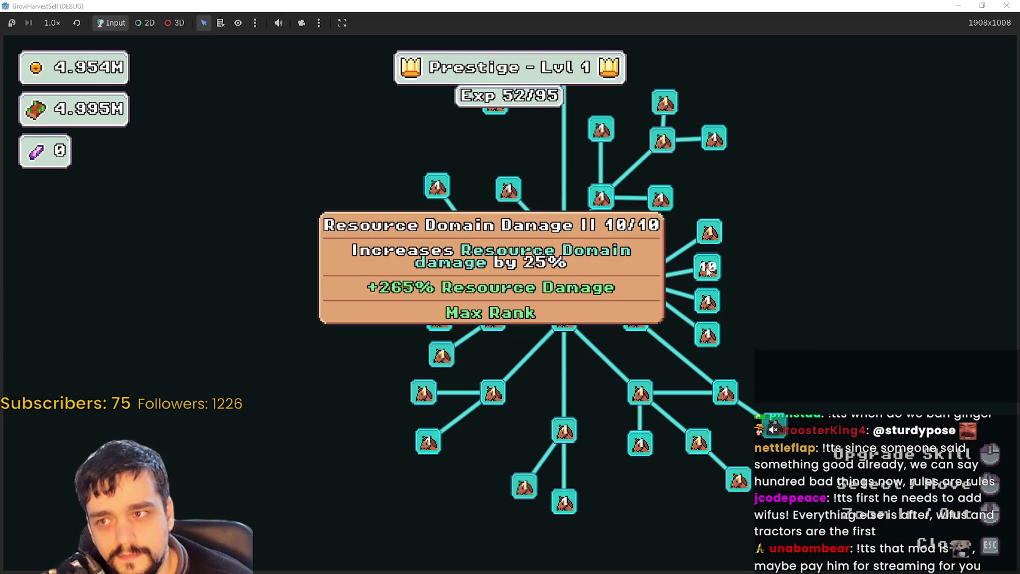
pyautogui.press('Escape')
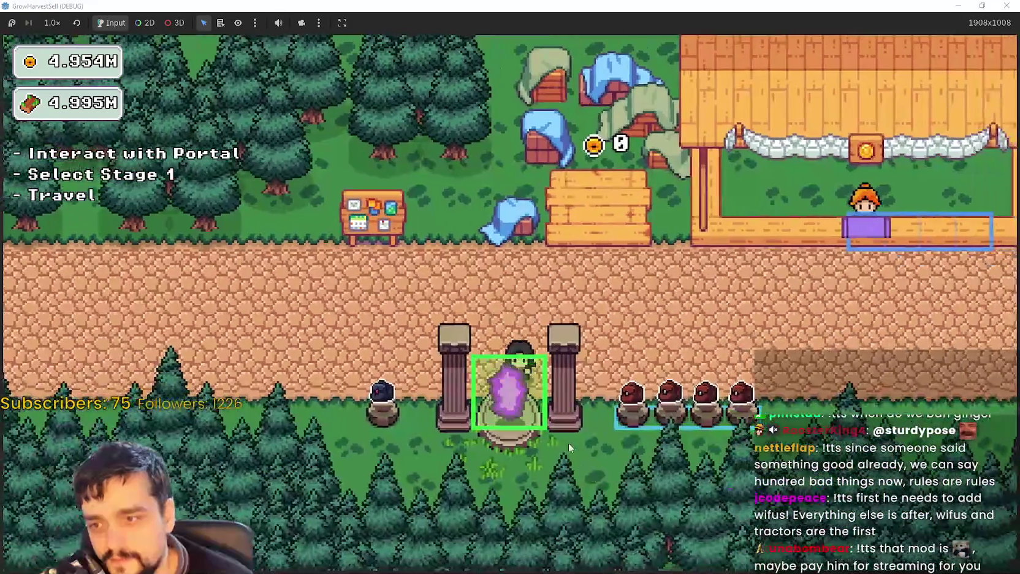
# Travel through the portal to the Stage 2 forest.
pyautogui.click(579, 459)
pyautogui.click(423, 174)
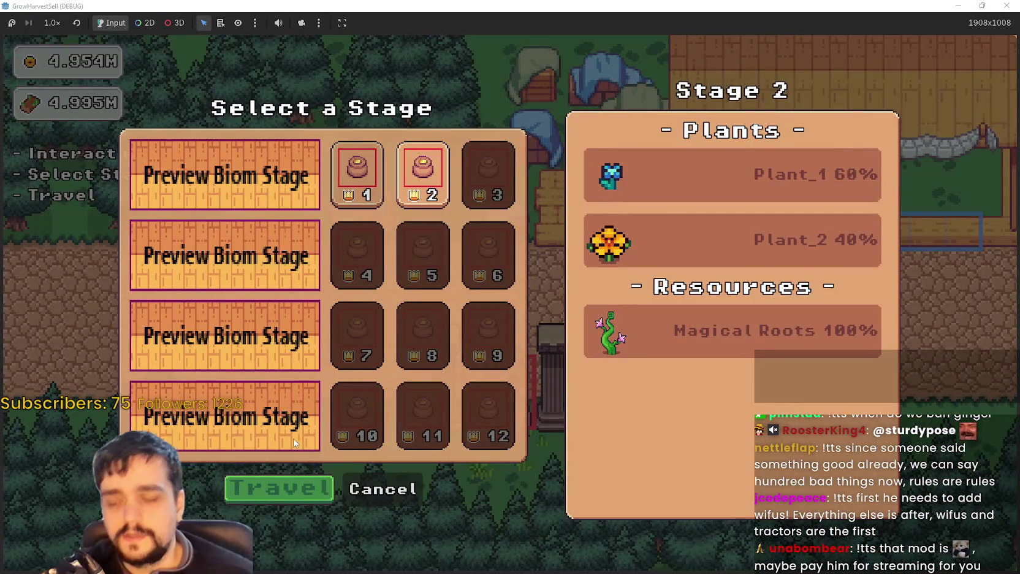
pyautogui.click(272, 485)
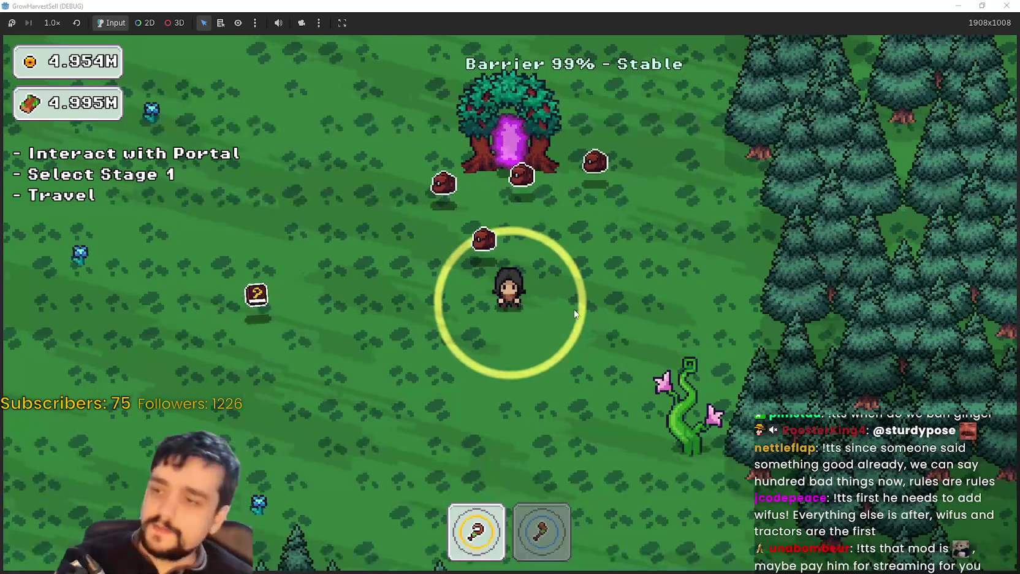
# Walk around the Stage 2 forest harvesting flowers, plants and vines.
pyautogui.press('a')
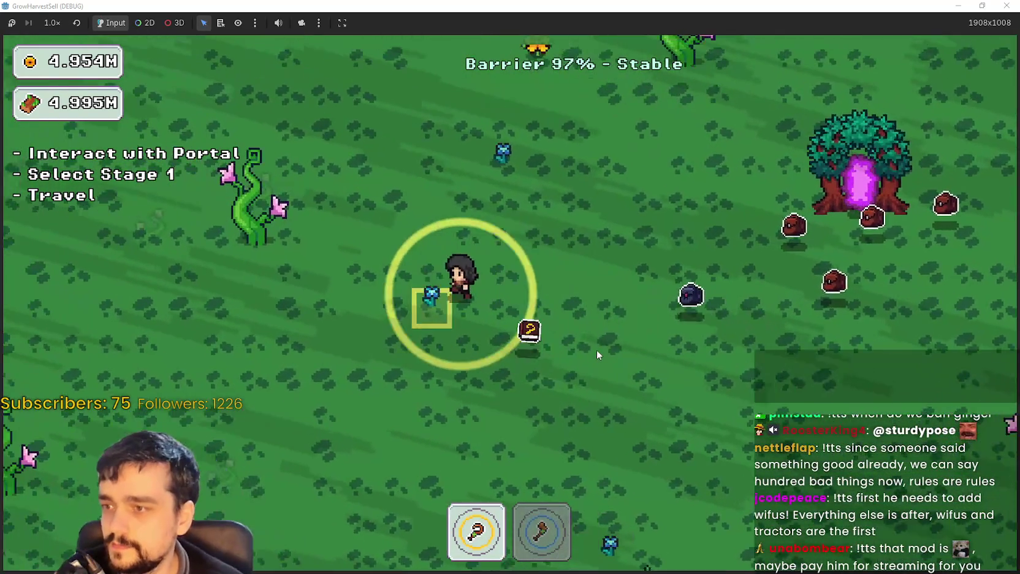
pyautogui.press('w')
pyautogui.press('w')
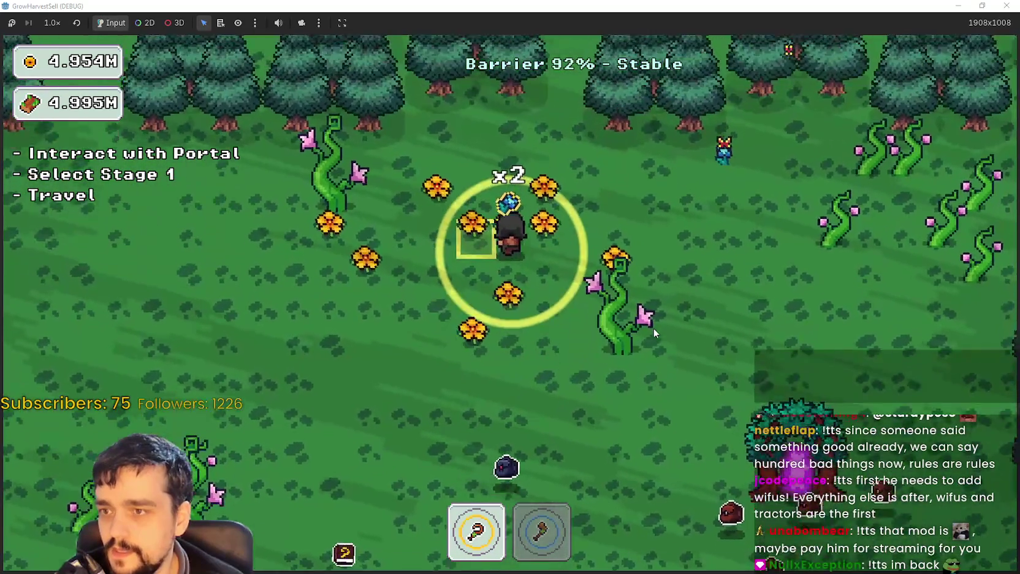
pyautogui.press('w')
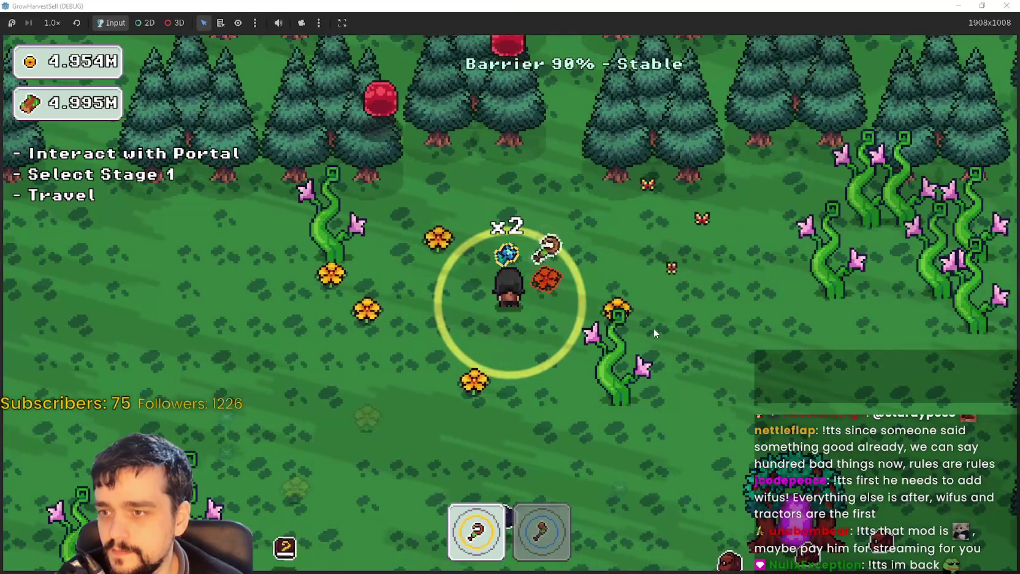
pyautogui.press('s')
pyautogui.press('d')
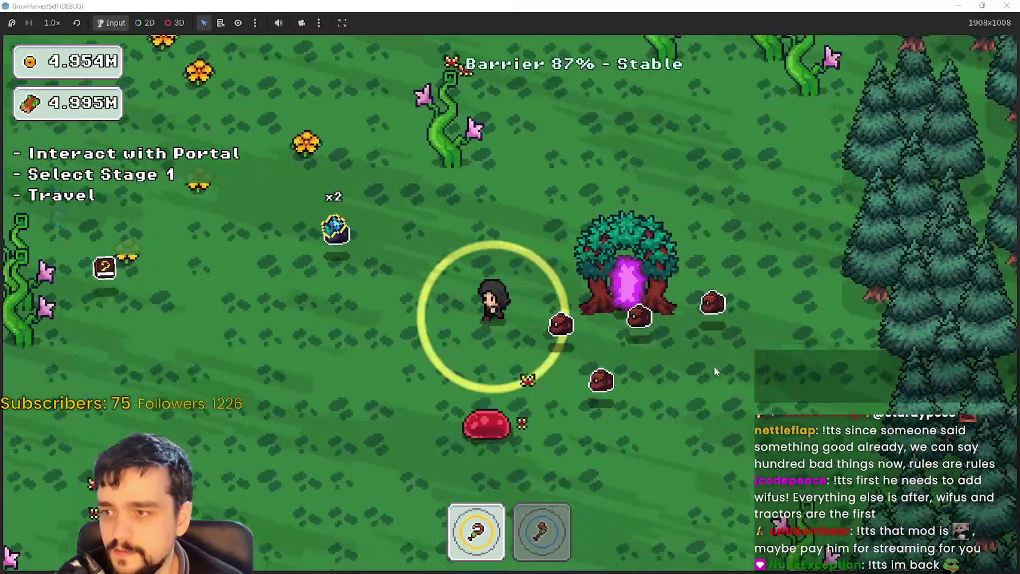
pyautogui.press('a')
pyautogui.press('w')
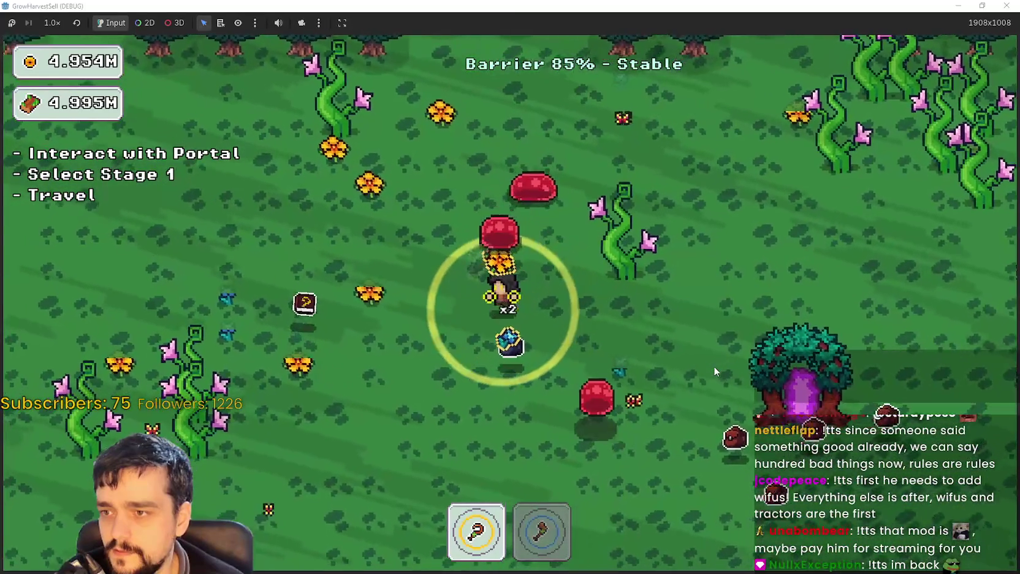
pyautogui.press('s')
pyautogui.press('d')
pyautogui.press('s')
pyautogui.press('a')
pyautogui.press('w')
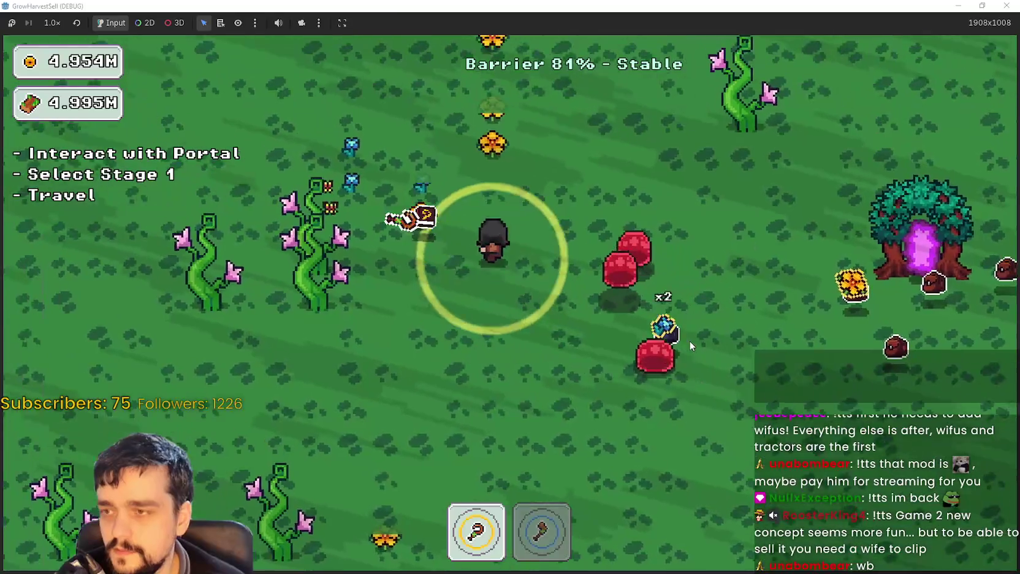
pyautogui.press('w')
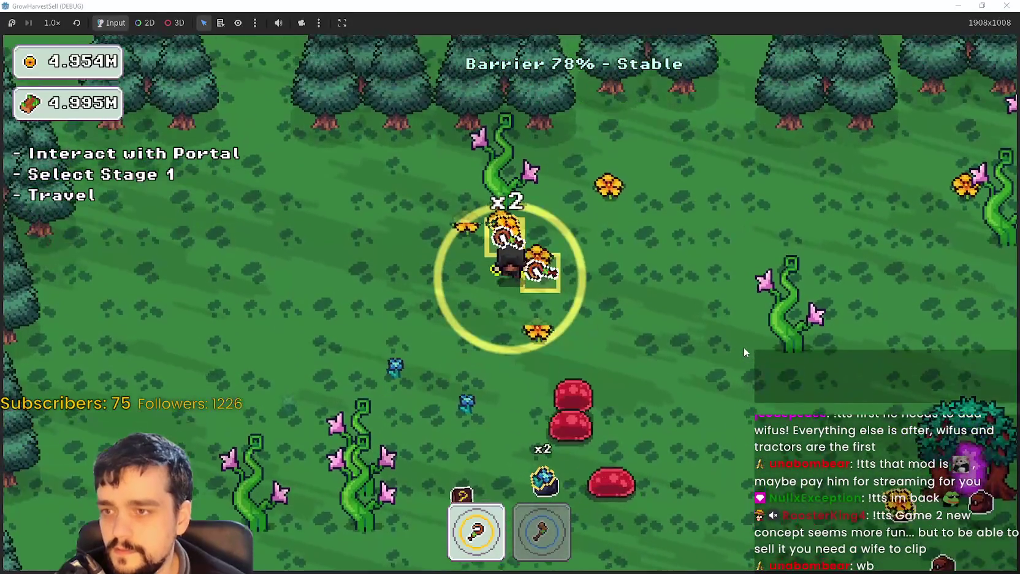
pyautogui.press('w')
pyautogui.press('d')
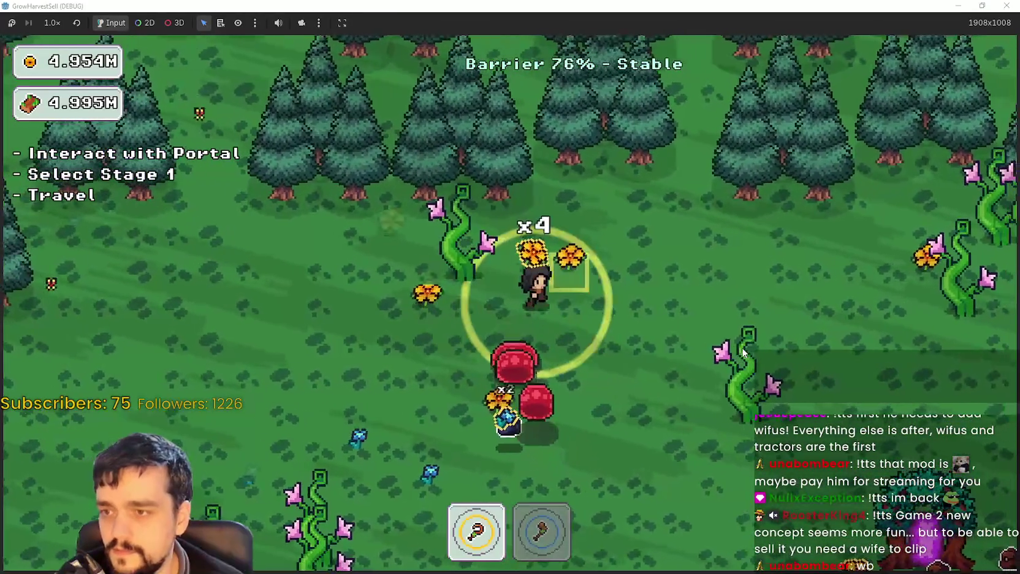
pyautogui.press('d')
pyautogui.press('s')
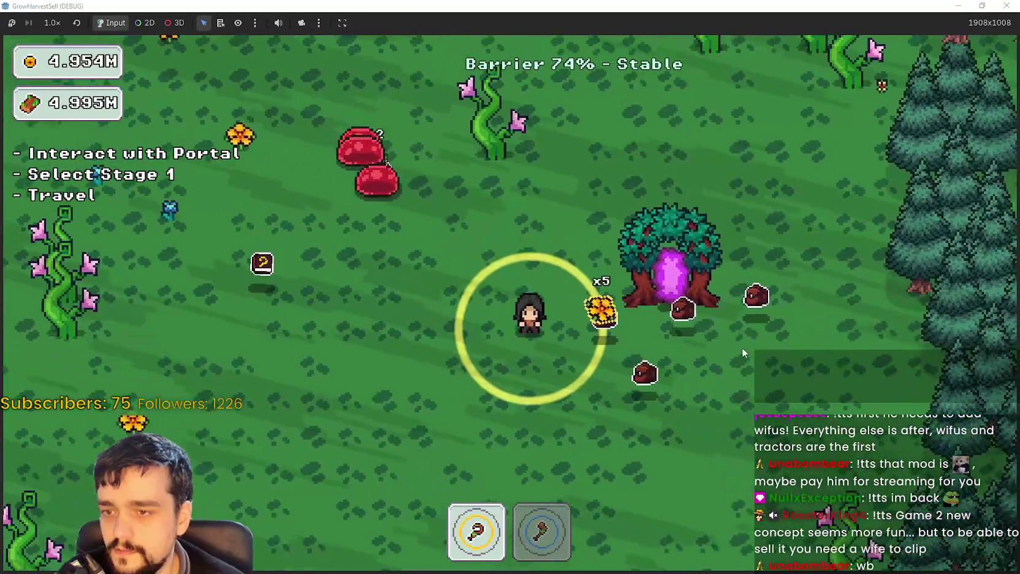
pyautogui.press('s')
pyautogui.press('a')
pyautogui.press('w')
pyautogui.press('d')
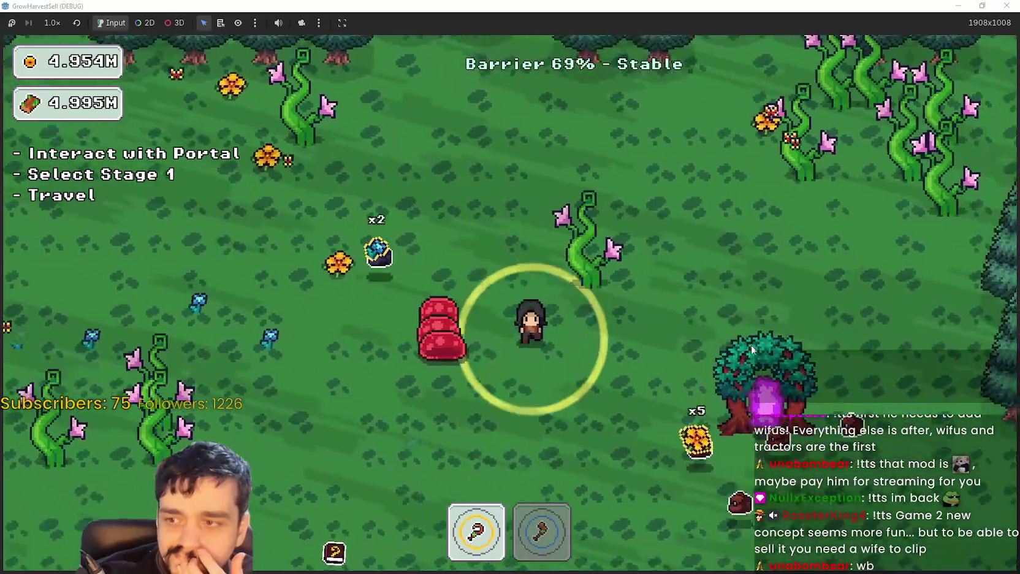
pyautogui.press('s')
pyautogui.press('a')
pyautogui.press('w')
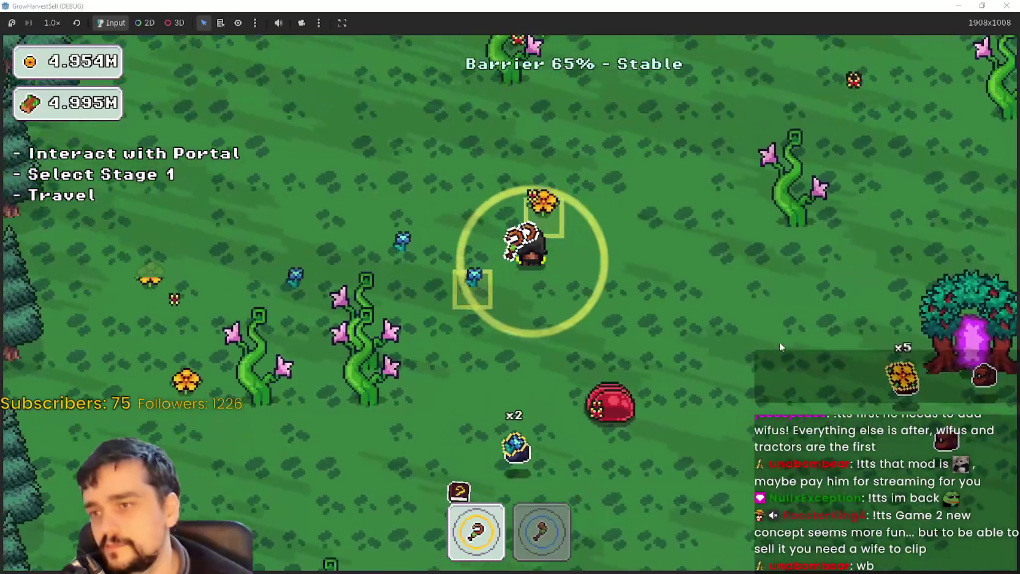
pyautogui.press('w')
pyautogui.press('d')
pyautogui.press('s')
pyautogui.press('d')
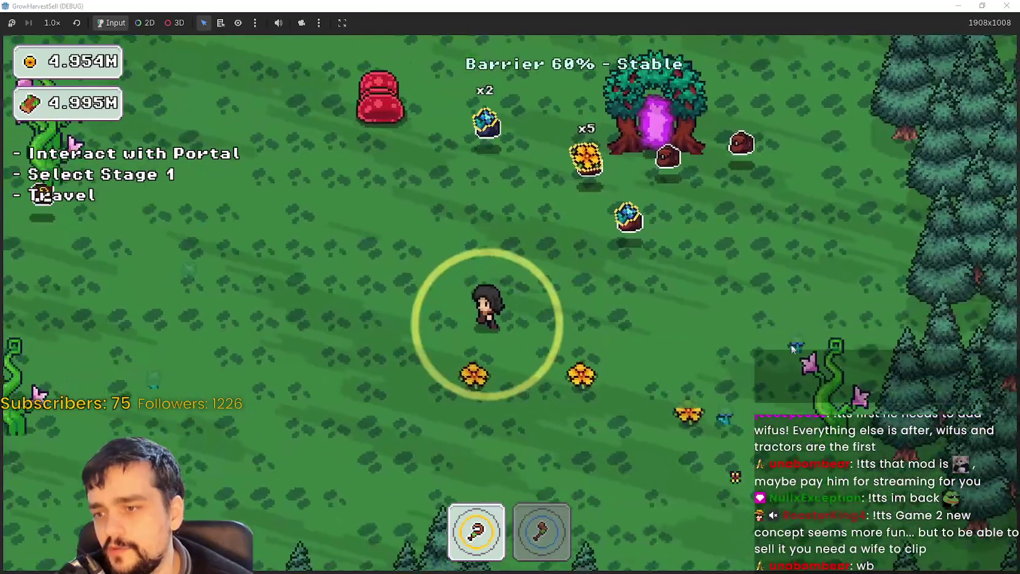
pyautogui.press('s')
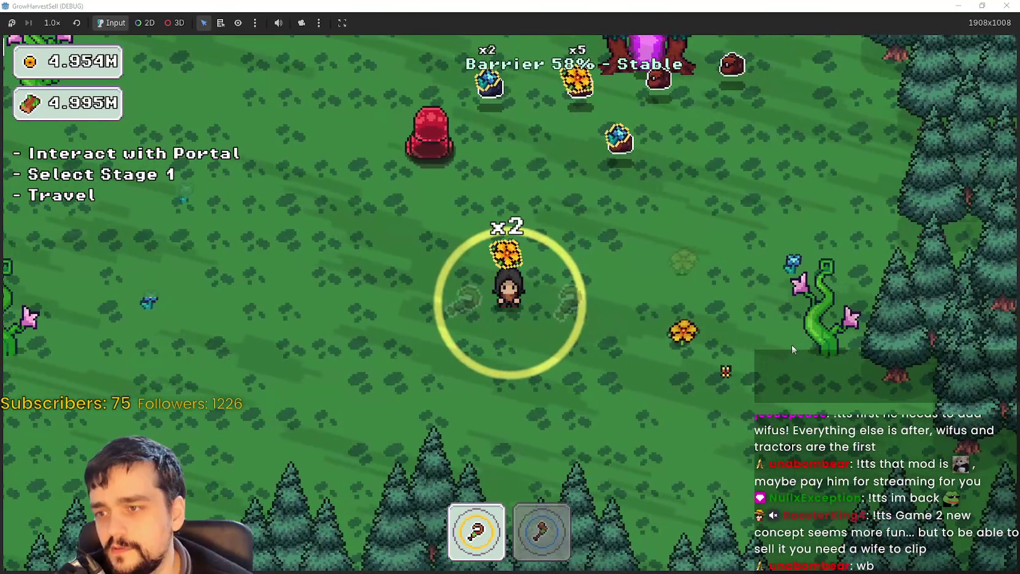
# Keep circling the portal tree, pines and beanstalks collecting drops as the barrier drains.
pyautogui.press('d')
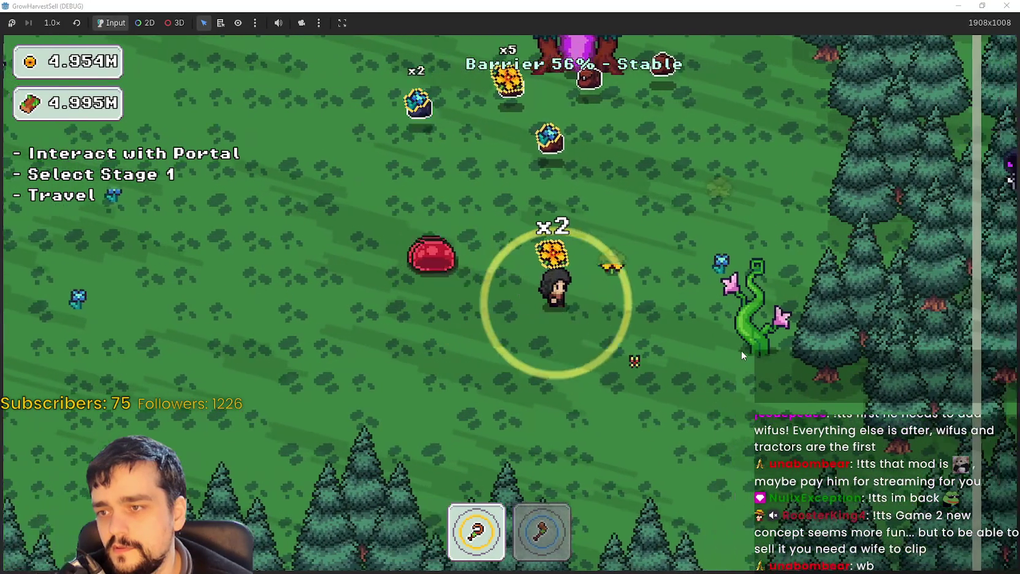
pyautogui.press('d')
pyautogui.press('w')
pyautogui.press('a')
pyautogui.press('s')
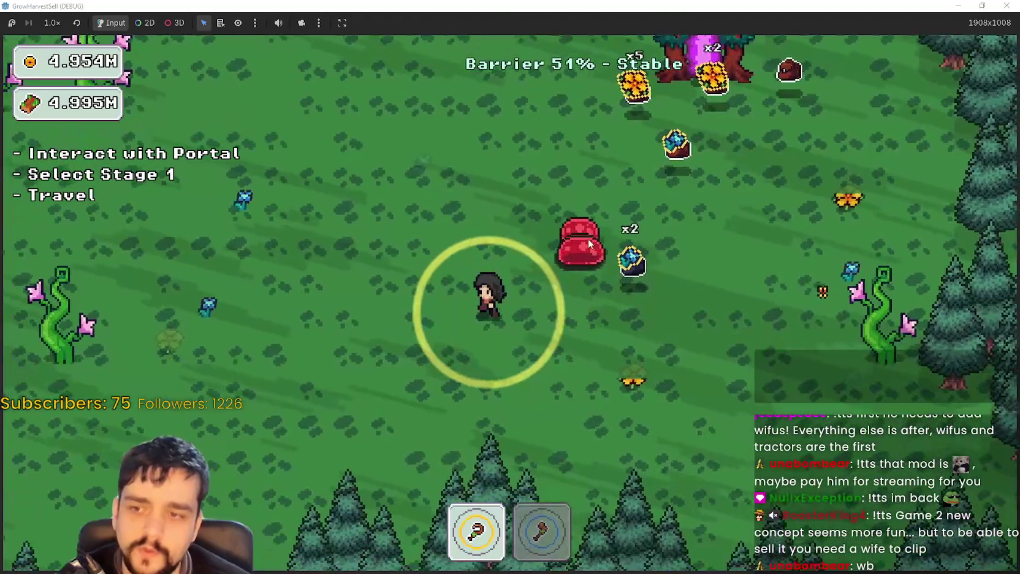
pyautogui.press('a')
pyautogui.press('w')
pyautogui.press('a')
pyautogui.press('w')
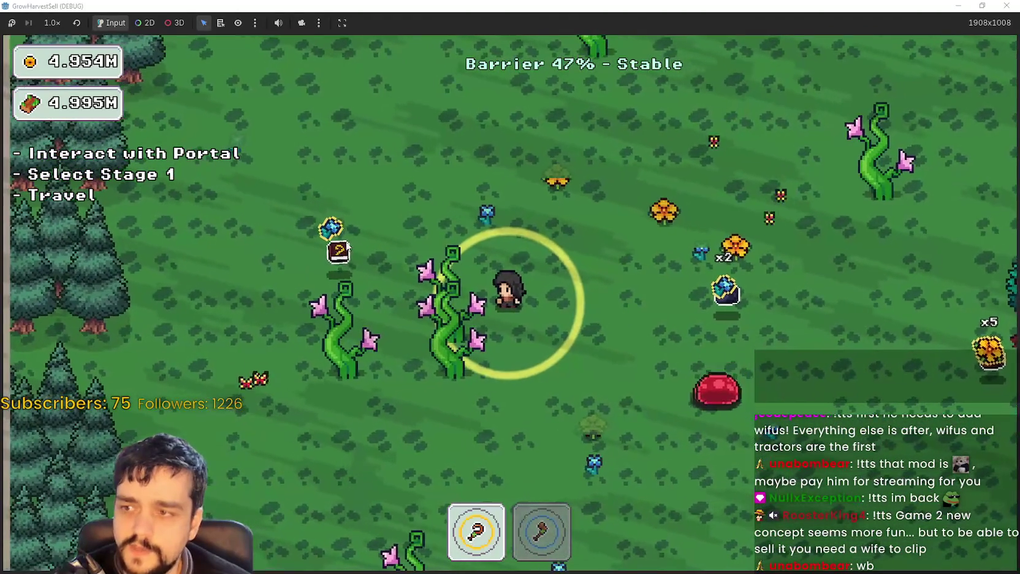
pyautogui.press('s')
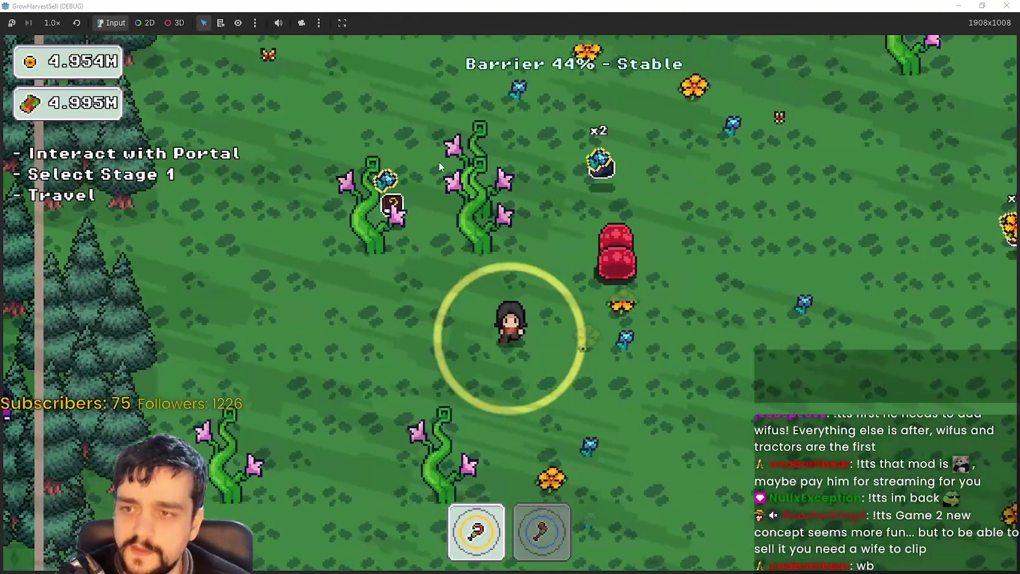
pyautogui.press('a')
pyautogui.press('w')
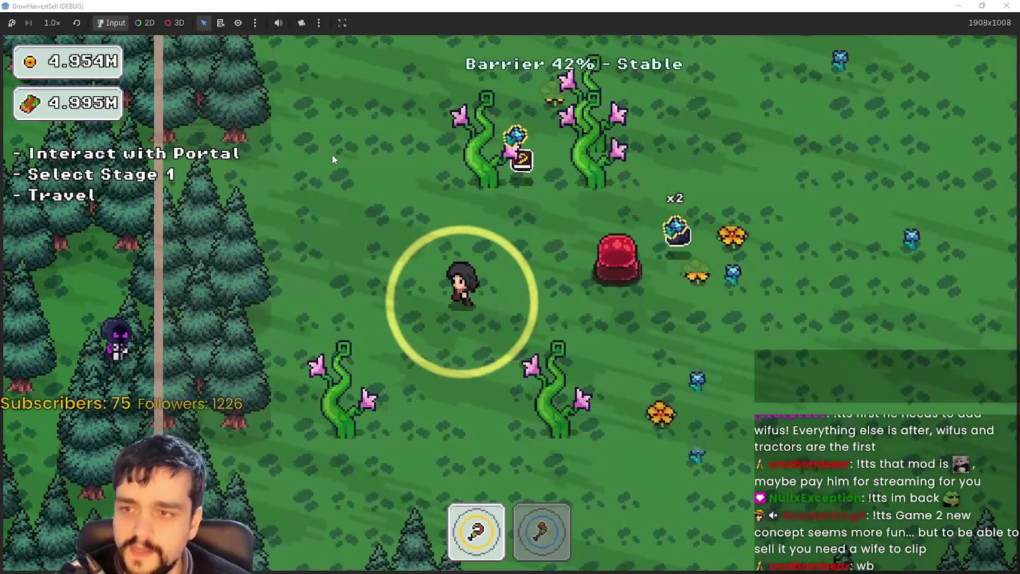
pyautogui.press('w')
pyautogui.press('d')
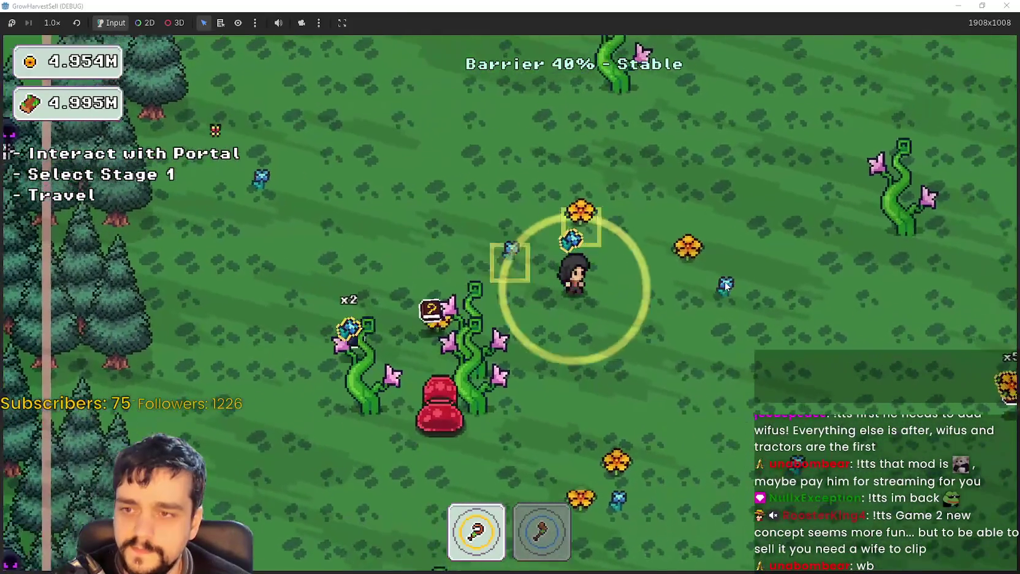
pyautogui.press('d')
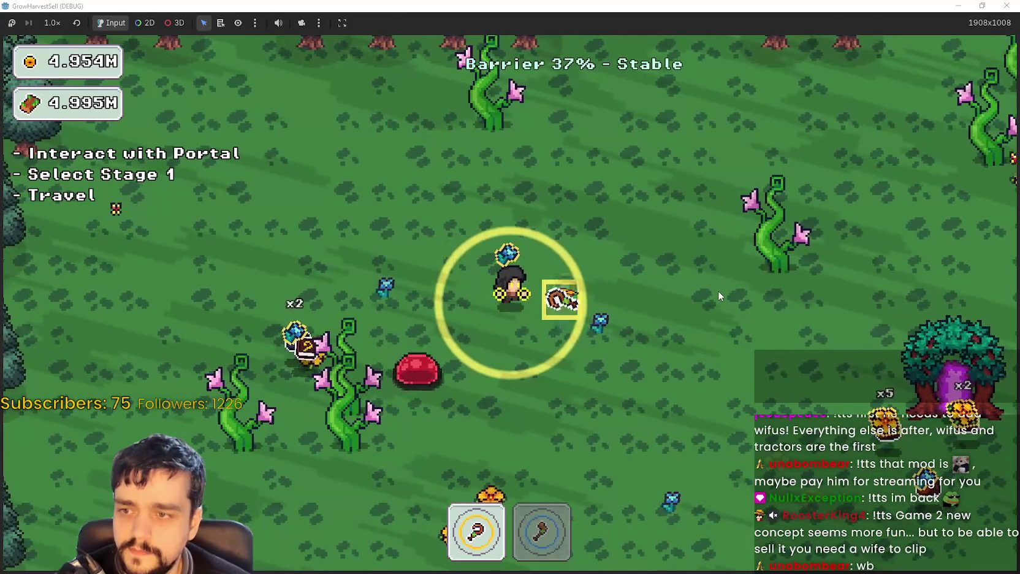
pyautogui.press('d')
pyautogui.press('s')
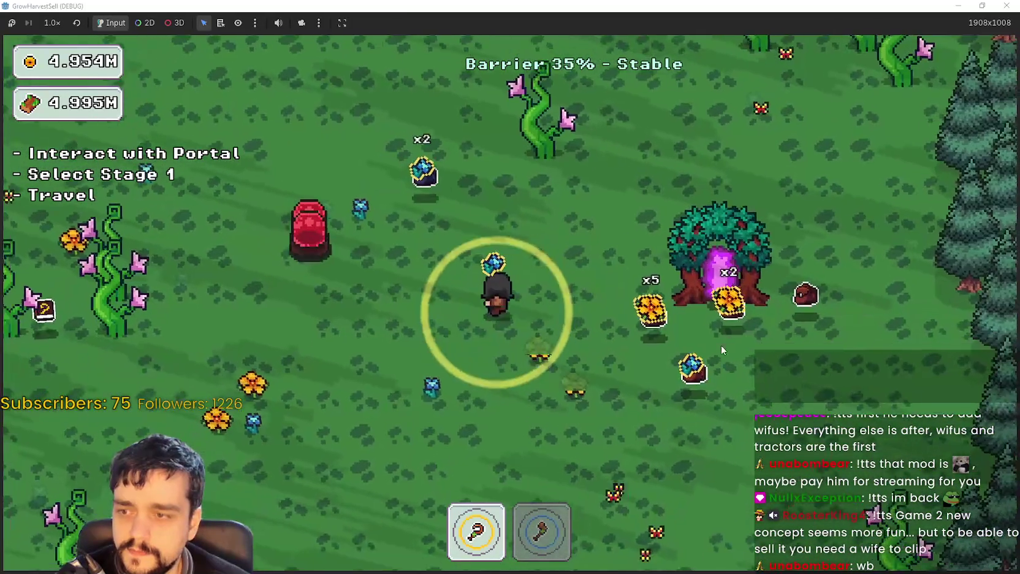
pyautogui.press('s')
pyautogui.press('a')
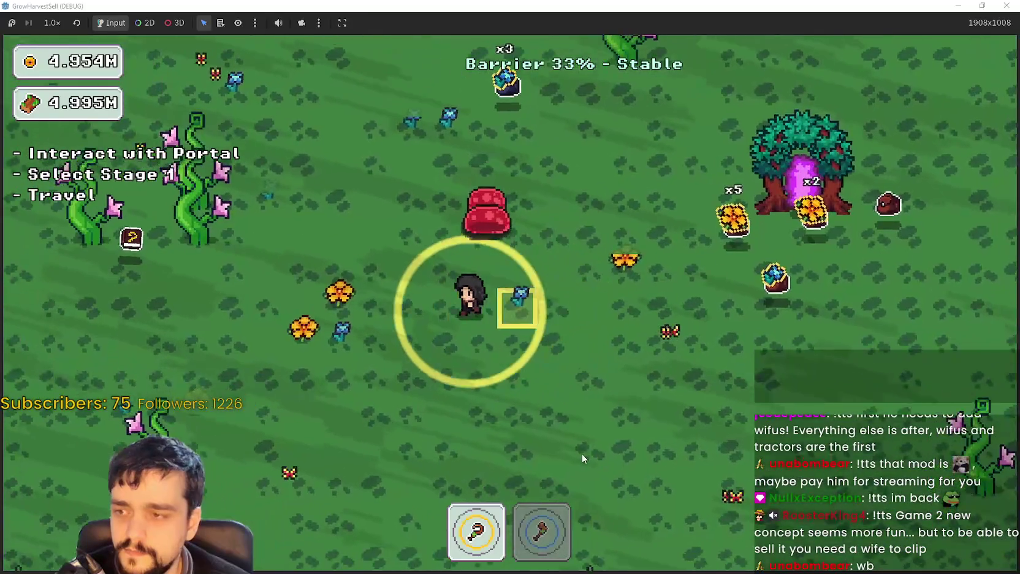
pyautogui.press('s')
pyautogui.press('d')
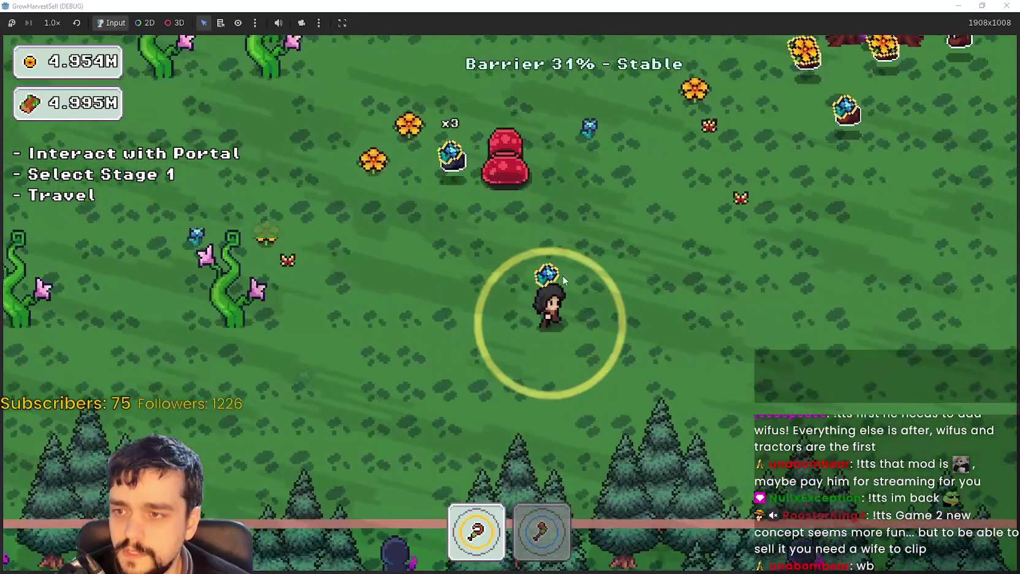
pyautogui.press('d')
pyautogui.press('w')
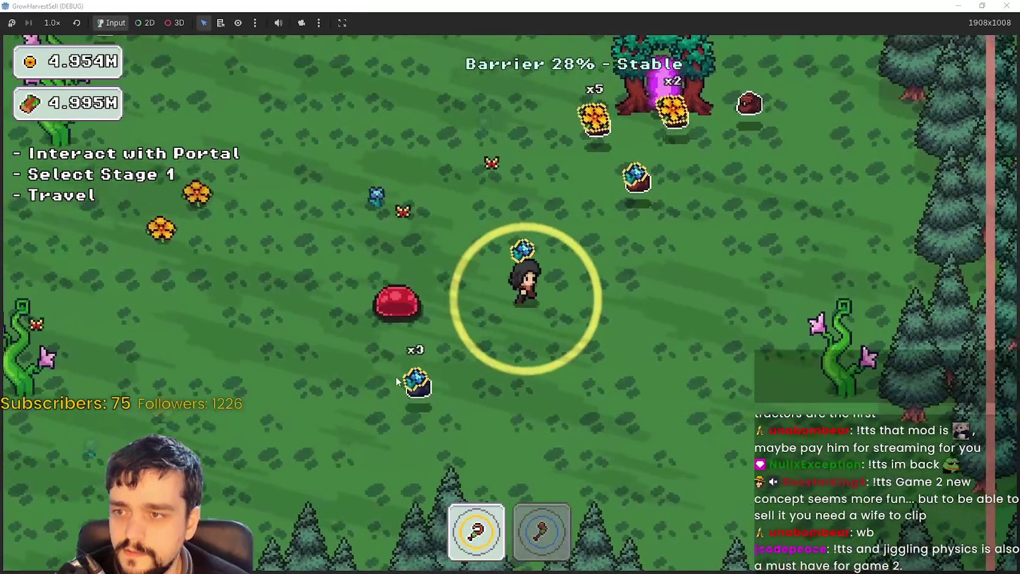
pyautogui.press('w')
pyautogui.press('d')
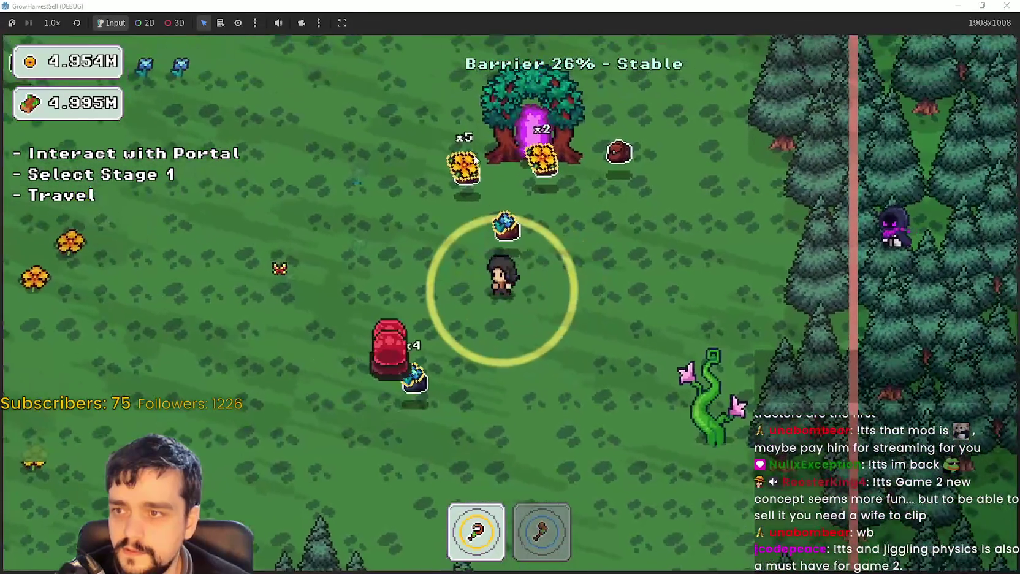
pyautogui.press('w')
pyautogui.press('a')
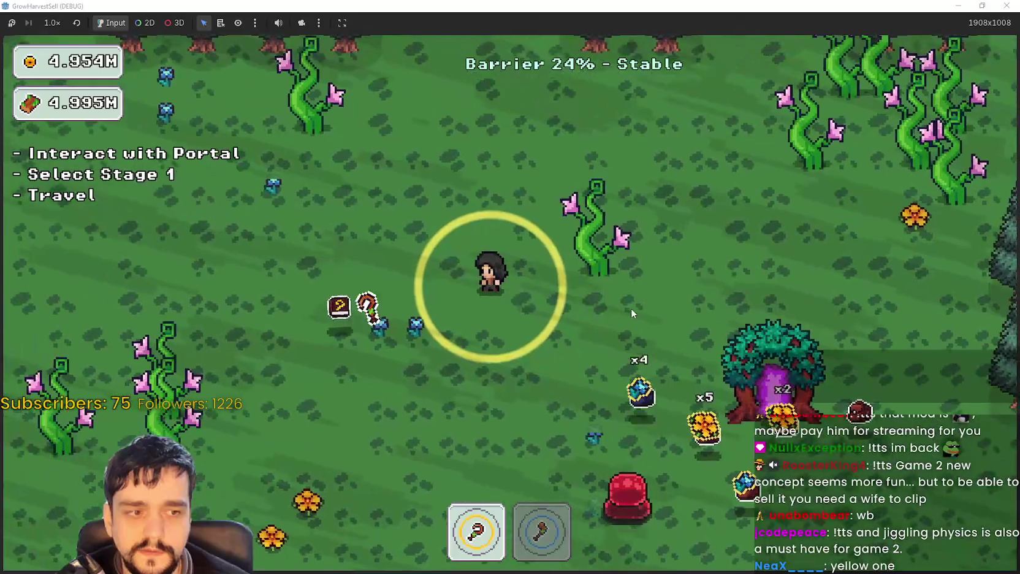
pyautogui.press('a')
pyautogui.press('s')
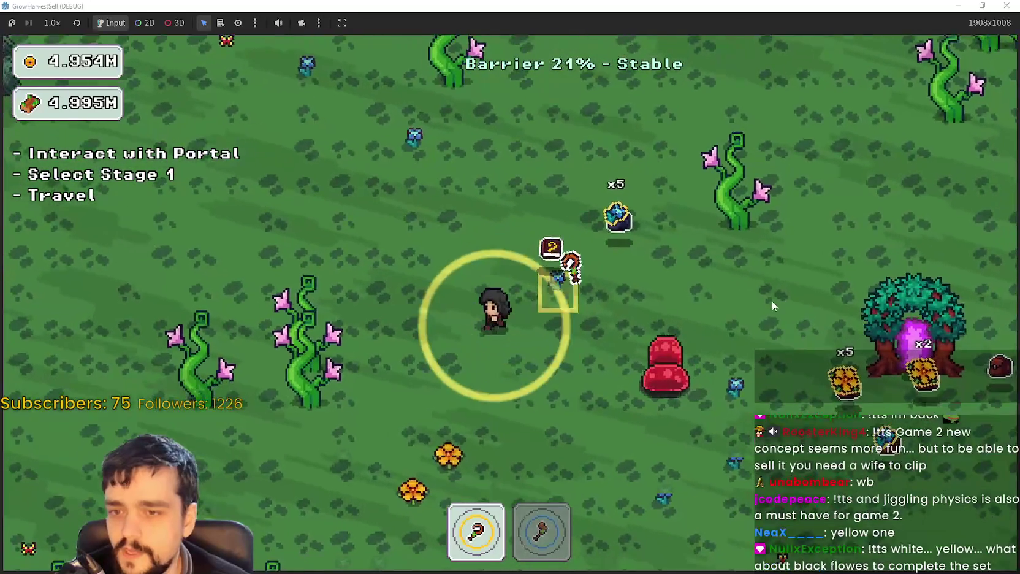
pyautogui.press('s')
pyautogui.press('d')
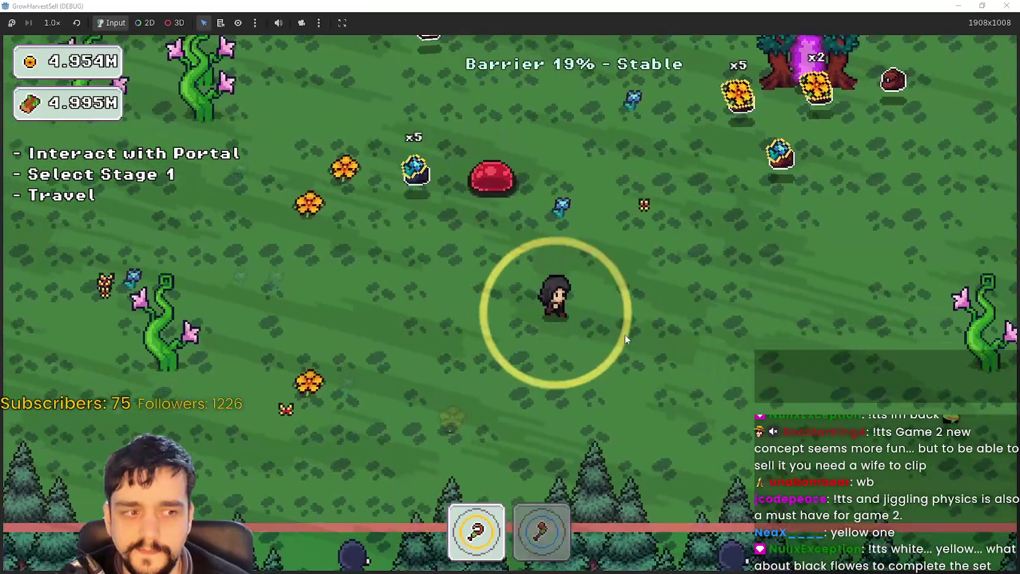
pyautogui.press('d')
pyautogui.press('w')
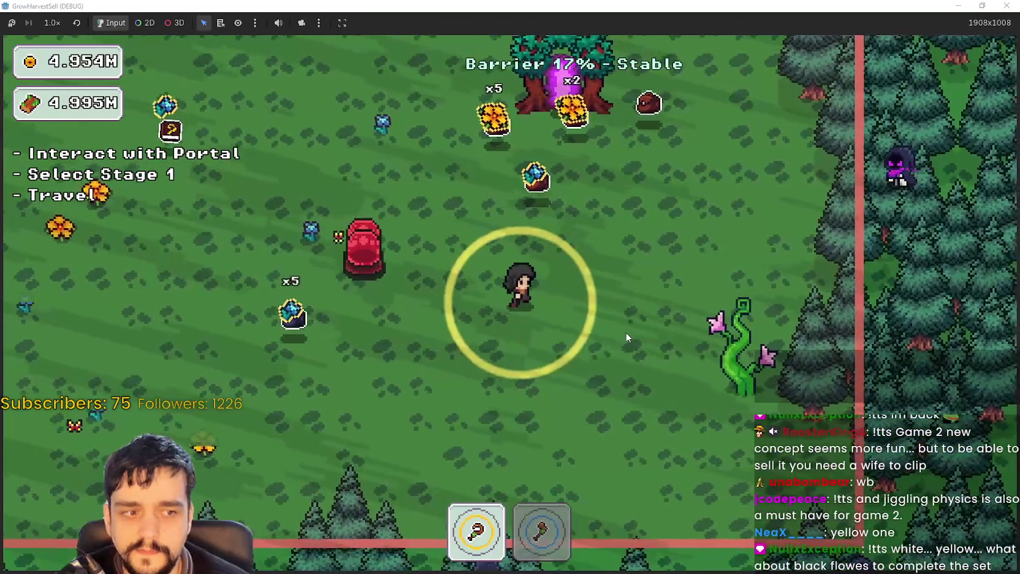
pyautogui.press('w')
pyautogui.press('d')
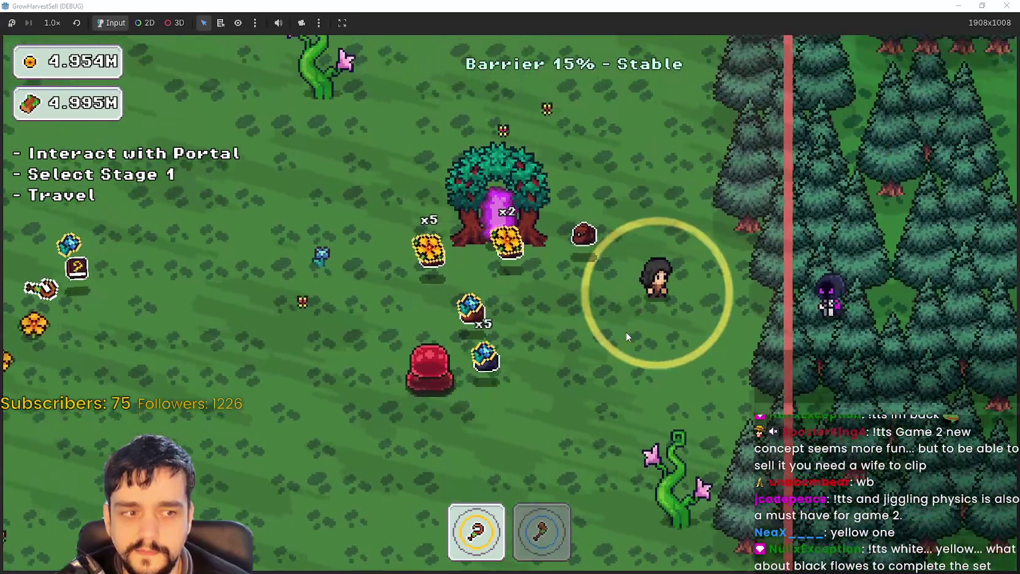
pyautogui.press('w')
pyautogui.press('a')
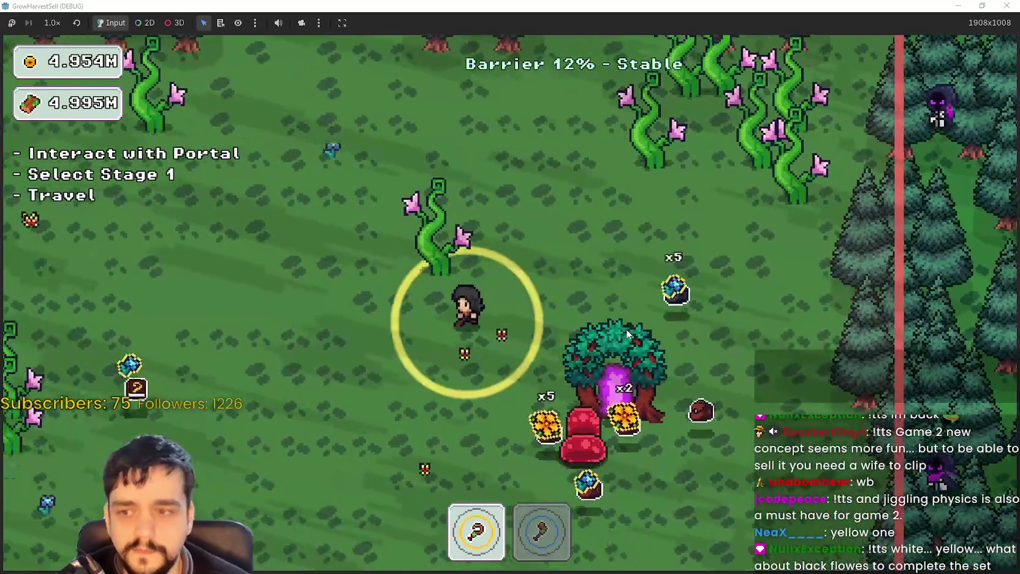
pyautogui.press('s')
pyautogui.press('a')
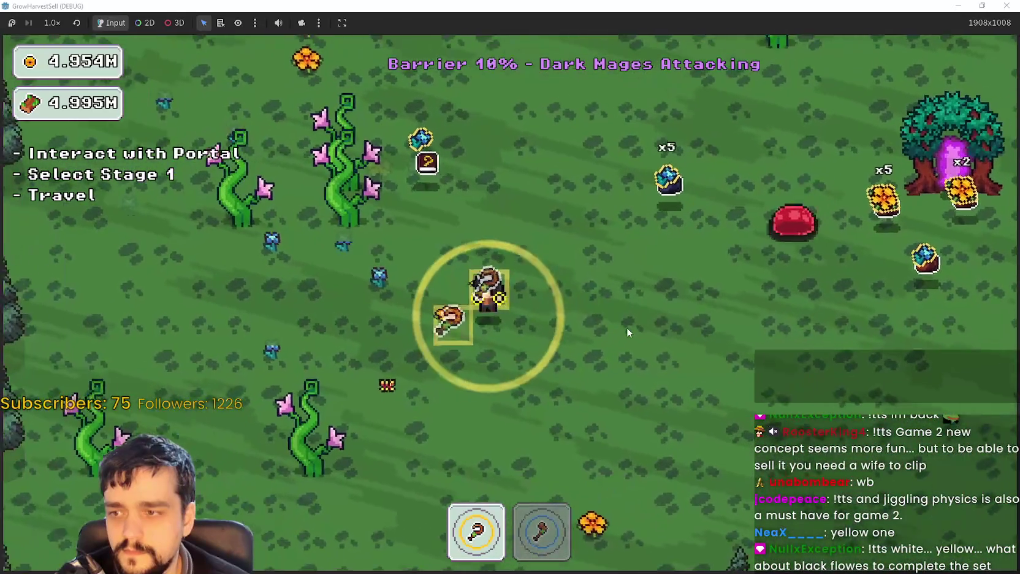
pyautogui.press('d')
pyautogui.press('s')
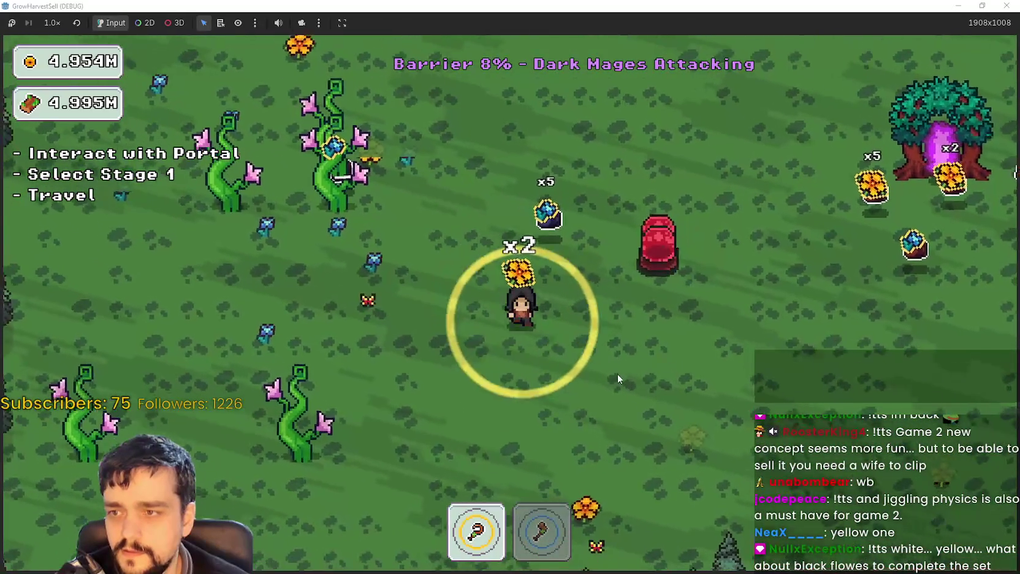
pyautogui.press('w')
pyautogui.press('d')
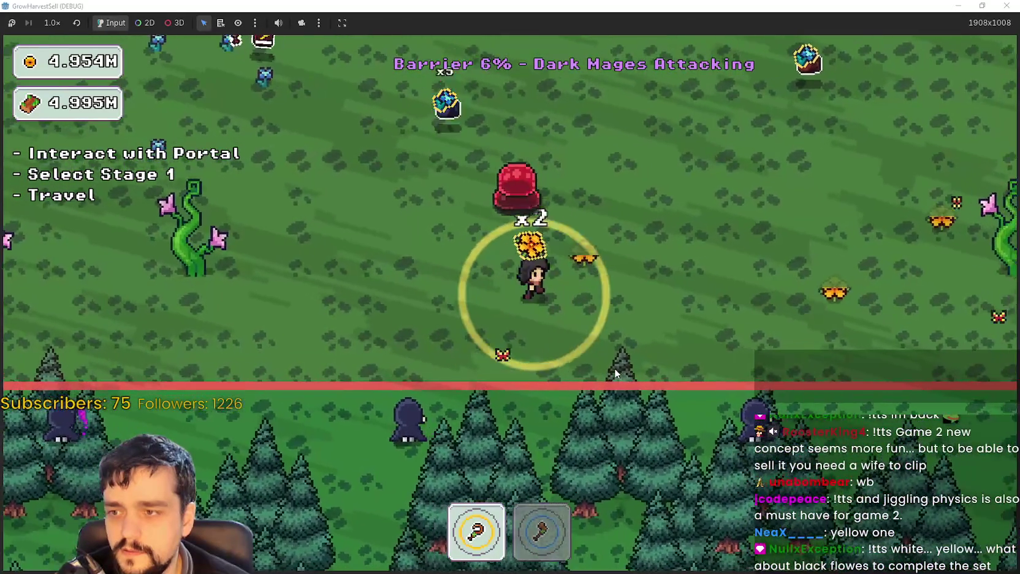
pyautogui.press('a')
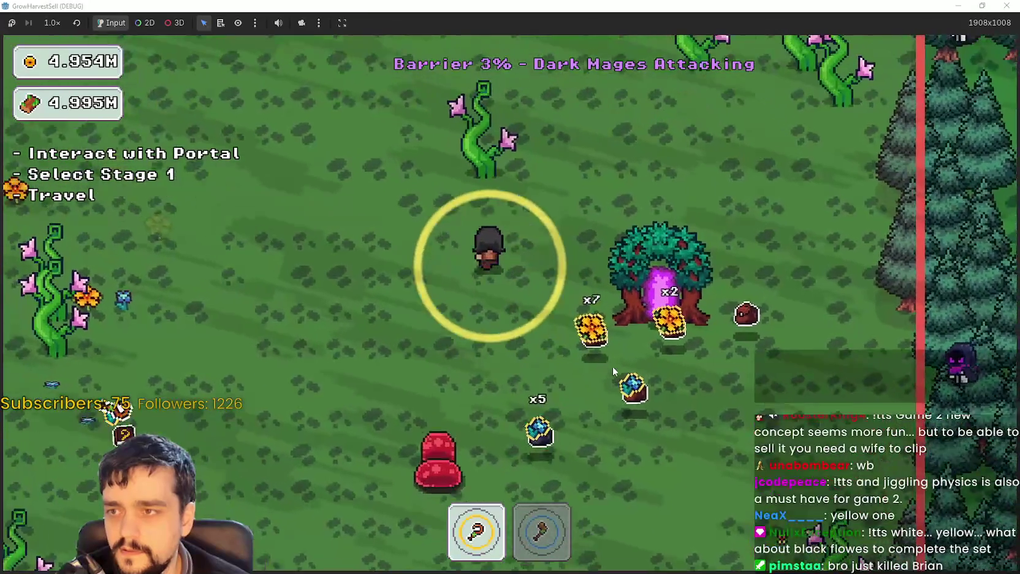
# Switch to the axe in slot 2 and cut the vines until the barrier falls.
pyautogui.press('2')
pyautogui.press('d')
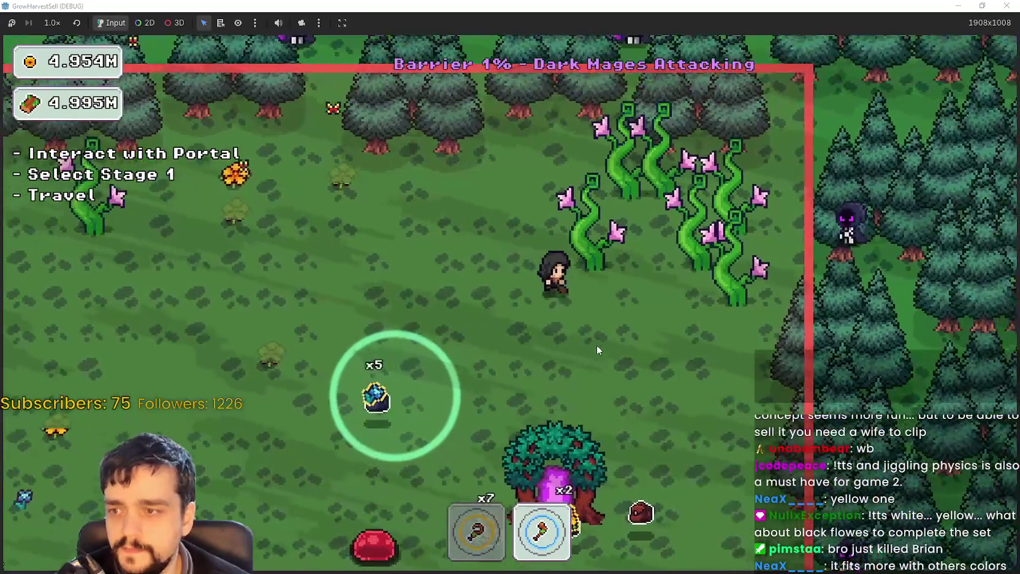
pyautogui.press('s')
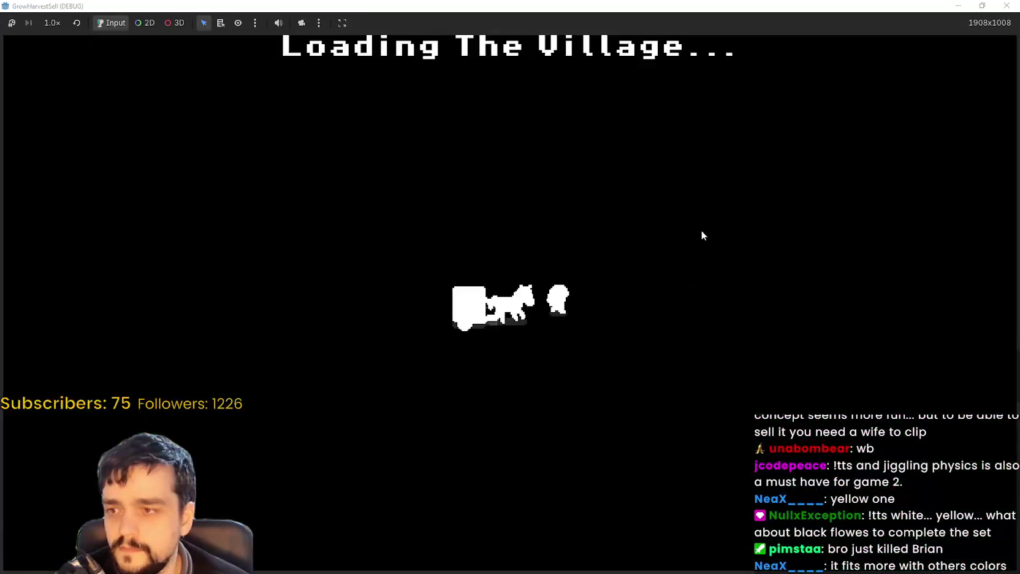
# Walk along the village road past the shop and back to the portal.
pyautogui.press('d')
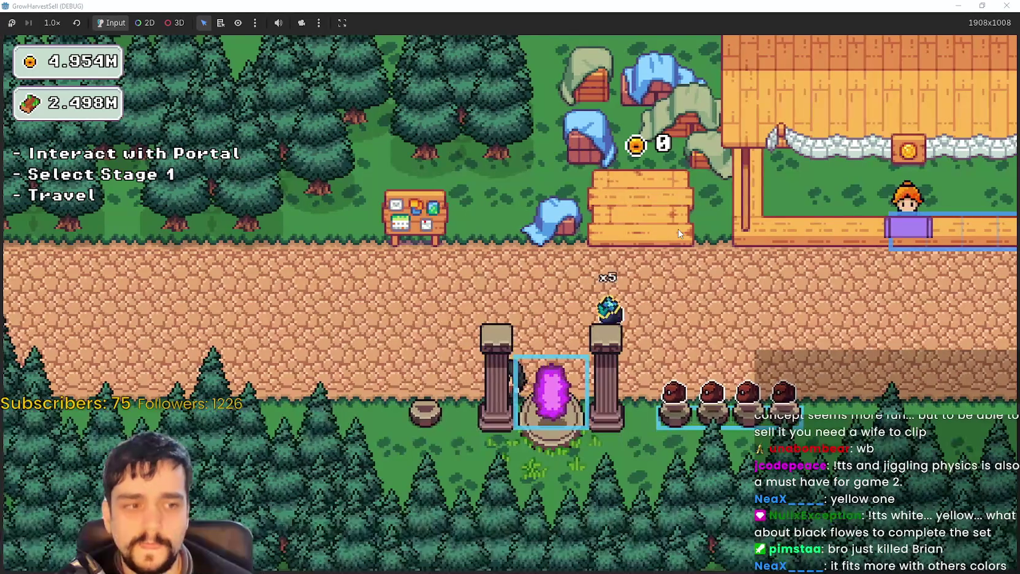
pyautogui.press('s')
pyautogui.press('d')
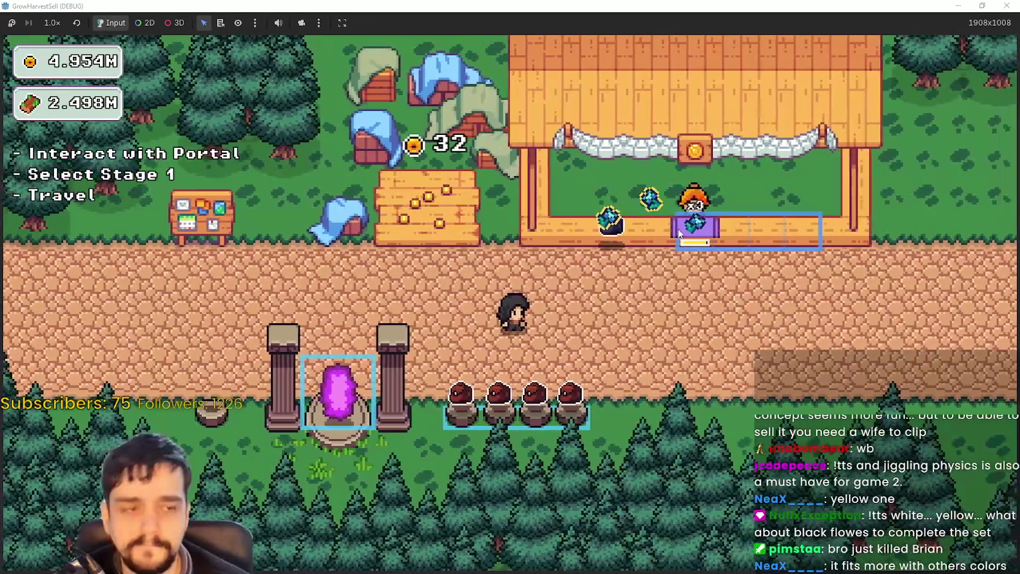
pyautogui.press('a')
pyautogui.press('w')
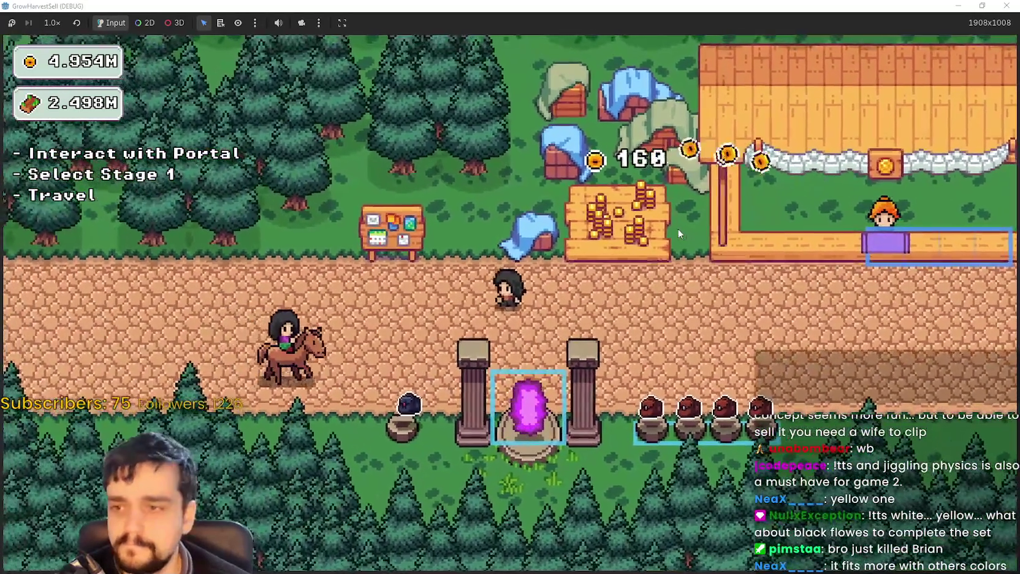
pyautogui.press('d')
pyautogui.press('s')
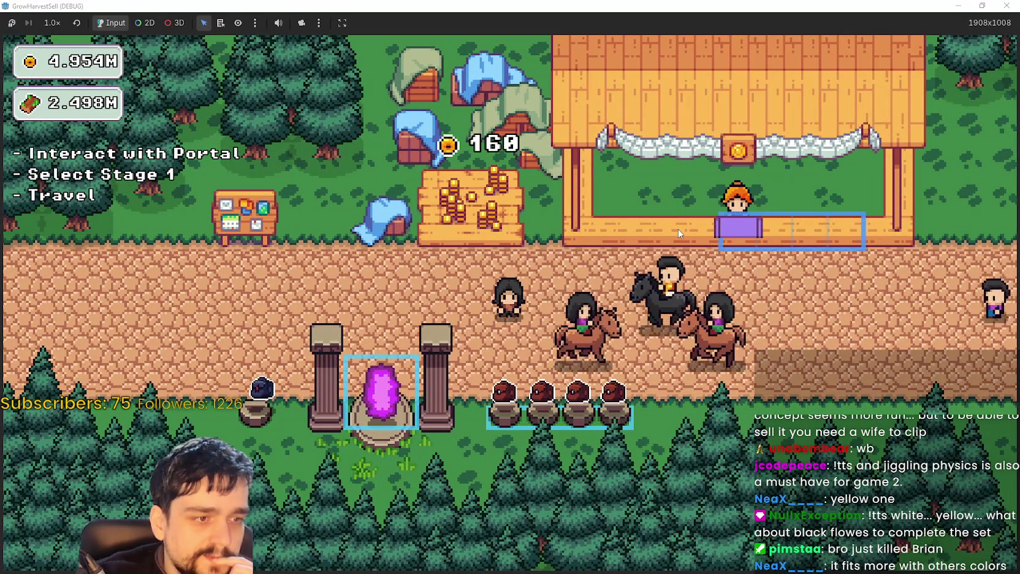
pyautogui.press('a')
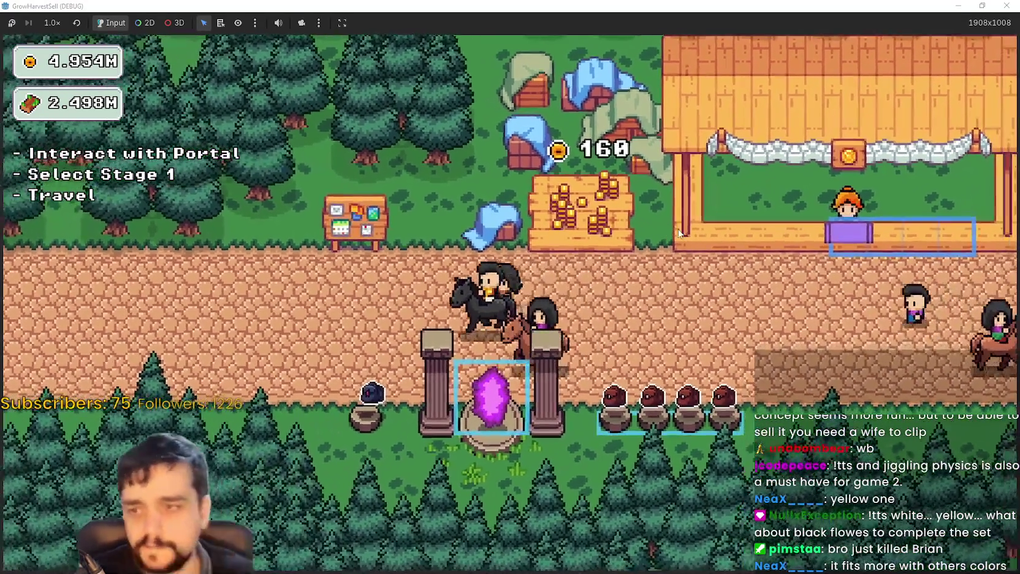
# Choose Stage 1 at the portal and travel to its forest.
pyautogui.press('e')
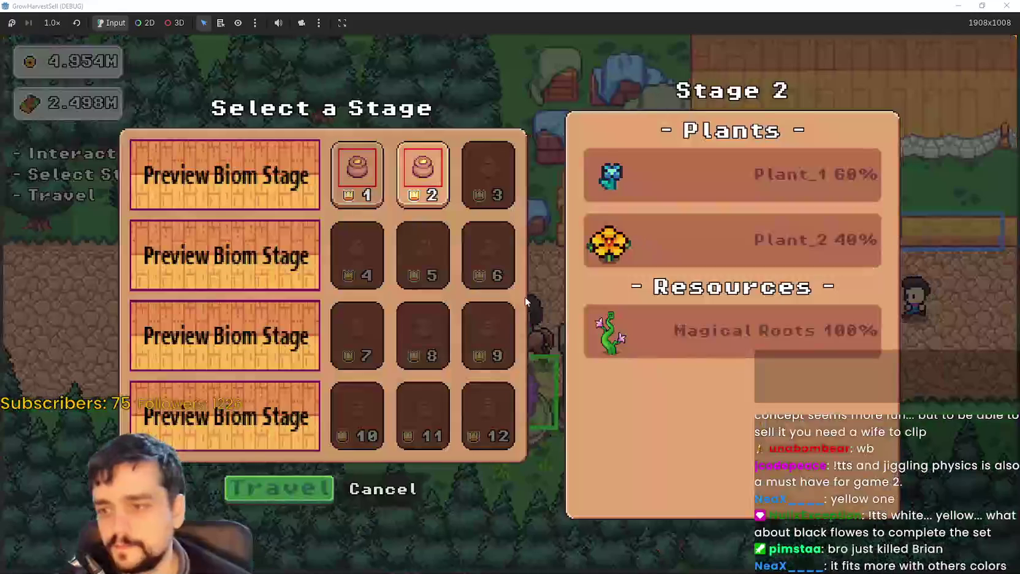
pyautogui.click(368, 196)
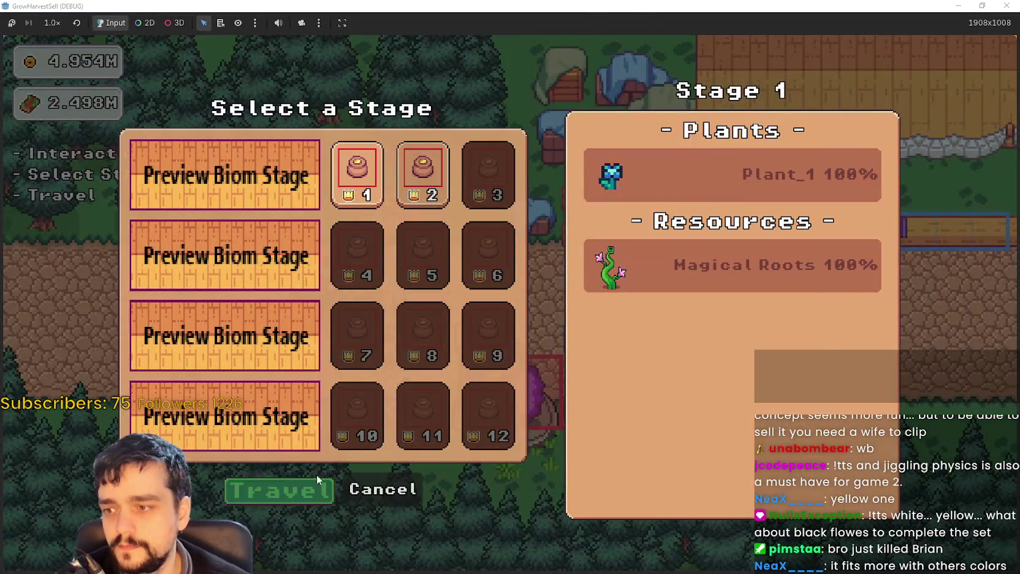
pyautogui.click(284, 486)
# Uproot the first plant with tool 2, then roam the forest collecting blue flowers.
pyautogui.press('s')
pyautogui.press('d')
pyautogui.press('2')
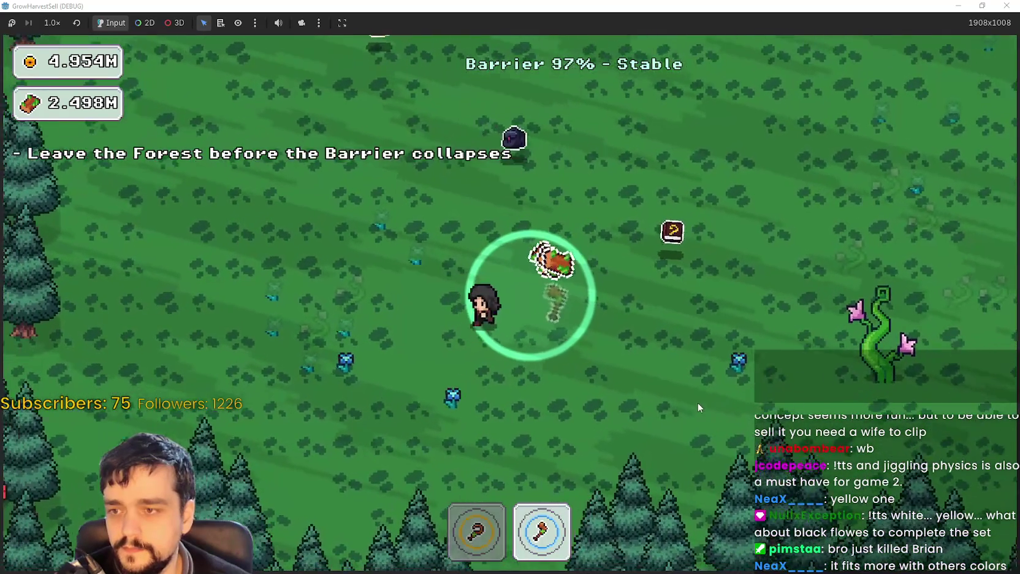
pyautogui.press('s')
pyautogui.press('a')
pyautogui.press('1')
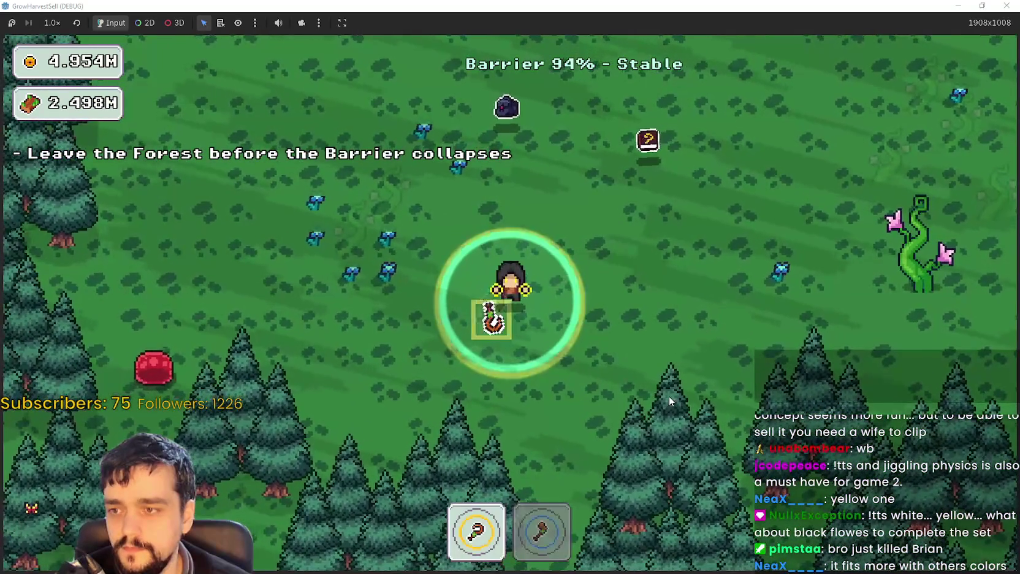
pyautogui.press('a')
pyautogui.press('w')
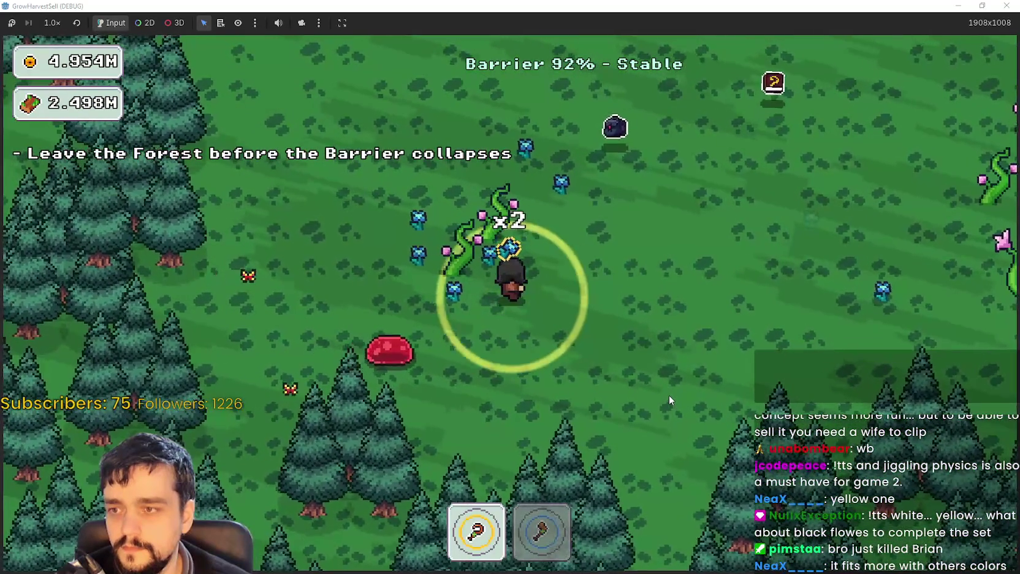
pyautogui.press('d')
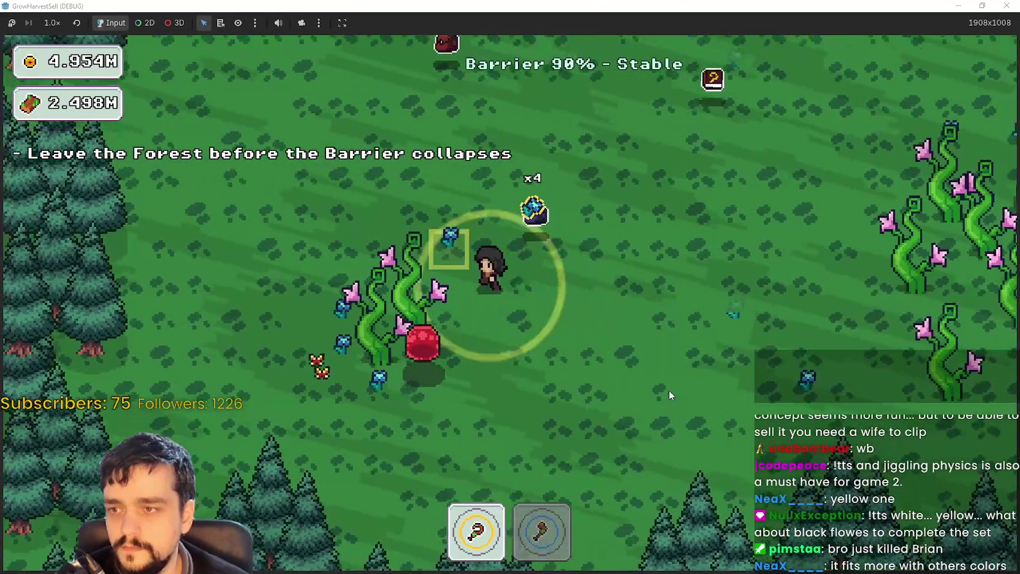
pyautogui.press('a')
pyautogui.press('s')
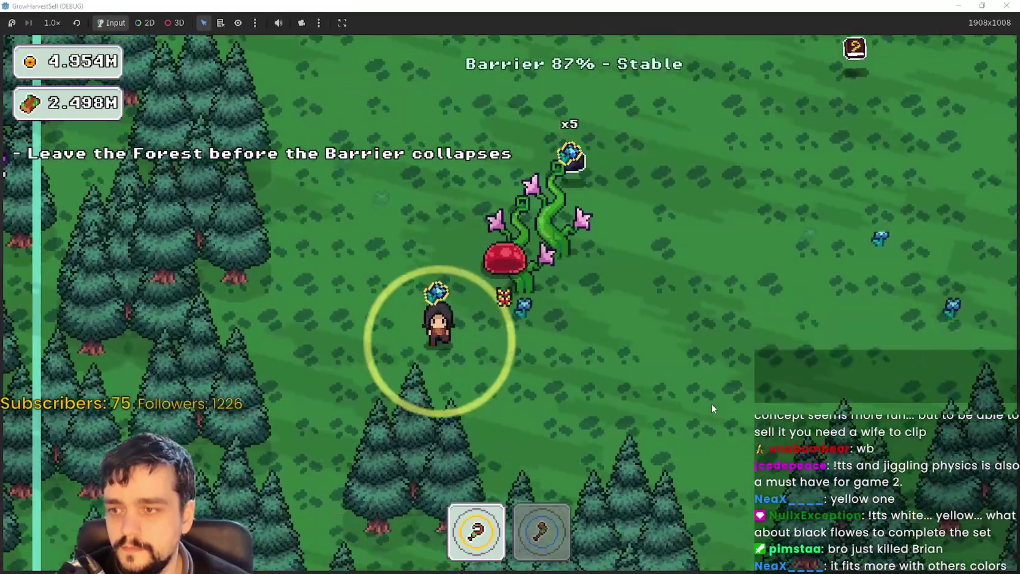
pyautogui.press('s')
pyautogui.press('d')
pyautogui.press('w')
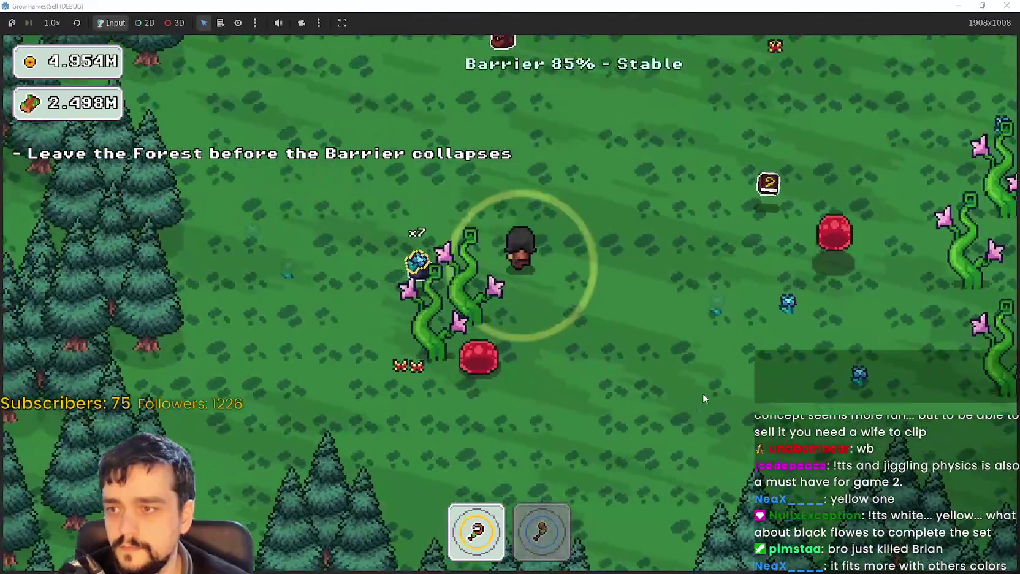
pyautogui.press('s')
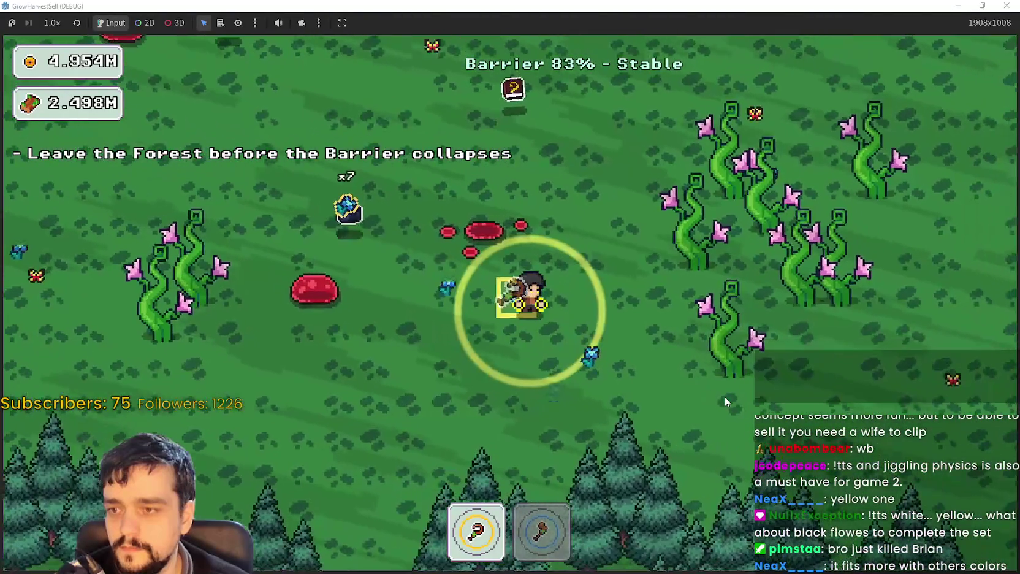
pyautogui.press('s')
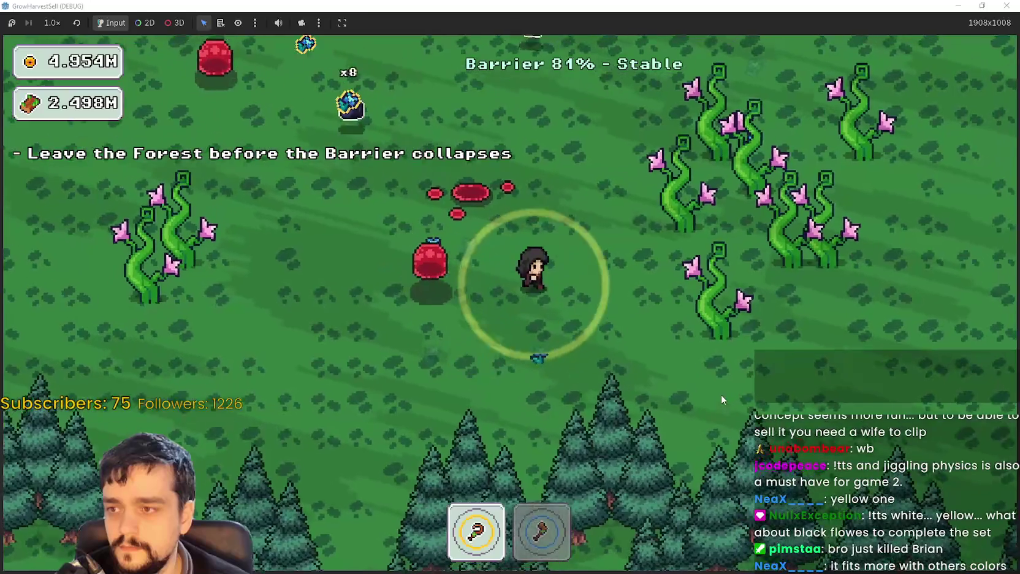
# Chop vines with the axe and gather flowers while circling near the portal tree.
pyautogui.press('w')
pyautogui.press('d')
pyautogui.press('2')
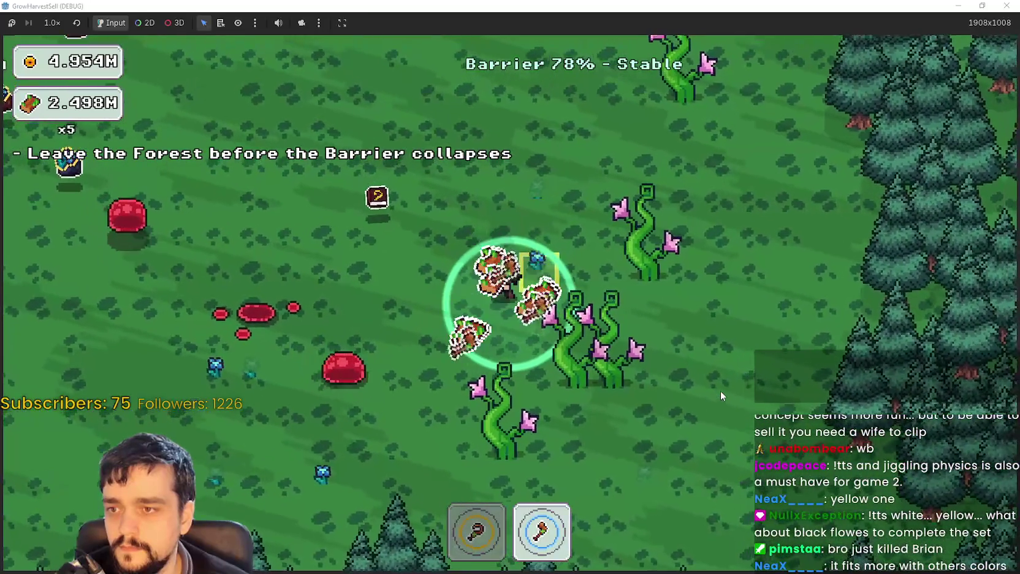
pyautogui.press('1')
pyautogui.press('w')
pyautogui.press('a')
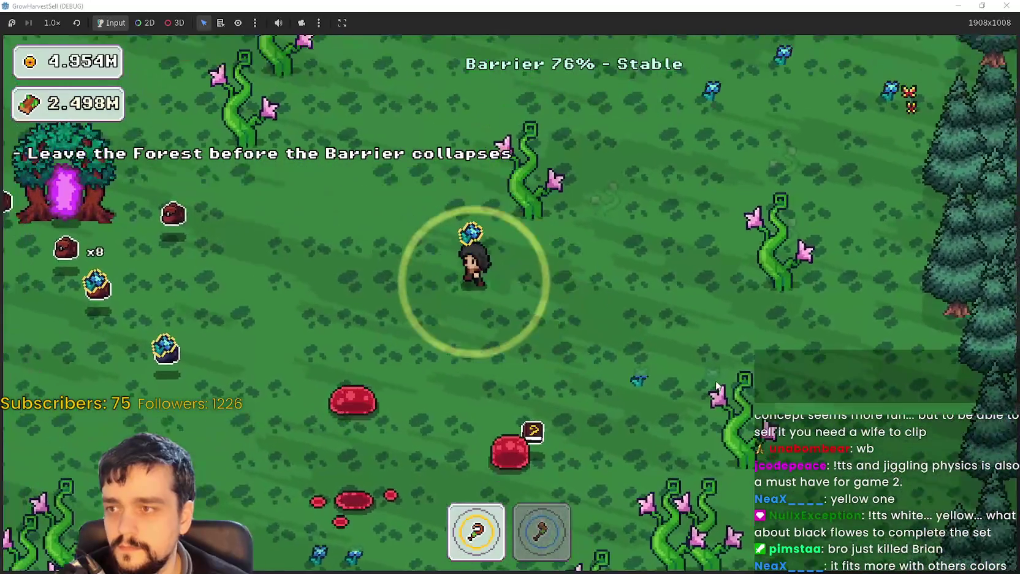
pyautogui.press('a')
pyautogui.press('w')
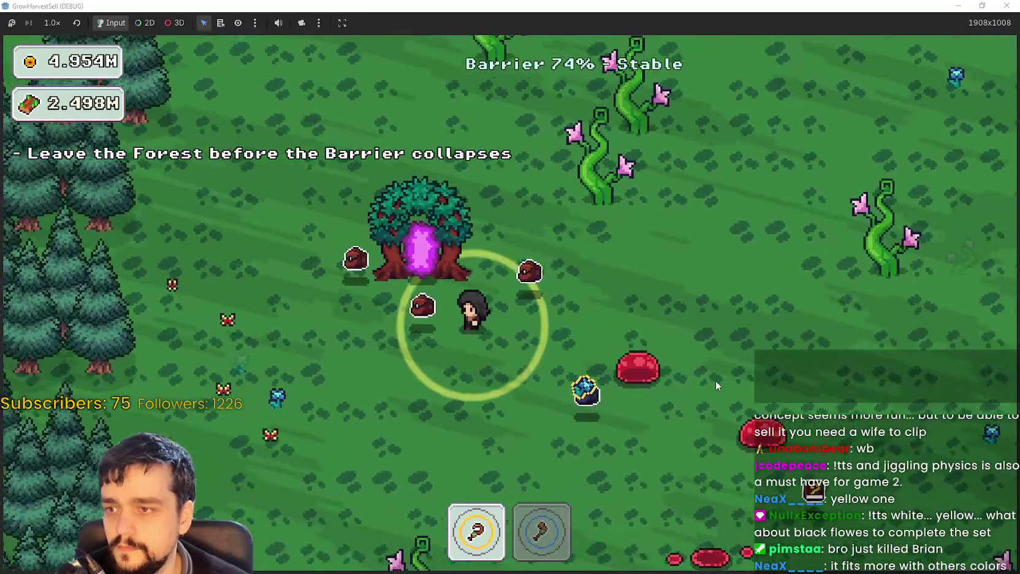
pyautogui.press('s')
pyautogui.press('2')
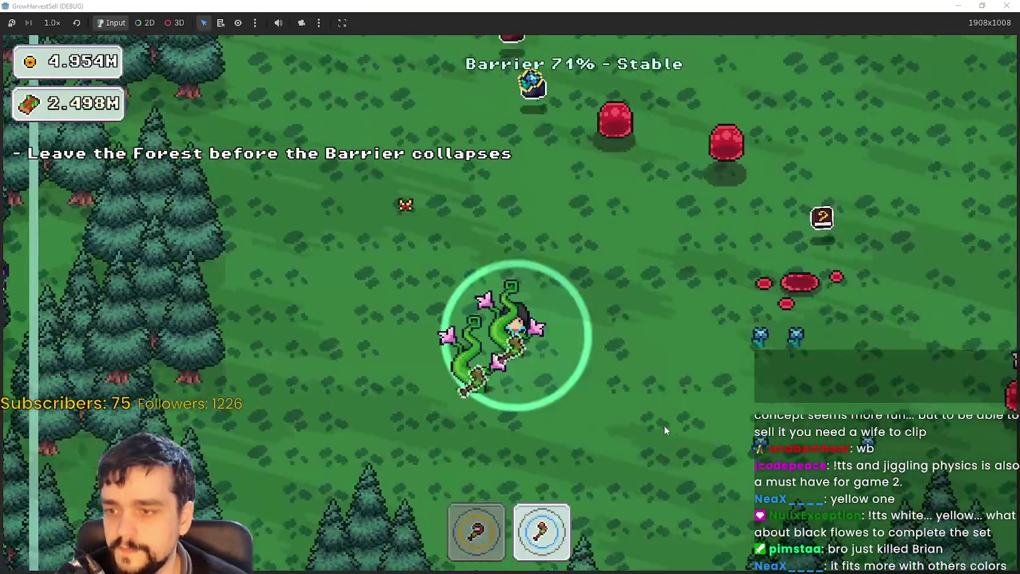
pyautogui.press('w')
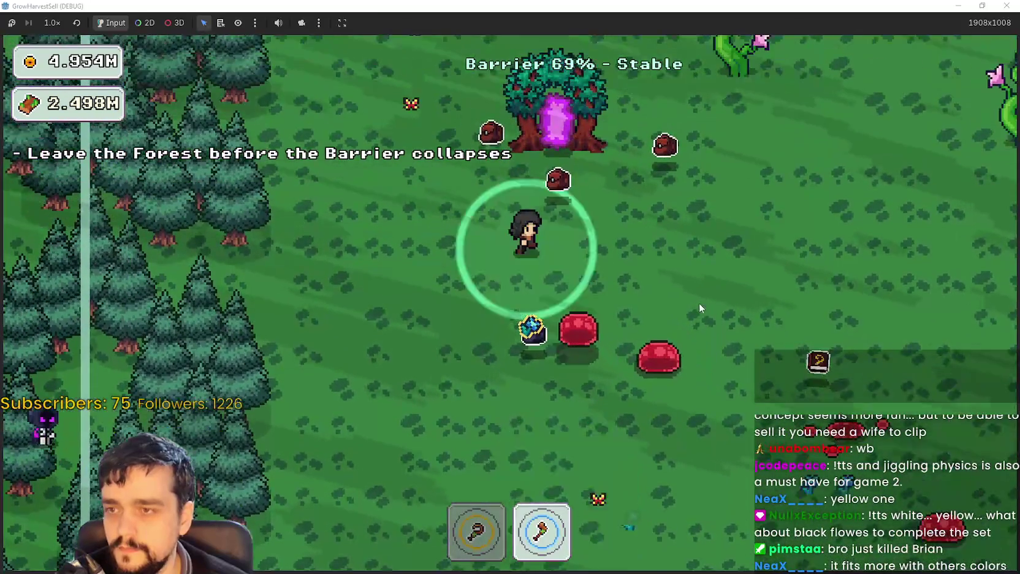
pyautogui.press('w')
pyautogui.press('d')
pyautogui.press('1')
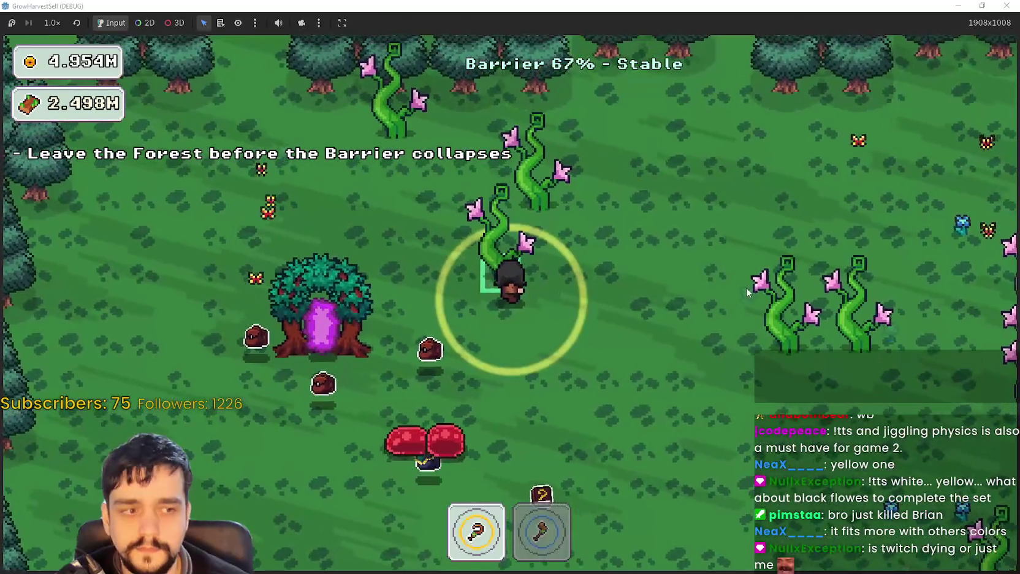
pyautogui.press('2')
pyautogui.press('w')
pyautogui.press('d')
pyautogui.press('d')
pyautogui.press('s')
pyautogui.press('s')
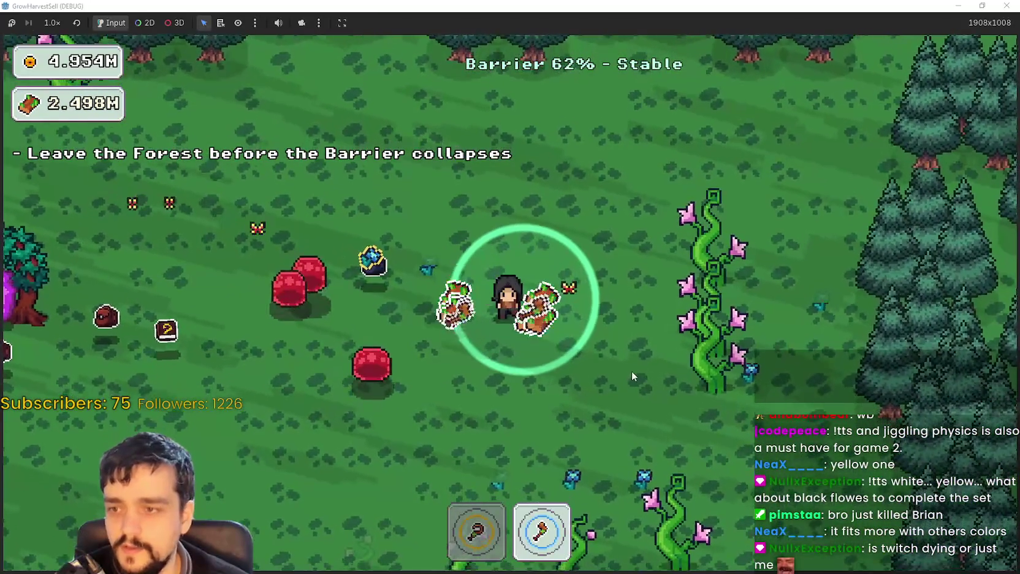
# Dodge the slime, pick up dropped items and flowers, and grab a blue gem.
pyautogui.press('a')
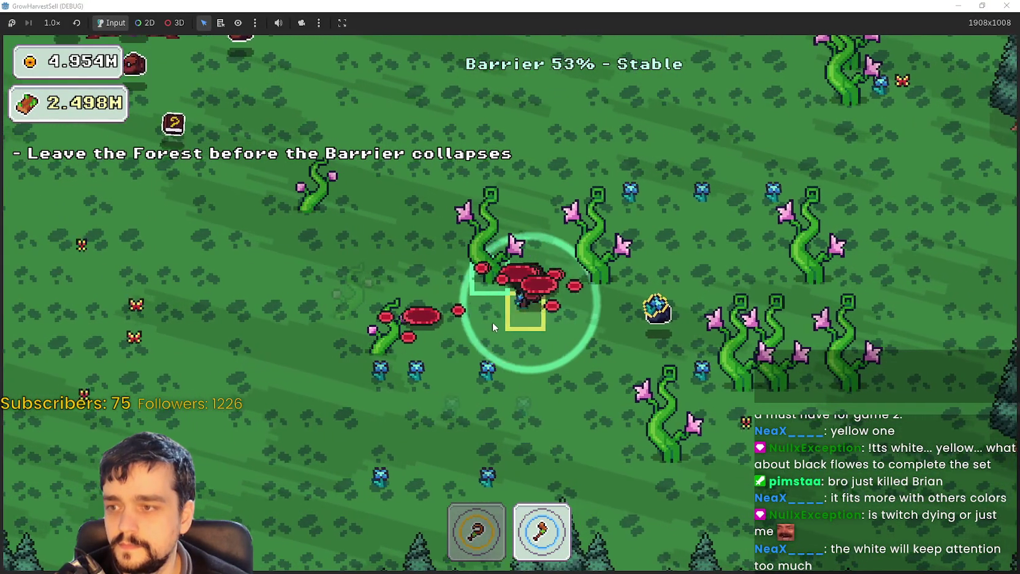
pyautogui.press('d')
pyautogui.press('s')
pyautogui.press('a')
pyautogui.press('1')
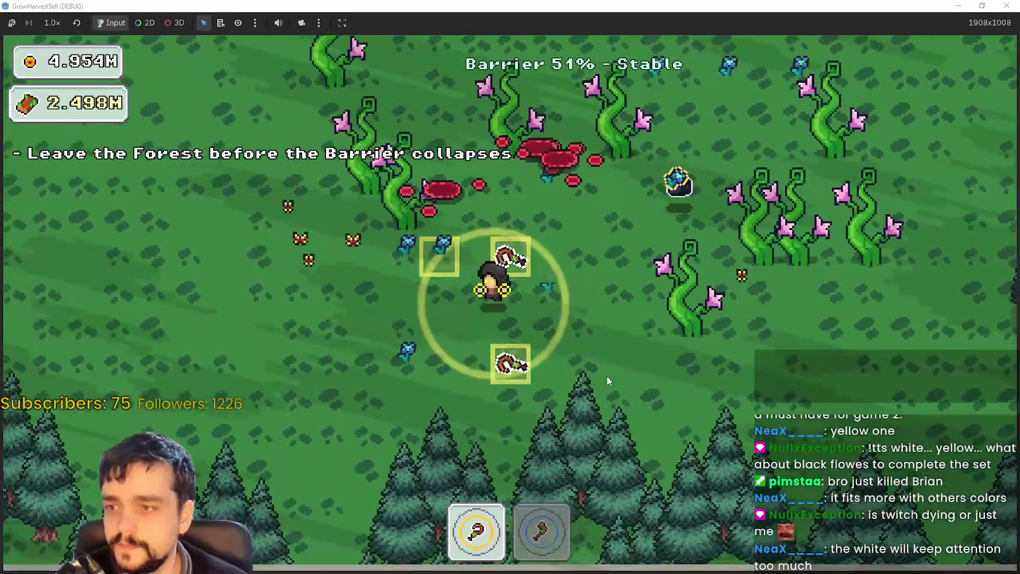
pyautogui.press('d')
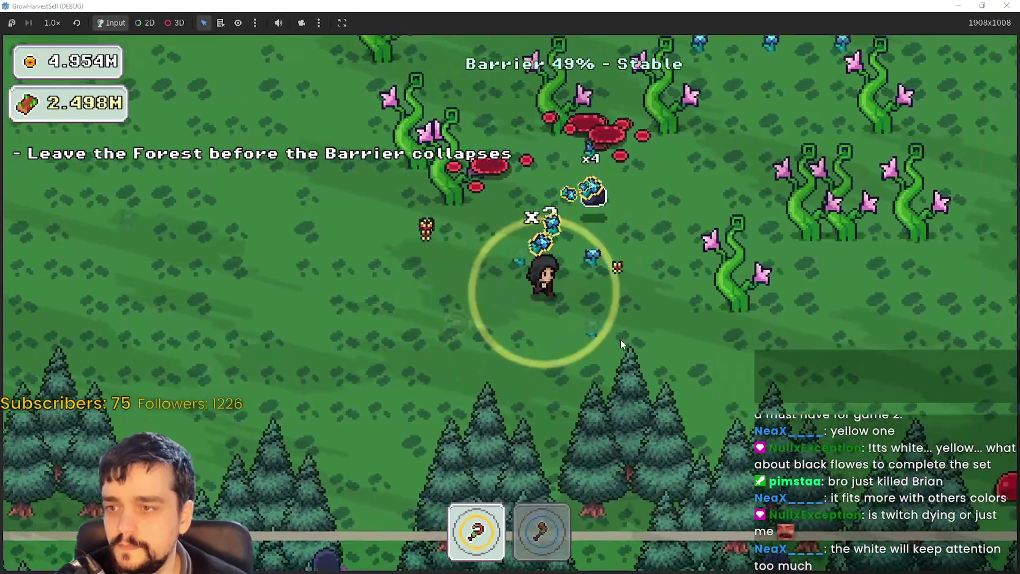
pyautogui.press('w')
pyautogui.press('a')
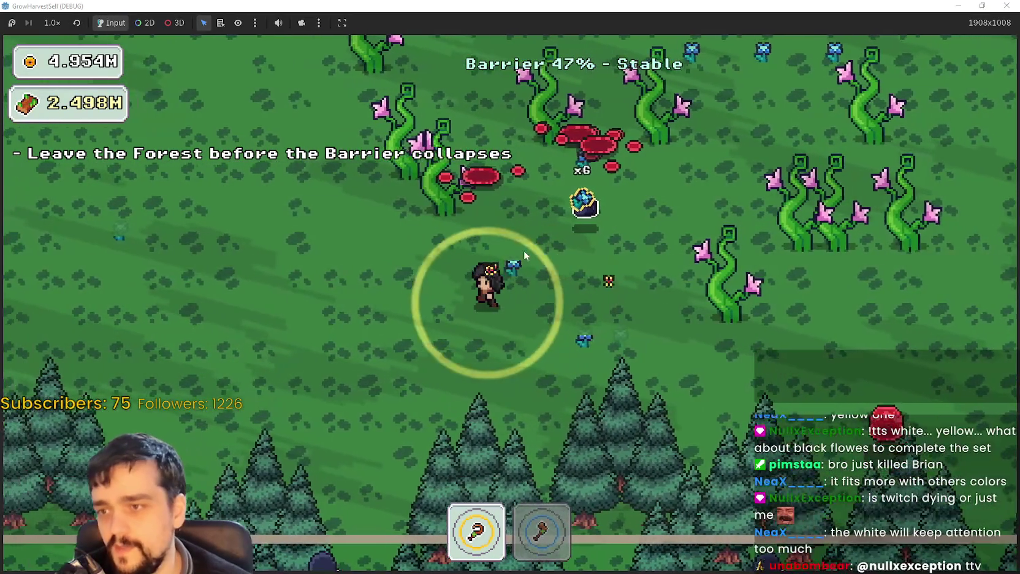
pyautogui.press('a')
pyautogui.press('w')
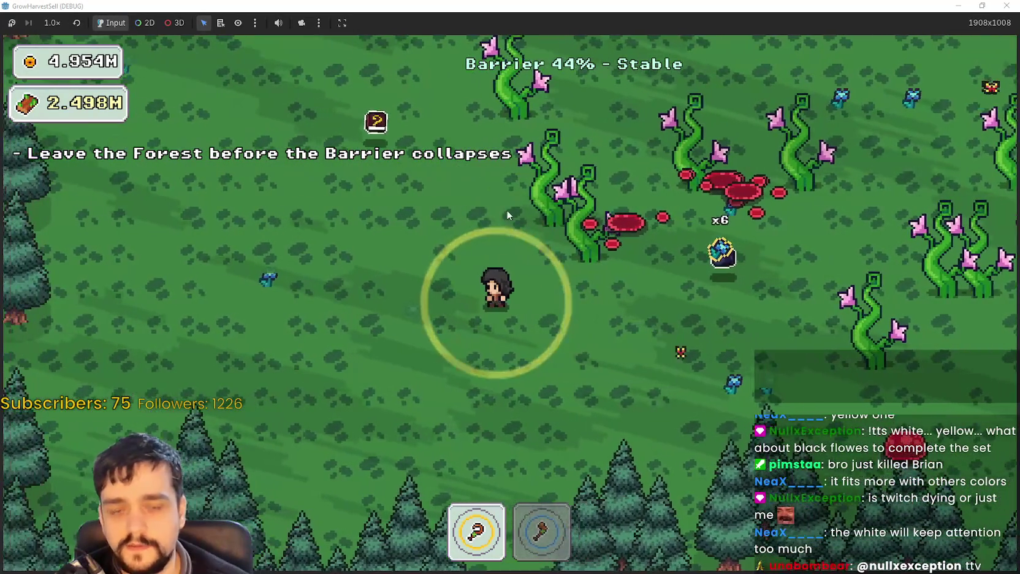
pyautogui.press('a')
pyautogui.press('s')
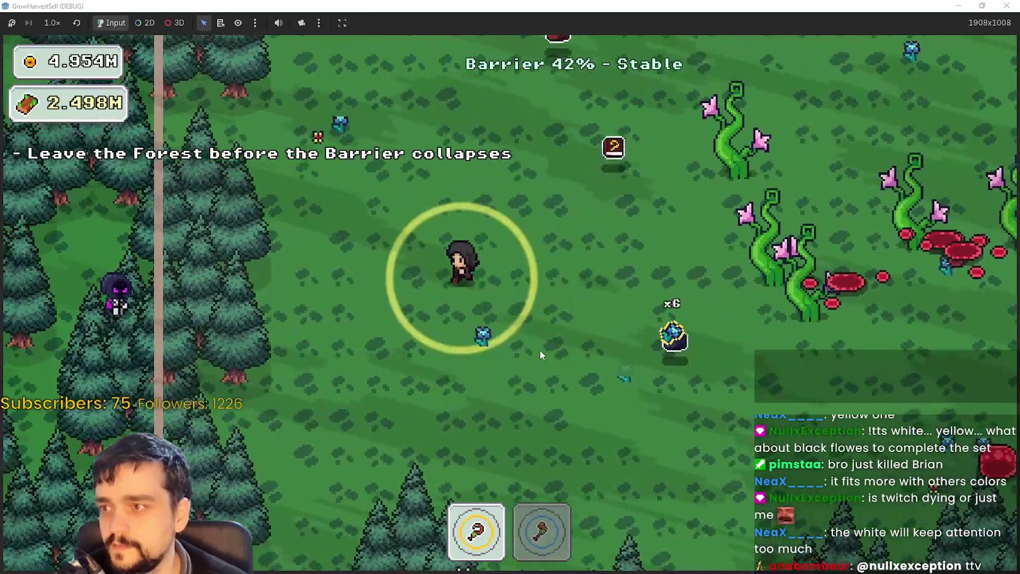
# Collect the gem stack, then chop the flower vines at the forest edge with the axe.
pyautogui.press('w')
pyautogui.press('d')
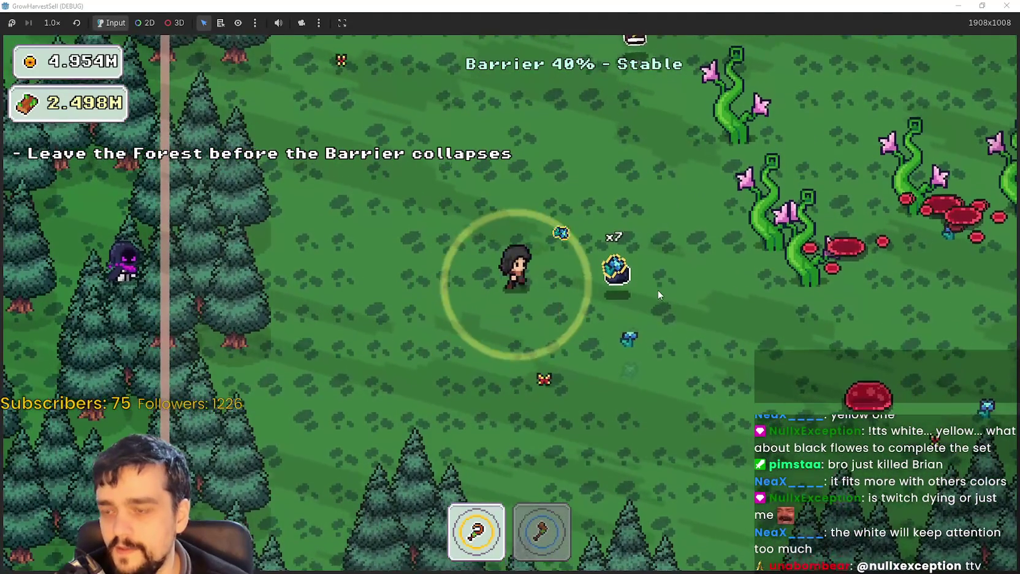
pyautogui.press('w')
pyautogui.press('d')
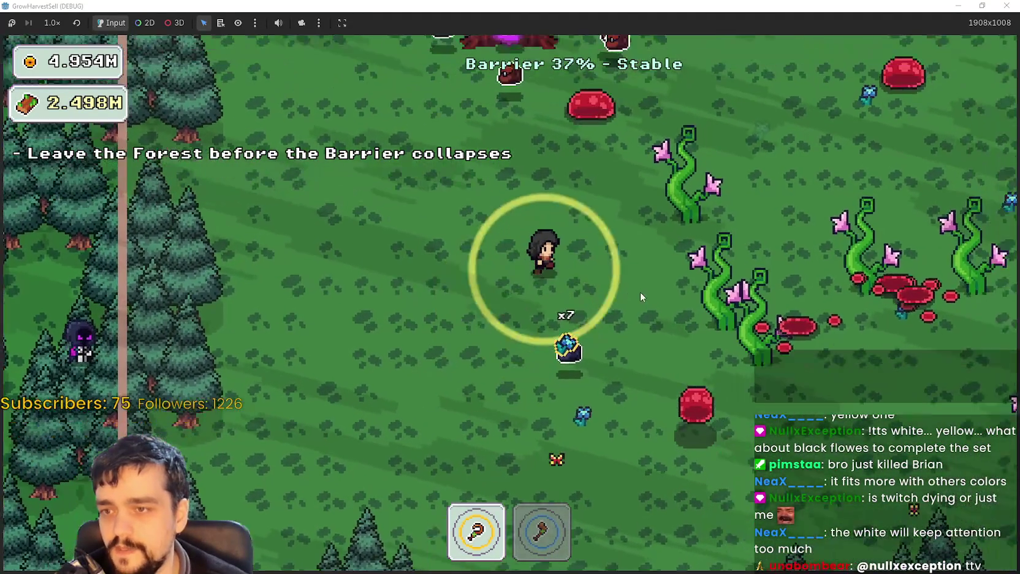
pyautogui.press('d')
pyautogui.press('w')
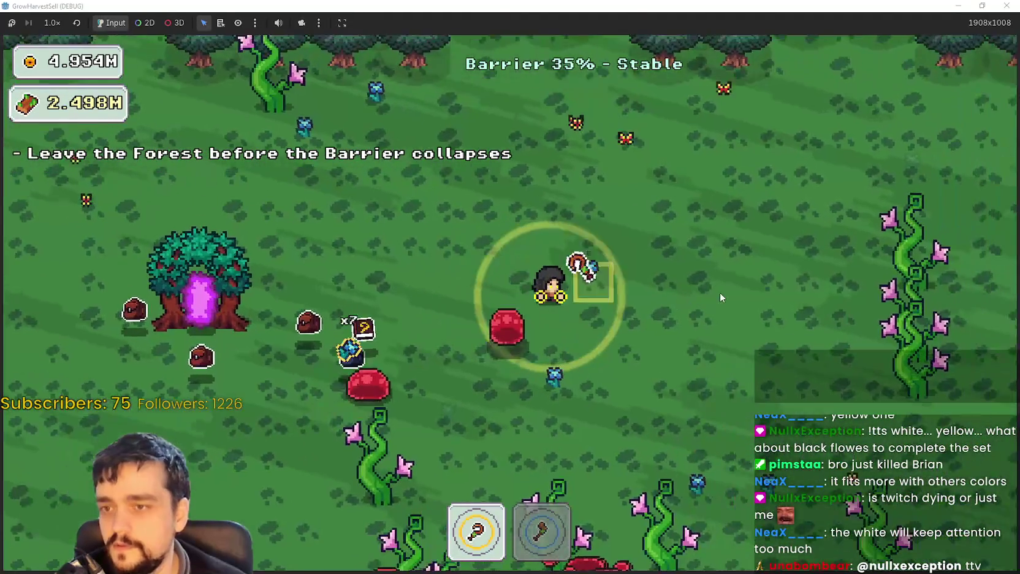
pyautogui.press('s')
pyautogui.press('s')
pyautogui.press('d')
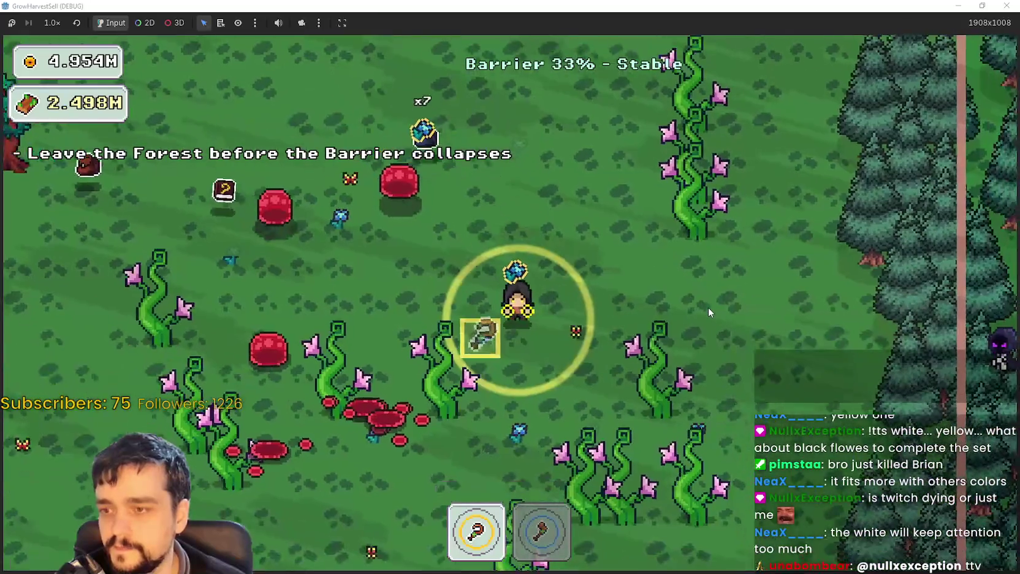
pyautogui.press('s')
pyautogui.press('a')
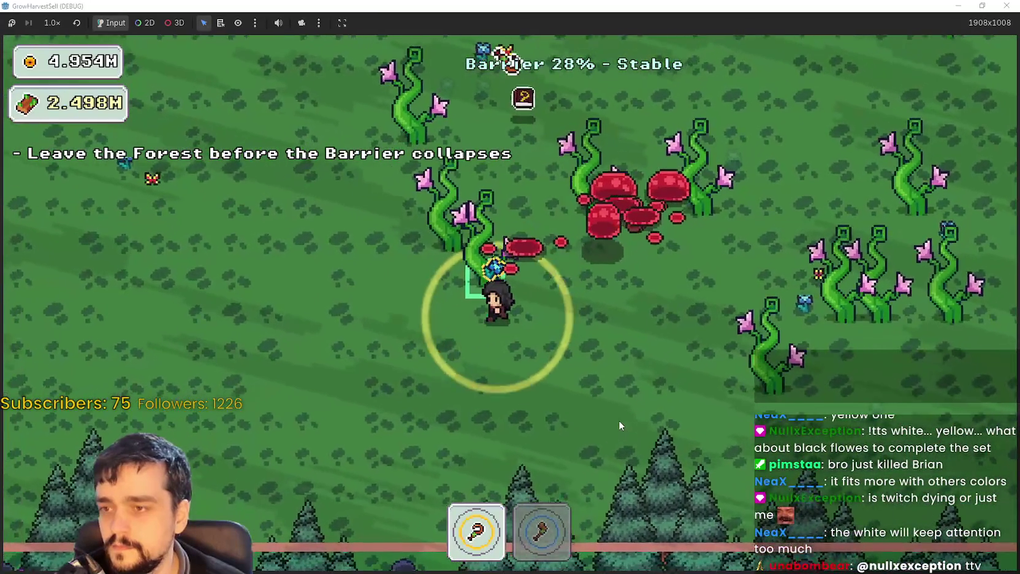
pyautogui.press('2')
pyautogui.press('a')
pyautogui.press('w')
pyautogui.press('w')
pyautogui.press('a')
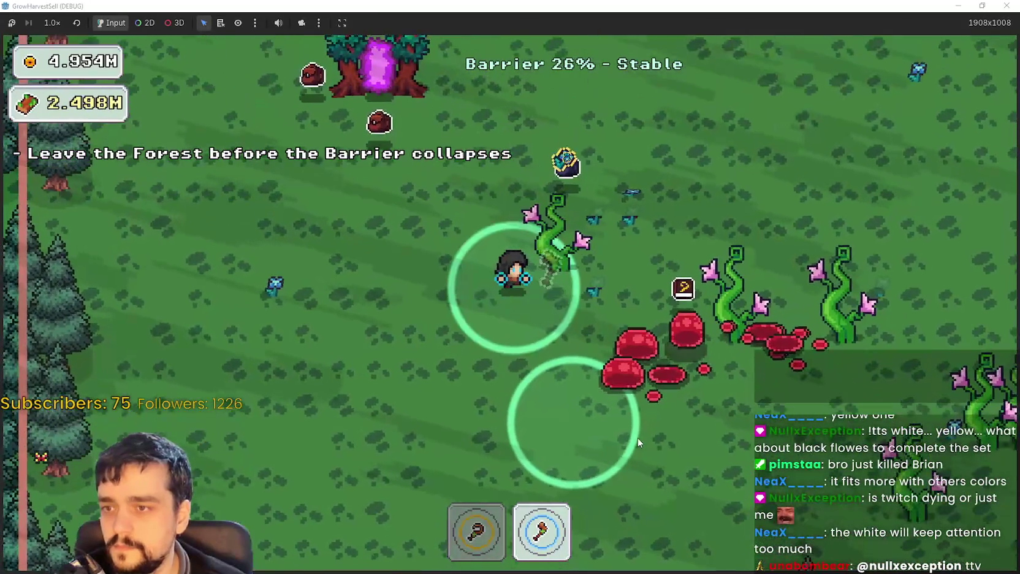
pyautogui.press('d')
pyautogui.press('s')
pyautogui.press('s')
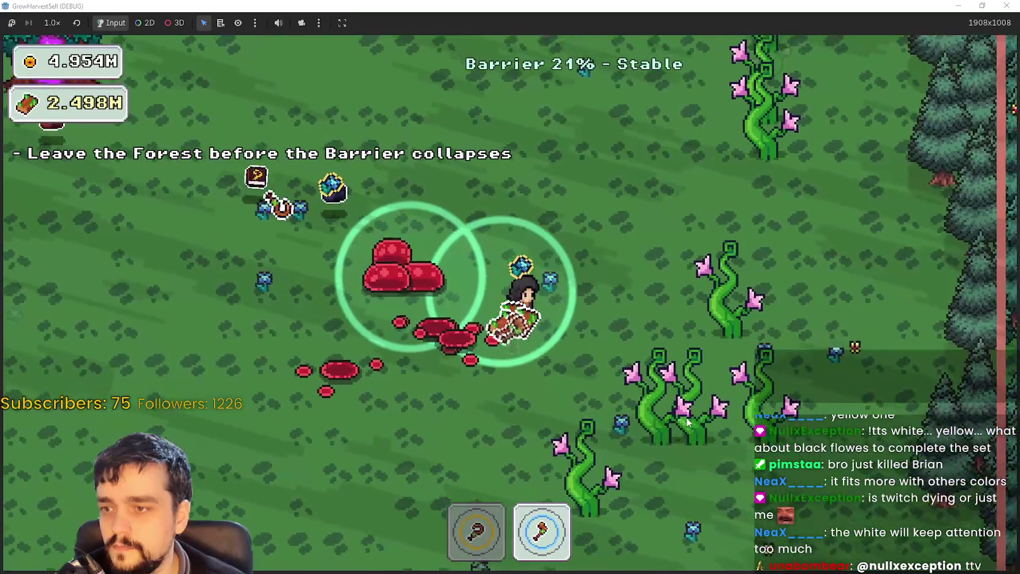
pyautogui.press('1')
pyautogui.press('s')
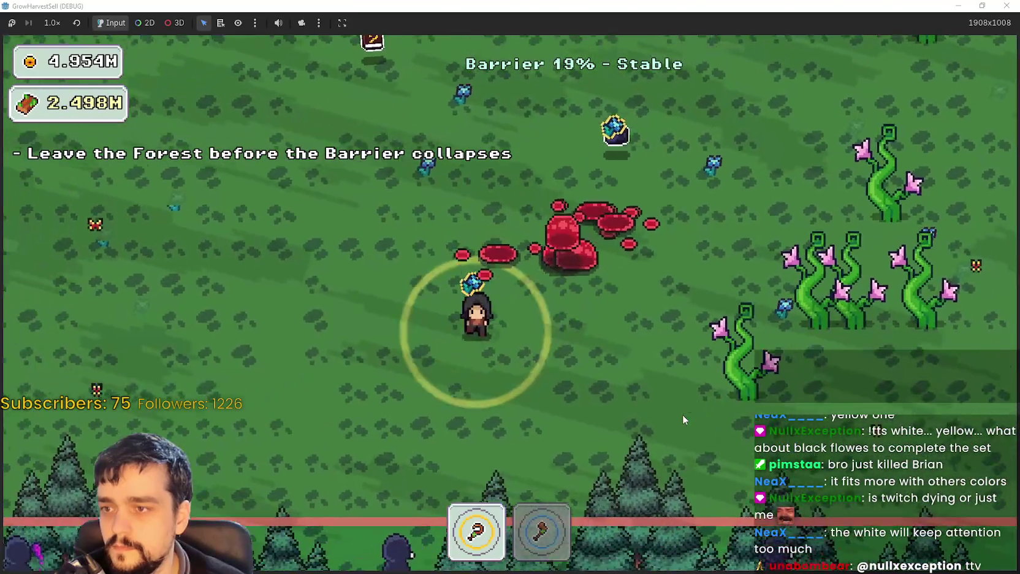
pyautogui.press('d')
pyautogui.press('2')
pyautogui.press('d')
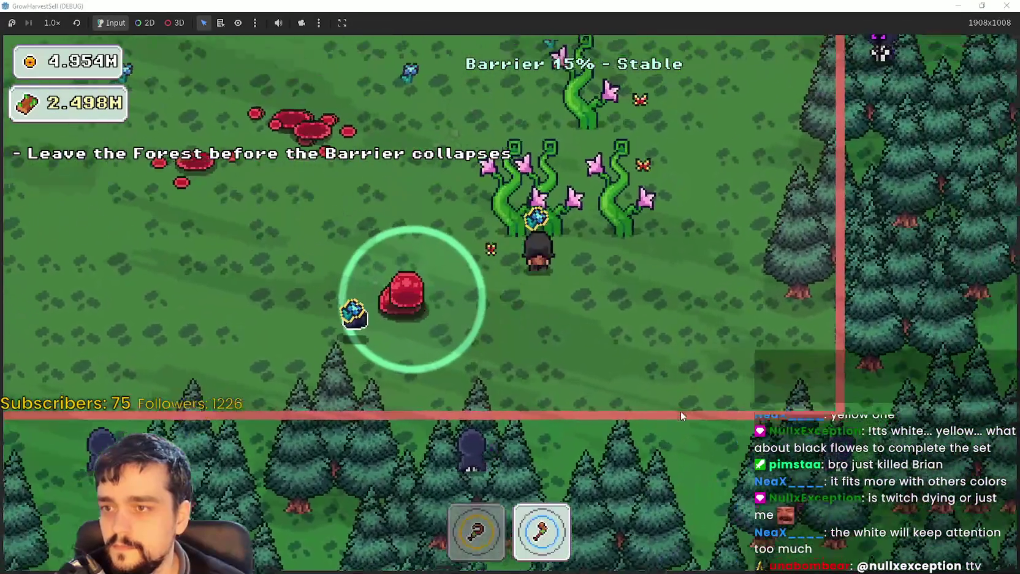
pyautogui.press('d')
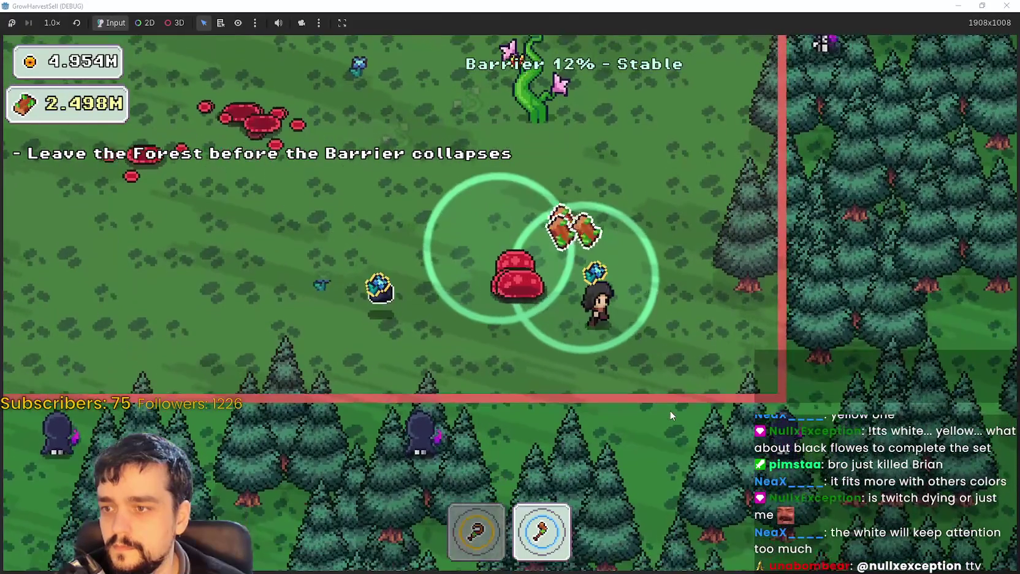
# Move through the clearing past the red flowers, swapping between tools 1 and 2.
pyautogui.press('w')
pyautogui.press('a')
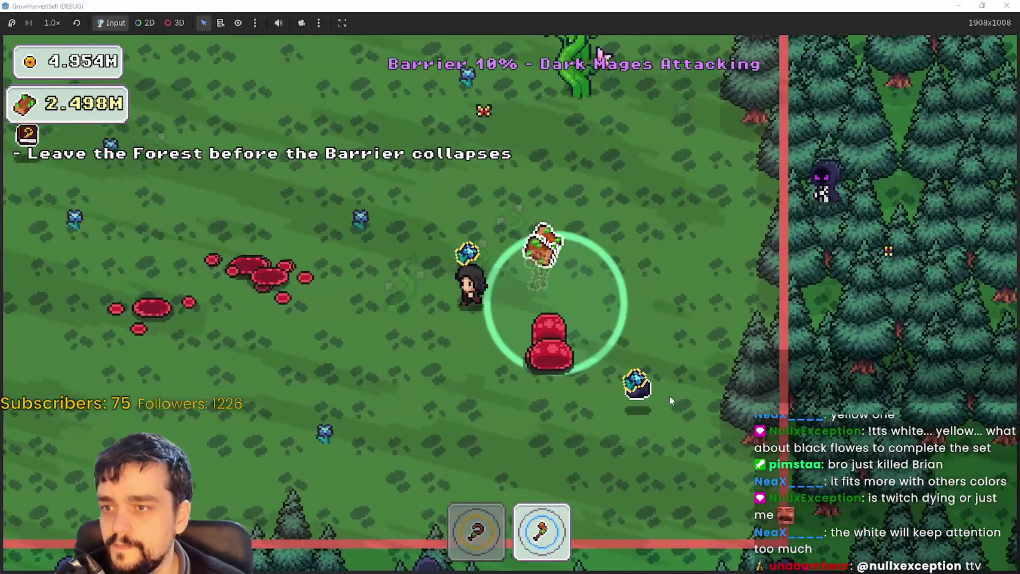
pyautogui.press('s')
pyautogui.press('a')
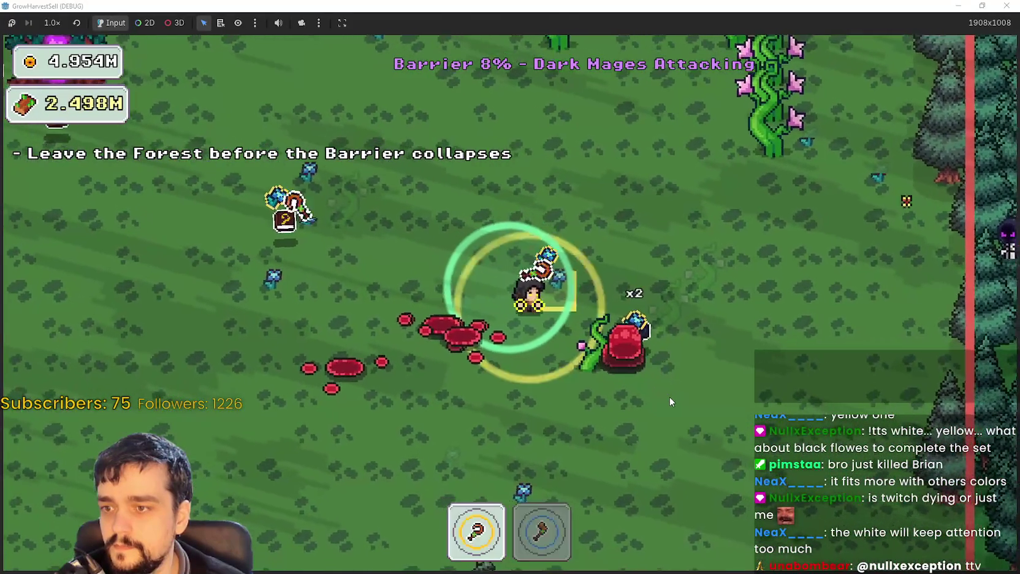
pyautogui.press('1')
pyautogui.press('d')
pyautogui.press('2')
pyautogui.press('a')
pyautogui.press('a')
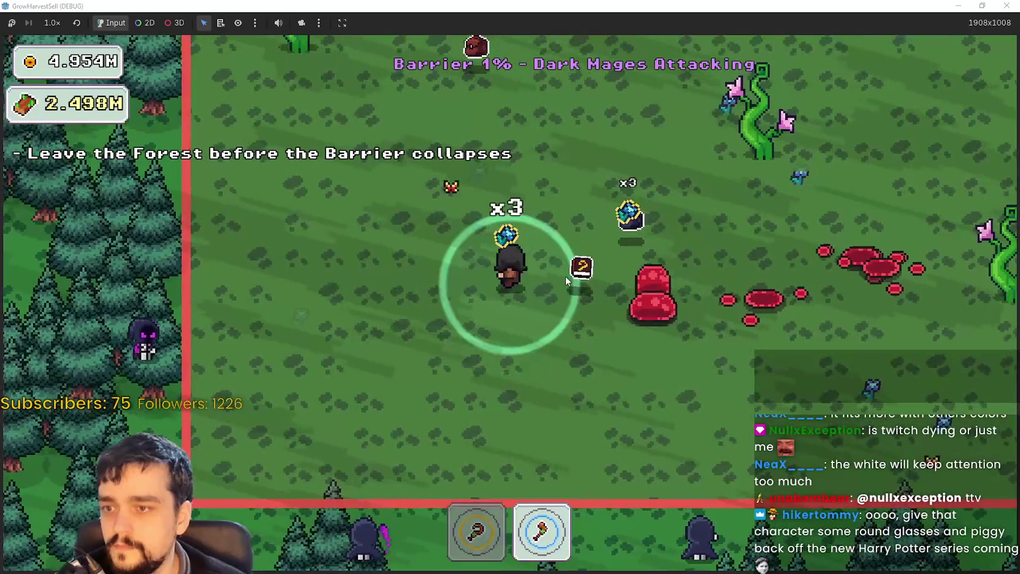
# Dodge the dark mages around the portal tree until the barrier falls to 0%.
pyautogui.press('w')
pyautogui.press('s')
pyautogui.press('a')
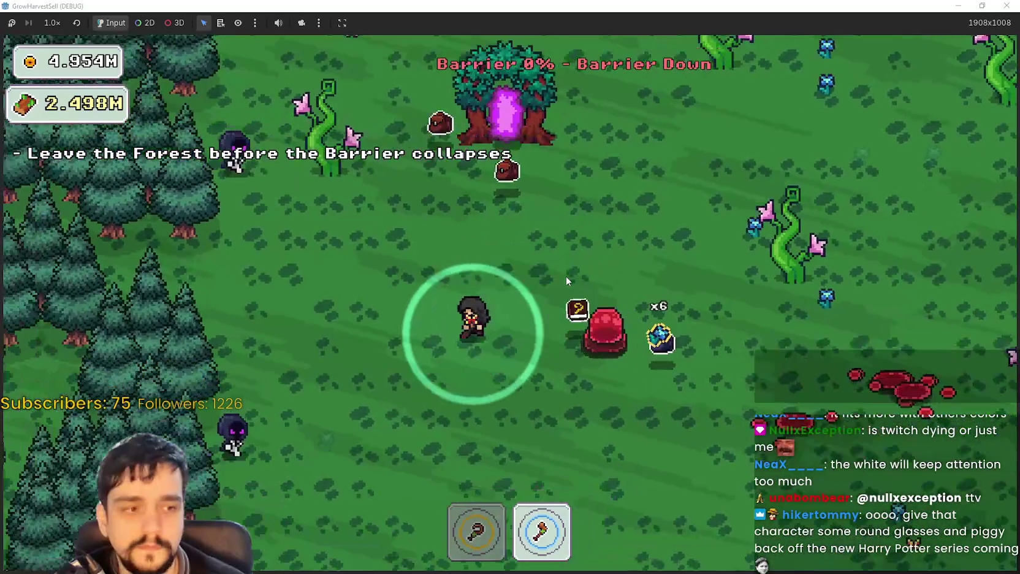
pyautogui.press('d')
pyautogui.press('w')
pyautogui.press('d')
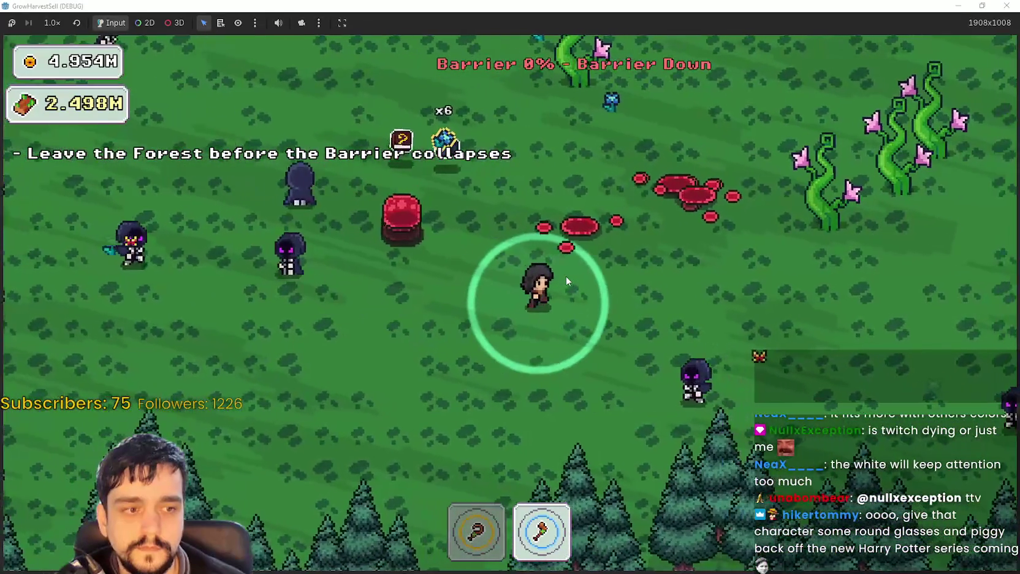
pyautogui.press('d')
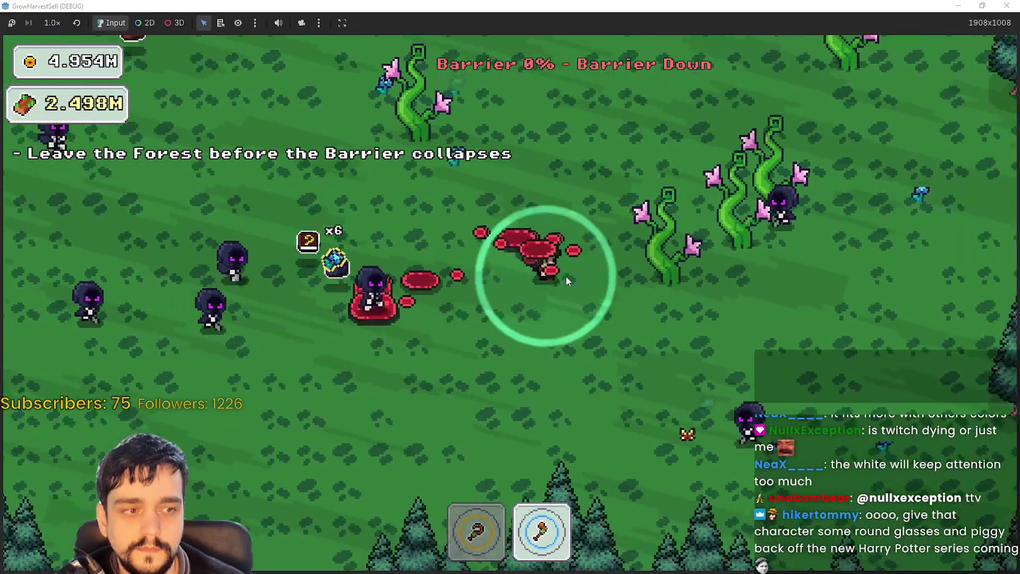
pyautogui.press('w')
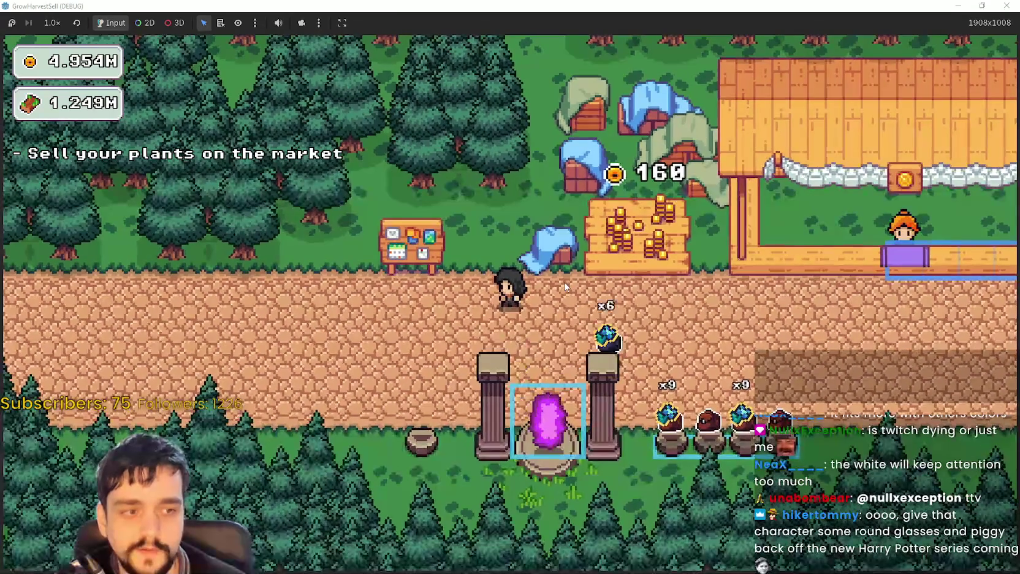
# Walk to the village market to sell plants and collect the 928 gold.
pyautogui.press('d')
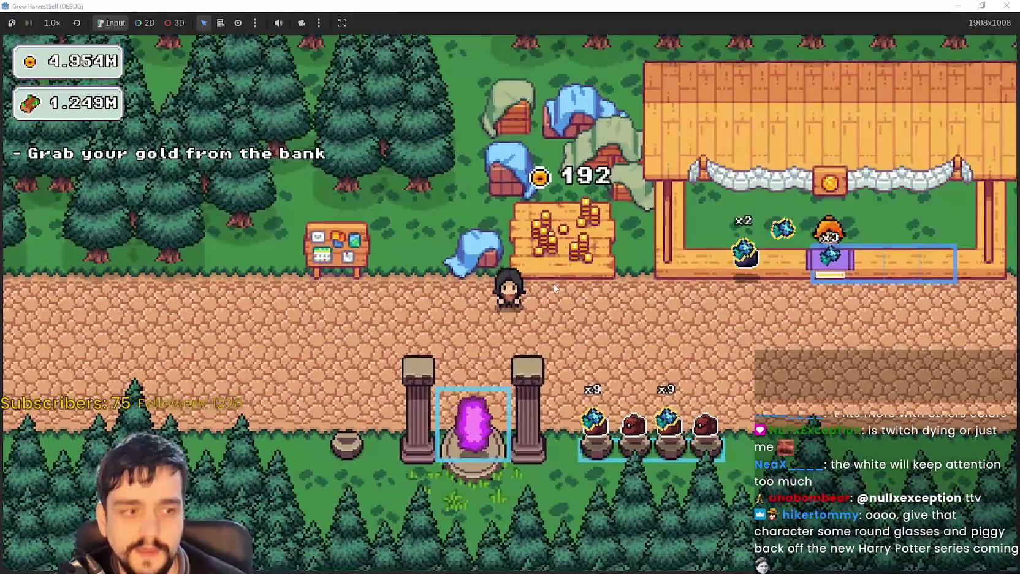
pyautogui.press('s')
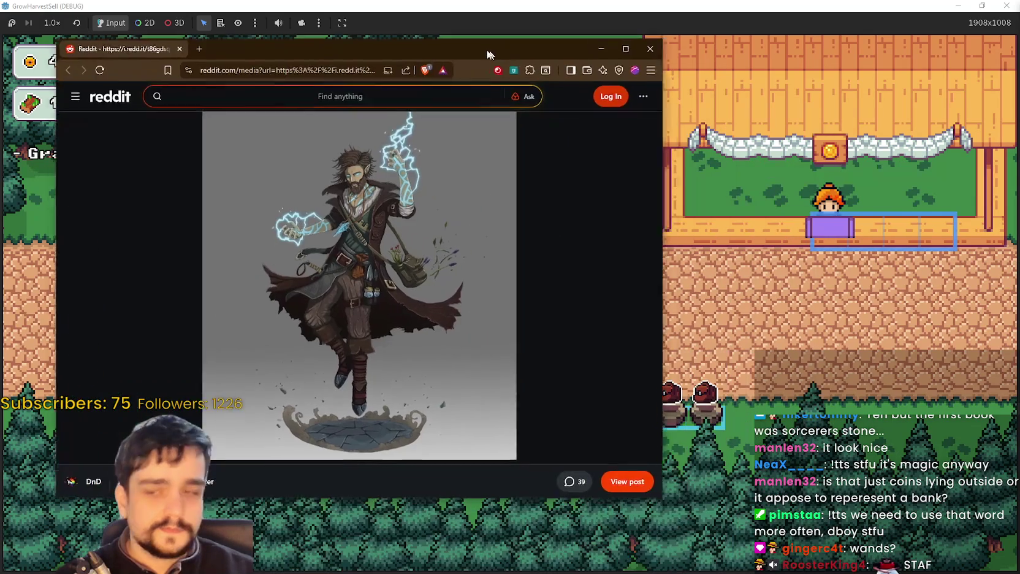
# Put the Reddit sorcerer art on the left at full height beside the wizard-320-2.png window.
pyautogui.moveTo(475, 55); pyautogui.dragTo(417, 29)
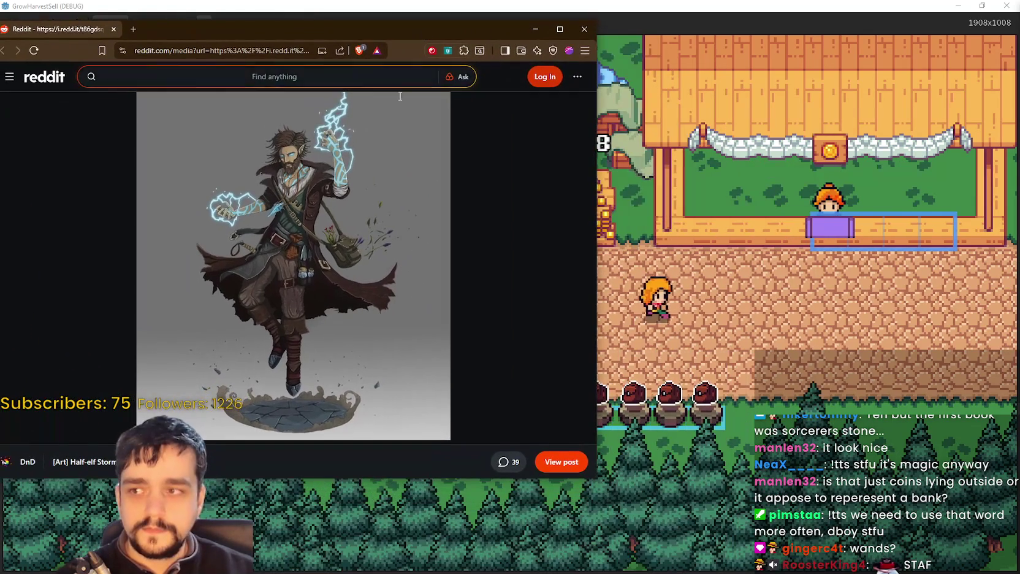
pyautogui.doubleClick(568, 479)
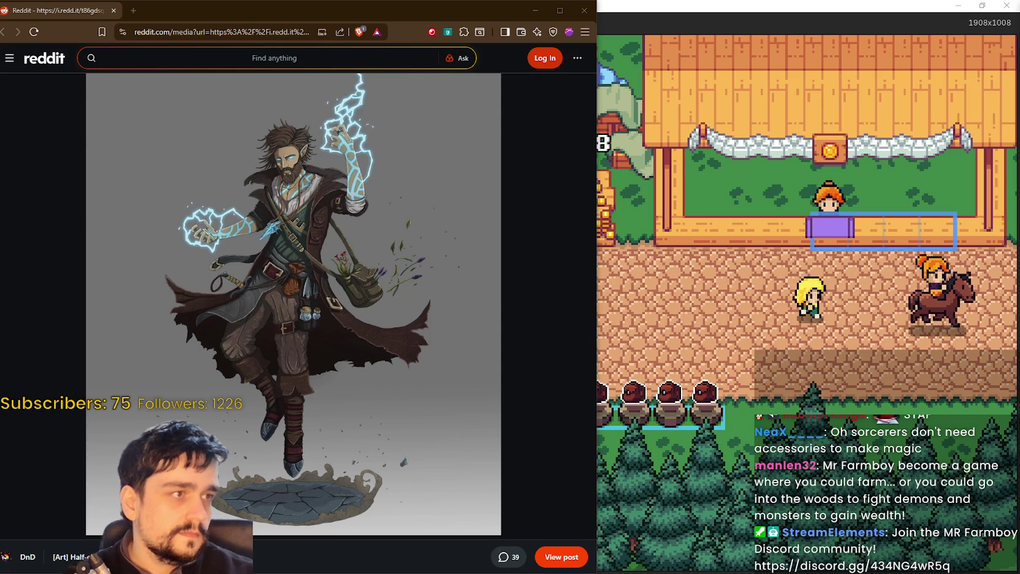
pyautogui.hotkey('alt', 'Tab')
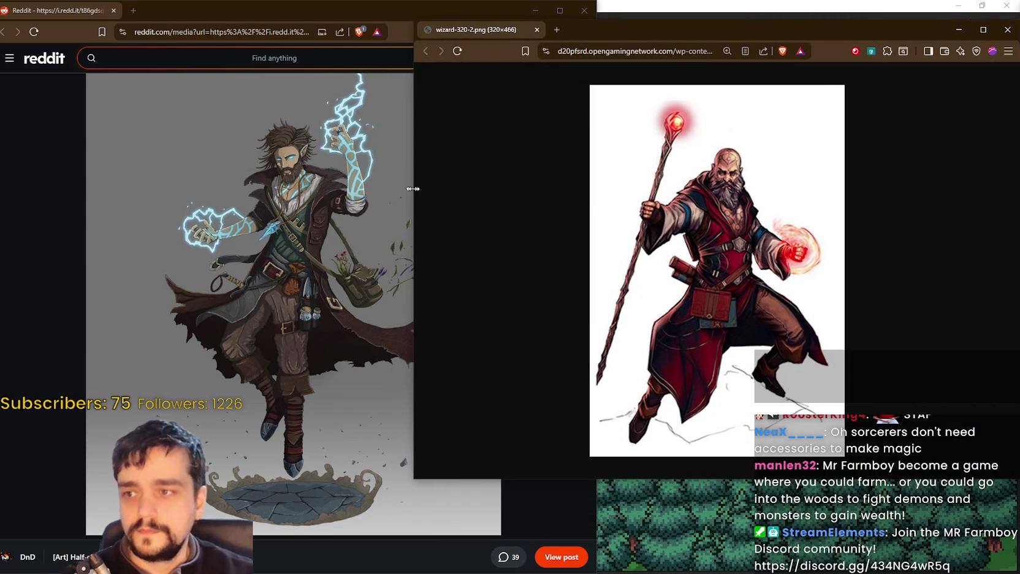
pyautogui.moveTo(413, 187); pyautogui.dragTo(494, 202)
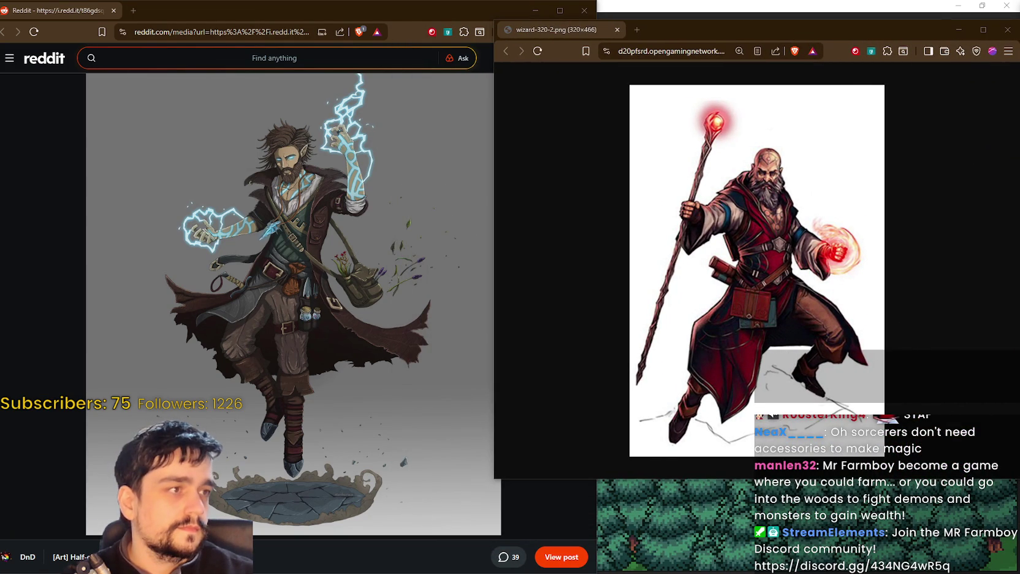